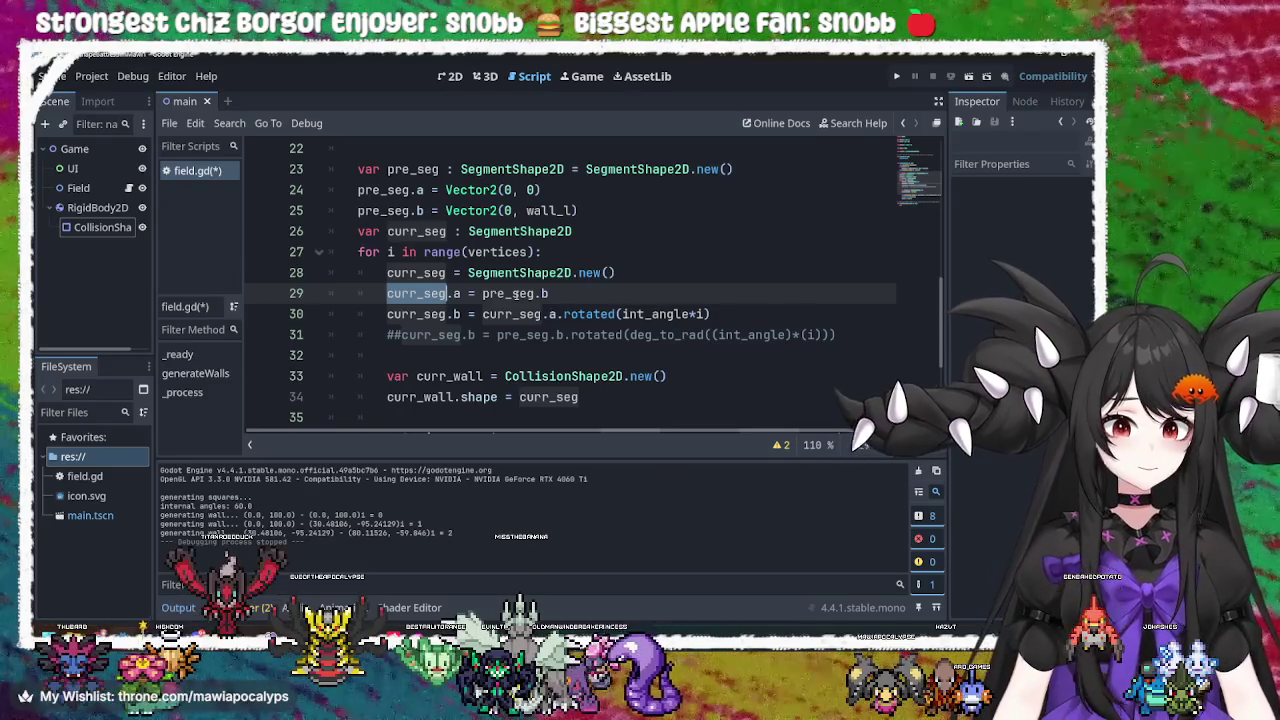
Insert a new line 29 reading 'if i > 0:' above the curr_seg.a assignment
left_click(516, 293)
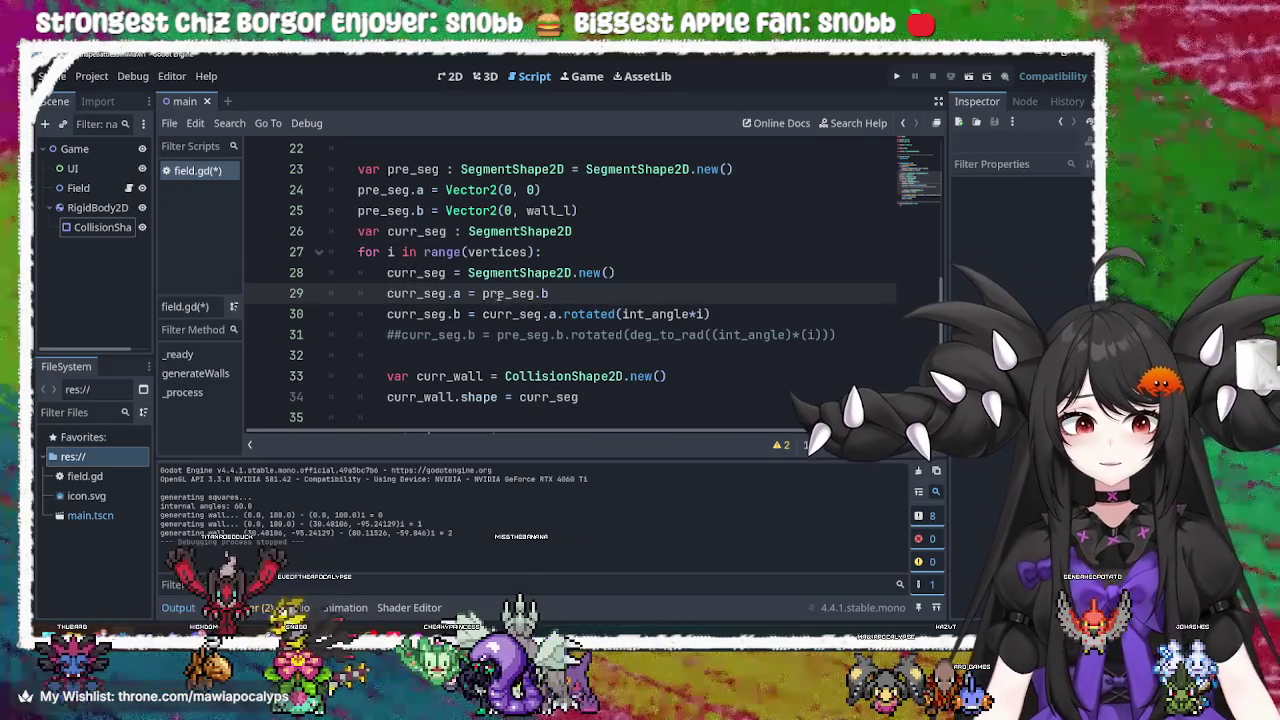
double_click(412, 294)
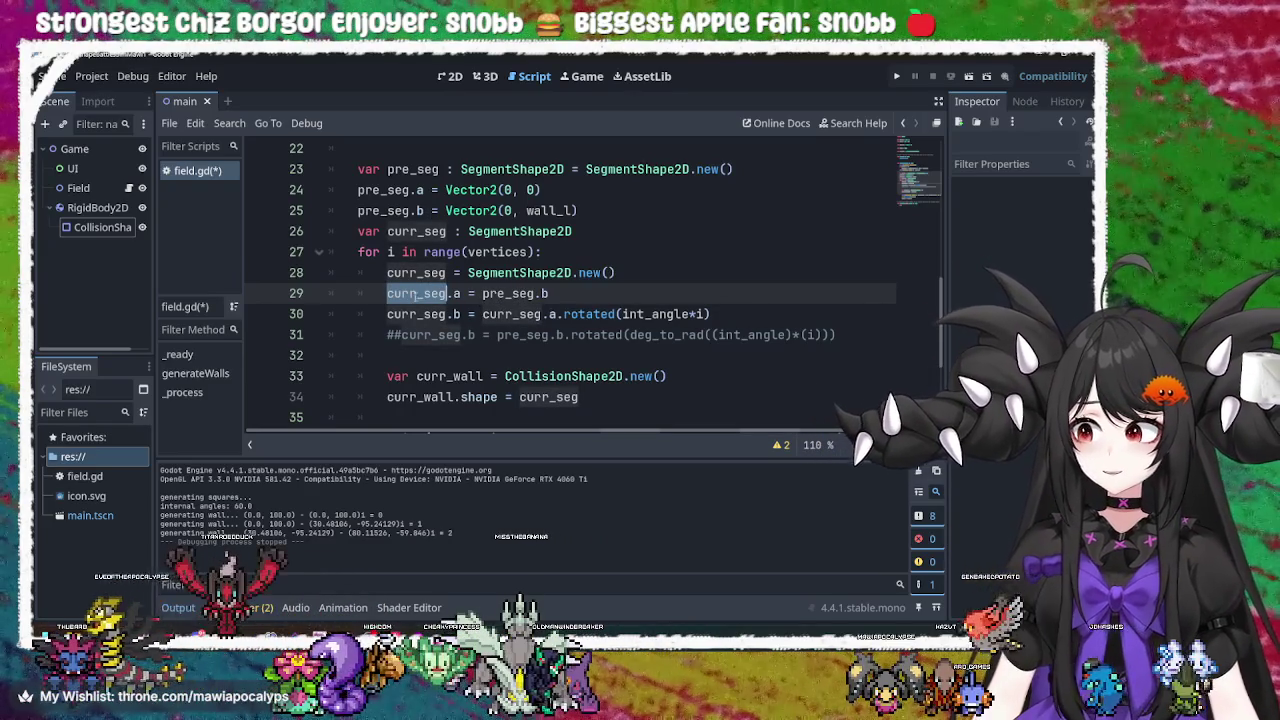
left_click(645, 274)
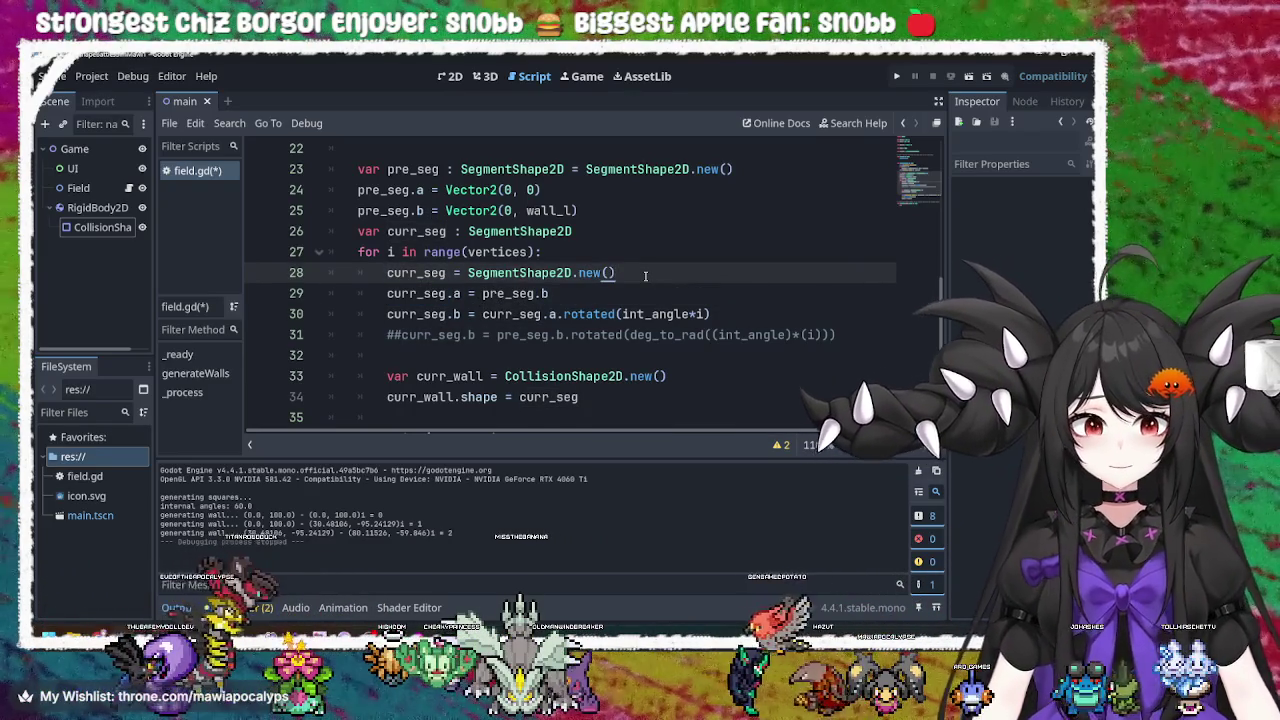
key("Return")
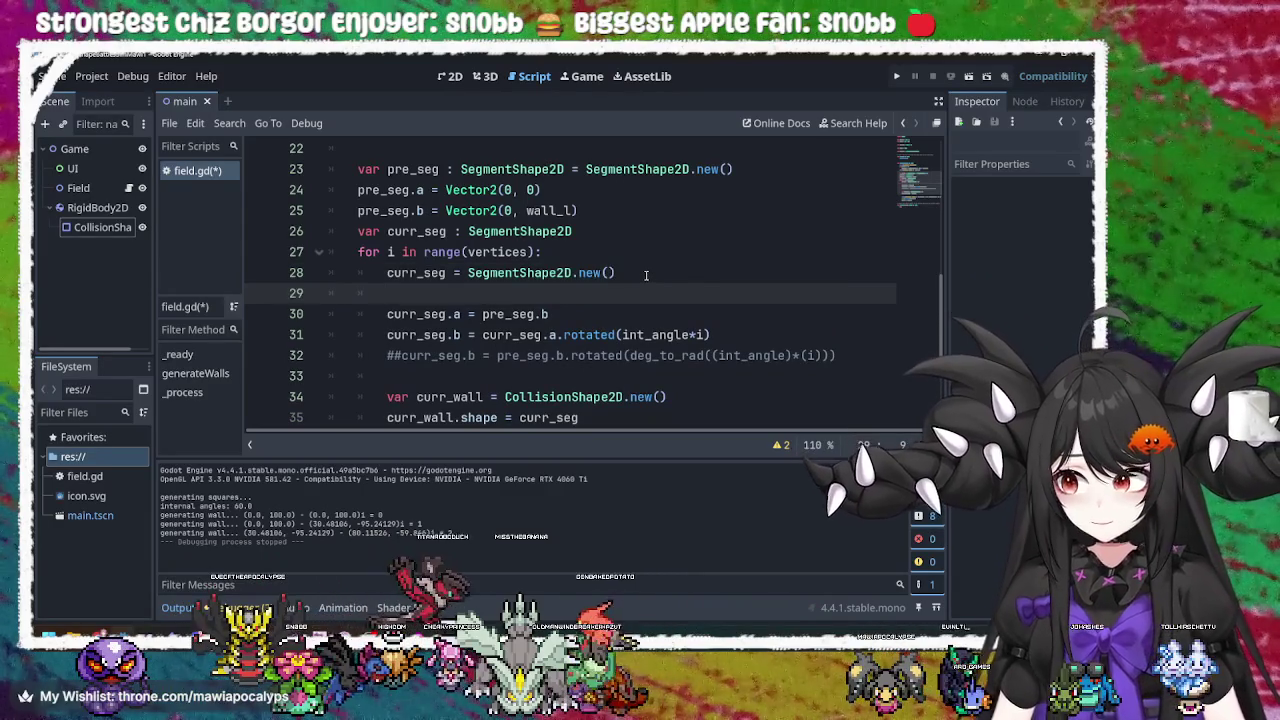
type("IF")
key("BackSpace")
key("BackSpace")
key("BackSpace")
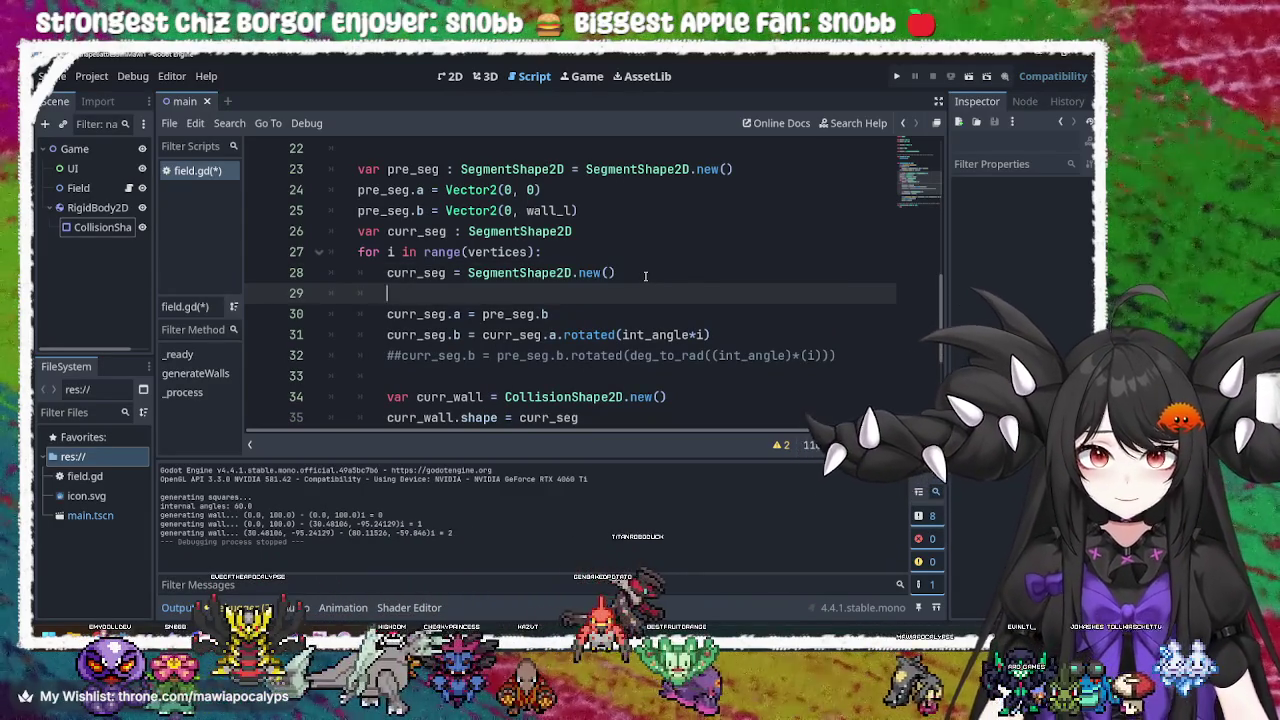
type("if i ")
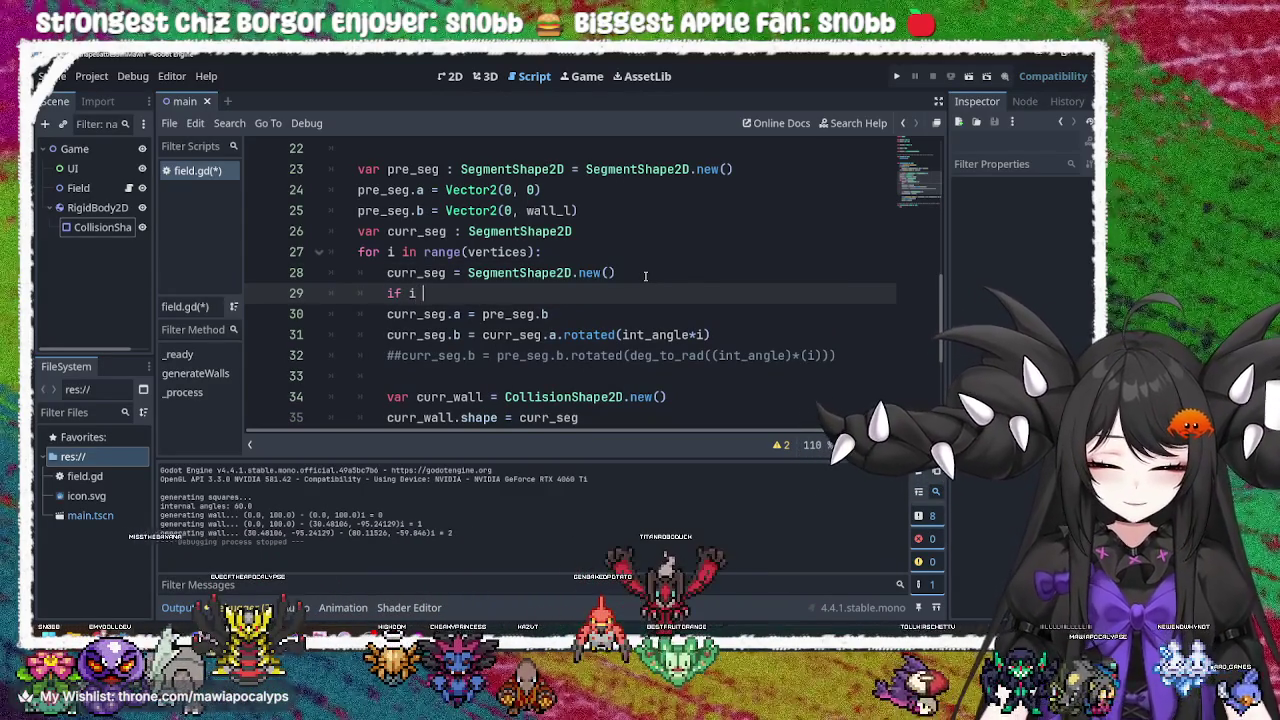
type("> 0")
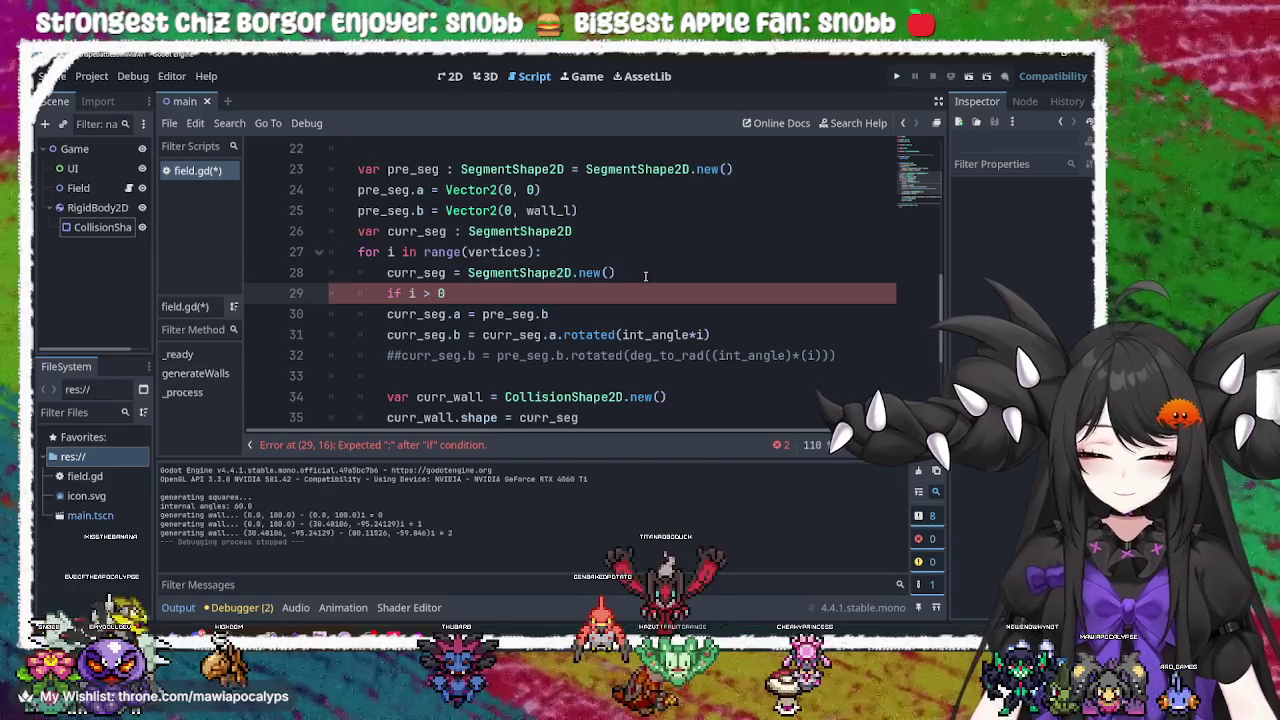
type(":")
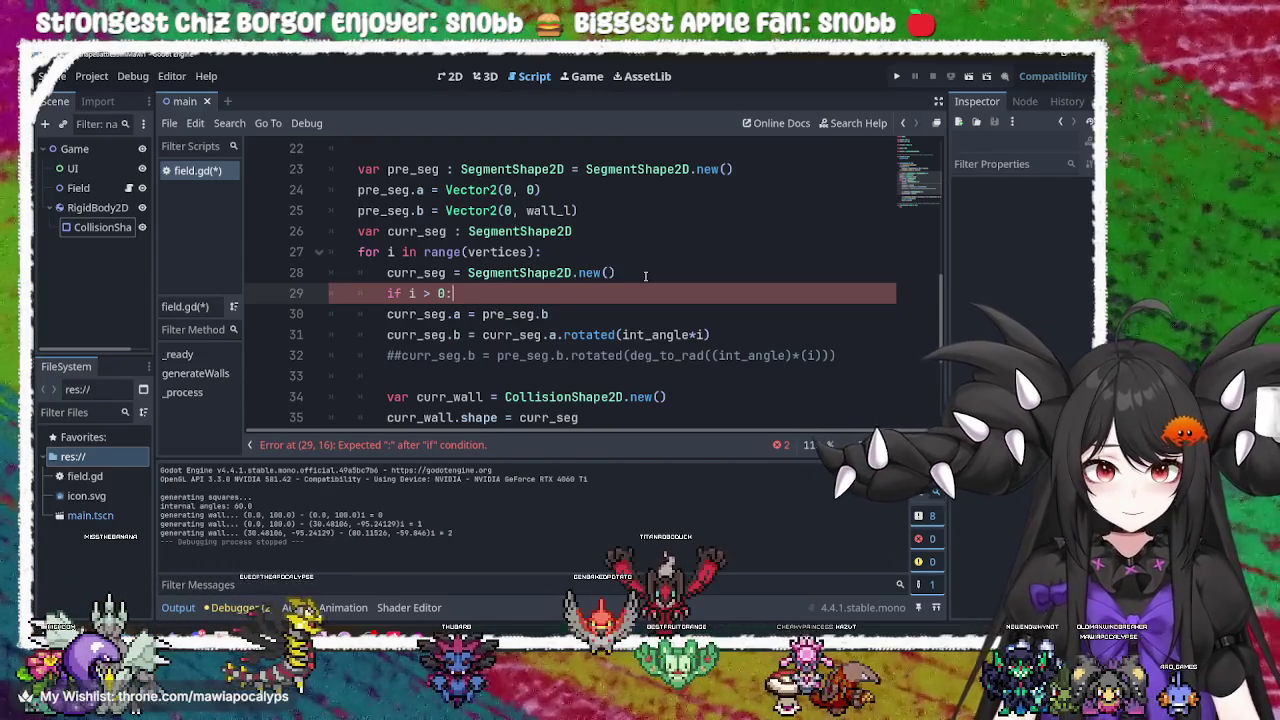
Indent curr_seg.a = pre_seg.b under the if, then test-run and stop the game
key("Down")
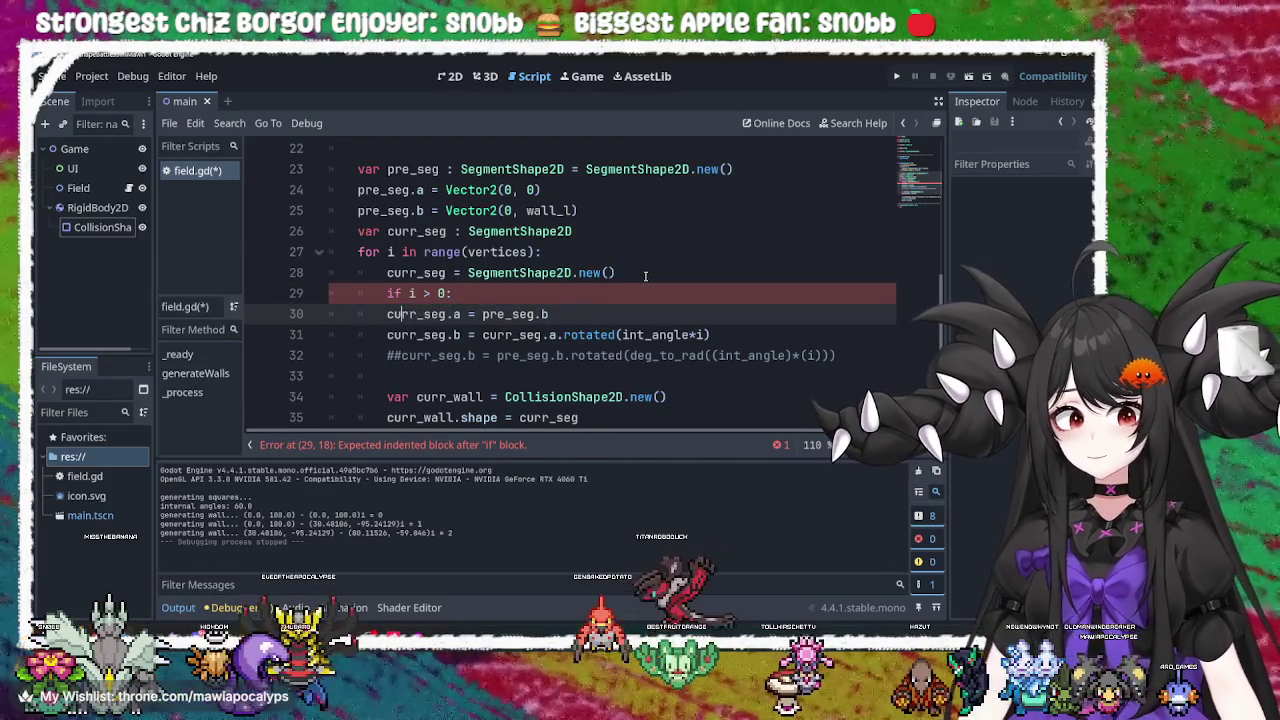
key("Home")
key("Tab")
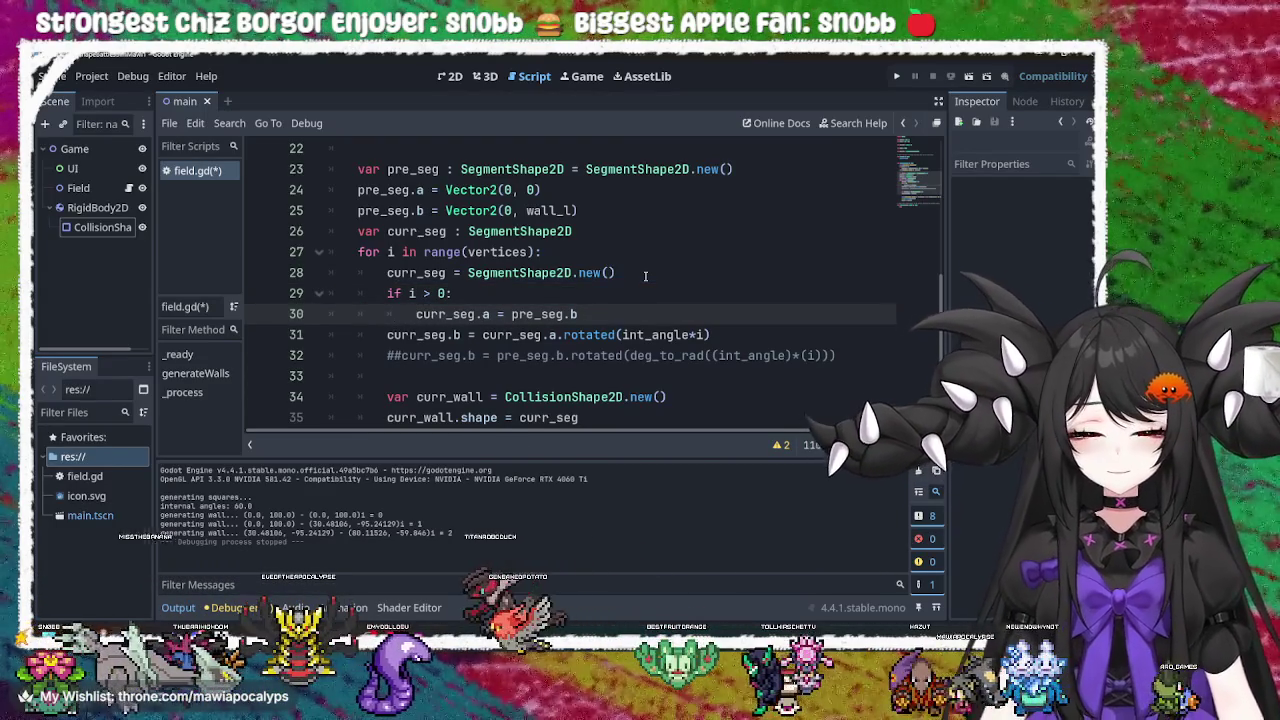
left_click(624, 314)
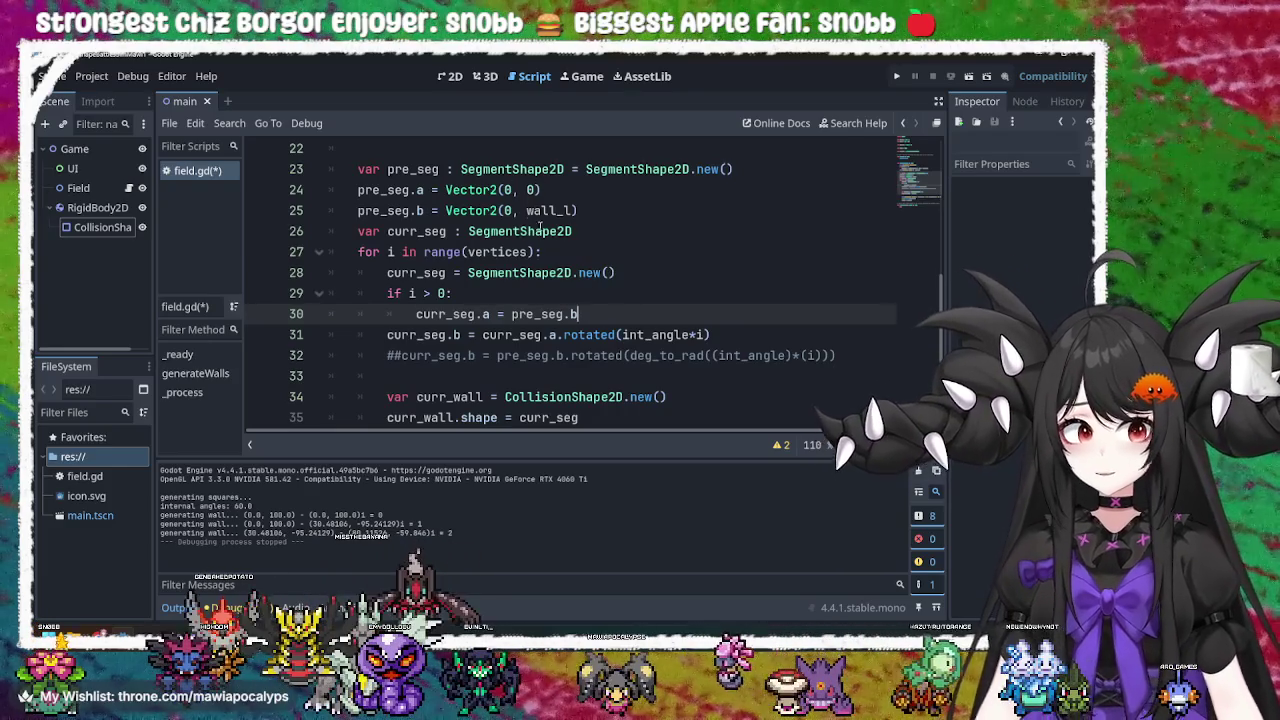
left_click(897, 77)
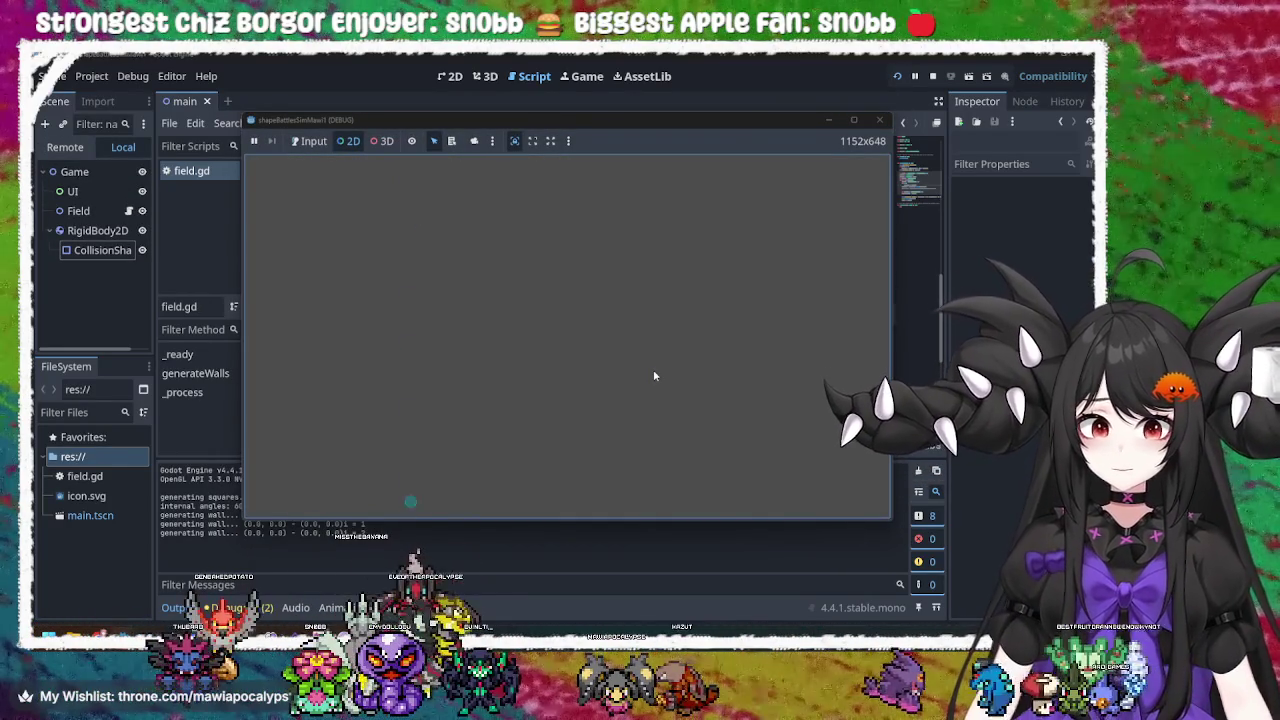
left_click(879, 120)
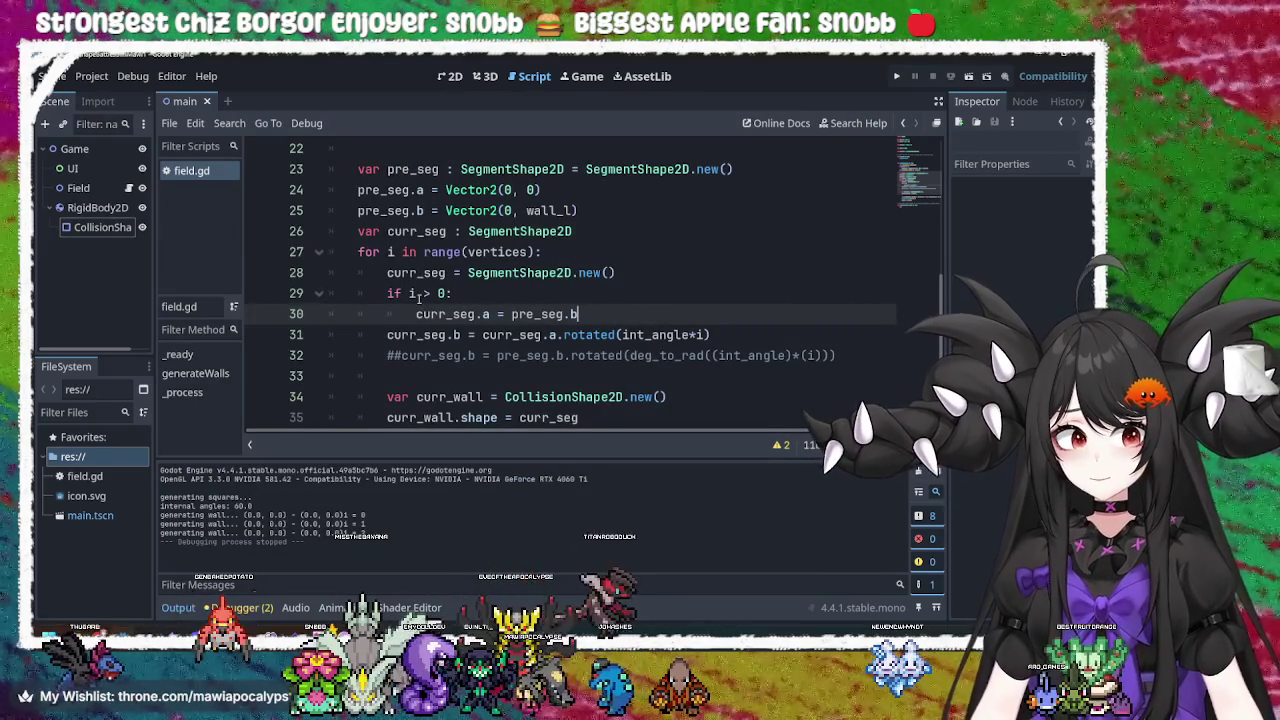
Check wall_l and the loop variable i, then delete the 'a' in curr_seg.a.rotated on line 31
double_click(549, 210)
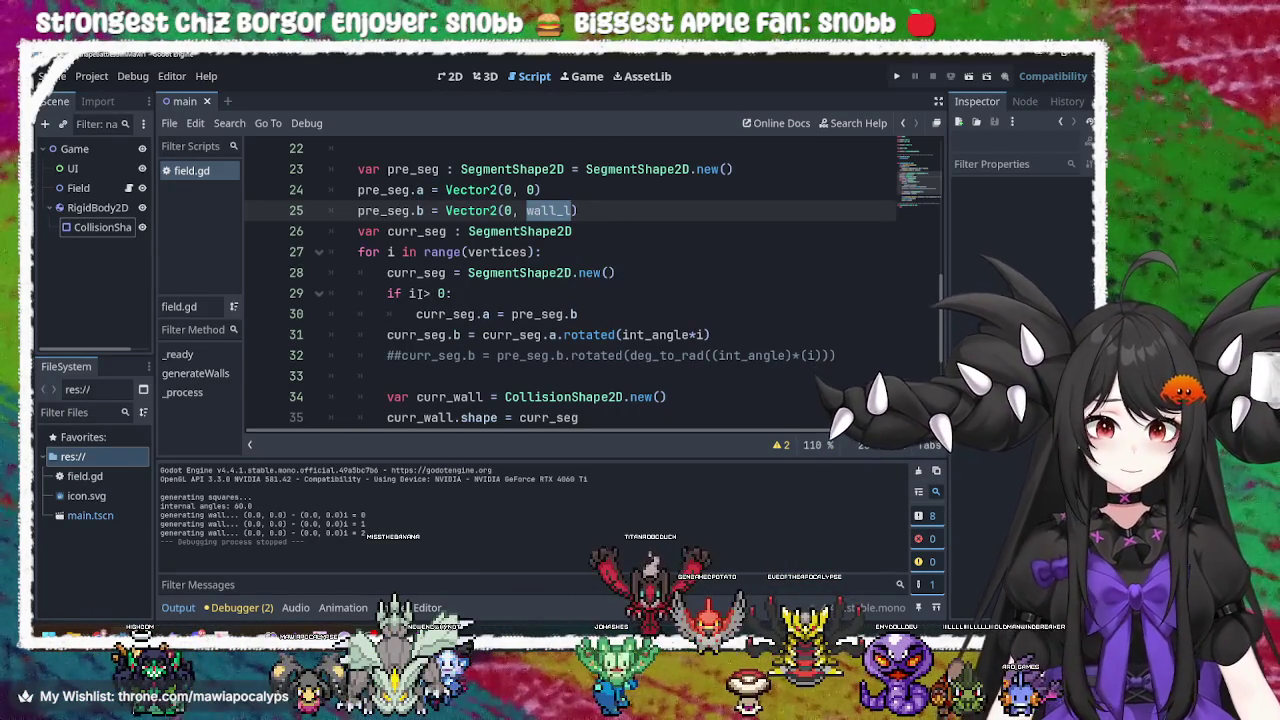
double_click(410, 293)
left_click(495, 252)
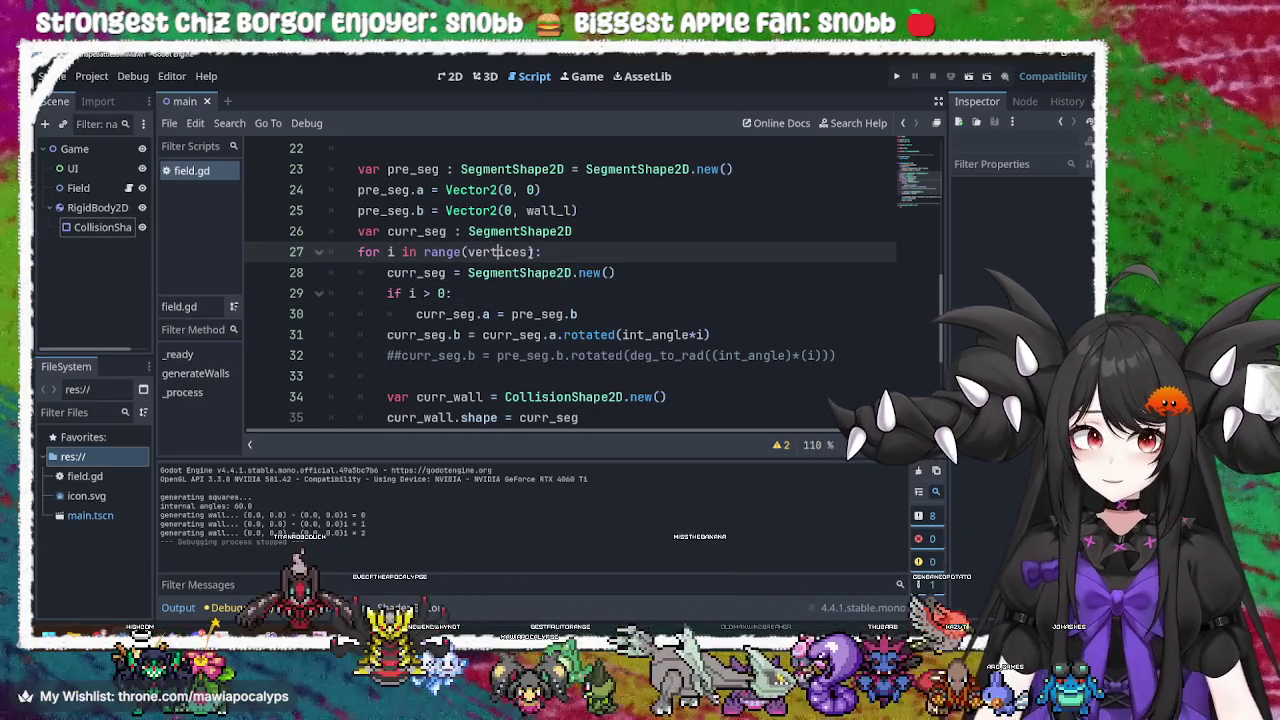
left_click(468, 314)
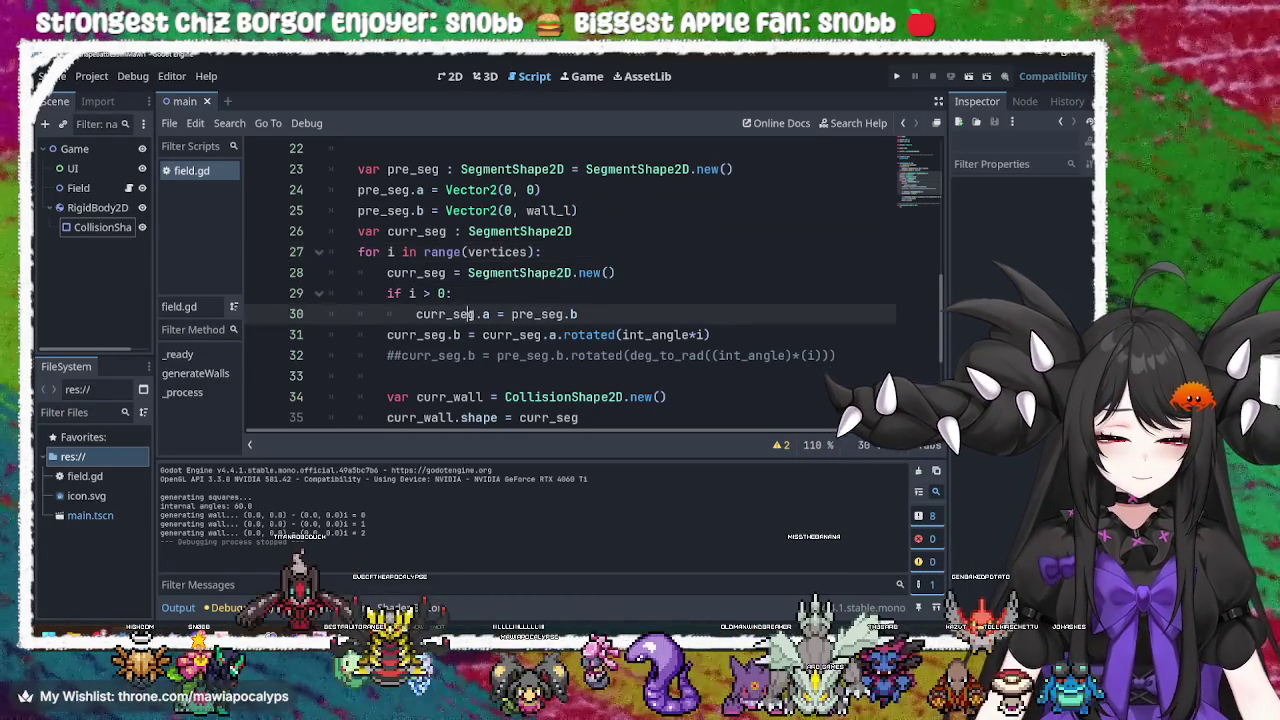
left_click(428, 335)
double_click(526, 336)
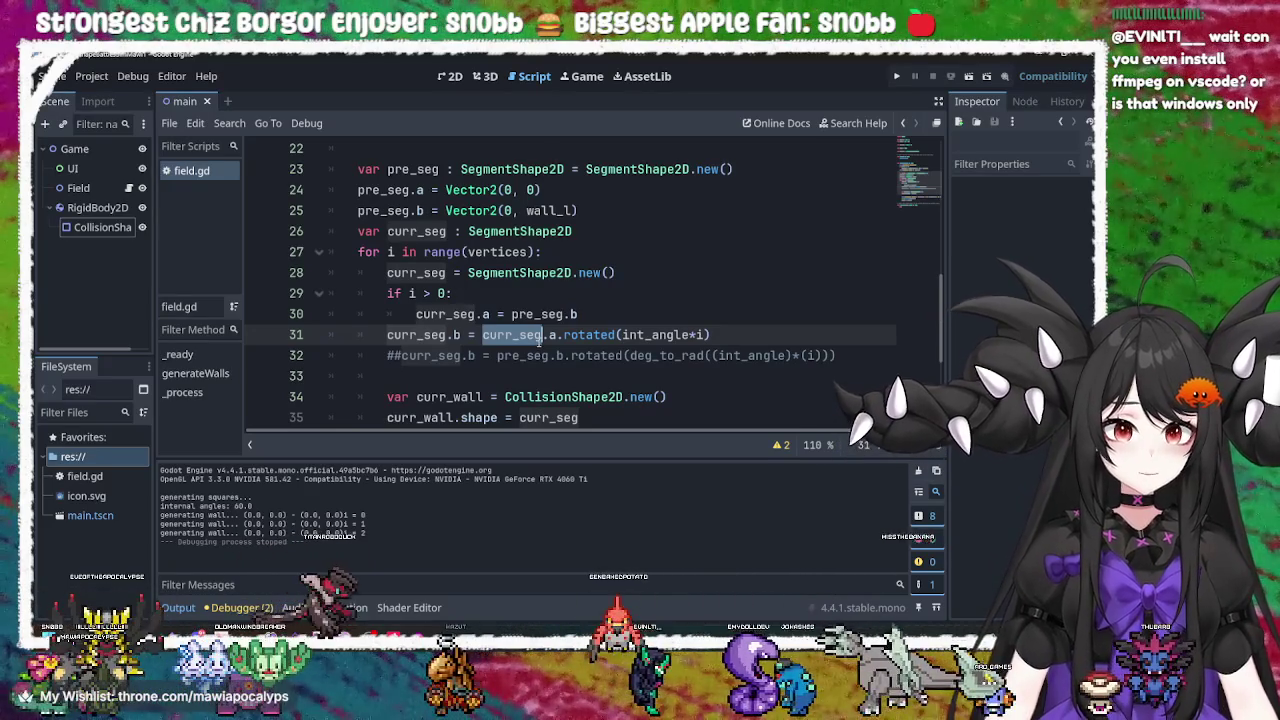
left_click(553, 336)
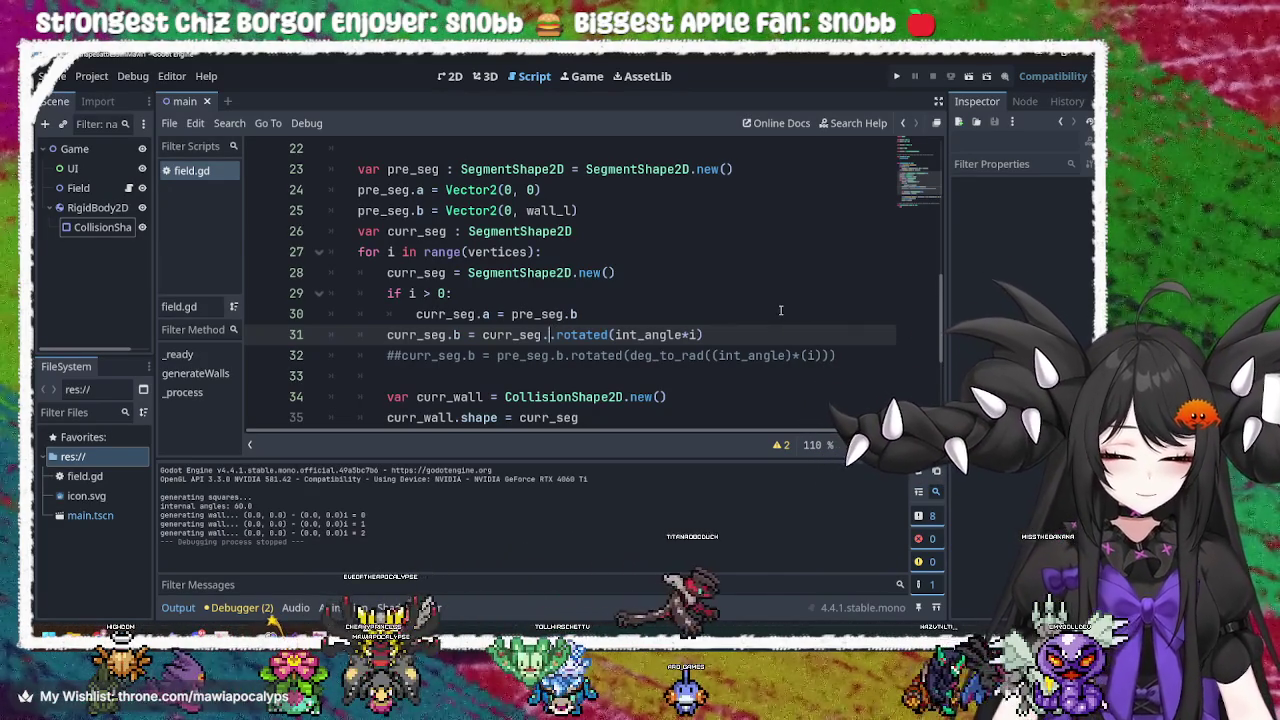
key("BackSpace")
Complete curr_seg.b.rotated on line 31 and review the shape code further down
type("b.")
left_click(757, 366)
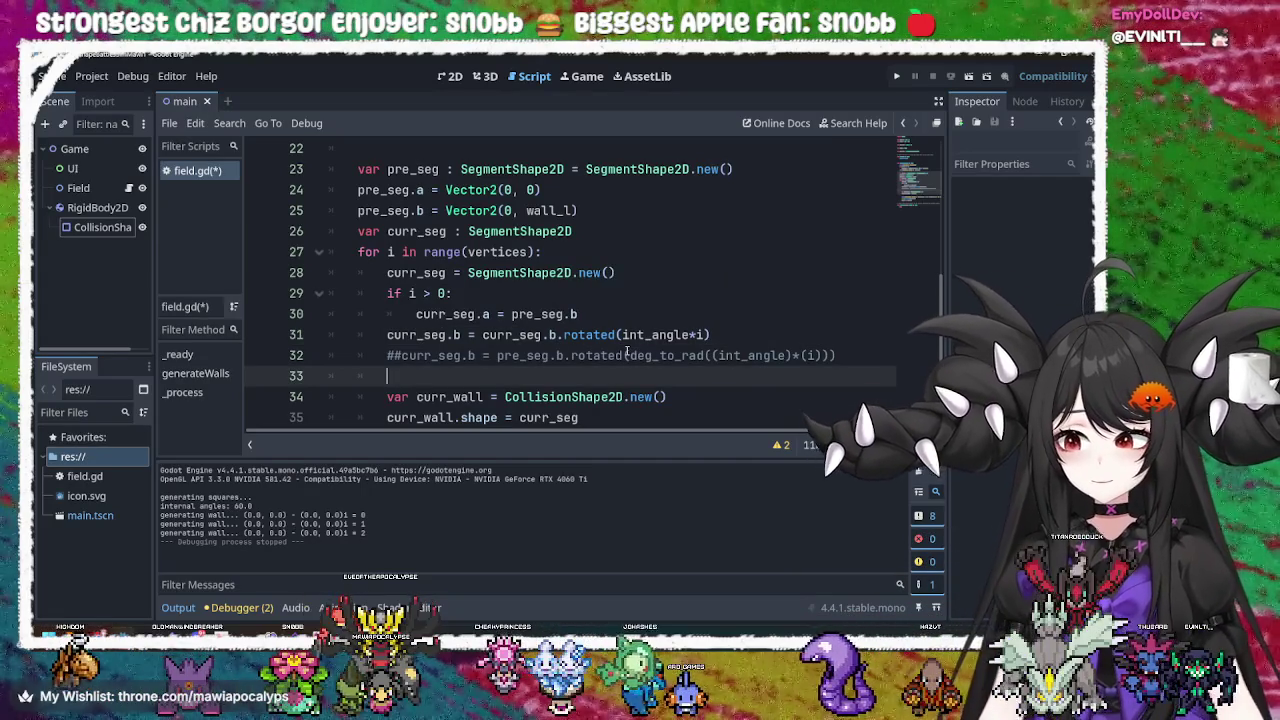
scroll(627, 355, "down", 1)
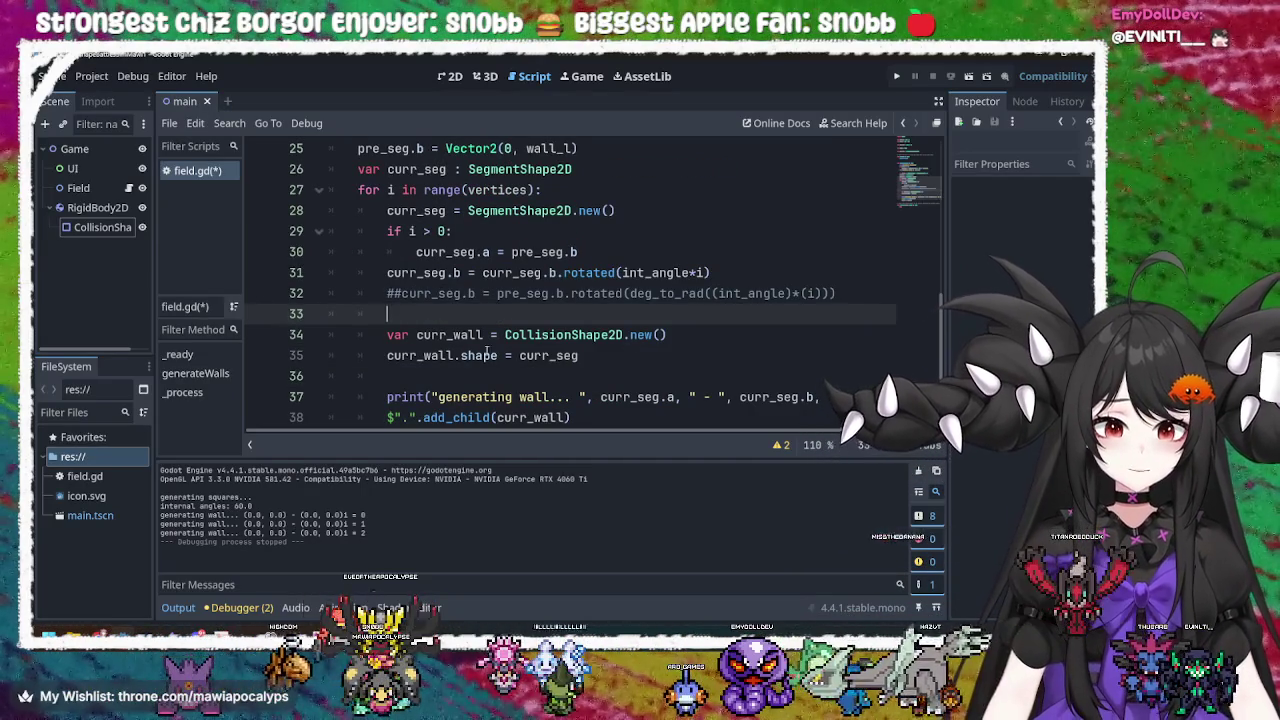
left_click(505, 352)
double_click(548, 355)
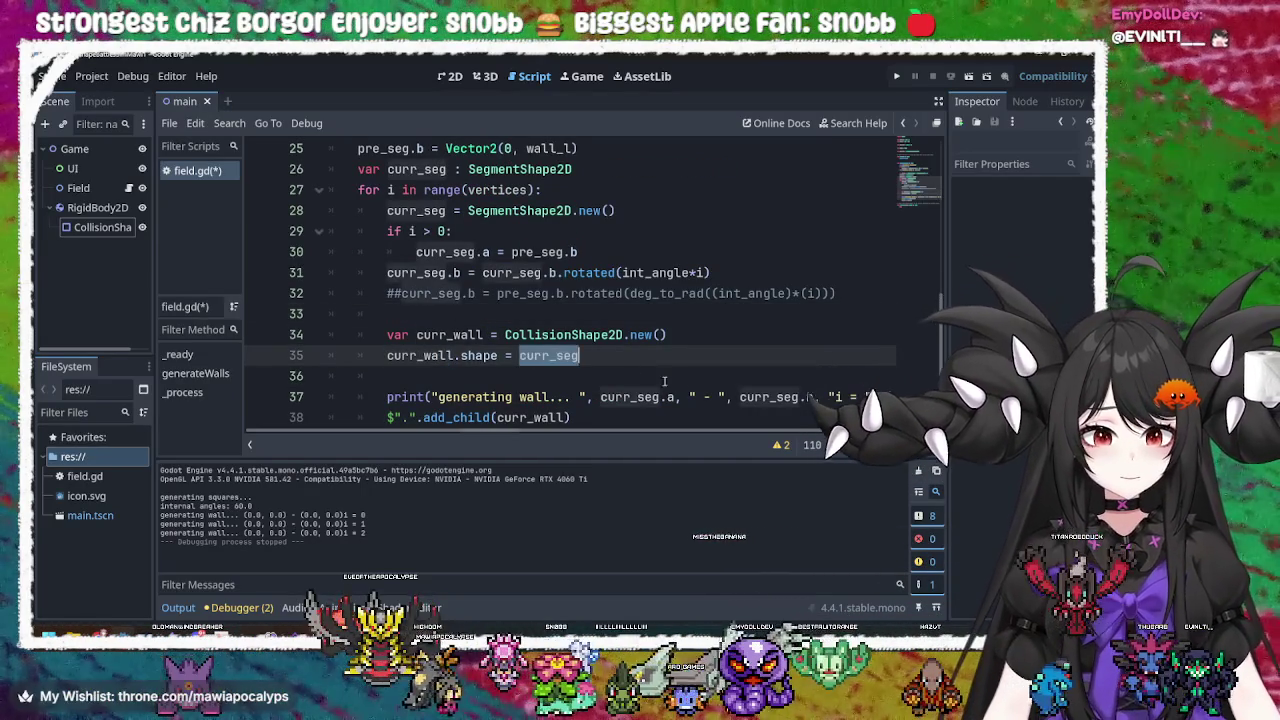
scroll(640, 365, "down", 1)
left_click(610, 300)
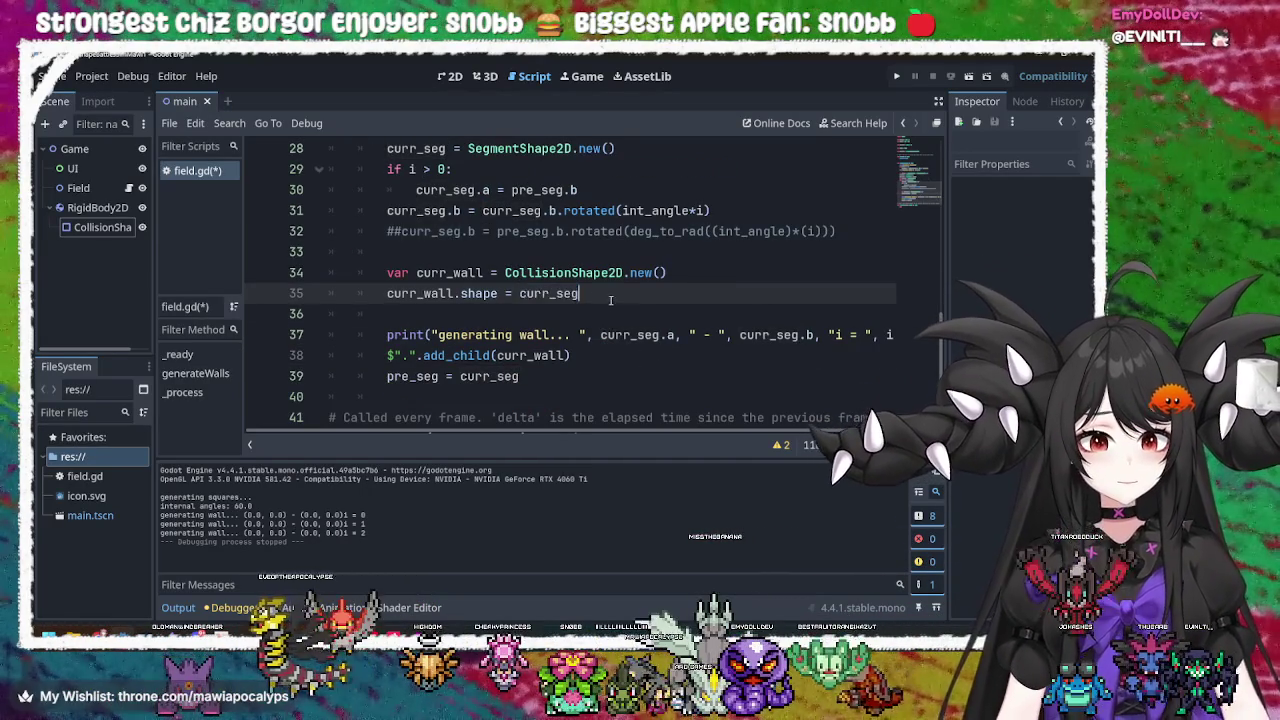
double_click(480, 294)
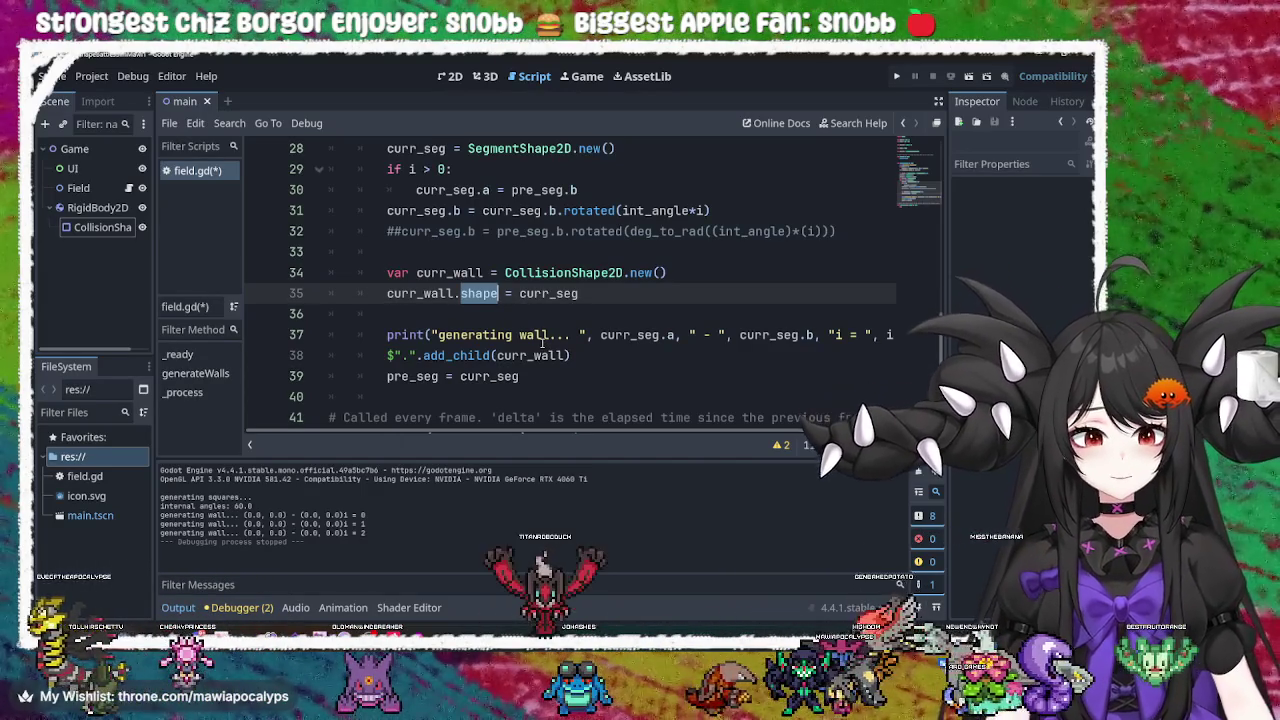
scroll(543, 343, "up", 1)
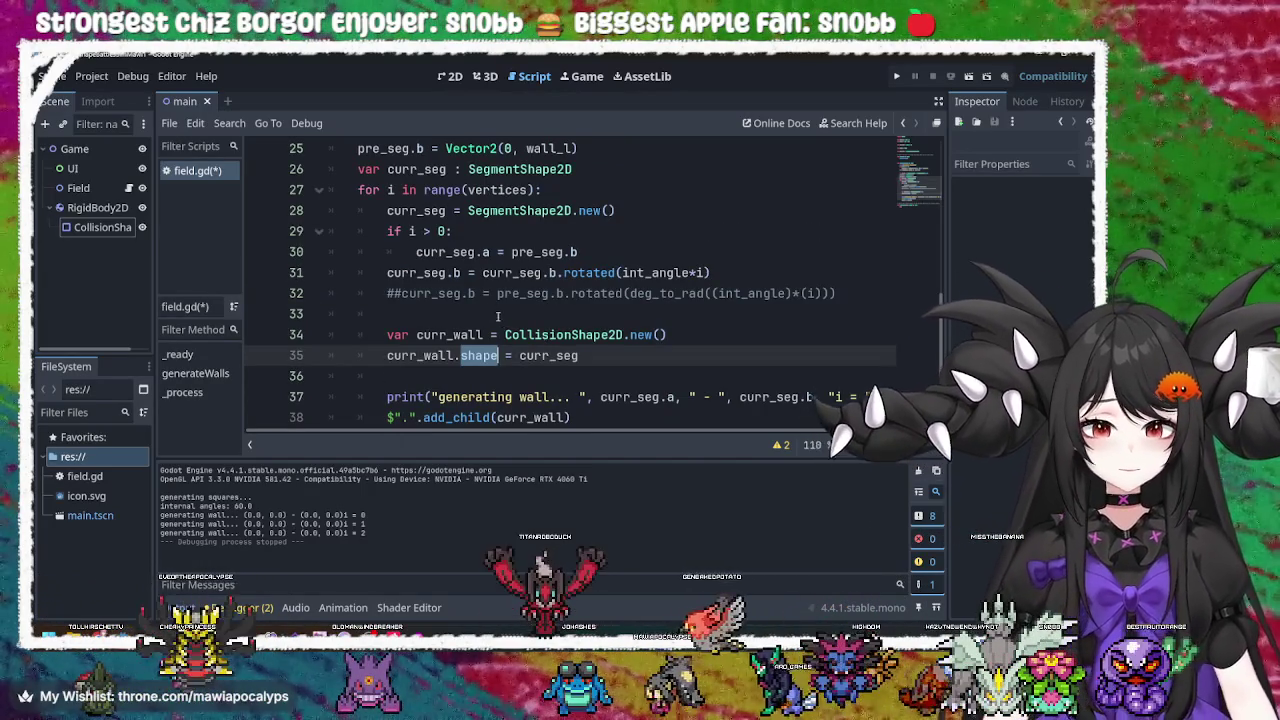
left_click(464, 293)
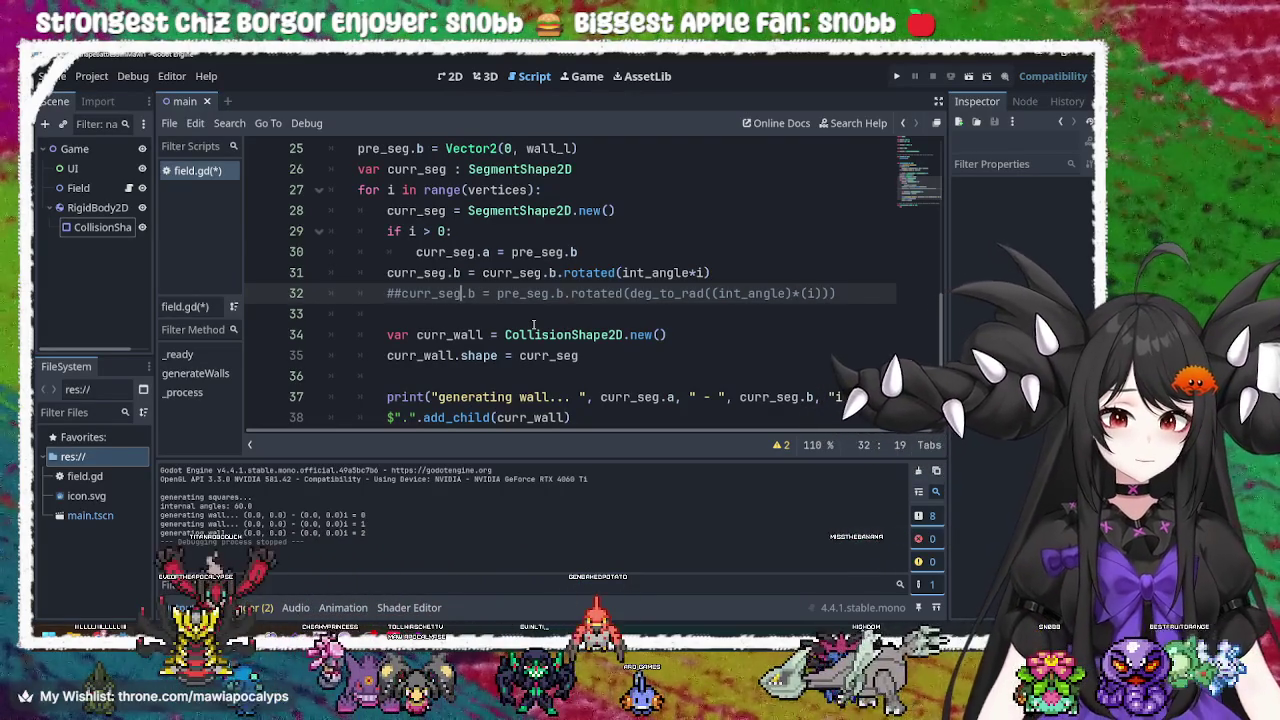
scroll(538, 322, "down", 1)
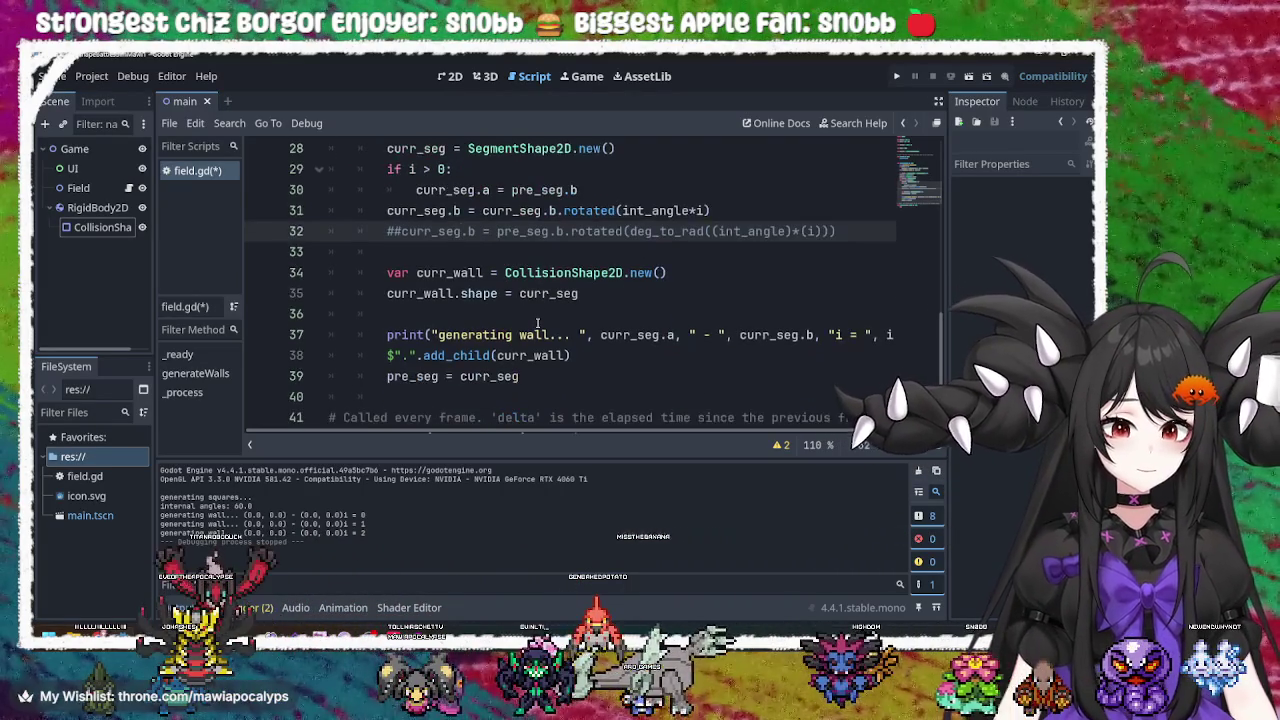
Replace the rotated vector on line 31 with pre_seg.b copied from line 25
left_click_drag(520, 376, 459, 376)
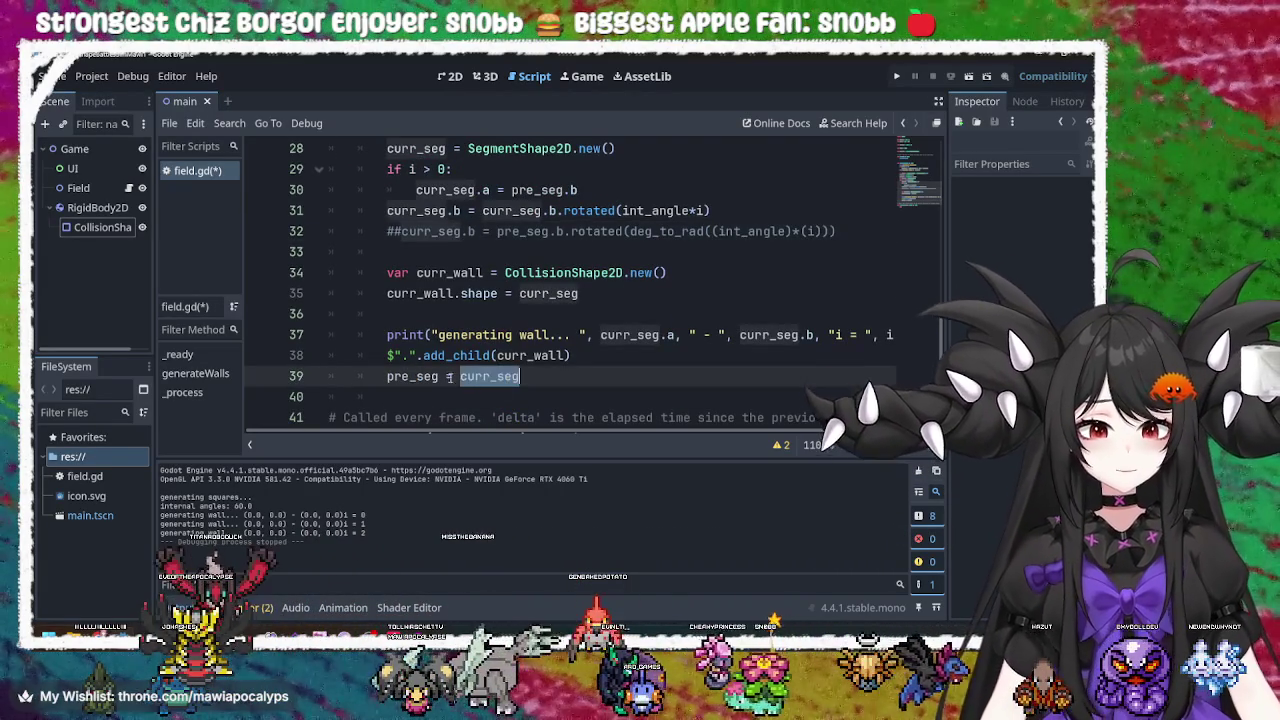
double_click(428, 376)
scroll(597, 320, "up", 3)
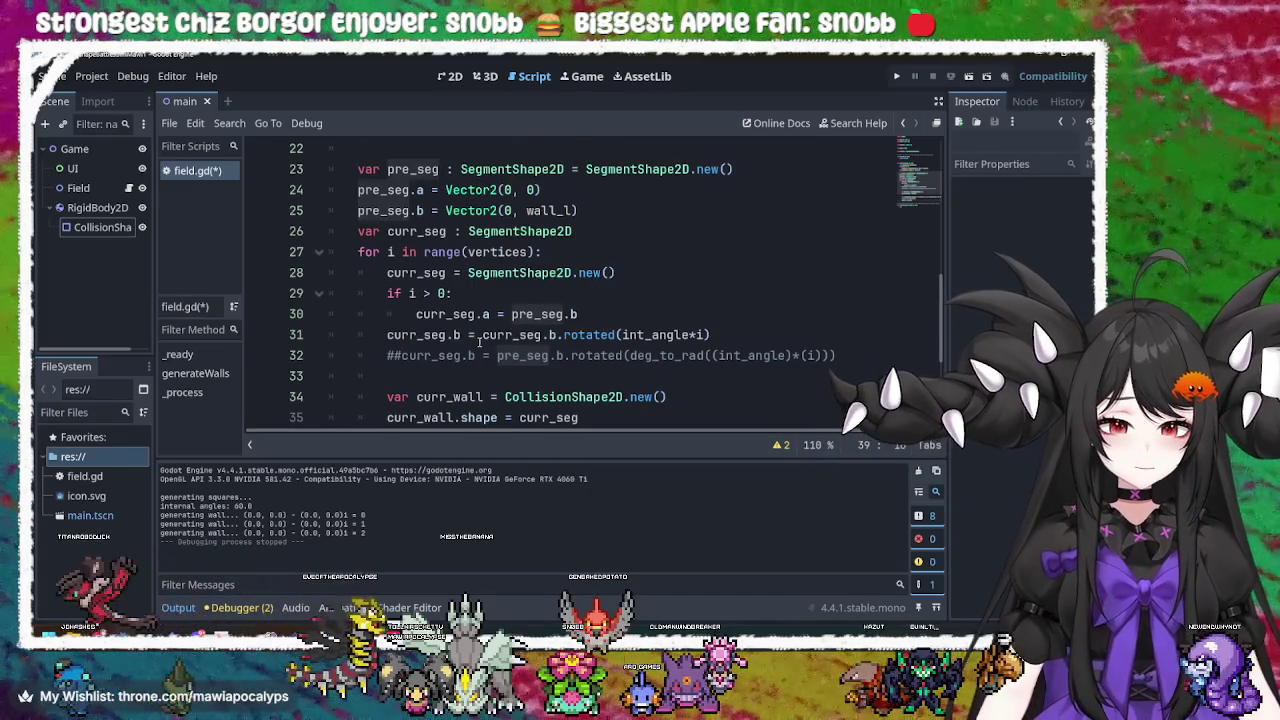
double_click(500, 335)
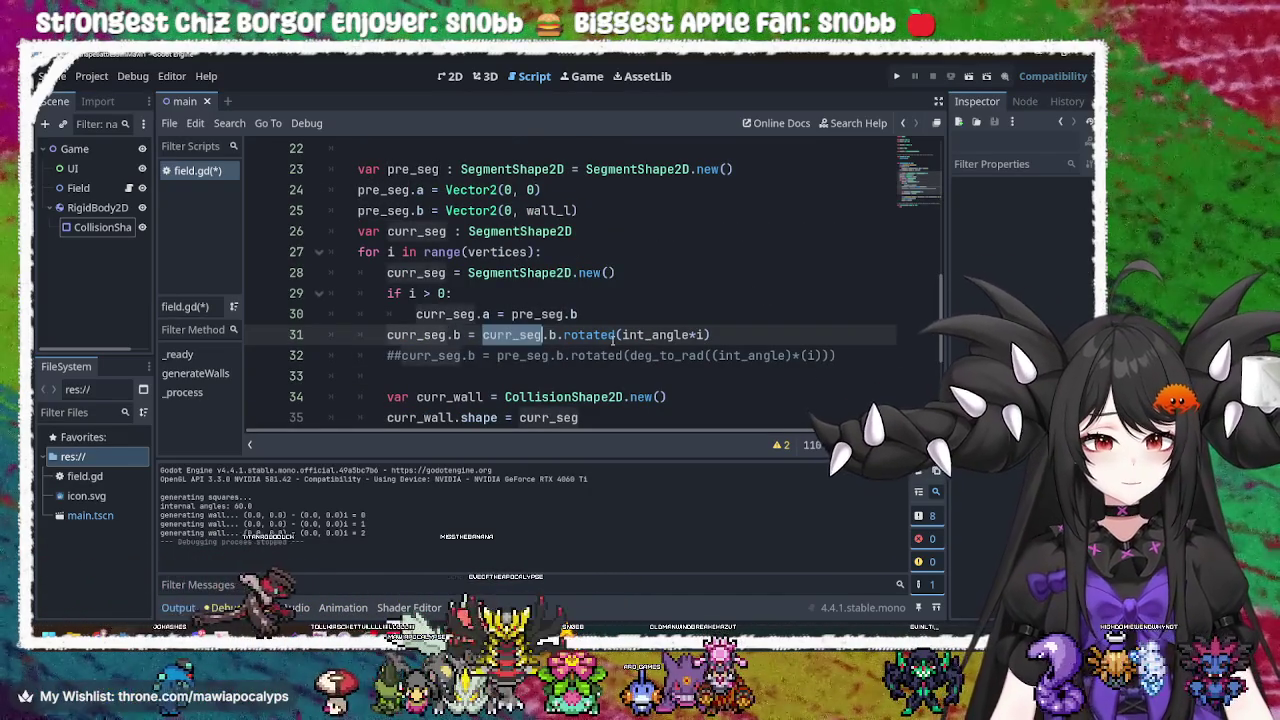
double_click(600, 335)
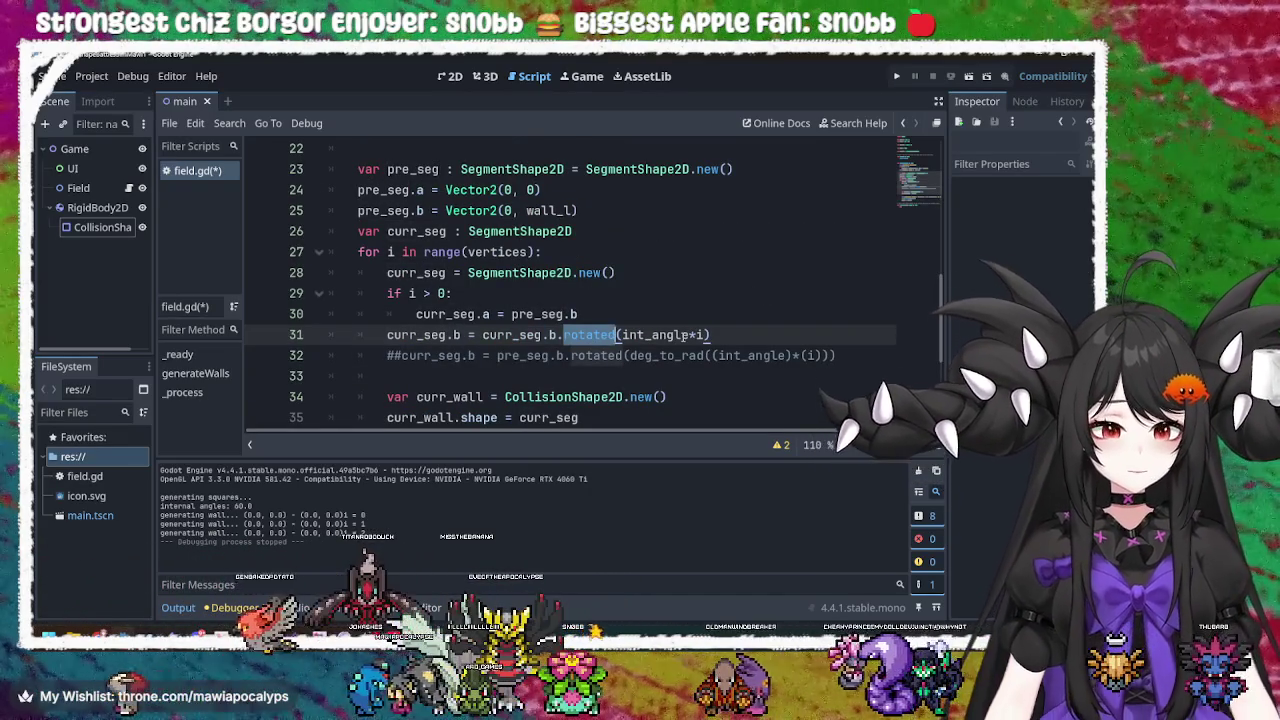
double_click(443, 335)
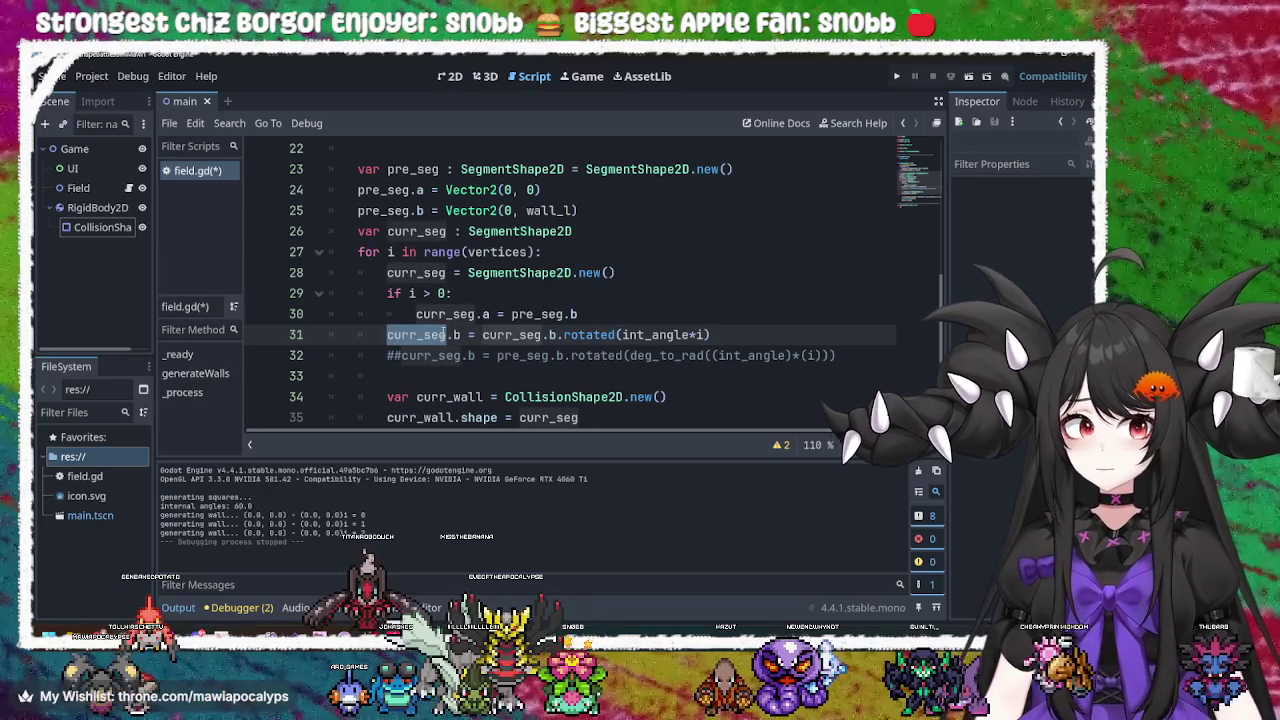
left_click_drag(358, 211, 424, 211)
key("ctrl+c")
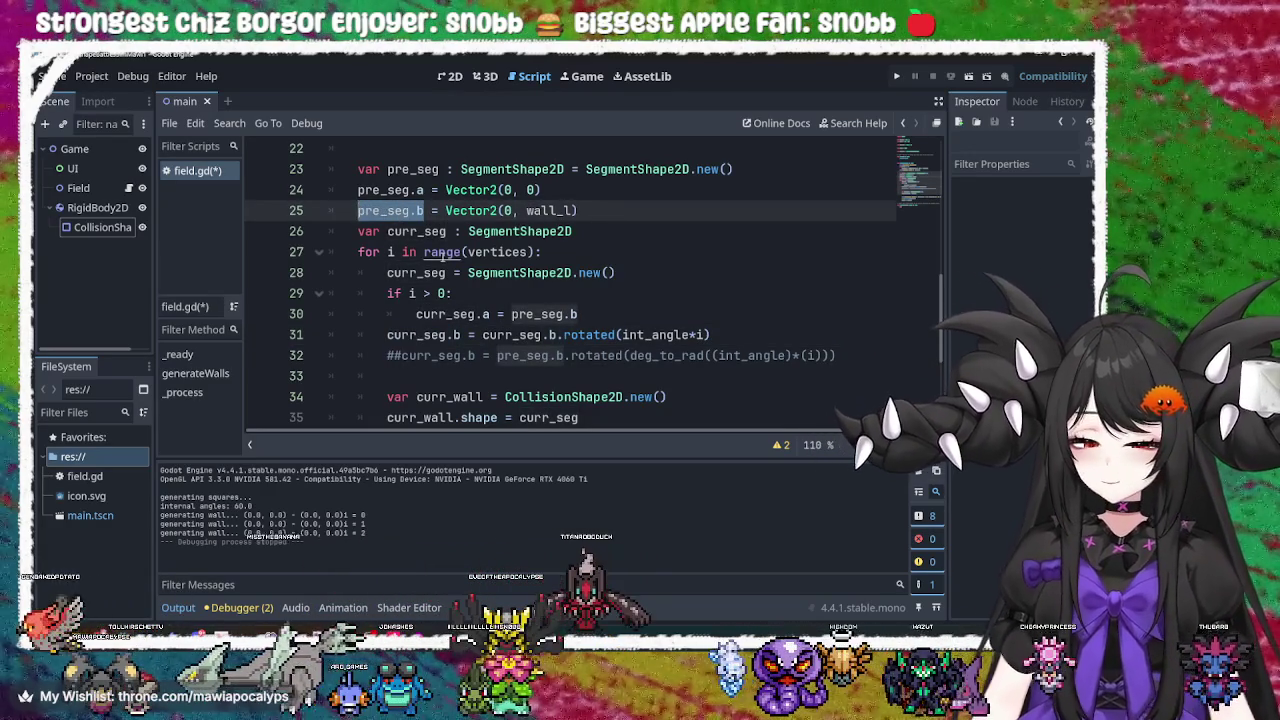
left_click_drag(557, 335, 483, 335)
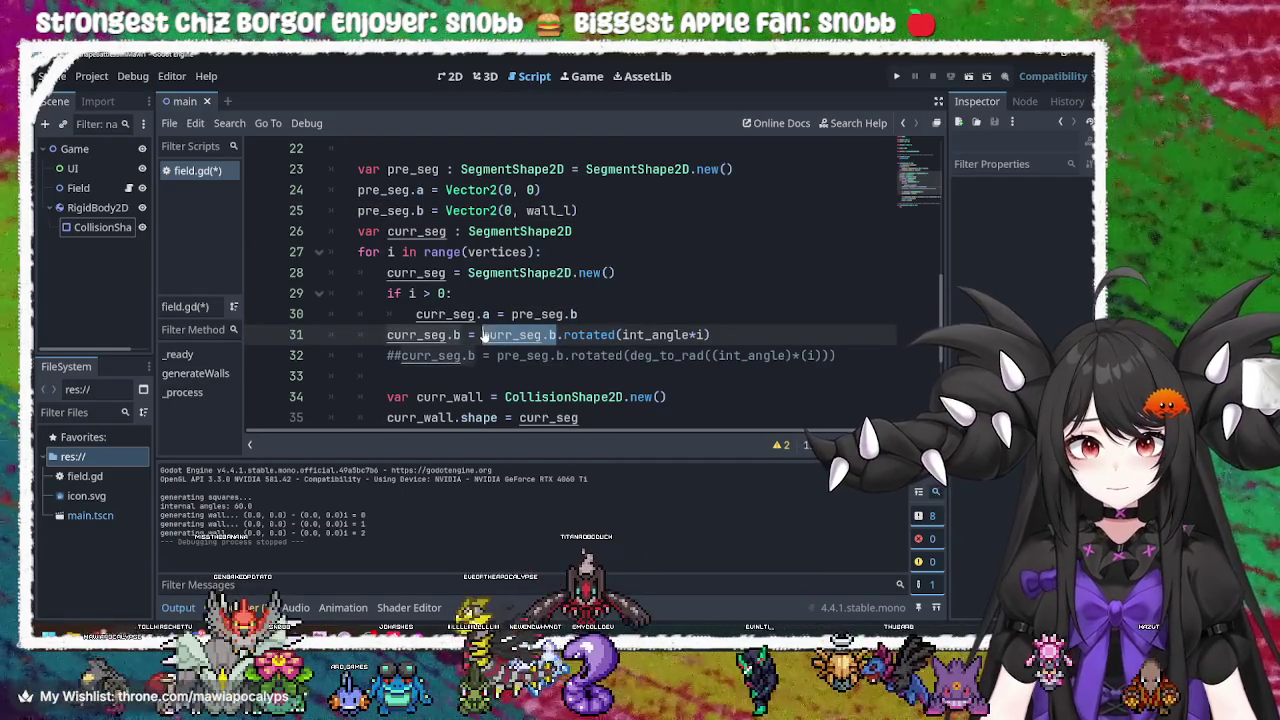
key("ctrl+v")
Save field.gd and run the game with F5
left_click(706, 335)
key("ctrl+s")
key("F5")
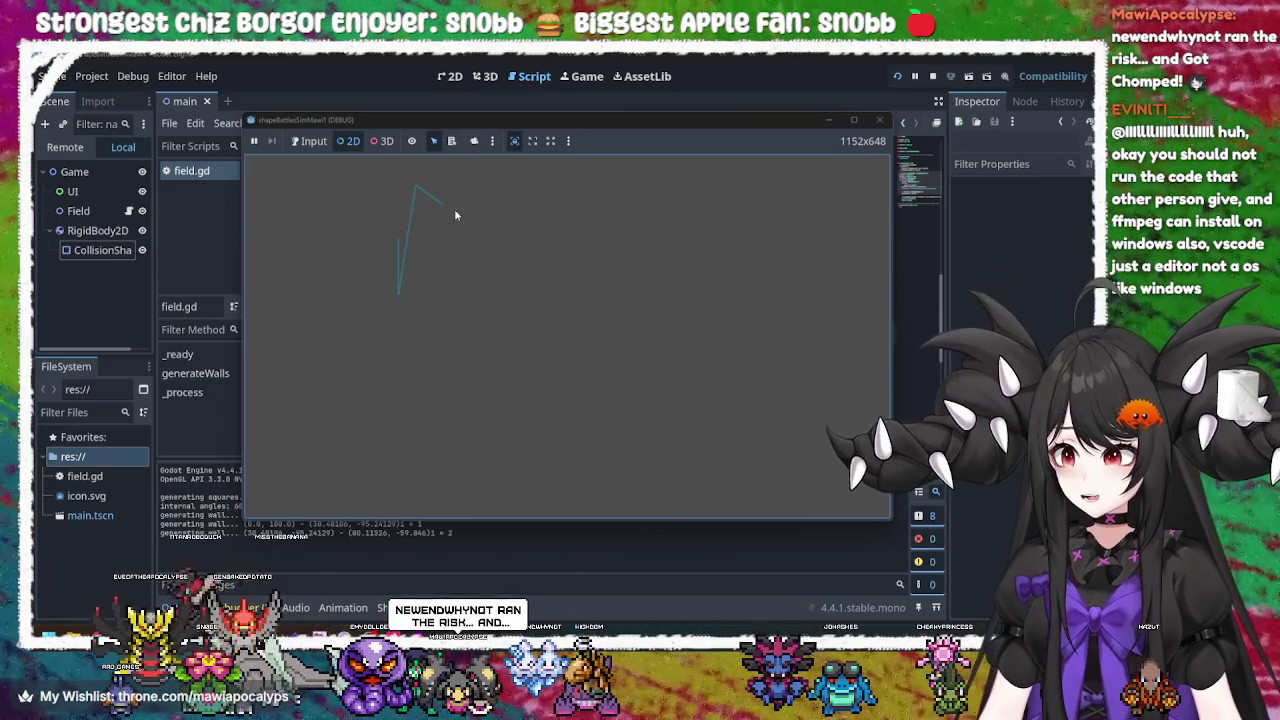
Pick the upper diagonal and lower vertical wall segments in the running game to inspect them
left_click(428, 196)
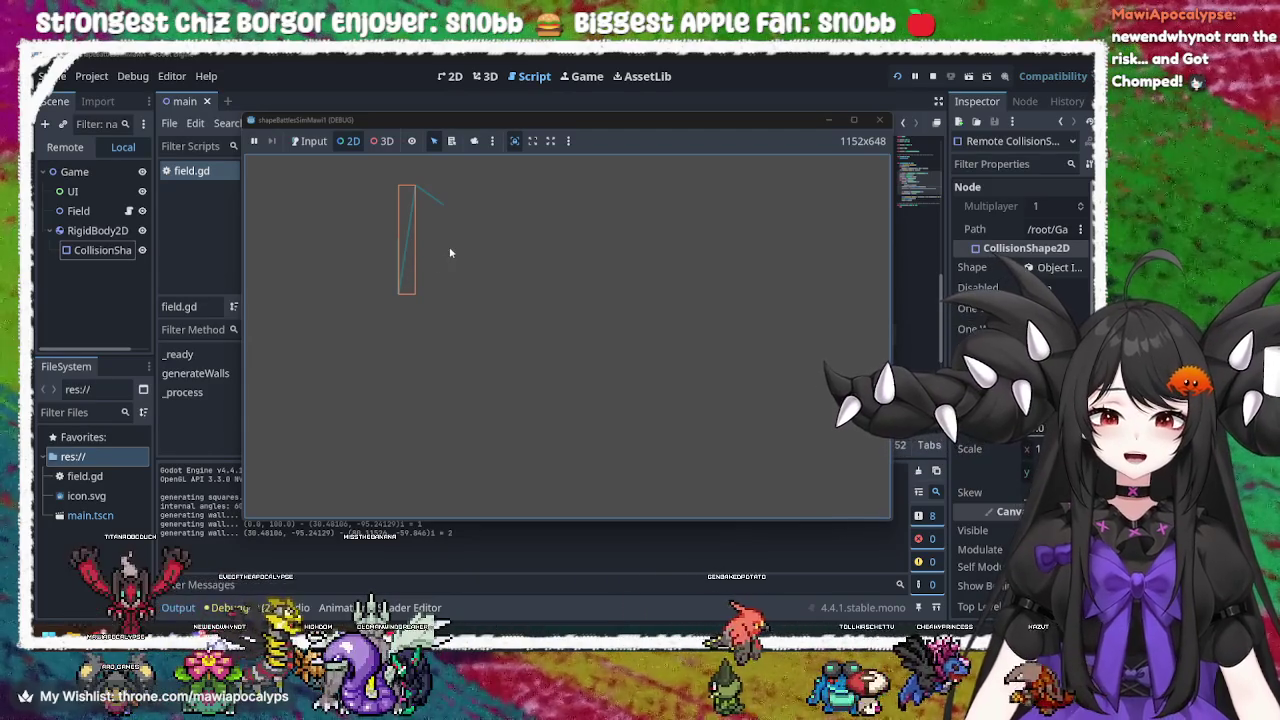
left_click(451, 140)
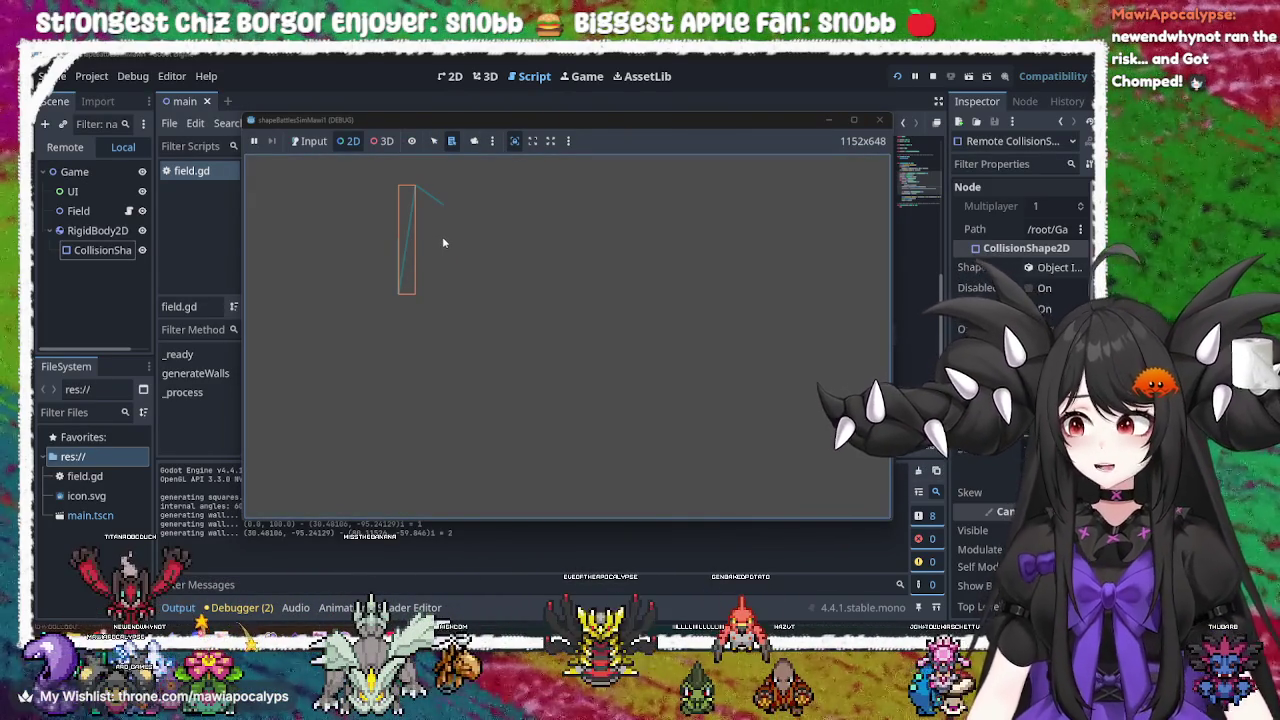
left_click(474, 140)
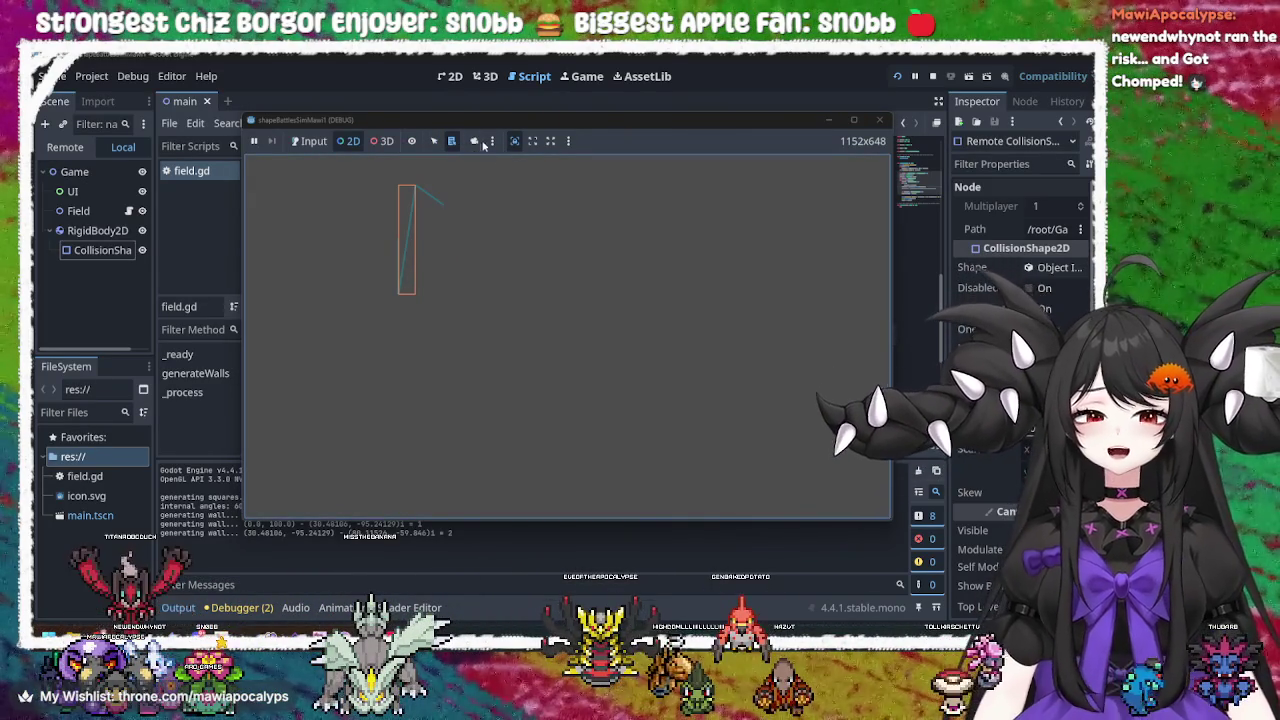
scroll(459, 199, "up", 3)
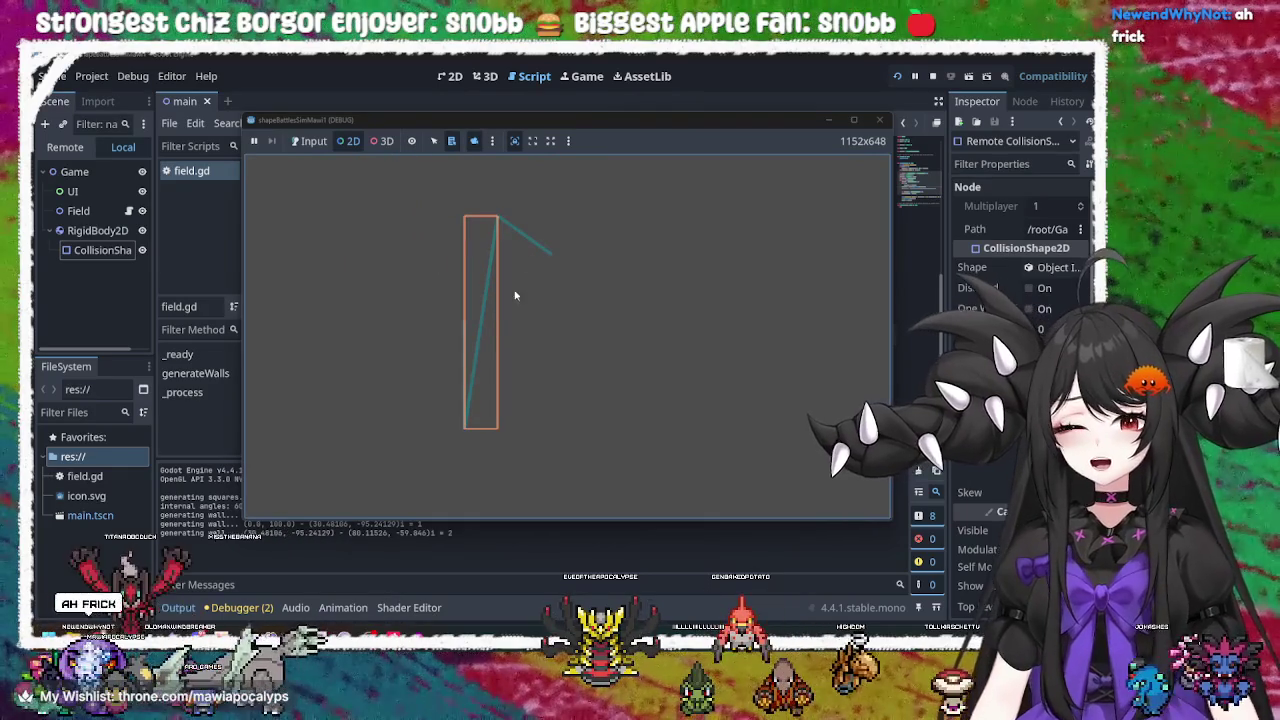
left_click(433, 140)
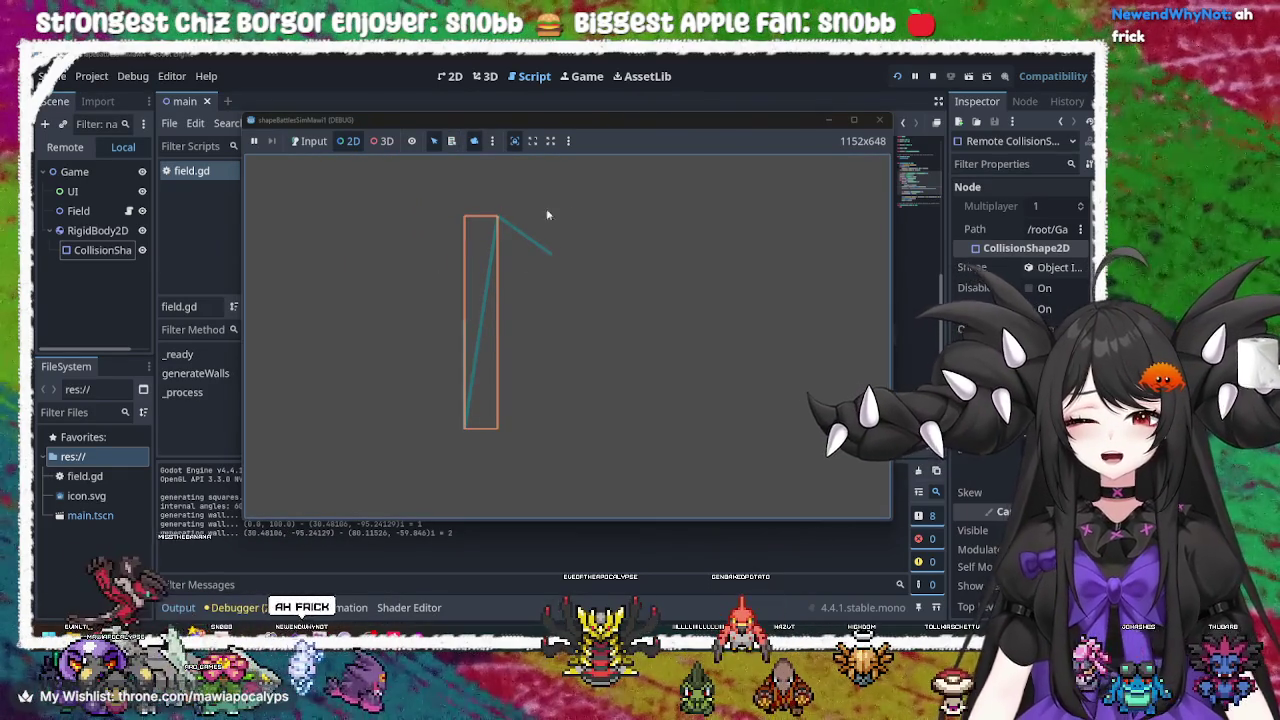
left_click(534, 243)
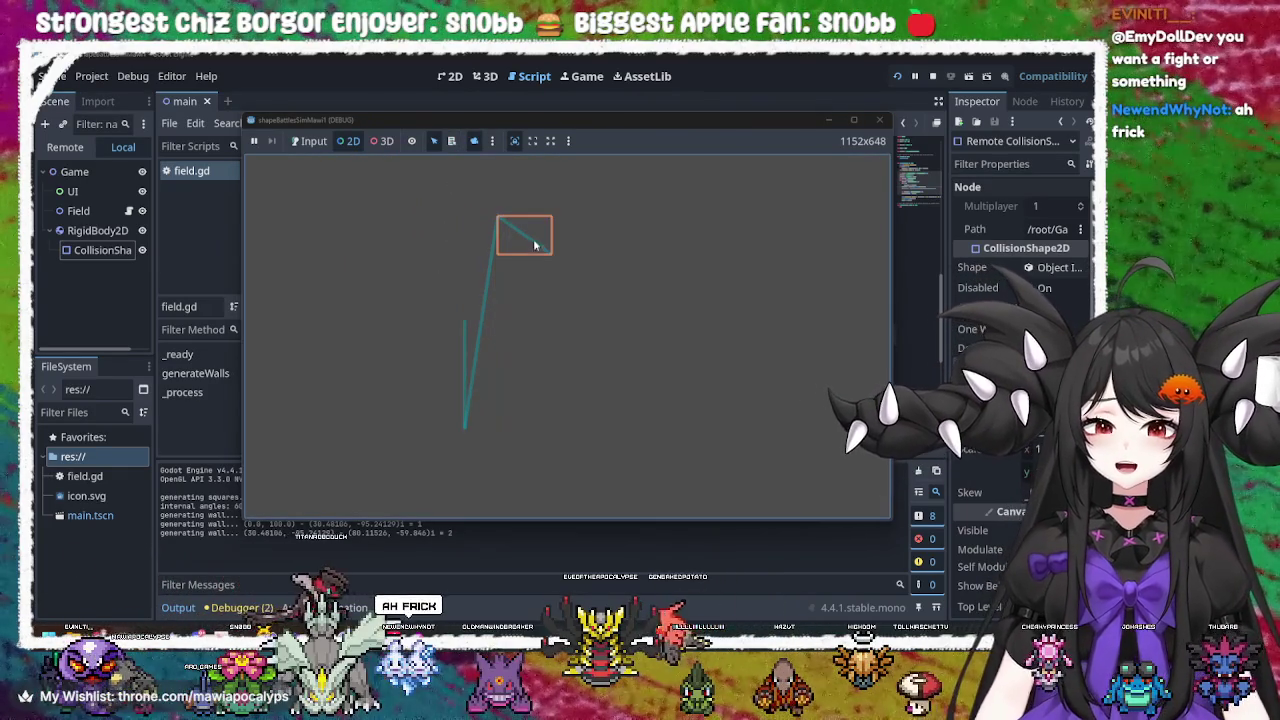
left_click(490, 354)
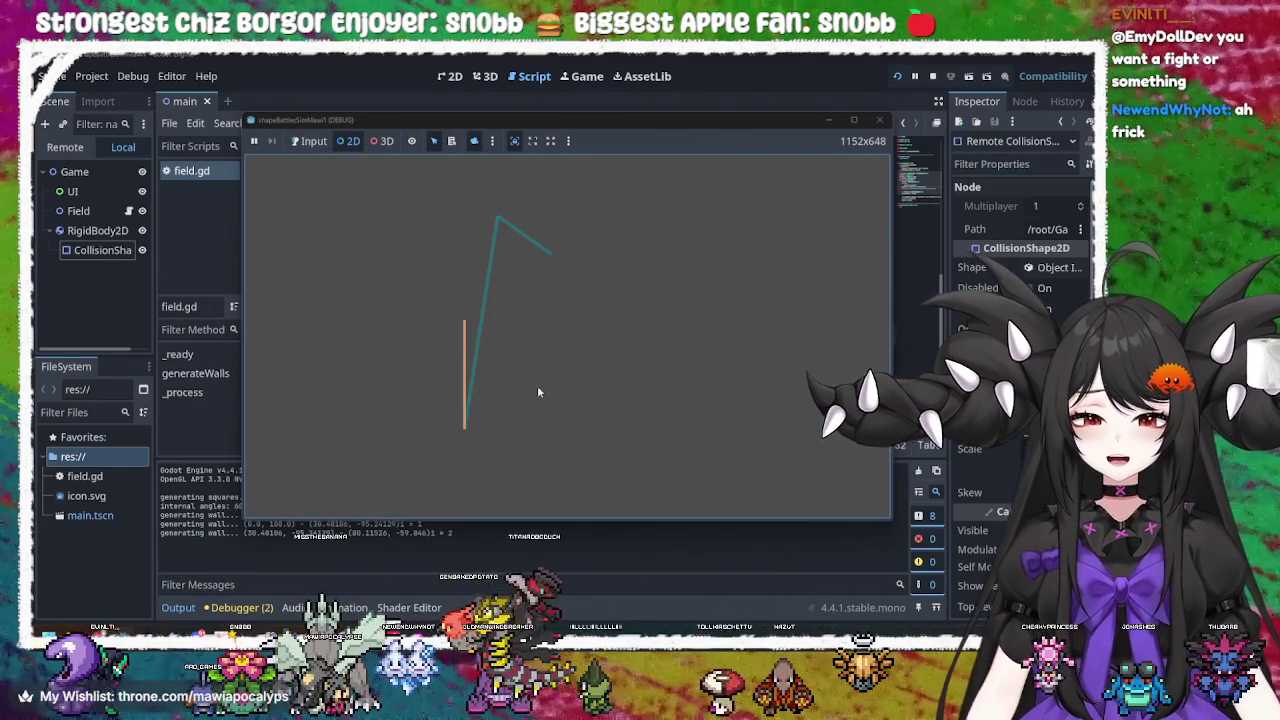
scroll(603, 346, "down", 2)
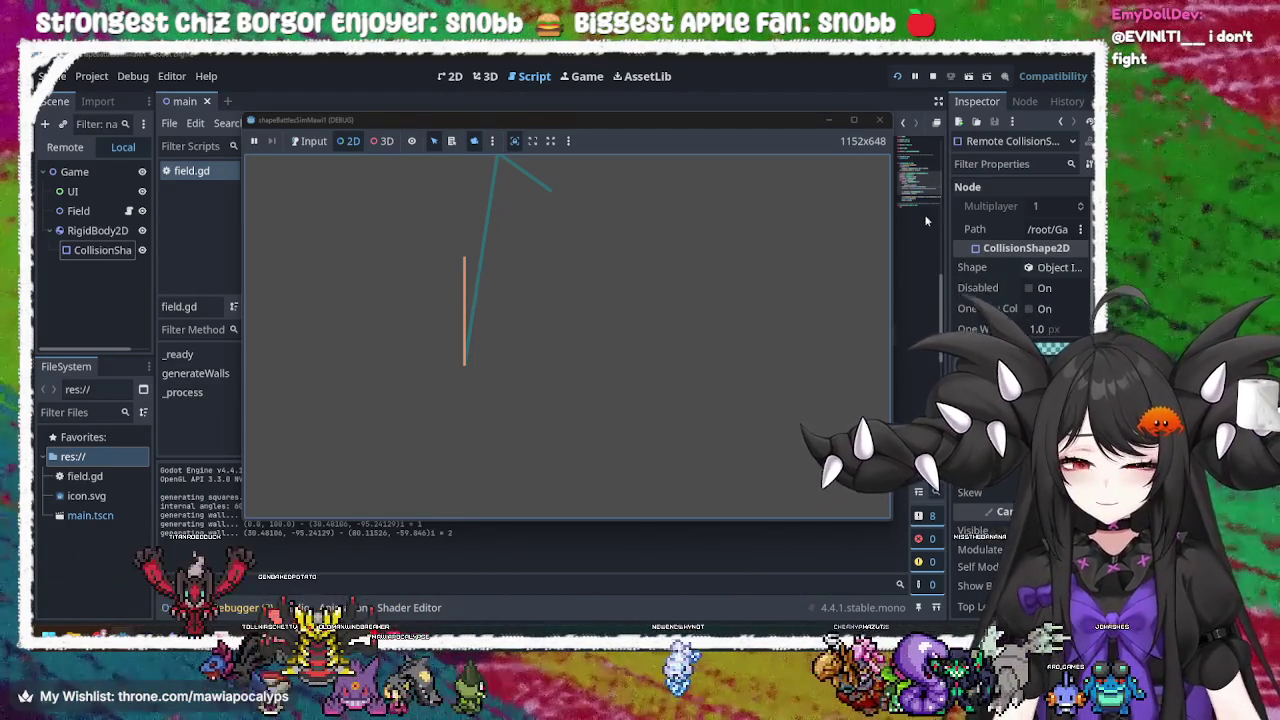
mouse_move(741, 126)
left_mouse_down()
mouse_move(925, 128)
mouse_move(943, 92)
mouse_move(693, 133)
mouse_move(649, 185)
mouse_move(714, 160)
left_mouse_up()
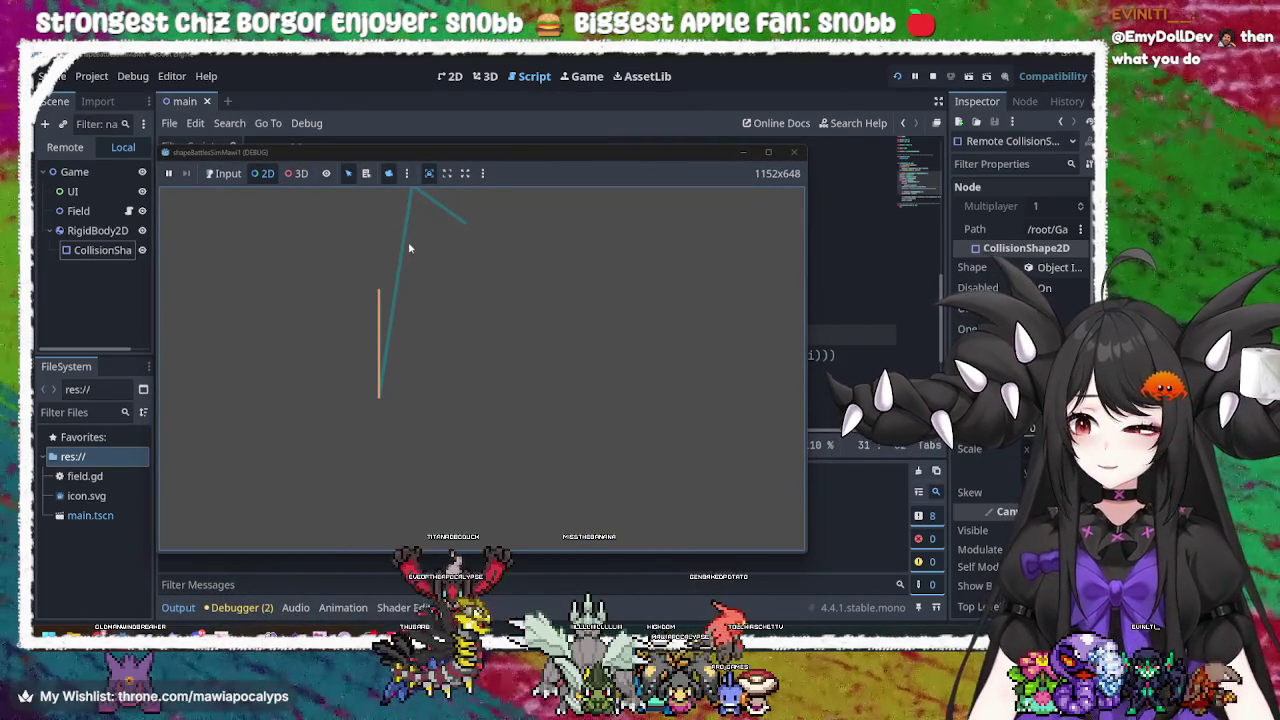
Close the running game and review the walls_arr and other declarations at the top of field.gd
left_click(794, 152)
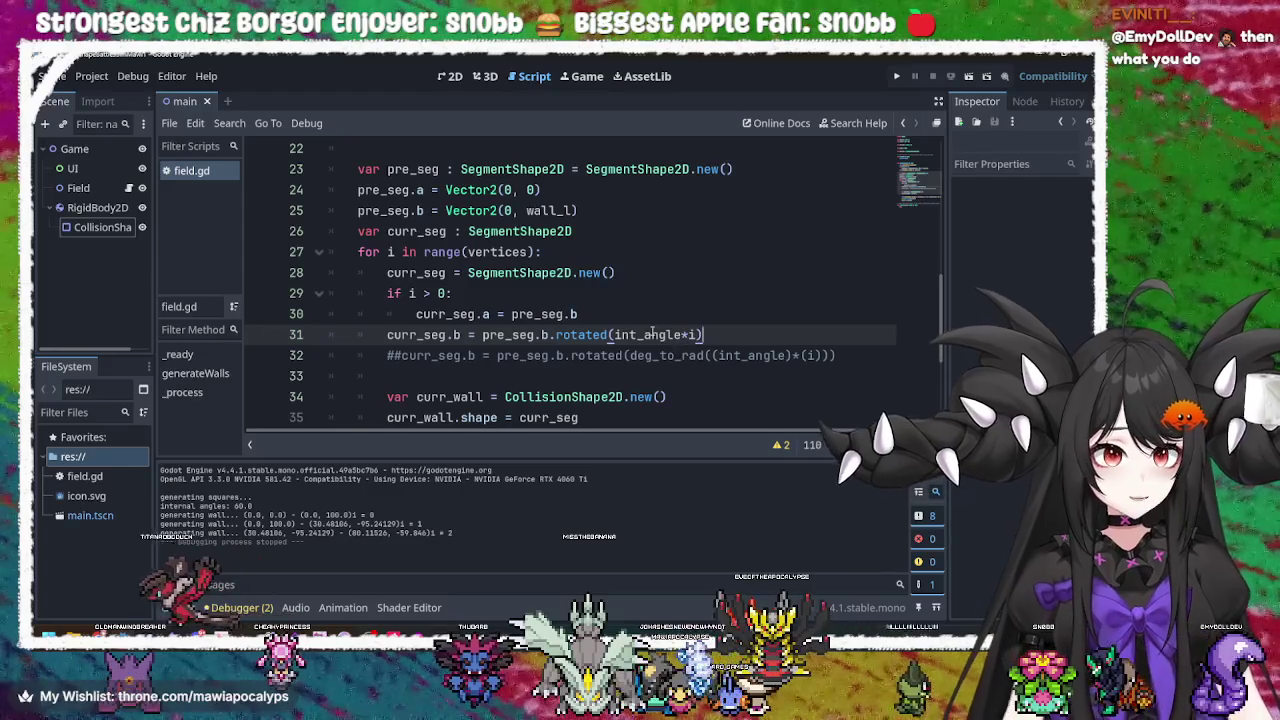
left_click(650, 334)
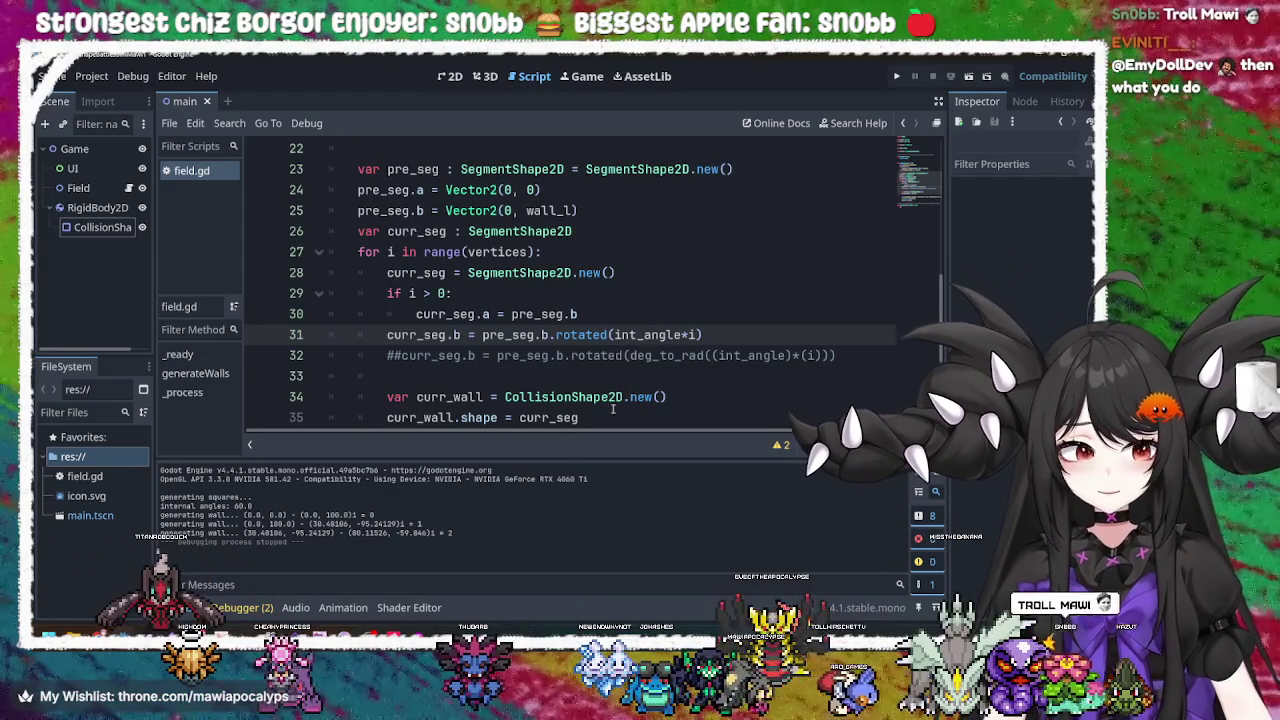
scroll(629, 340, "up", 4)
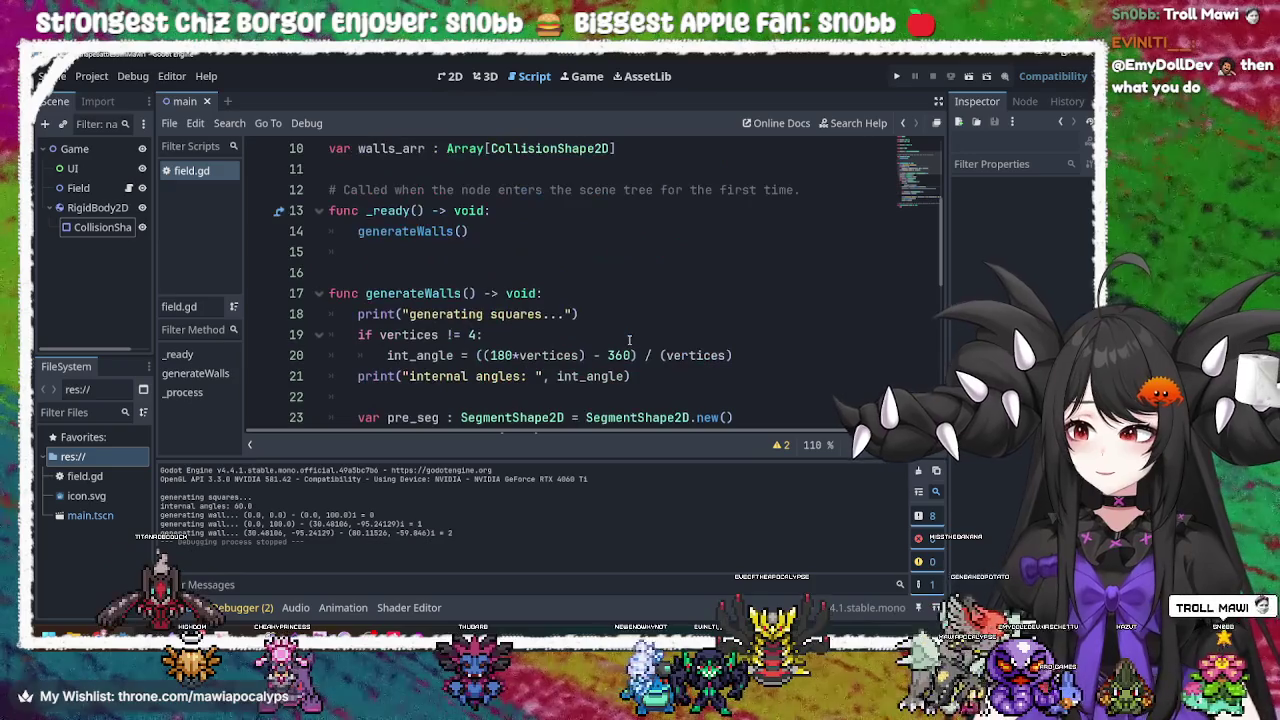
scroll(629, 340, "up", 3)
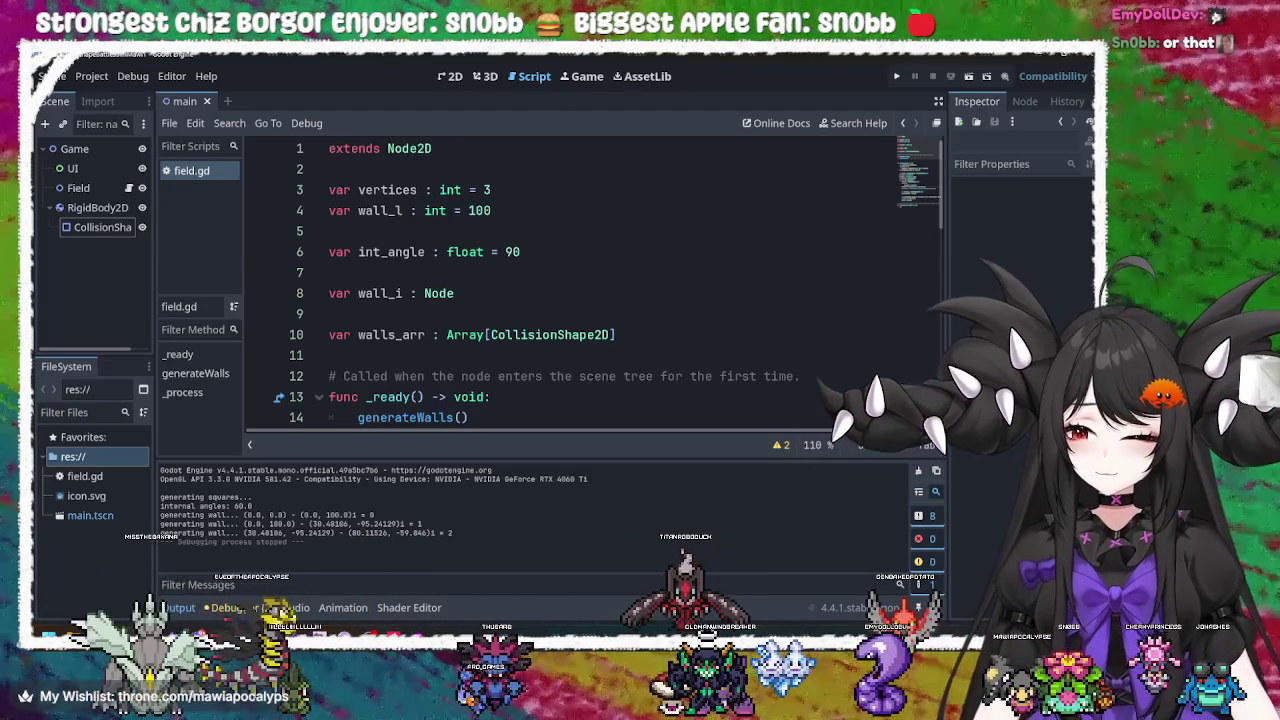
left_click(585, 272)
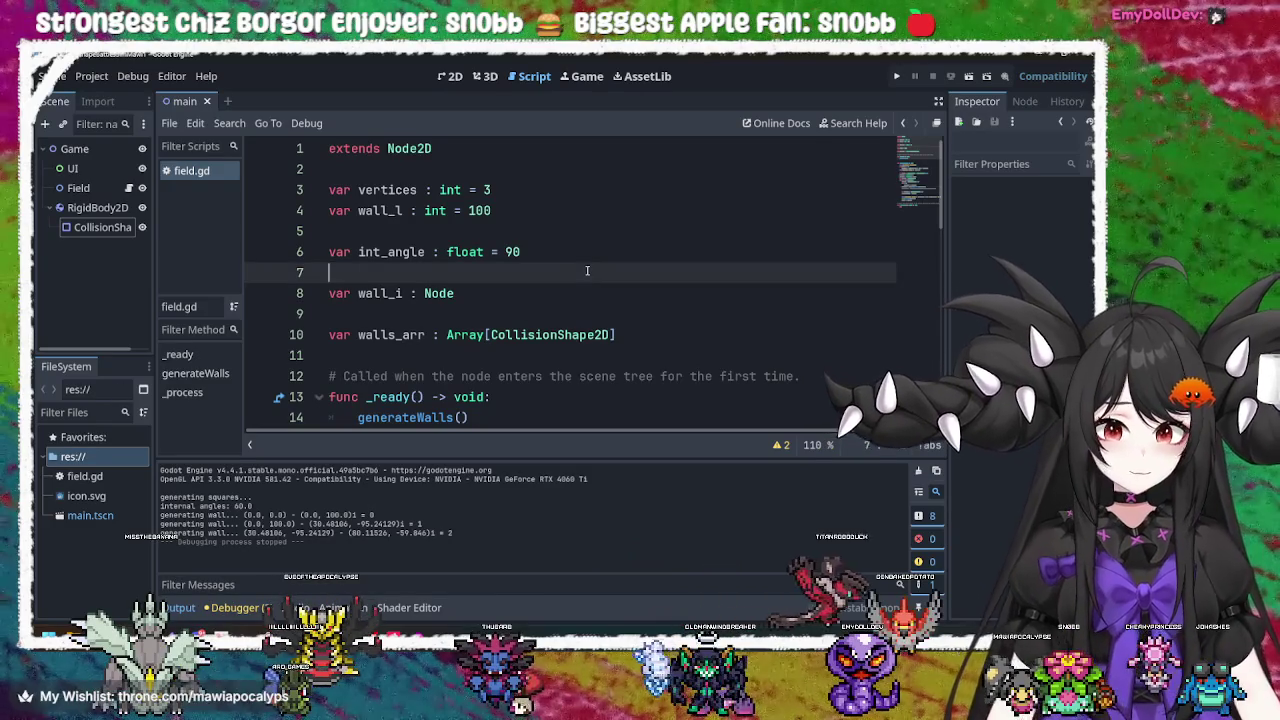
scroll(508, 272, "down", 1)
left_click(420, 275)
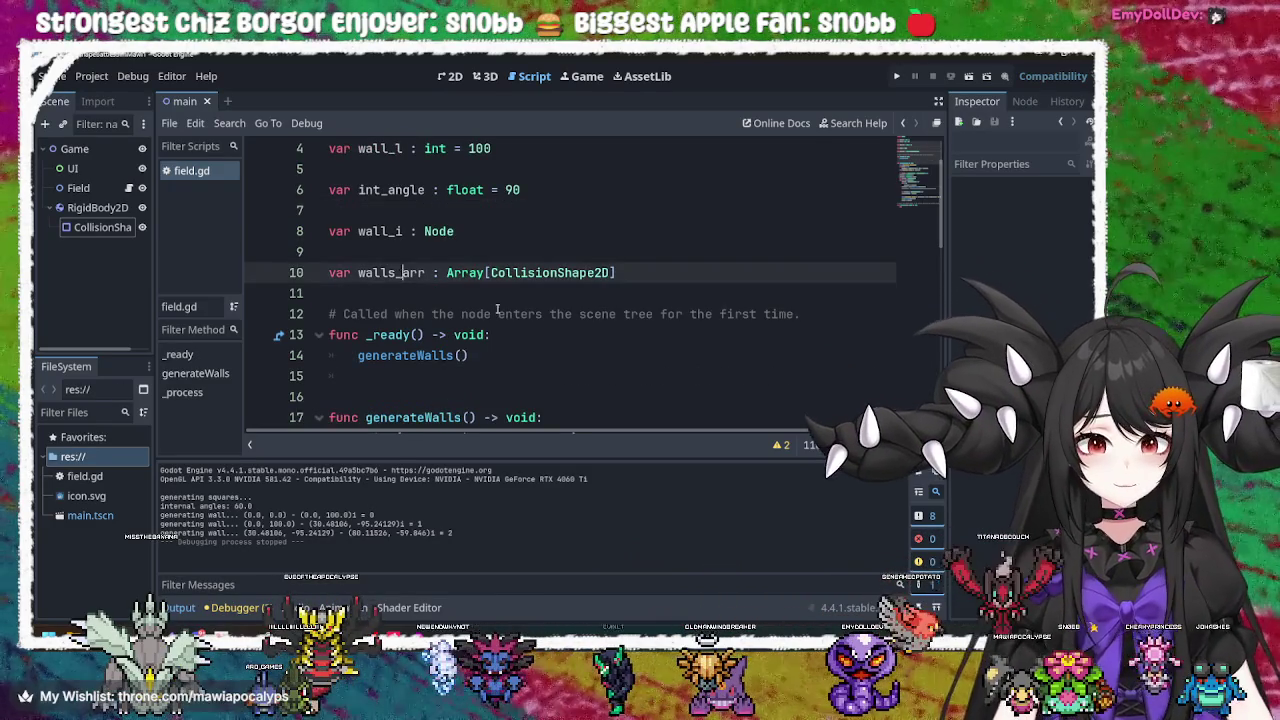
scroll(521, 316, "down", 5)
scroll(522, 316, "up", 5)
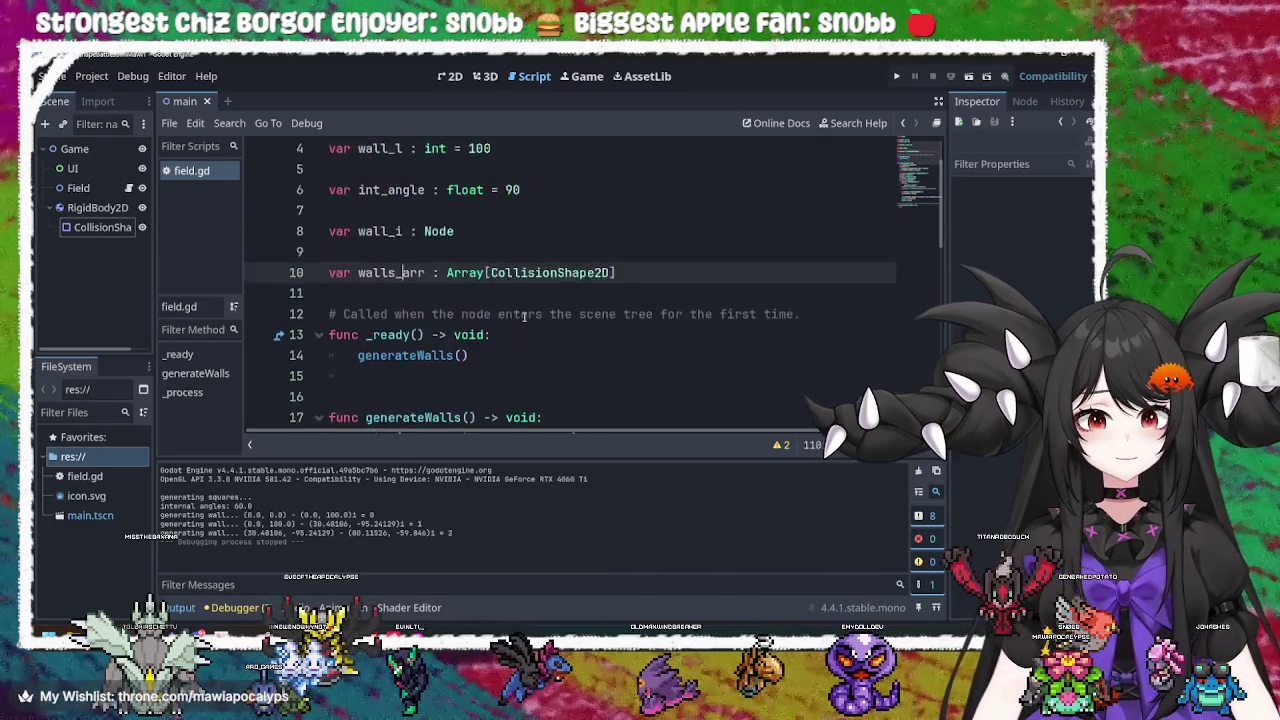
scroll(543, 252, "down", 5)
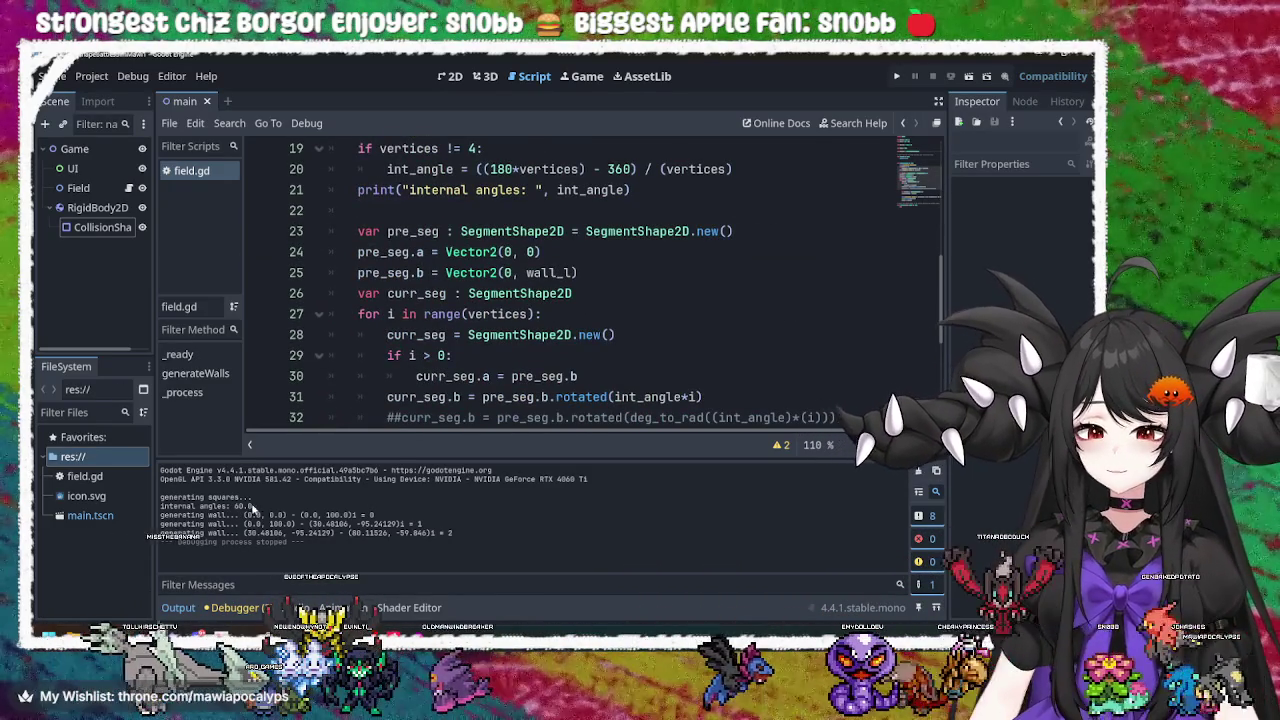
scroll(668, 291, "down", 3)
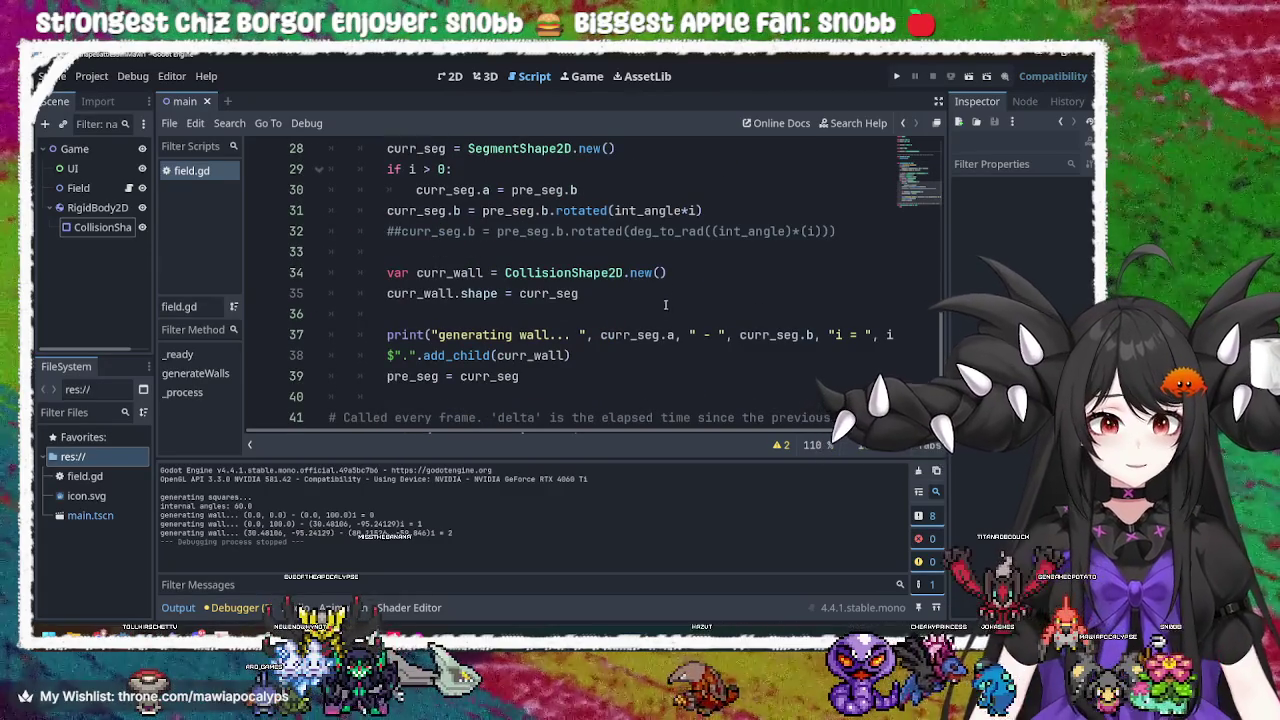
scroll(628, 318, "up", 2)
scroll(624, 305, "down", 3)
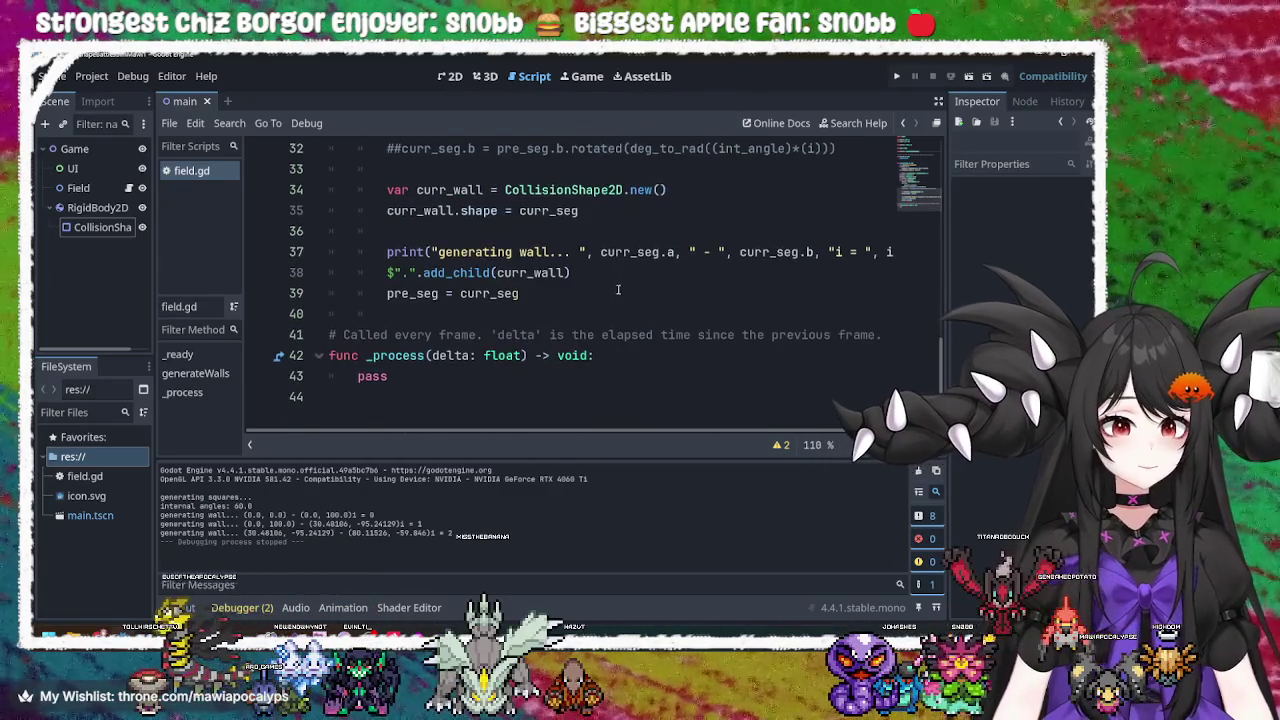
scroll(618, 290, "up", 3)
Wrap int_angle*i on line 31 in deg_to_rad() and rerun the game with F5
left_click(643, 314)
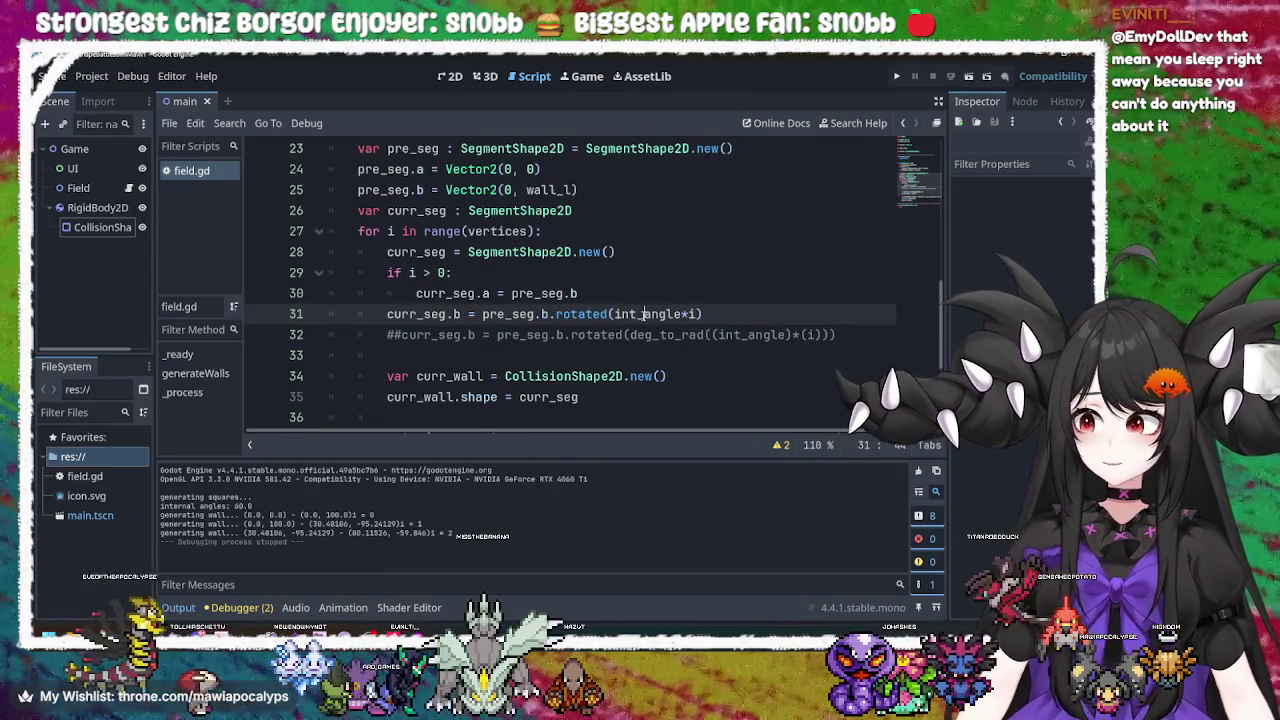
double_click(643, 314)
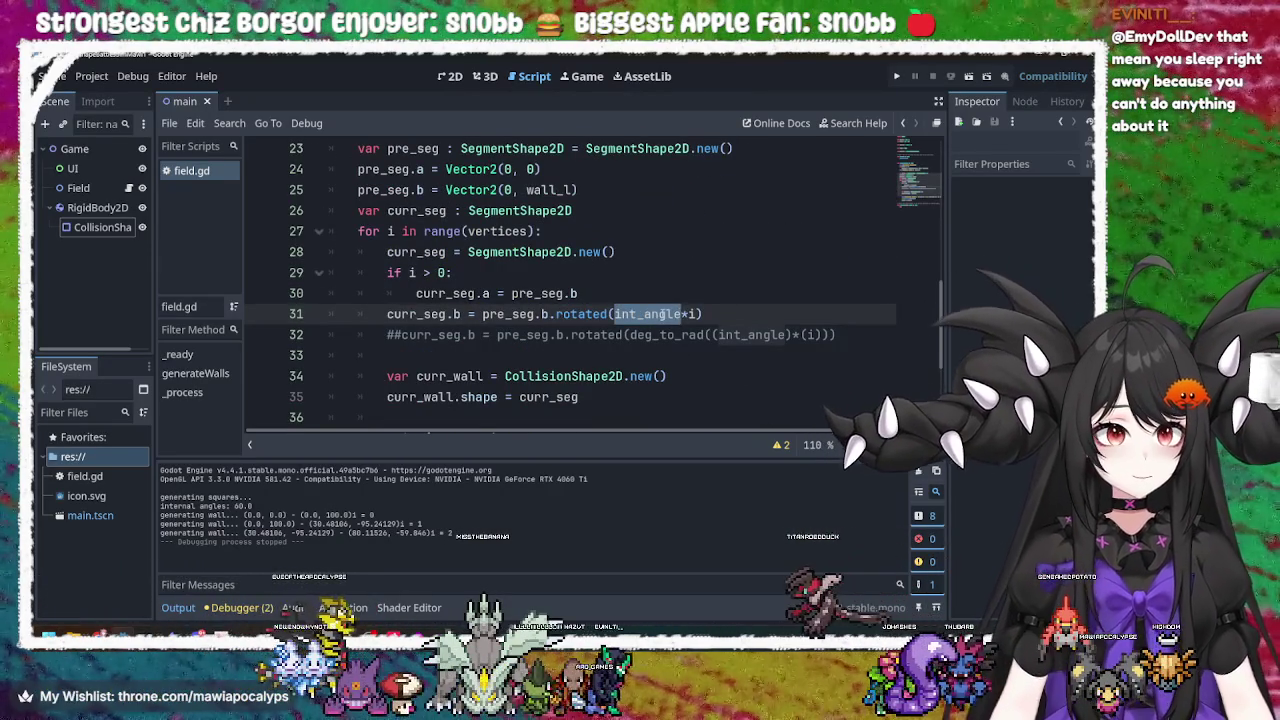
left_click(617, 314)
left_click_drag(617, 314, 700, 314)
key("ctrl+c")
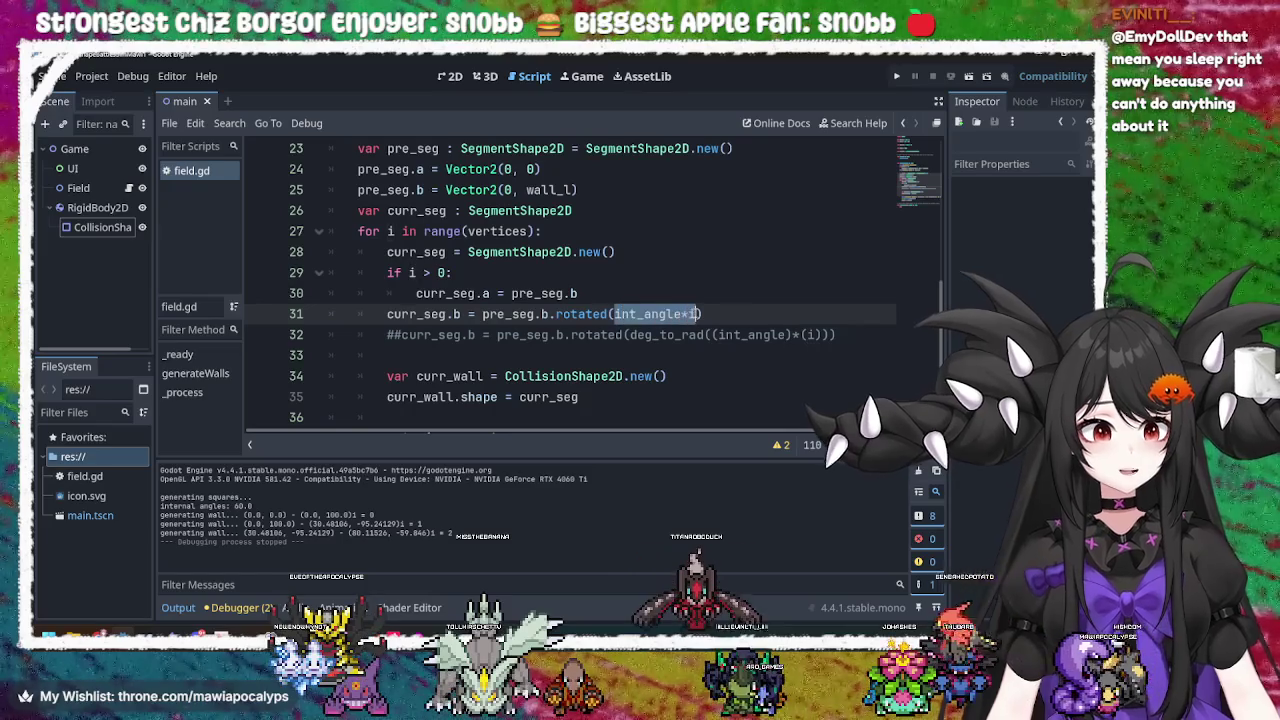
key("BackSpace")
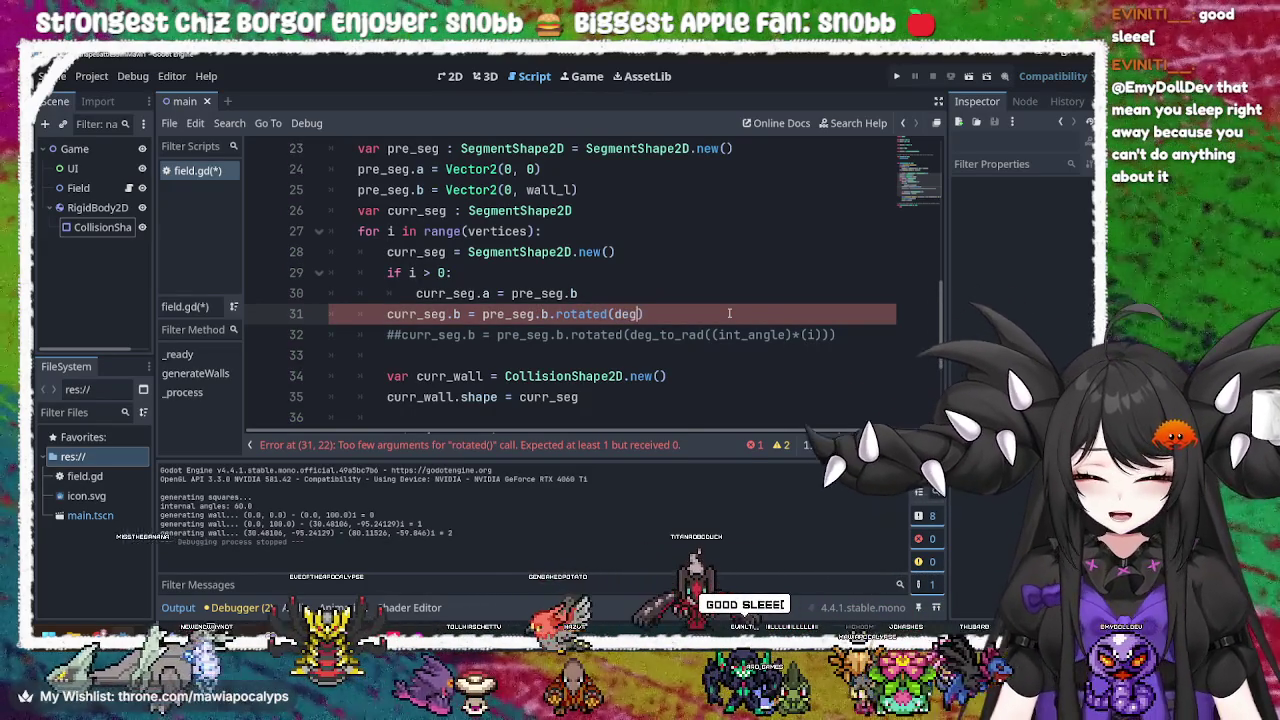
type("deg")
key("Return")
key("ctrl+v")
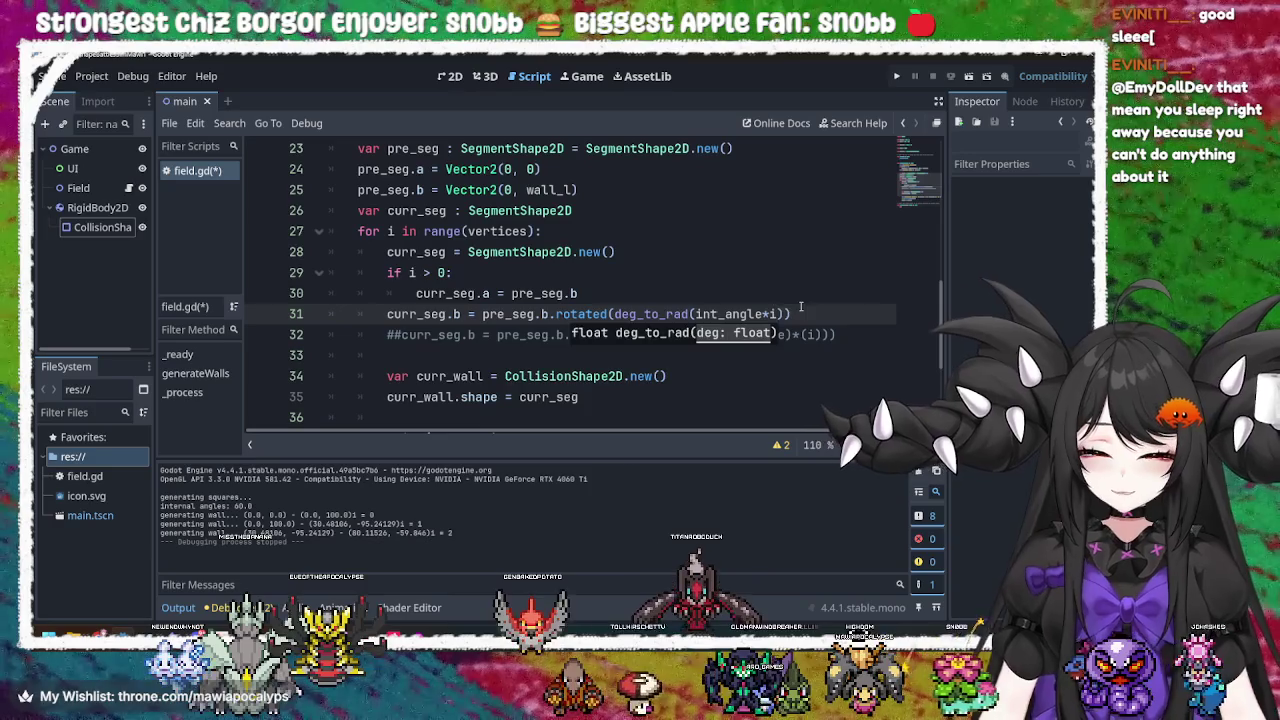
left_click(580, 293)
key("F5")
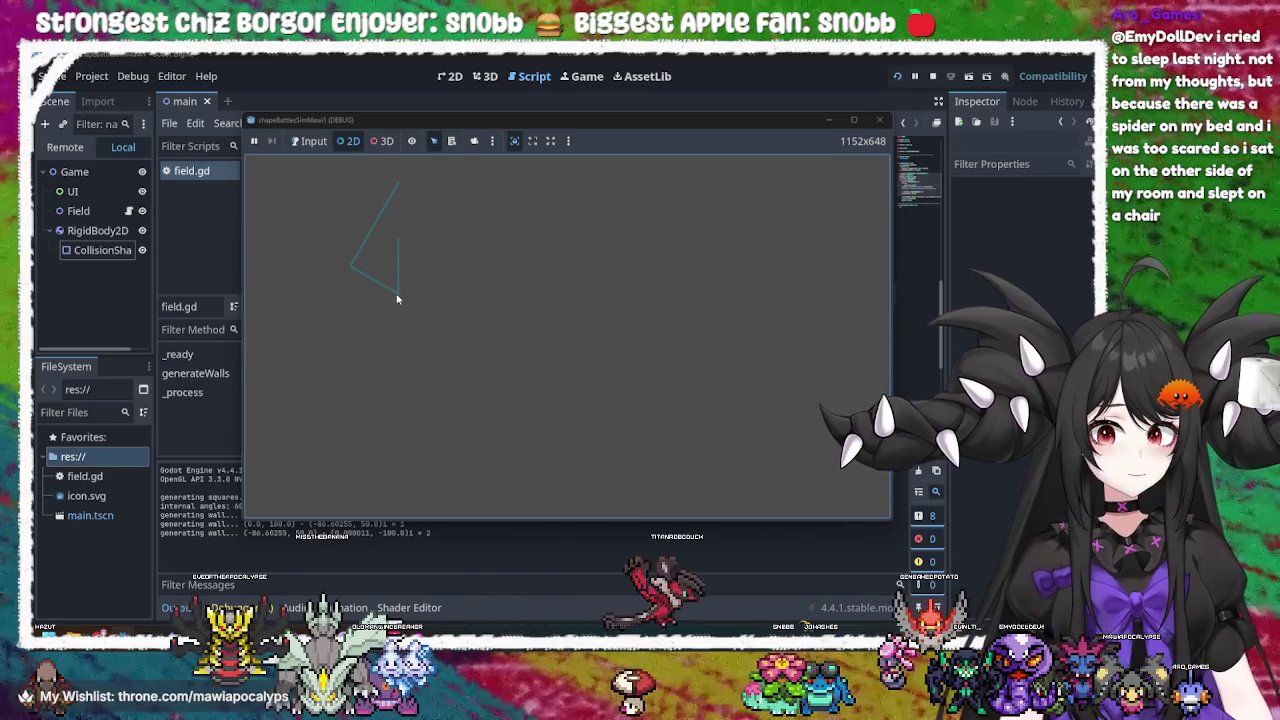
Drag the game window to the right so the script editor is visible
mouse_move(626, 123)
left_mouse_down()
mouse_move(918, 118)
mouse_move(889, 119)
left_mouse_up()
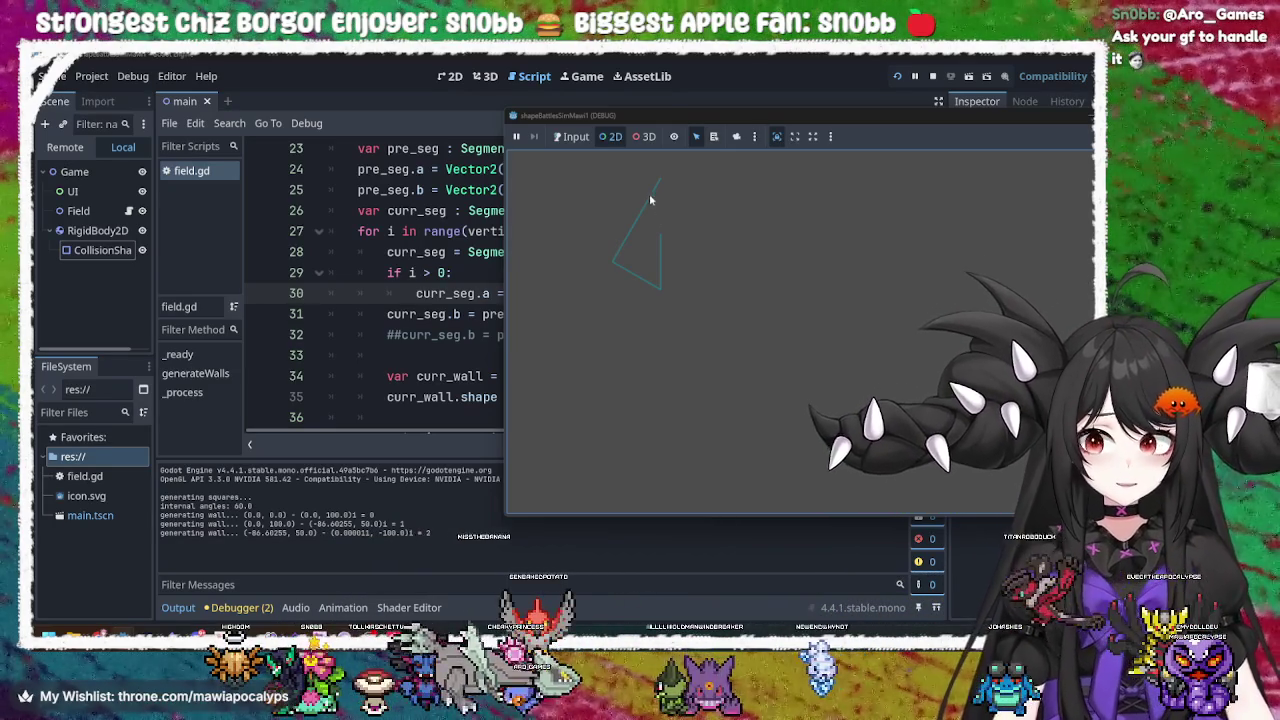
Pick the wall shapes in the game, shift its window, then close the game
left_click(631, 223)
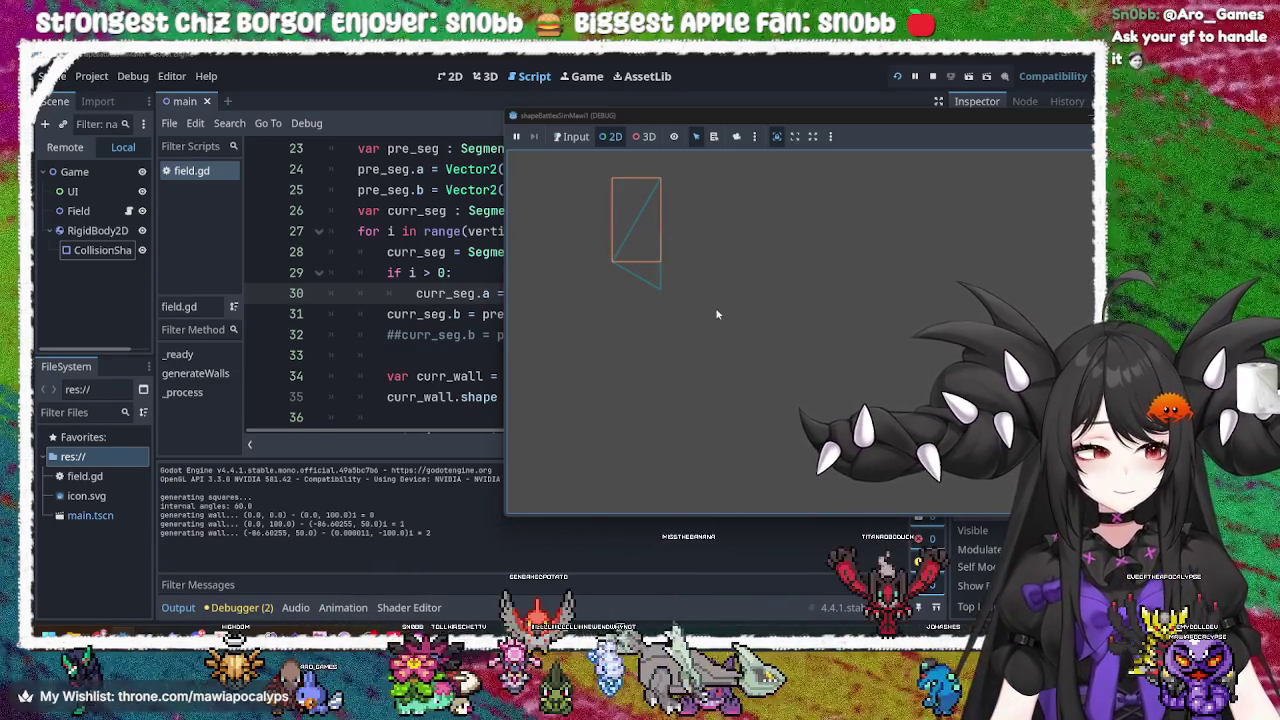
mouse_move(916, 121)
left_mouse_down()
mouse_move(554, 108)
mouse_move(955, 136)
mouse_move(931, 131)
left_mouse_up()
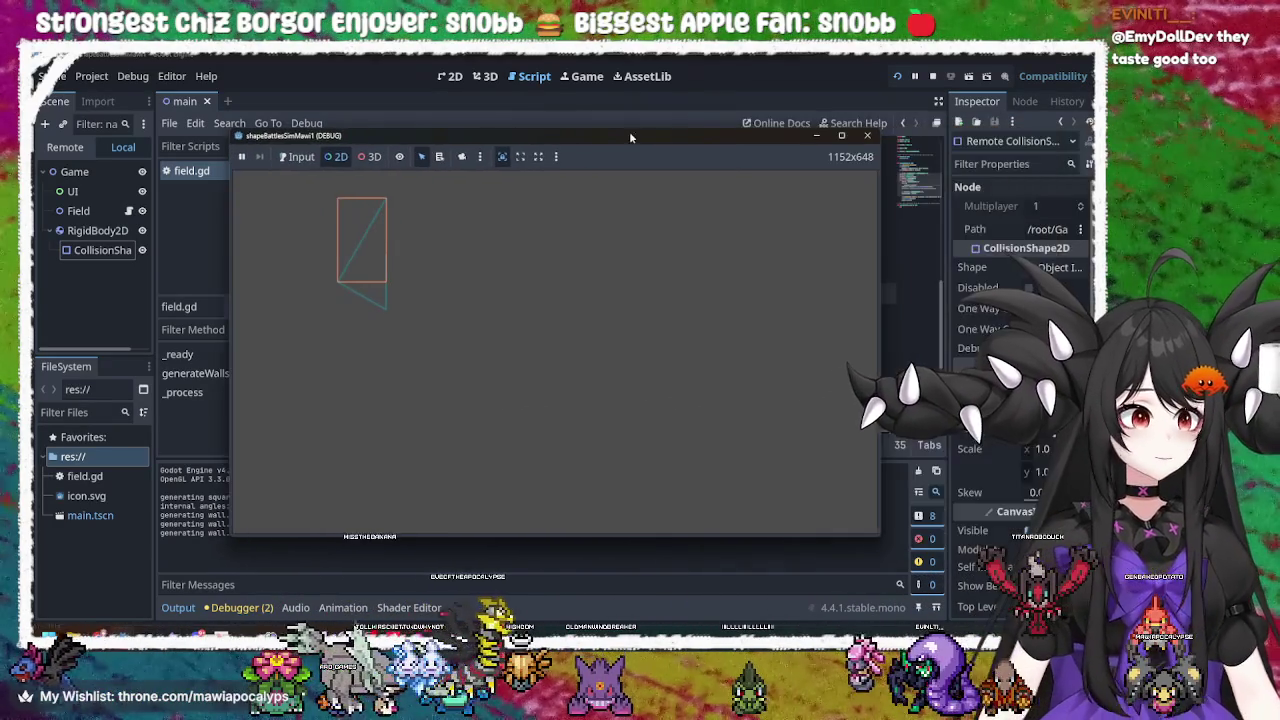
left_click(868, 132)
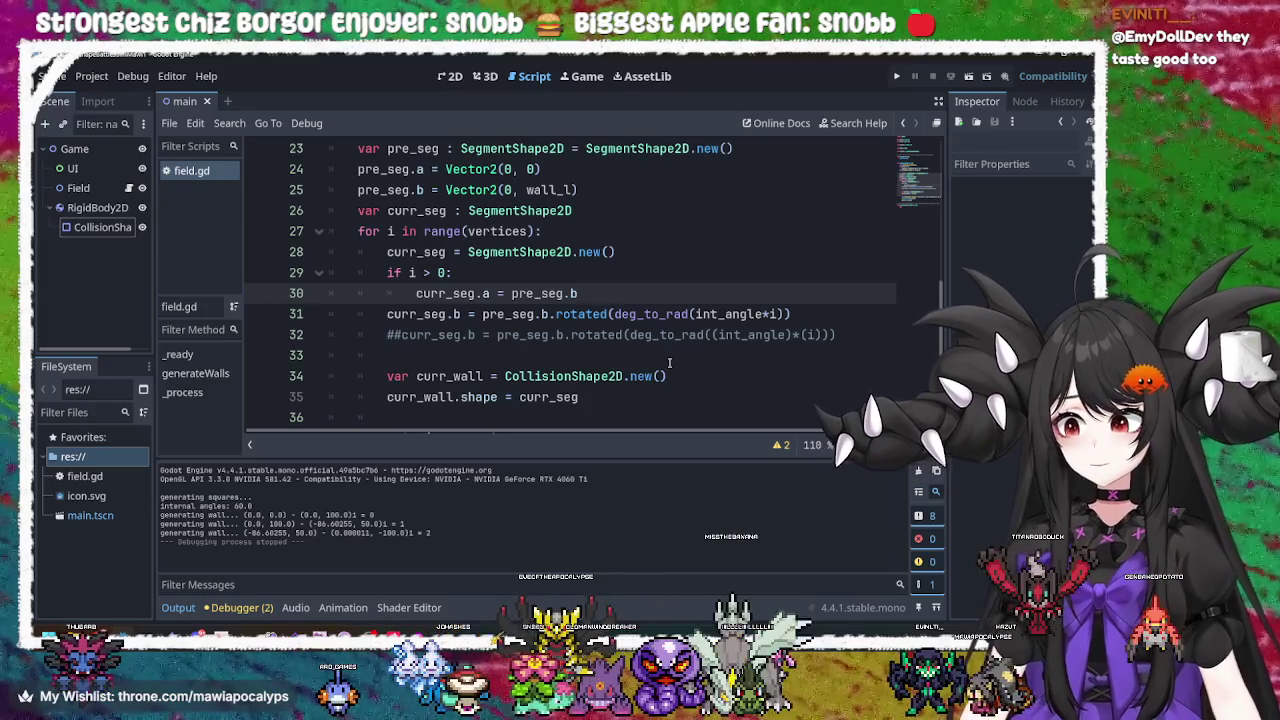
Append .normalized() to the rotated pre_seg.b expression on line 31
double_click(568, 314)
double_click(650, 314)
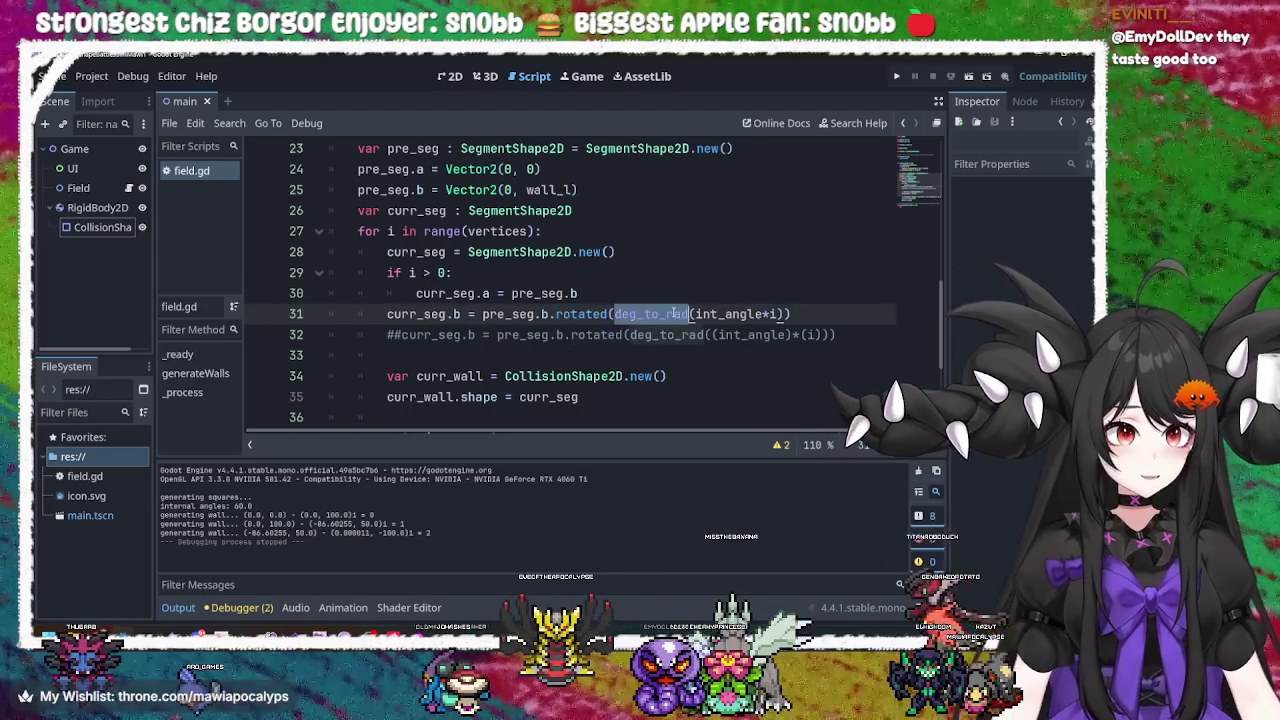
left_click(604, 314)
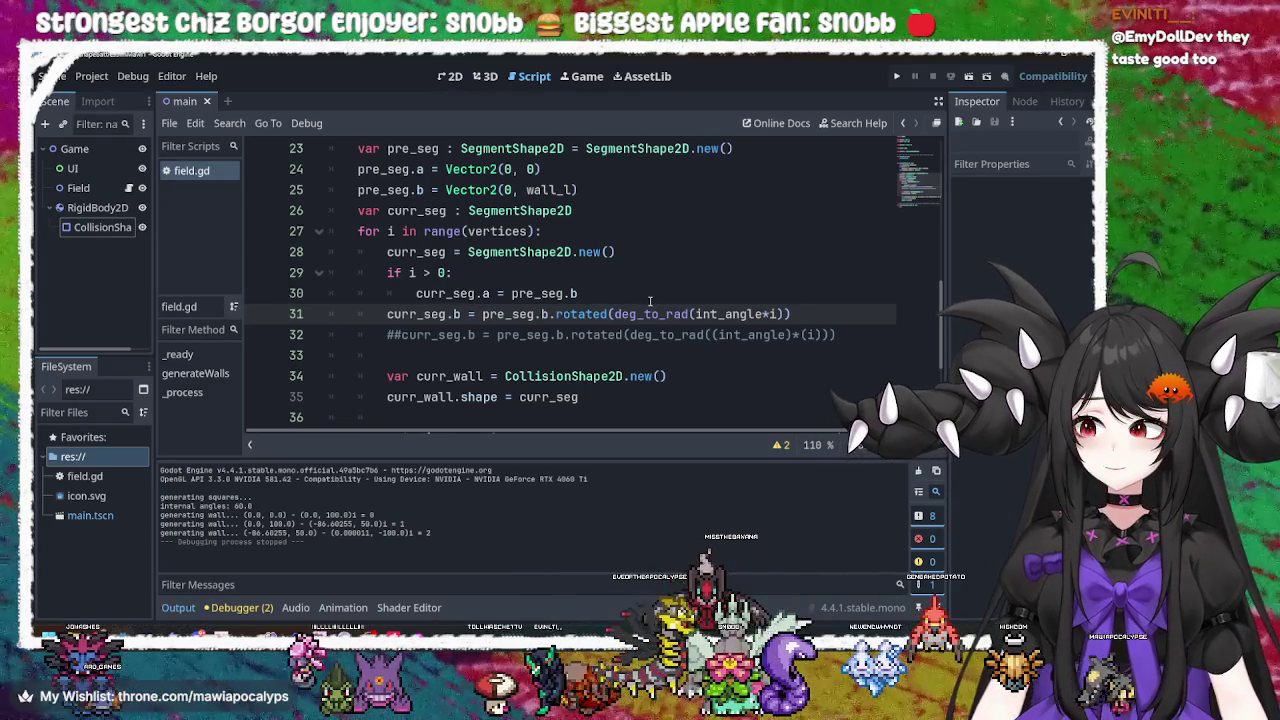
left_click_drag(790, 314, 484, 320)
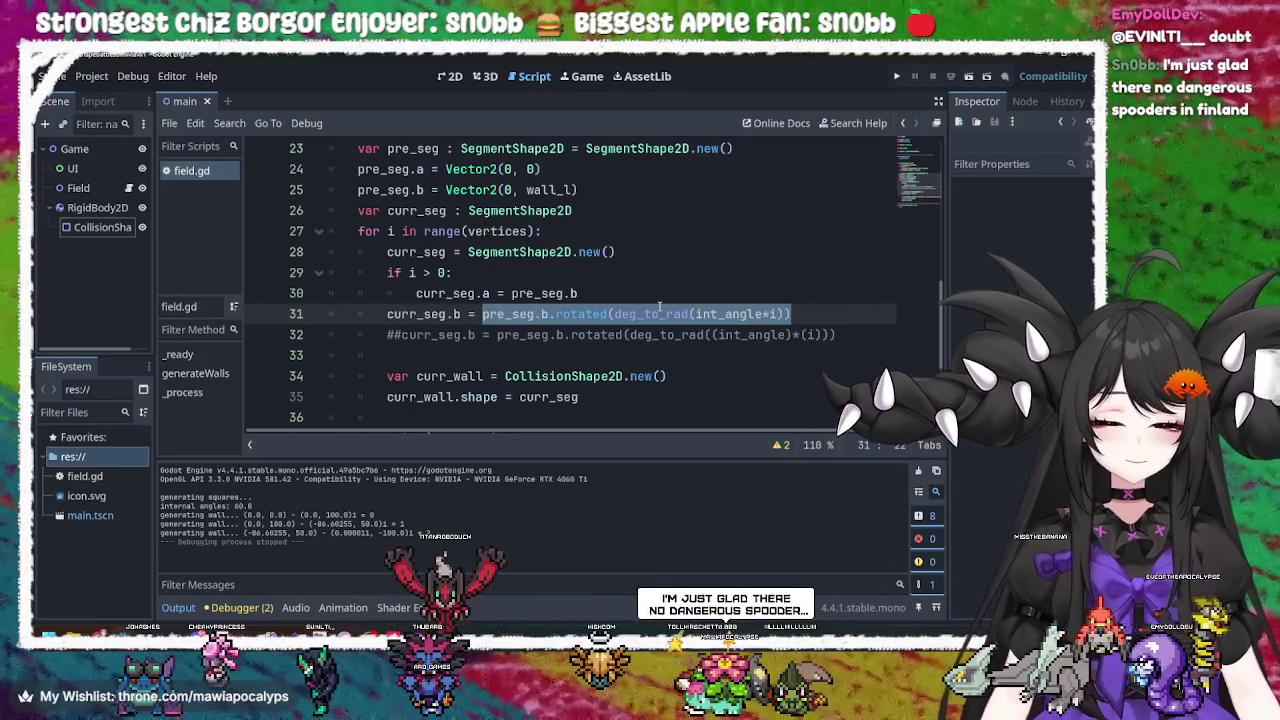
left_click(802, 314)
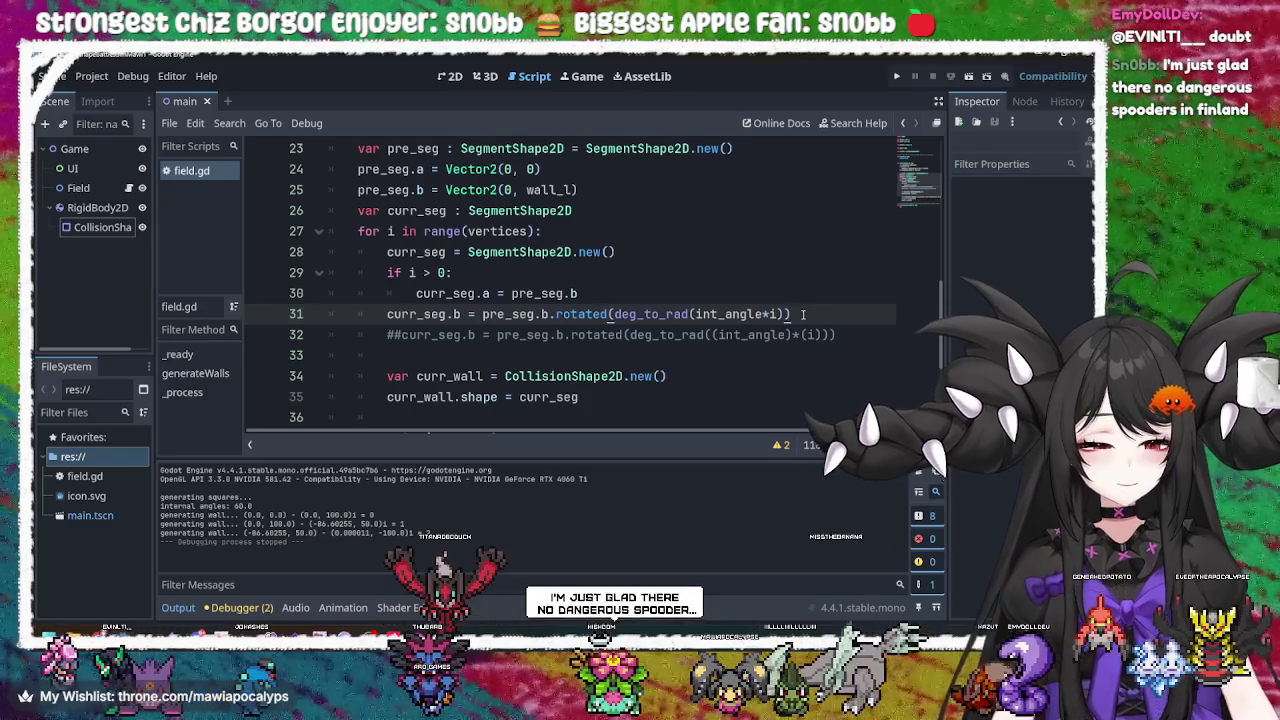
type(".nor")
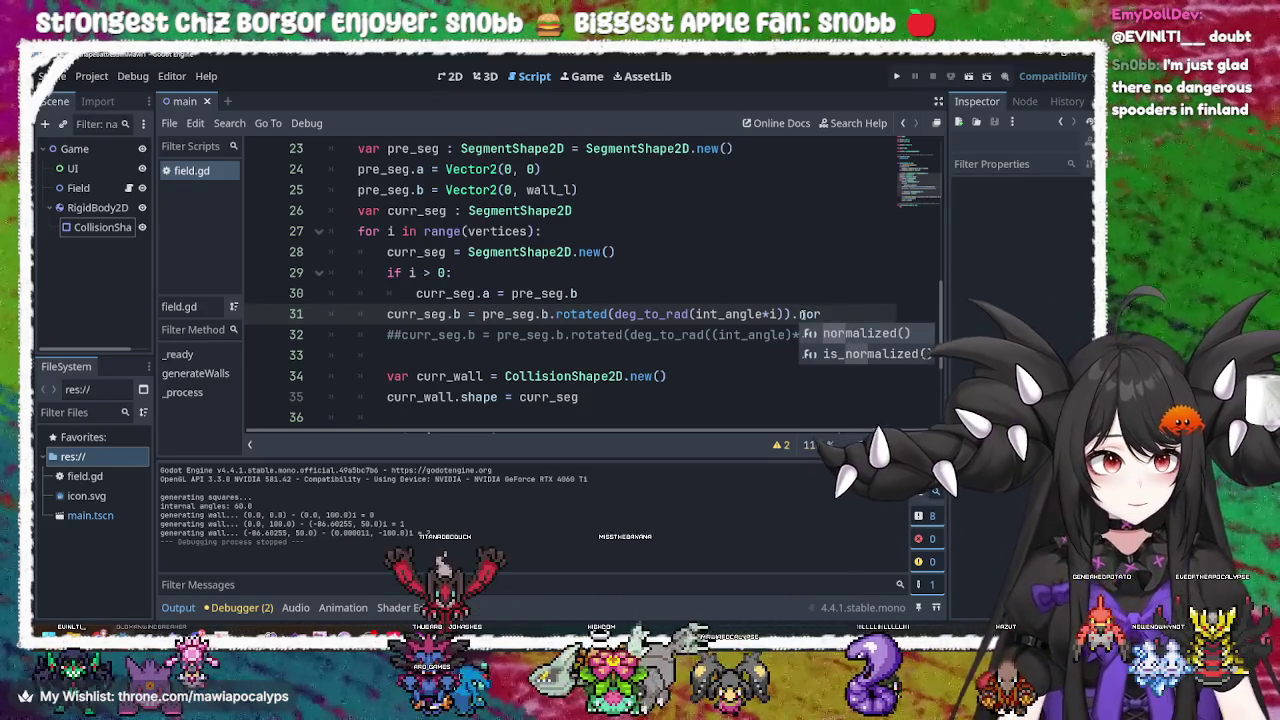
key("Return")
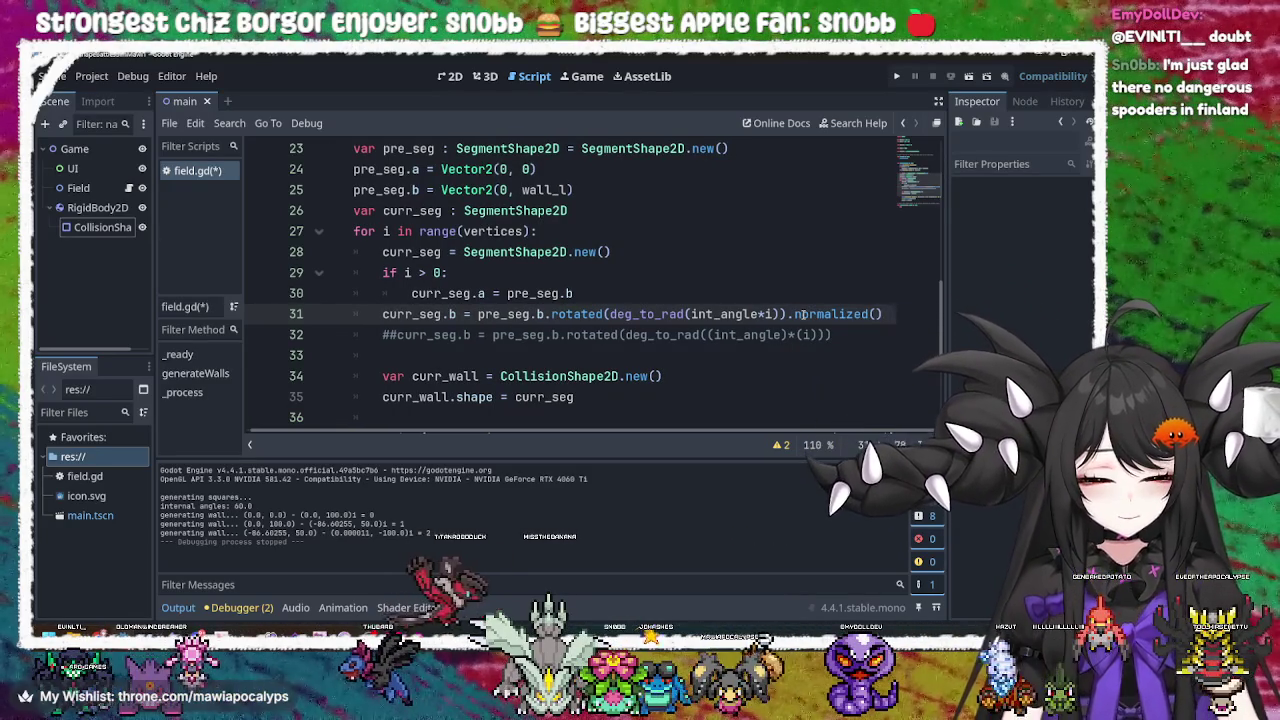
Try a '* walls_l' scaling term on line 31, remove it again, and run the project
type("*")
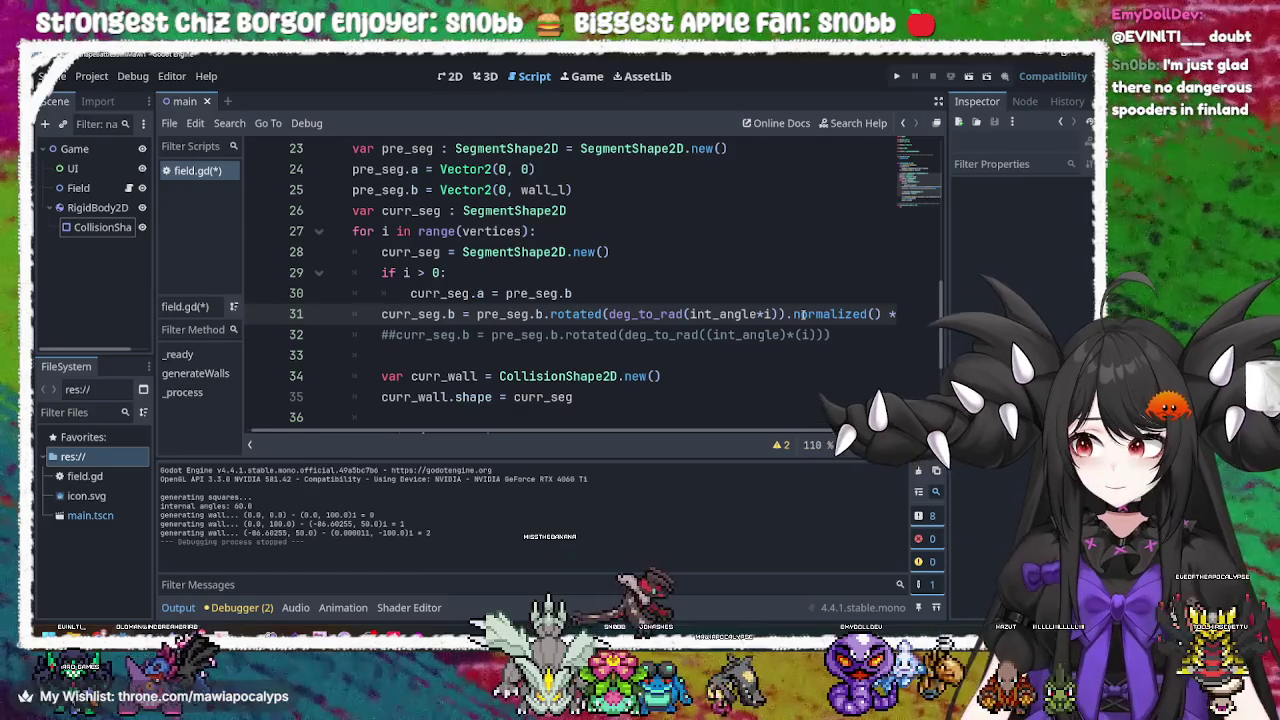
type(" wall")
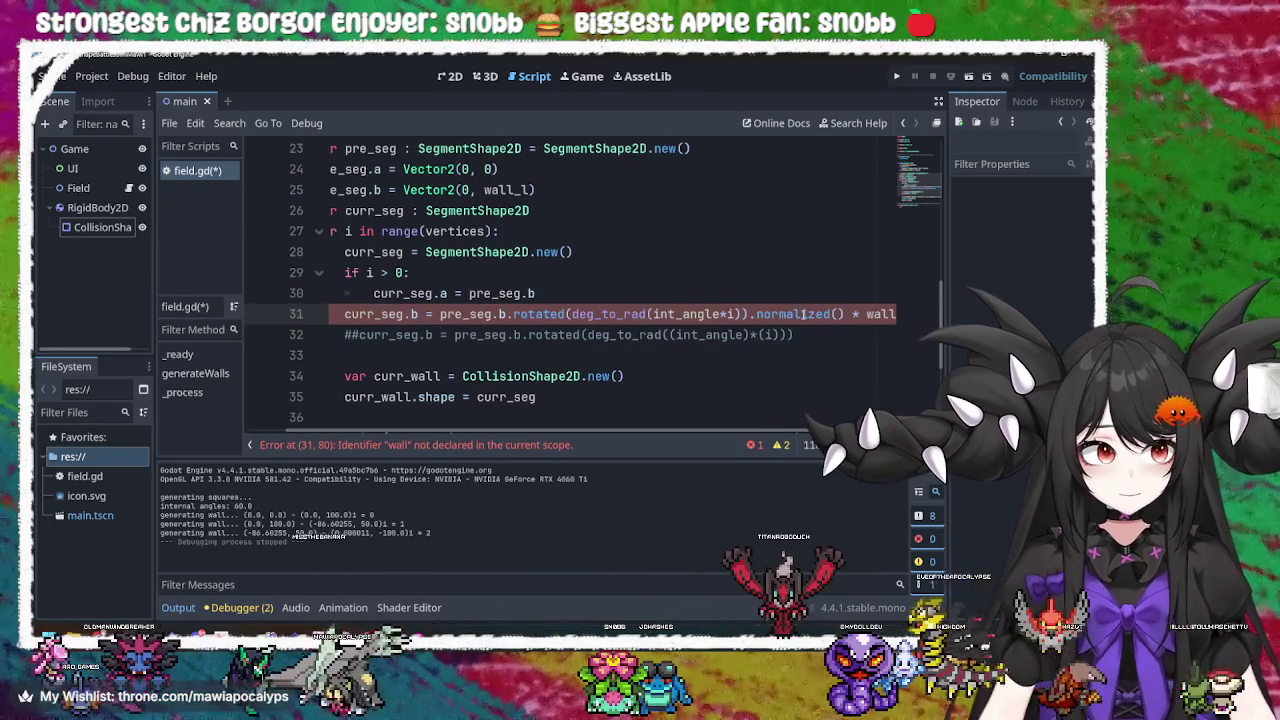
key("BackSpace")
key("BackSpace")
key("BackSpace")
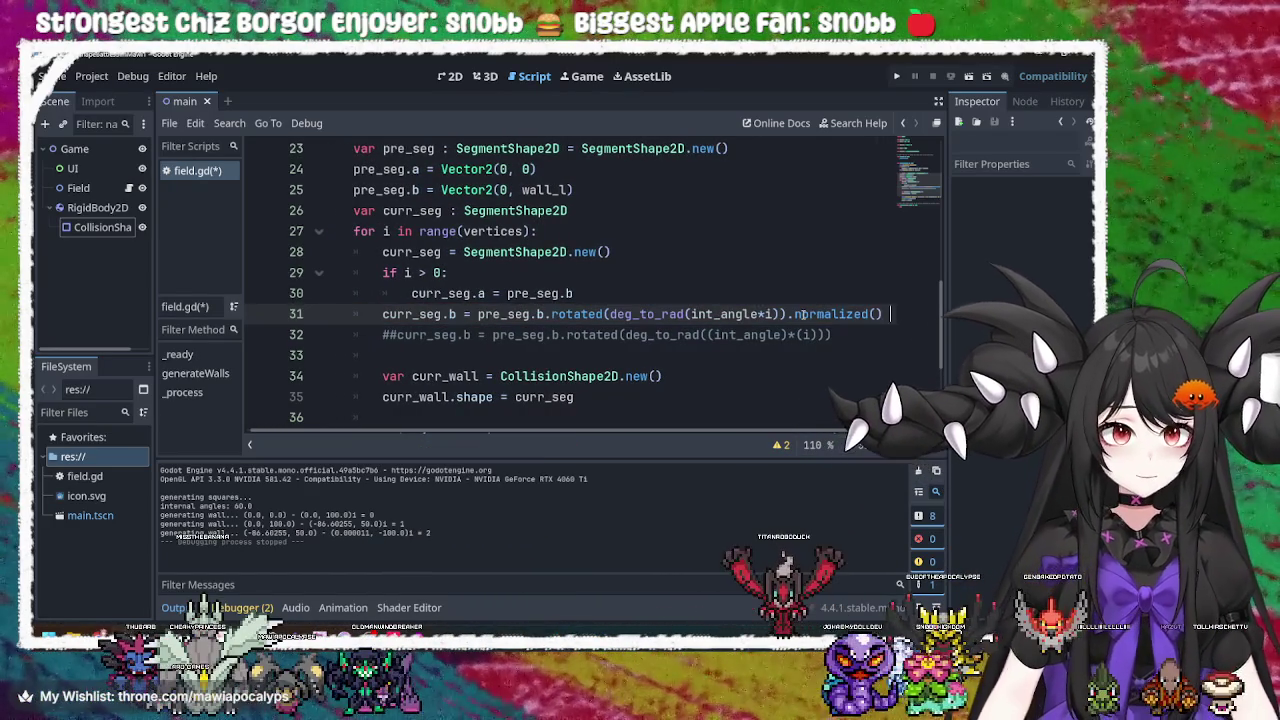
type("*")
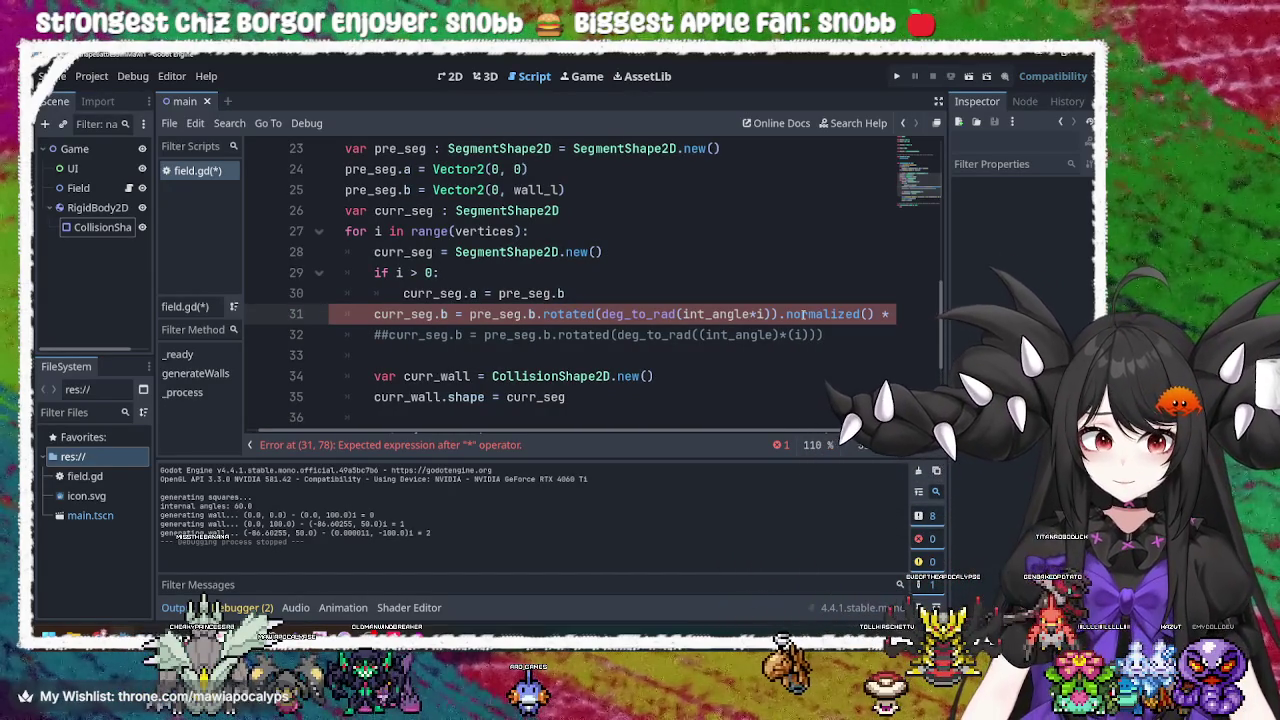
type(" walls")
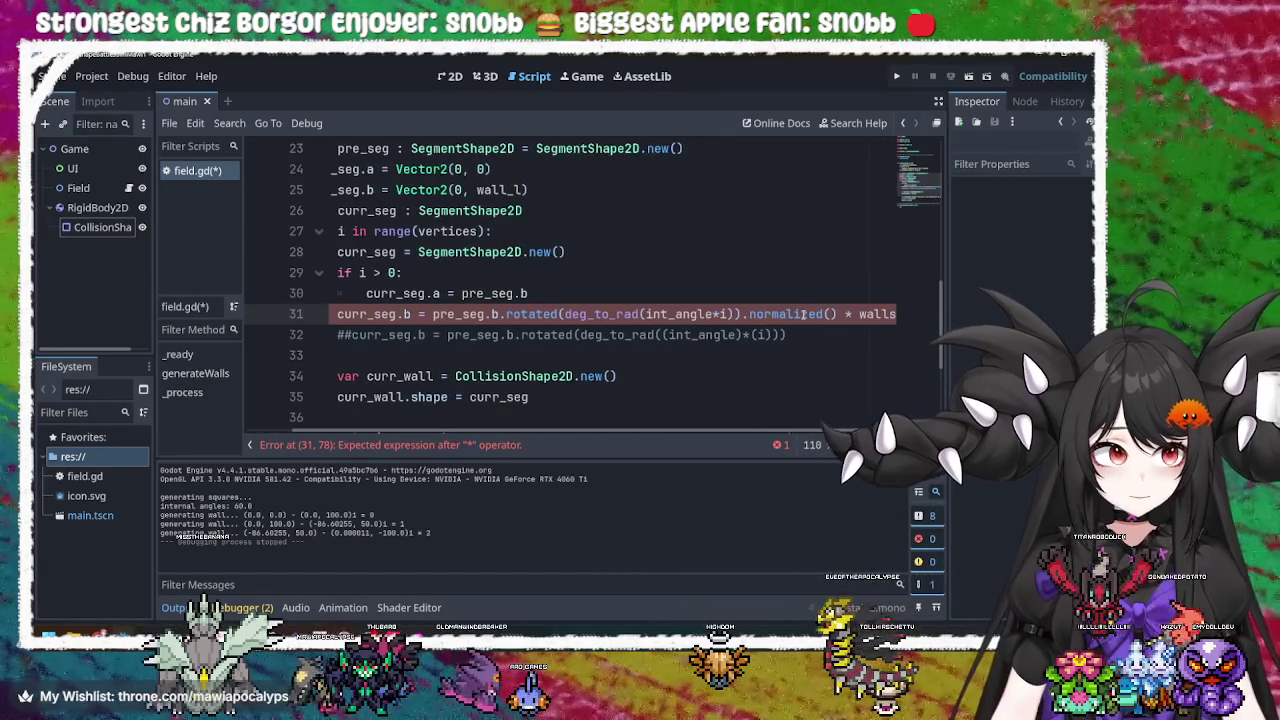
type("_l")
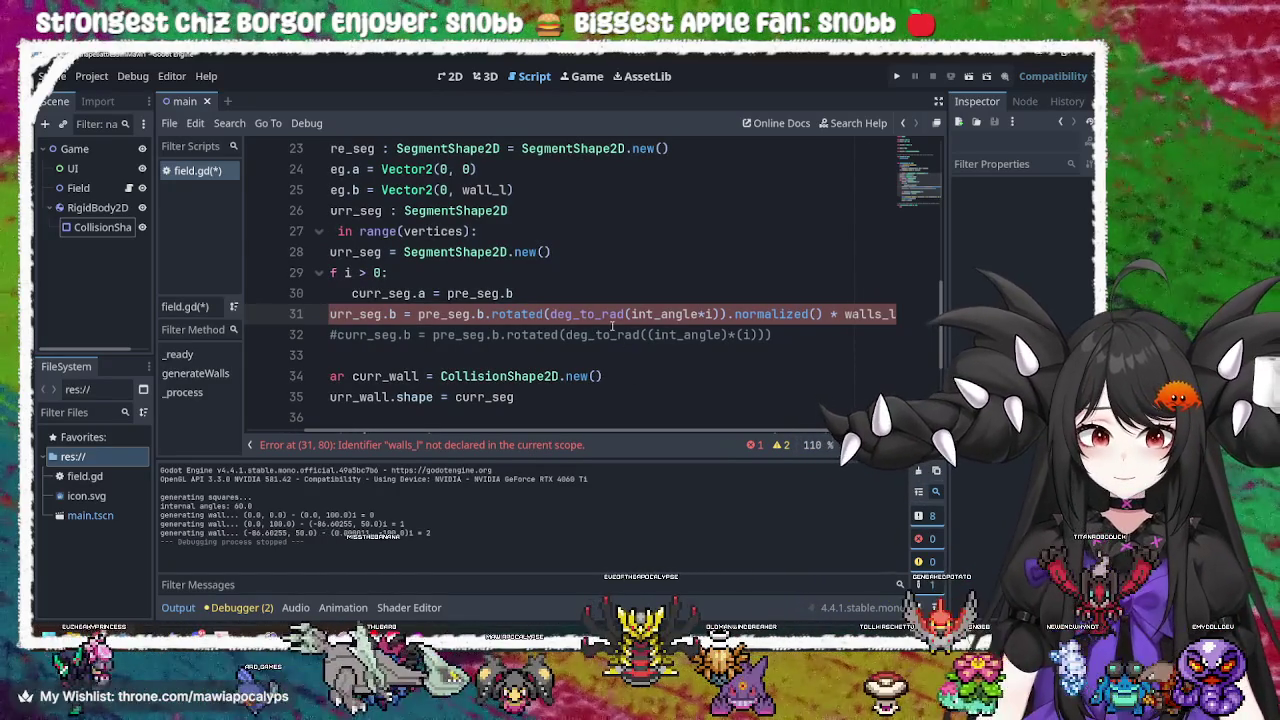
key("BackSpace")
key("BackSpace")
key("BackSpace")
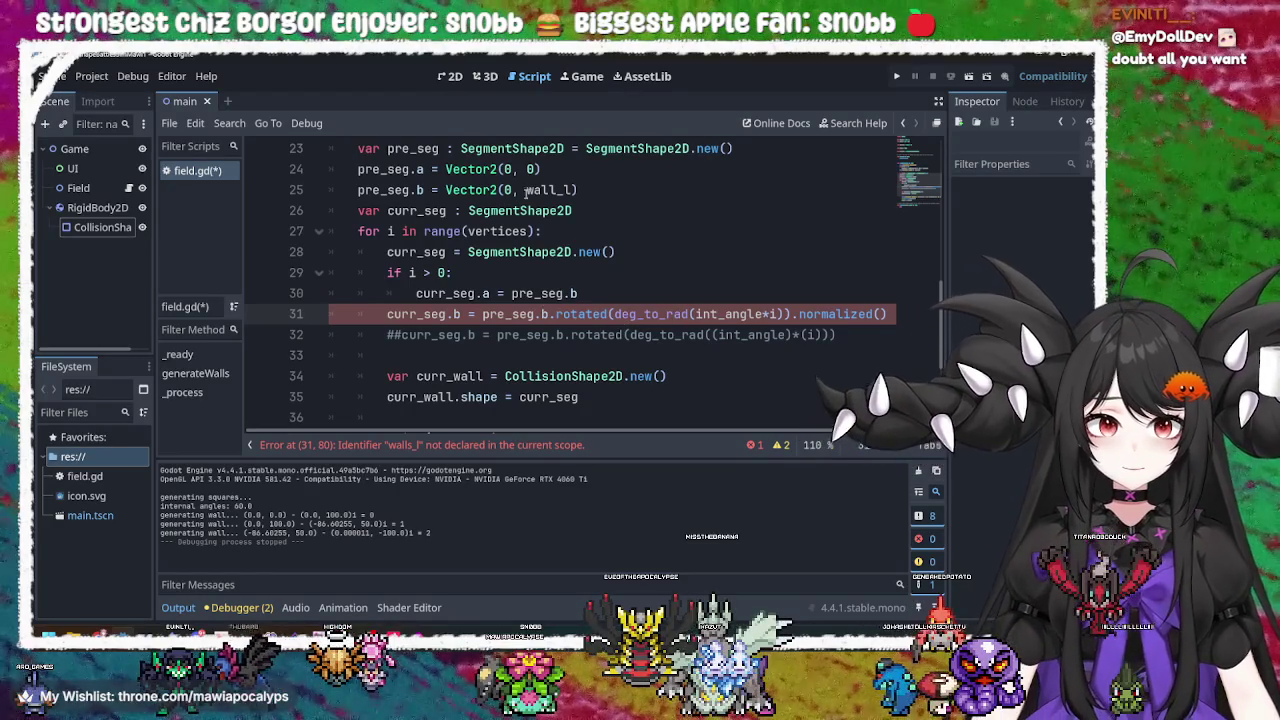
double_click(548, 190)
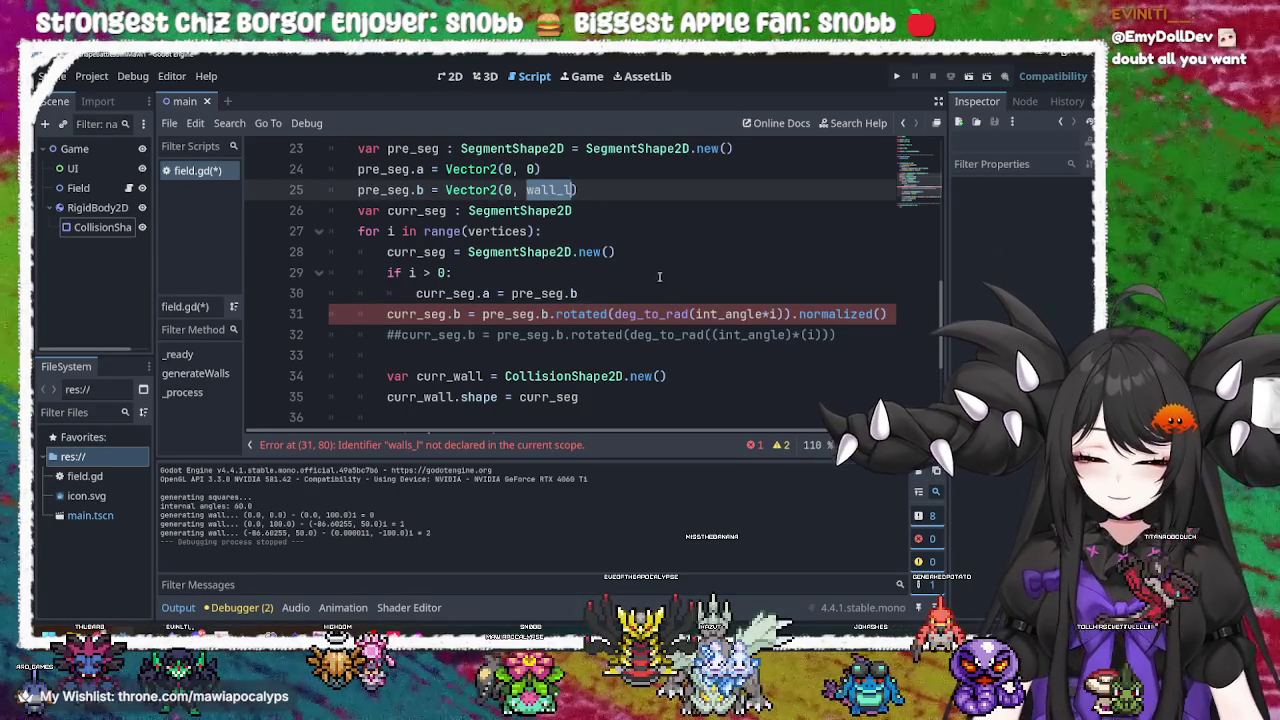
scroll(719, 428, "right", 2)
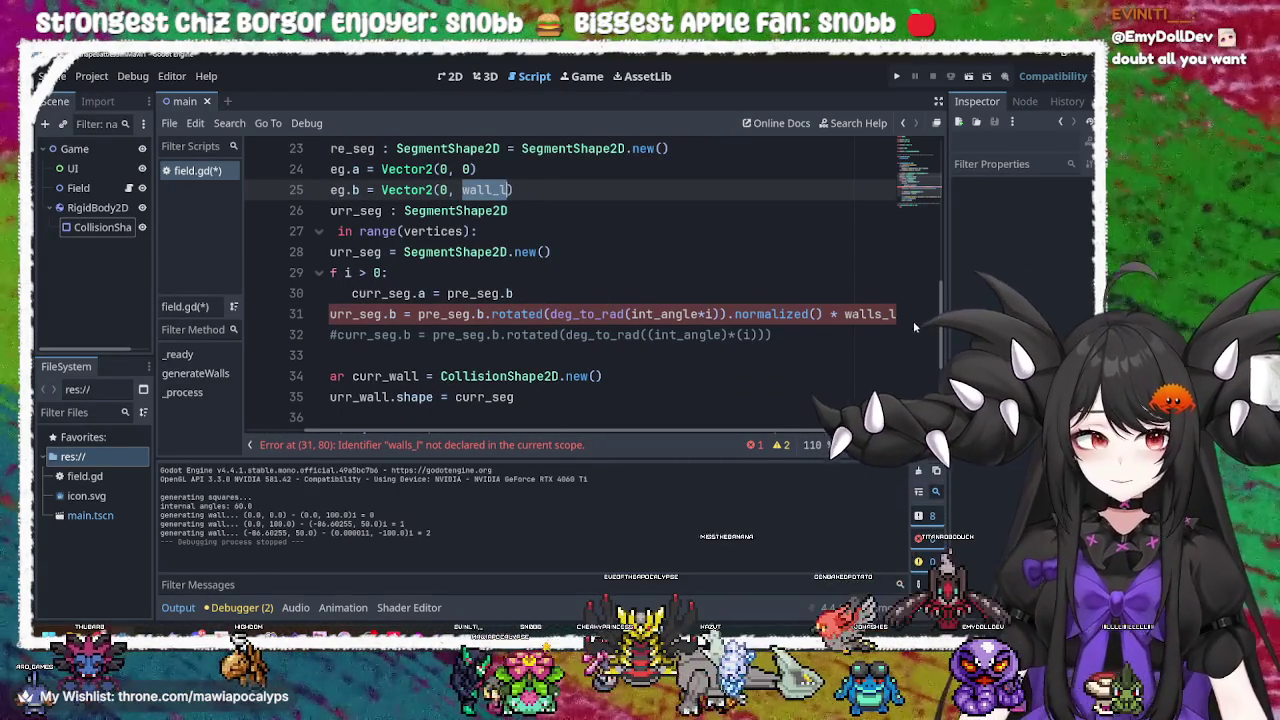
double_click(869, 314)
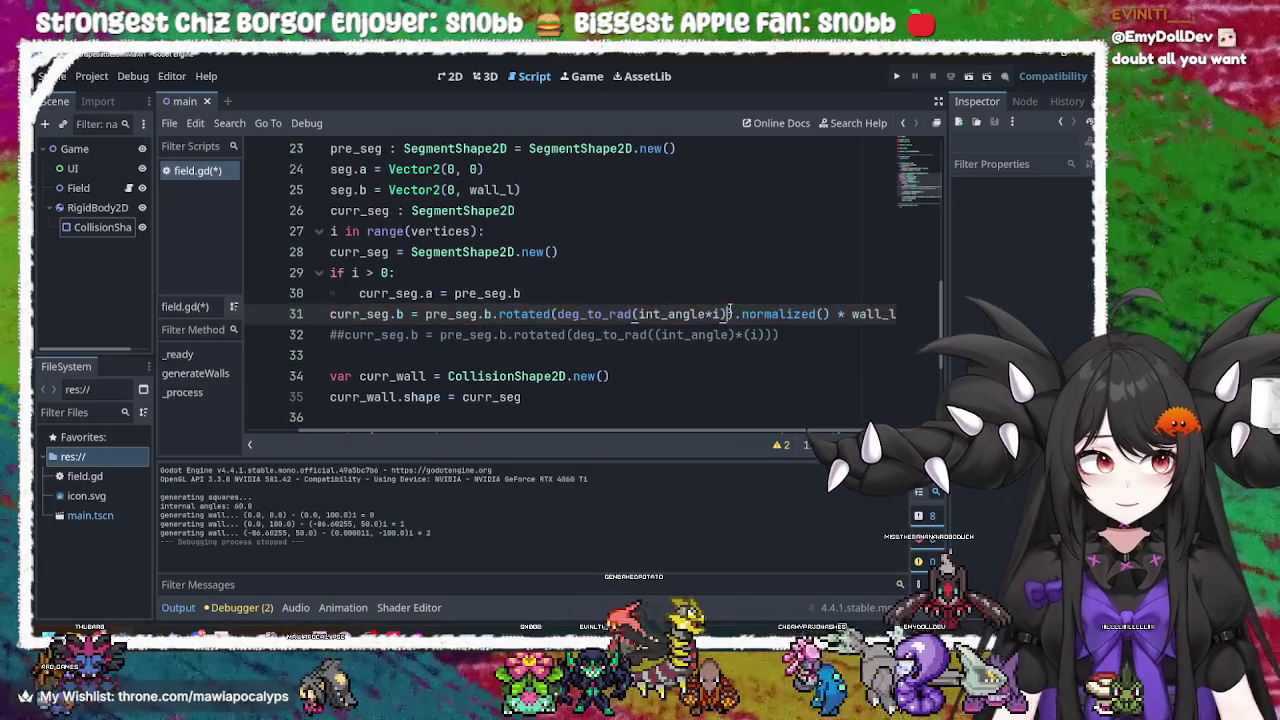
key("BackSpace")
key("BackSpace")
key("BackSpace")
left_click(896, 76)
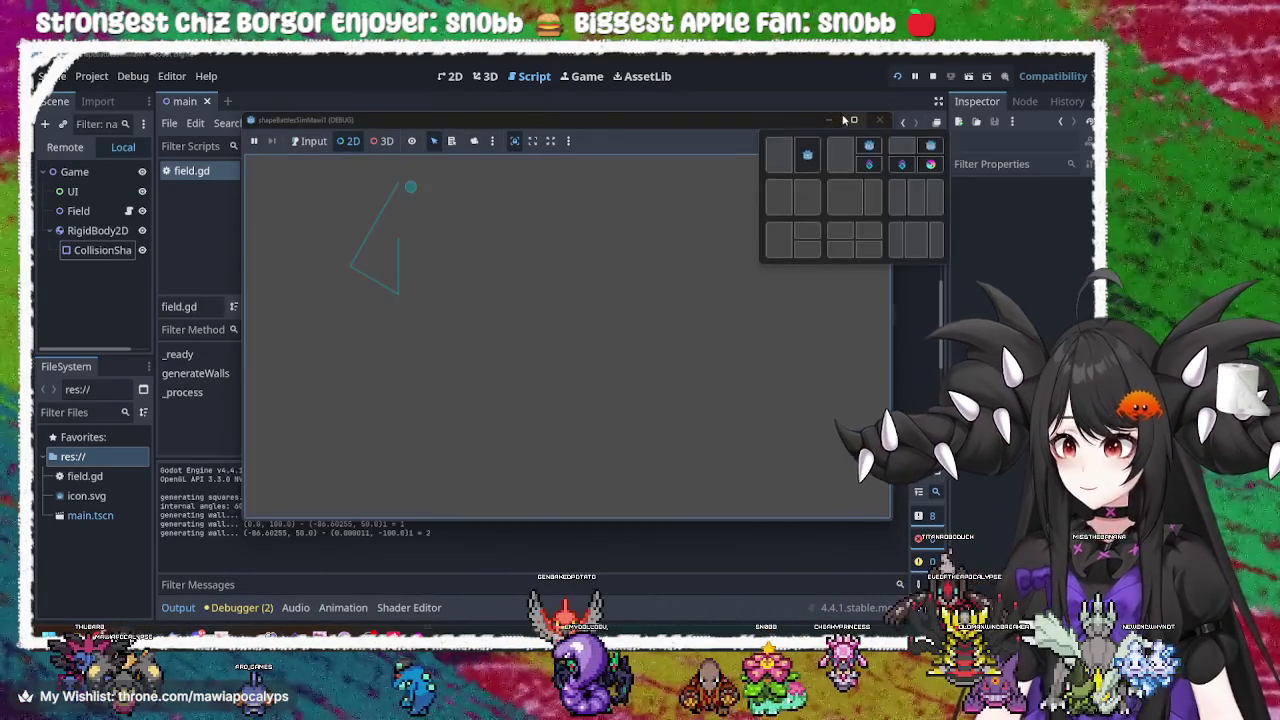
Inspect the two wall collision shapes in the running game, then stop it
left_click(360, 243)
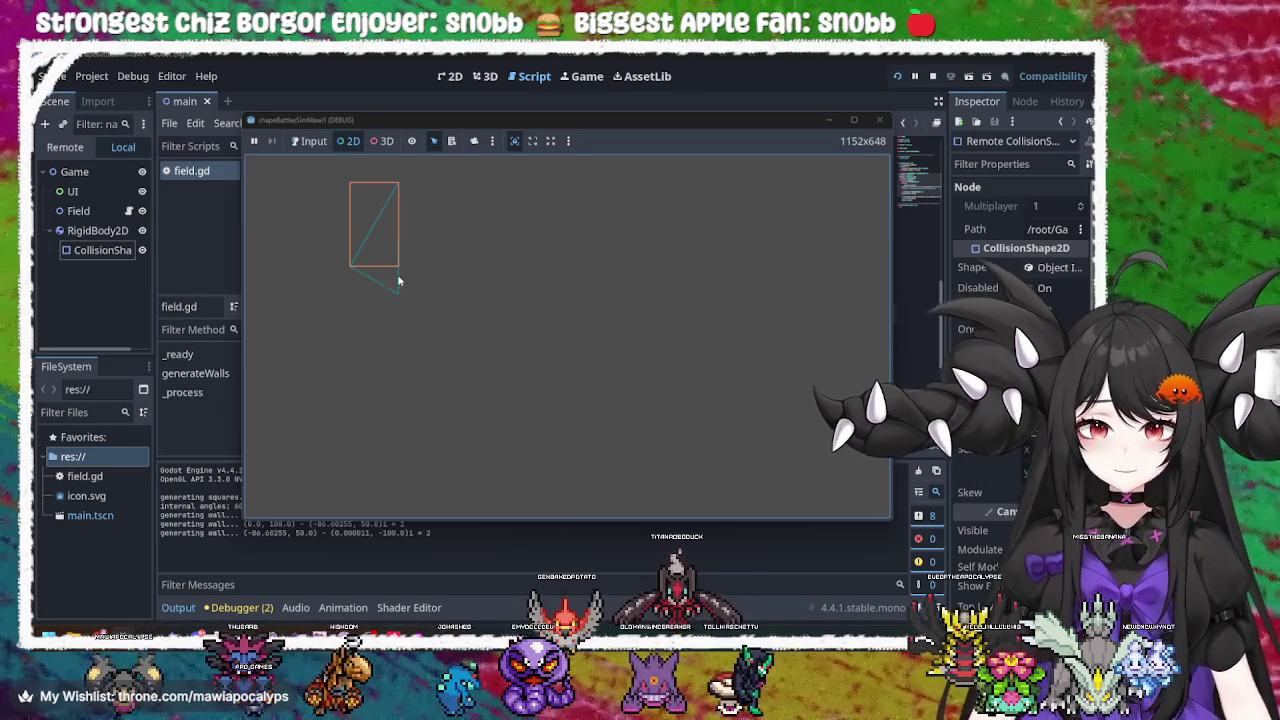
left_click(388, 288)
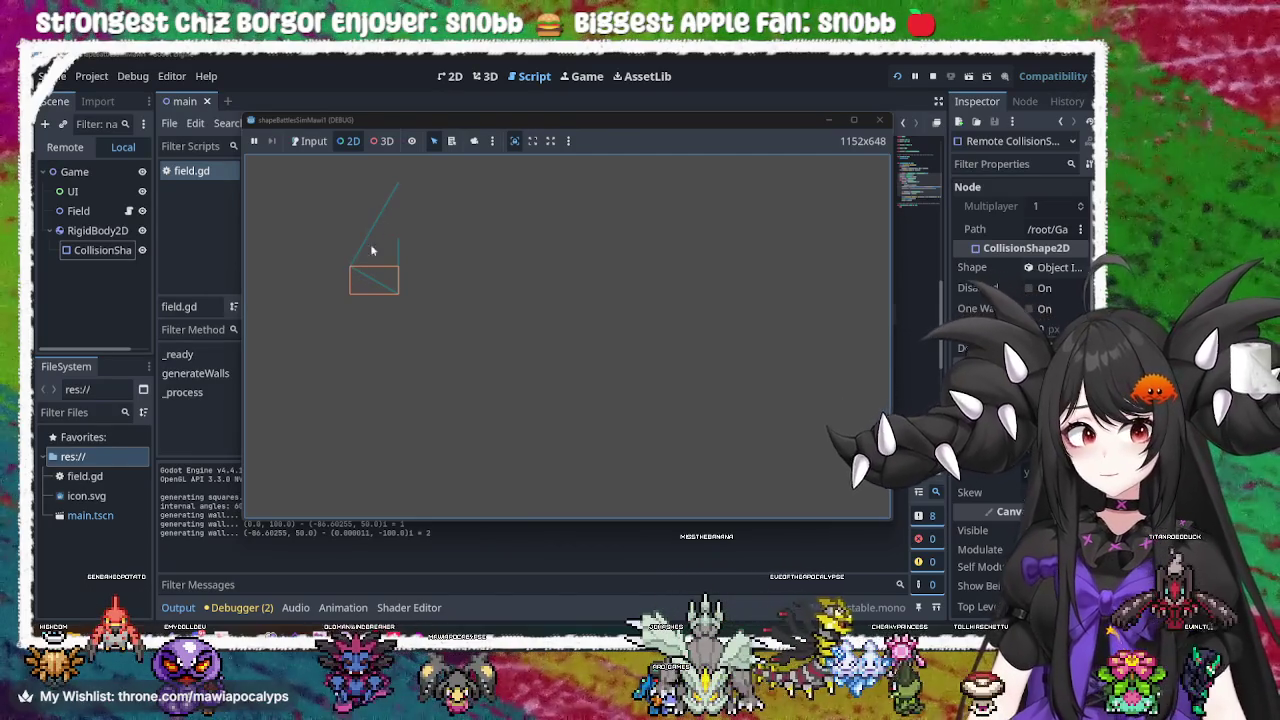
left_click(879, 120)
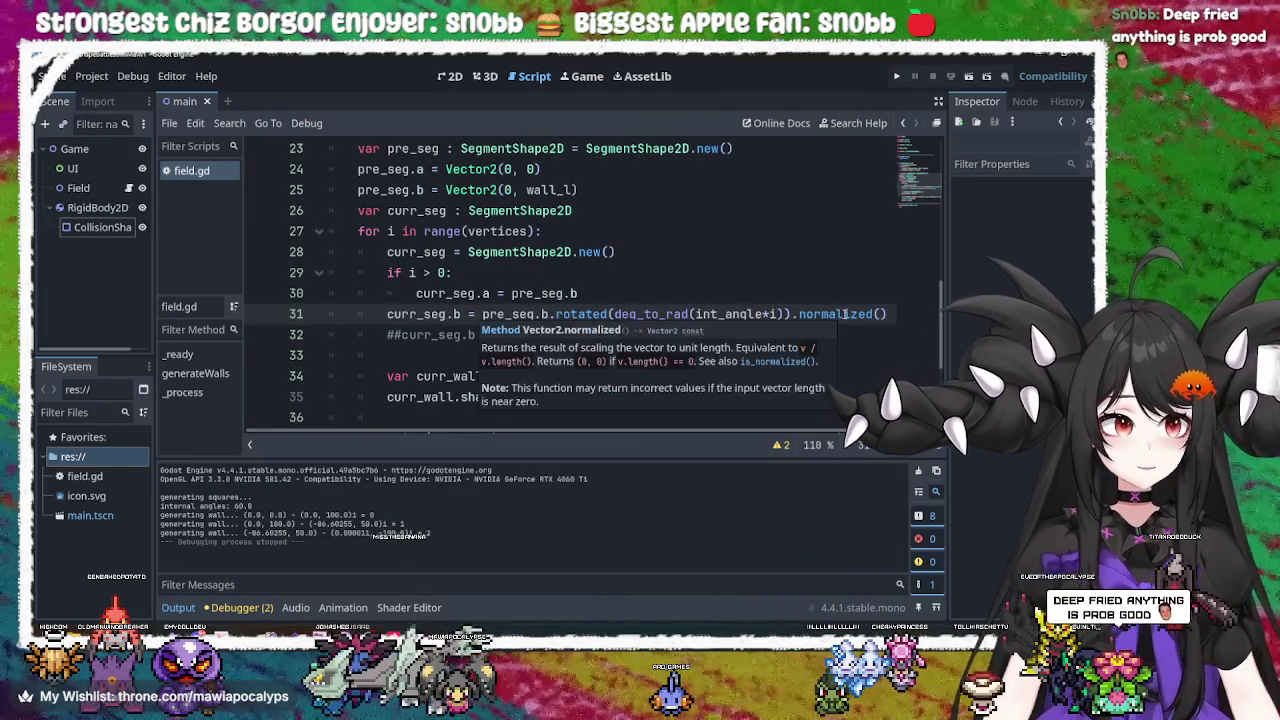
Drop '*i' from the rotation angle, end line 31 with 'normalized() *', and save
type("*")
key("BackSpace")
key("BackSpace")
key("ctrl+s")
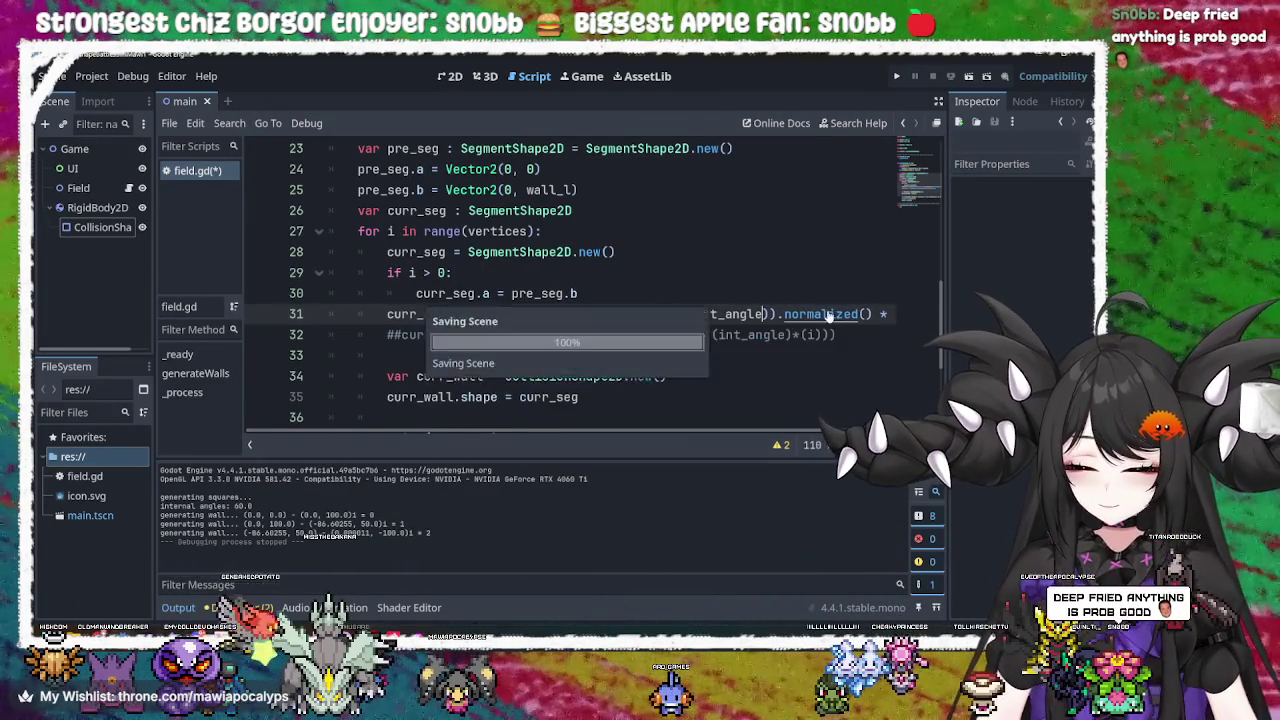
Return to the Godot window and rerun the project to see the three joined walls
left_click(800, 336)
key("alt+Tab")
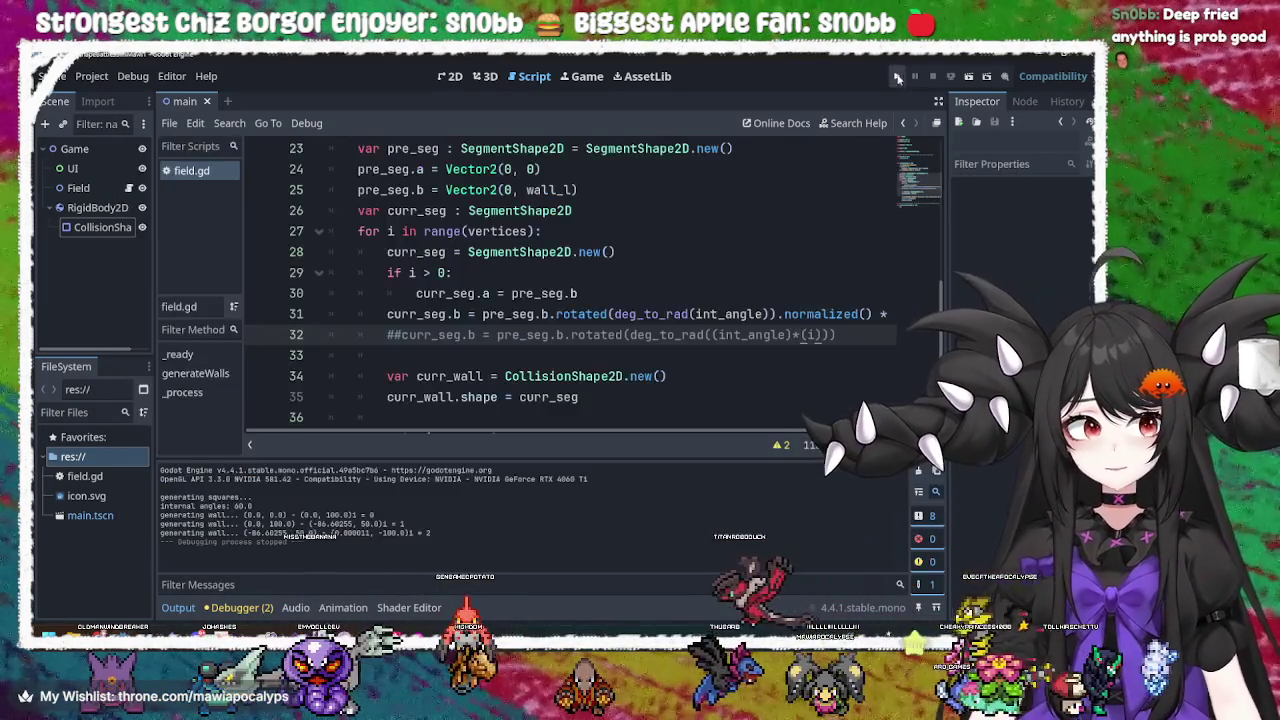
left_click(898, 77)
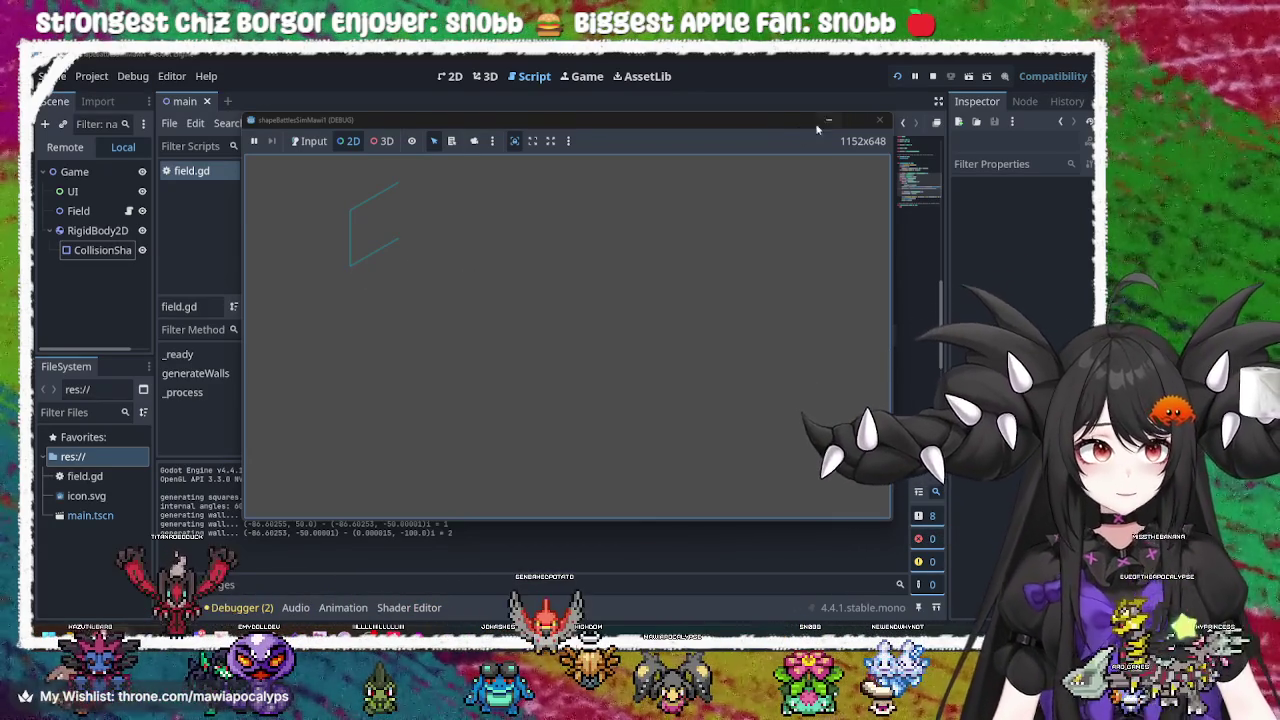
Move the running game window aside to view the script, then close the game
mouse_move(635, 123)
left_mouse_down()
mouse_move(705, 310)
mouse_move(725, 488)
mouse_move(812, 290)
mouse_move(985, 210)
mouse_move(1062, 138)
mouse_move(790, 140)
mouse_move(787, 151)
left_mouse_up()
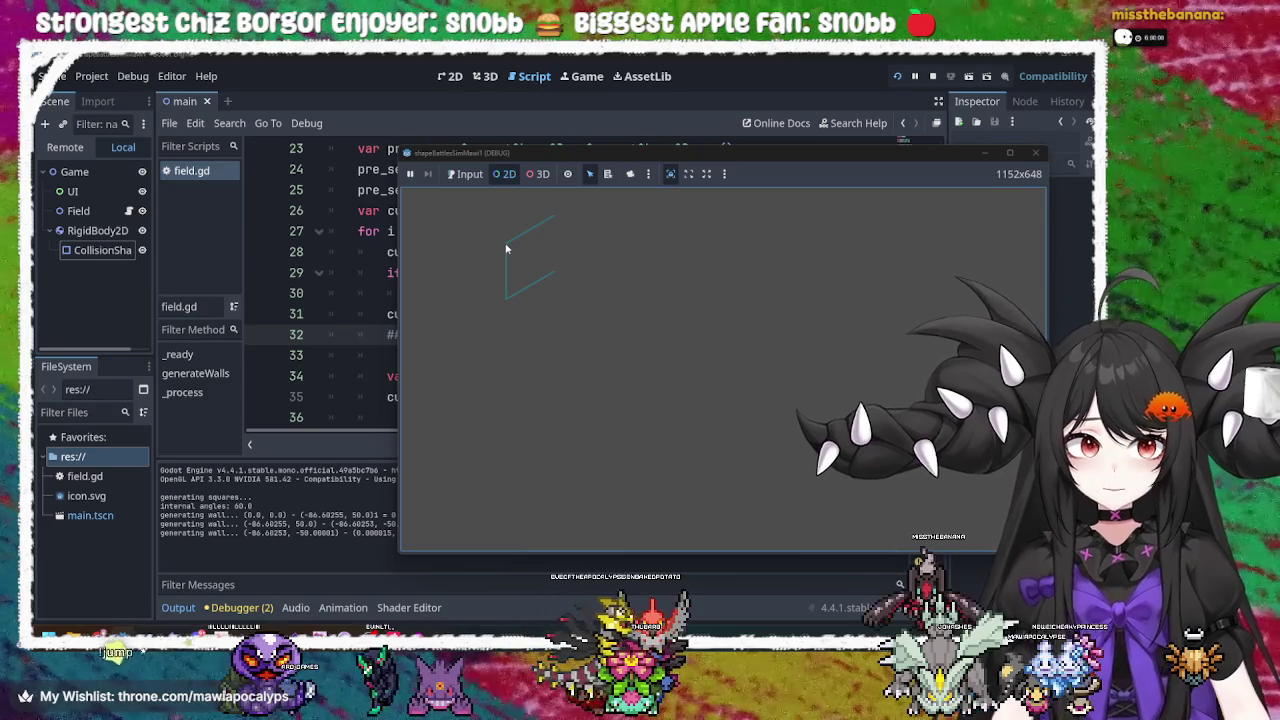
mouse_move(890, 158)
left_mouse_down()
mouse_move(523, 459)
mouse_move(595, 302)
mouse_move(647, 122)
left_mouse_up()
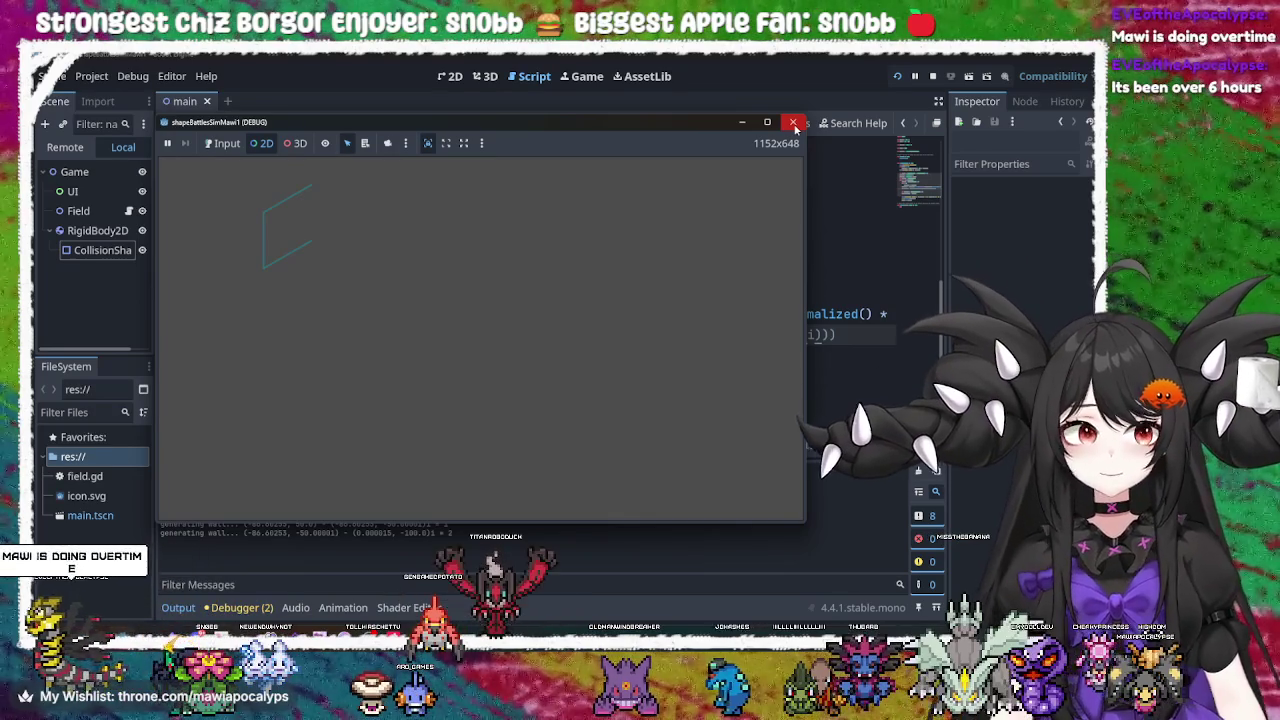
left_click(793, 123)
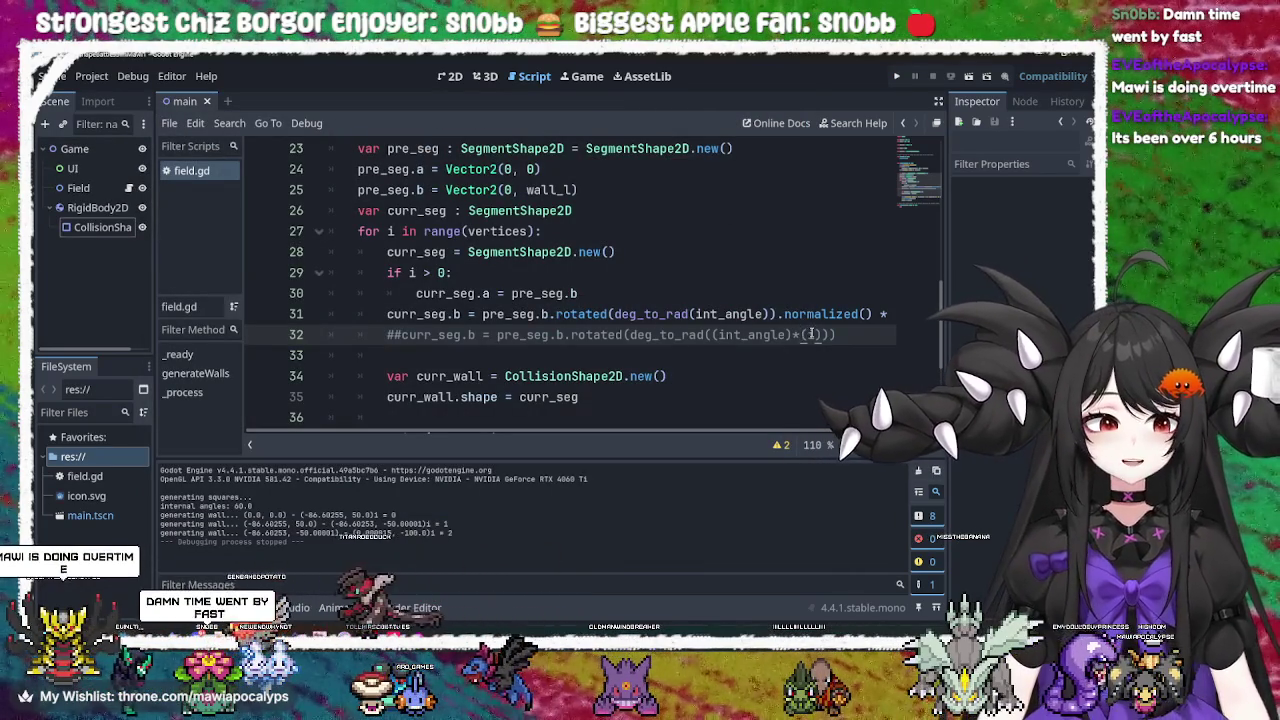
left_click_drag(513, 336, 698, 335)
left_click(706, 335)
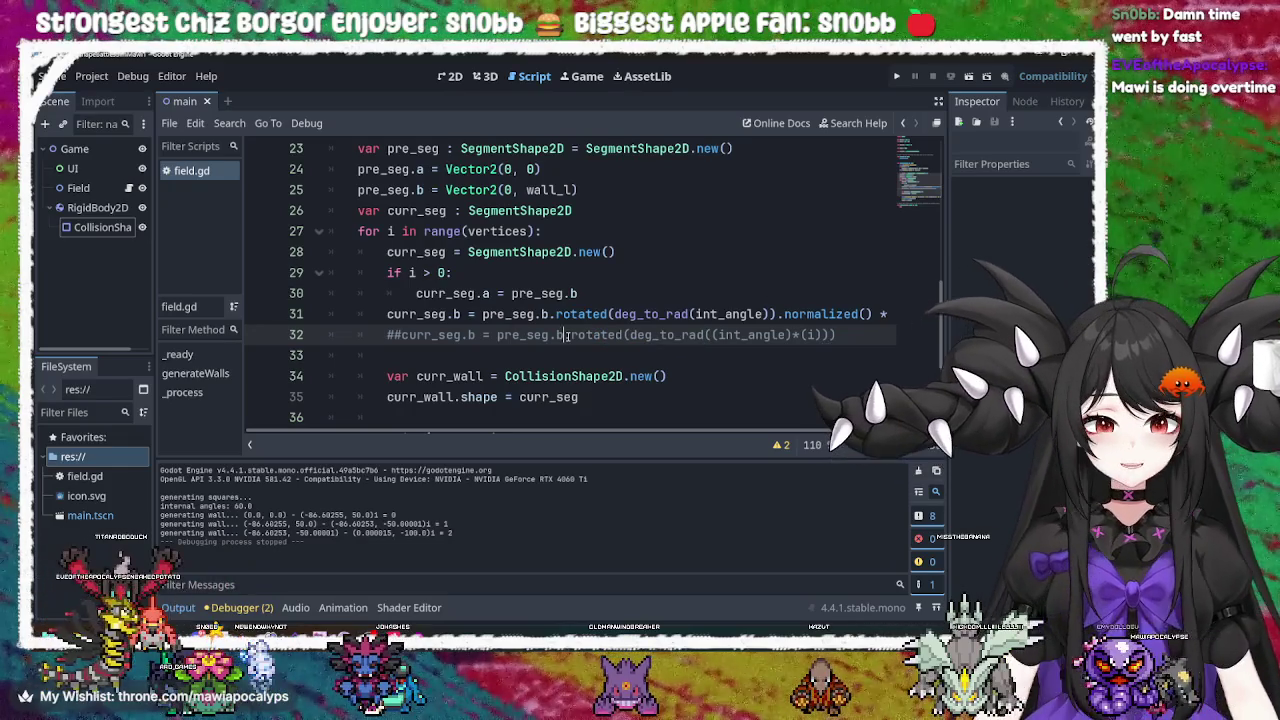
double_click(653, 314)
left_click(740, 314)
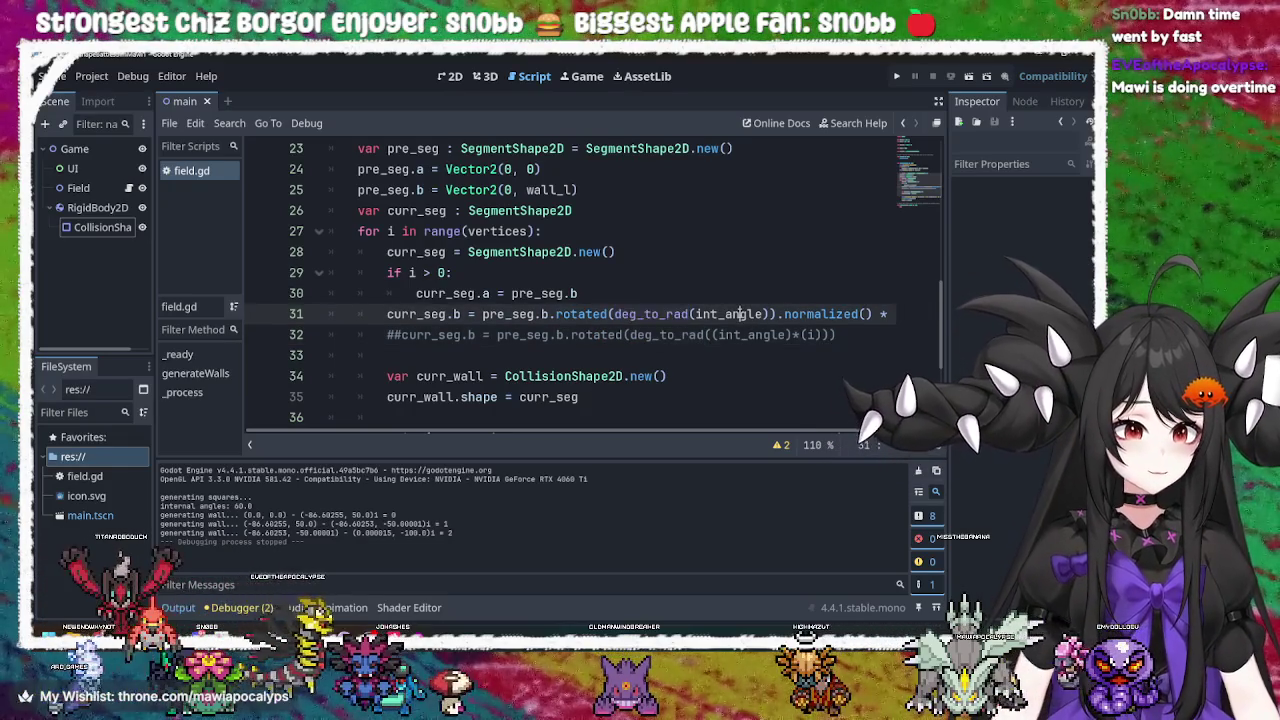
left_click(713, 314)
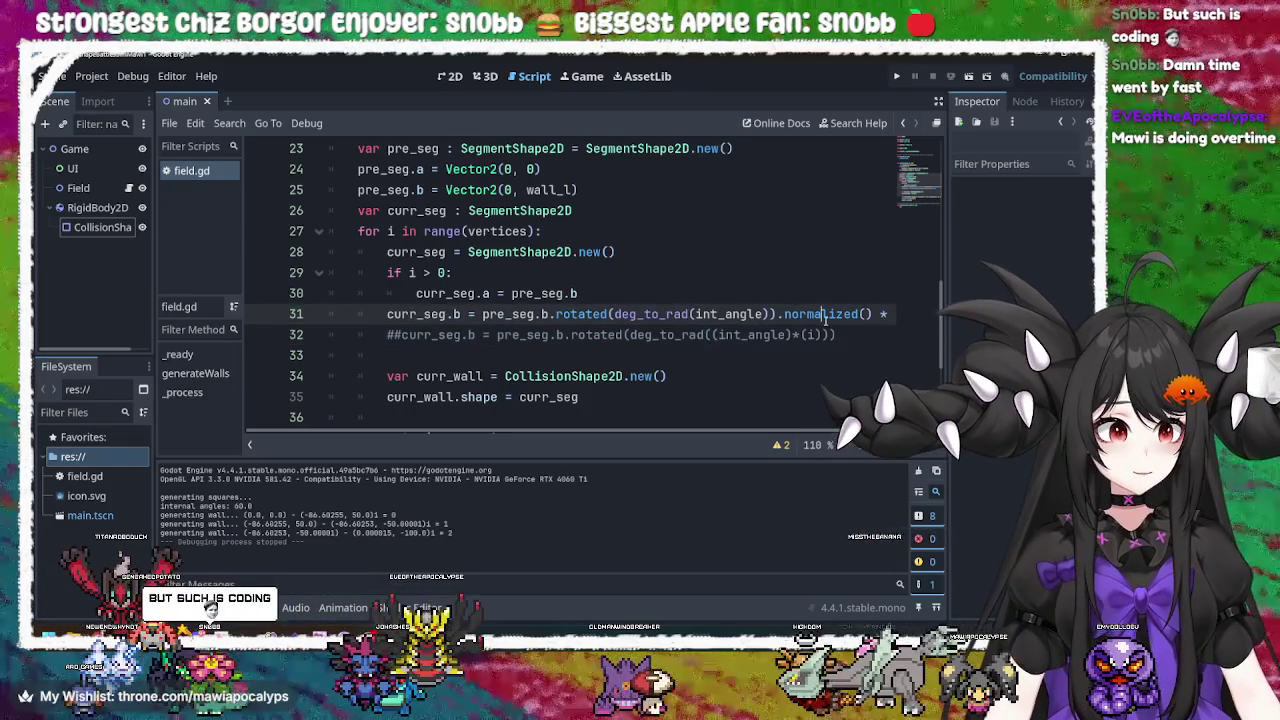
double_click(826, 314)
left_click(550, 335)
left_click(593, 316)
scroll(828, 434, "right", 2)
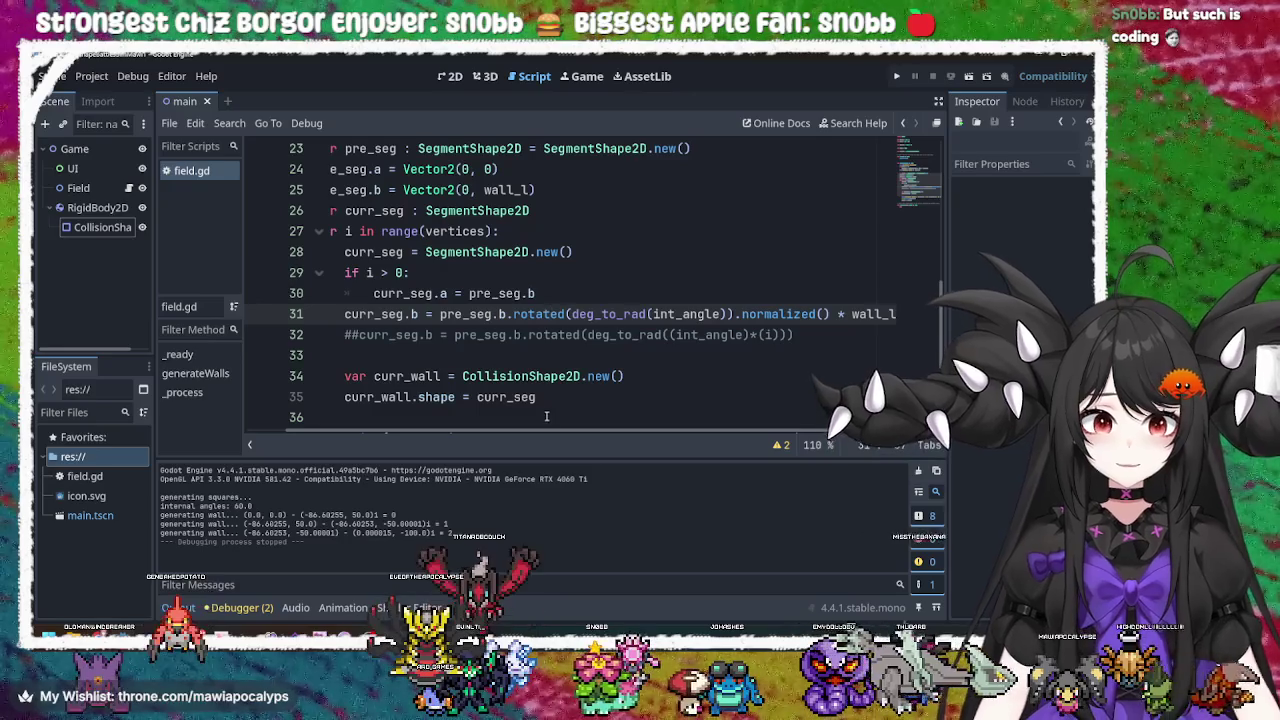
scroll(546, 414, "left", 2)
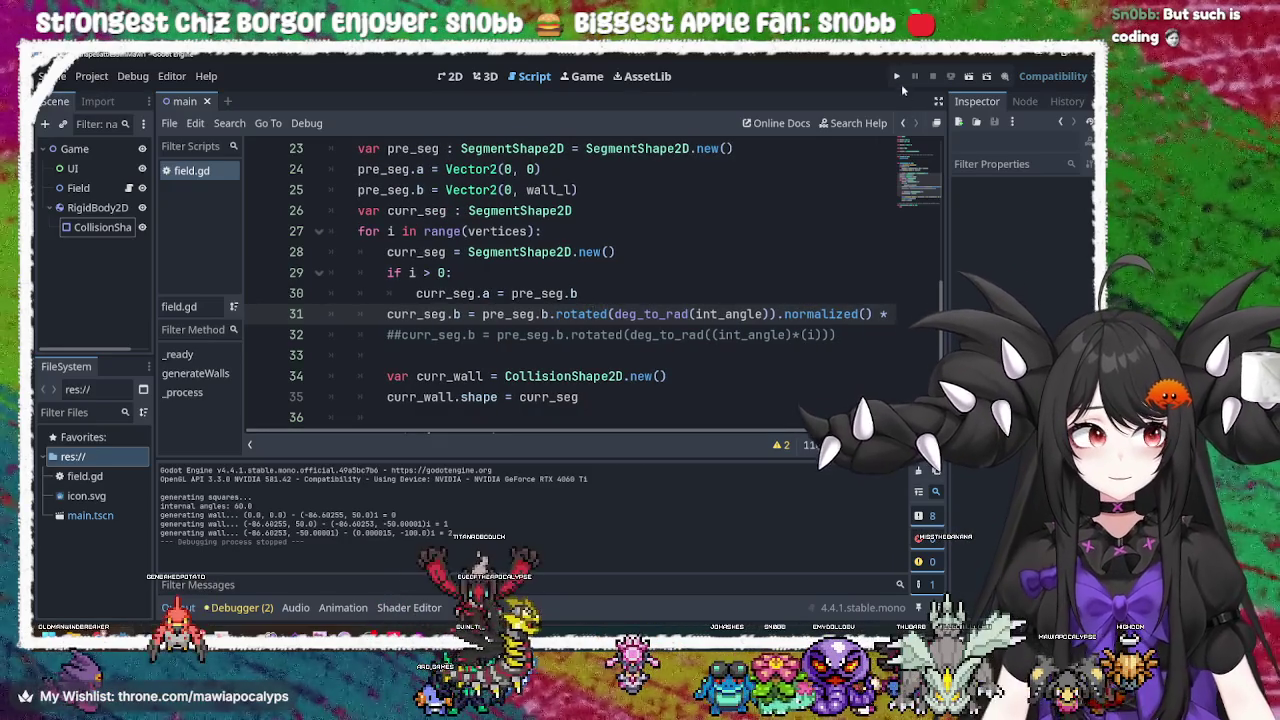
Test-run the project with the normalized rotation on line 31, stop it, and switch to Krita
left_click(897, 77)
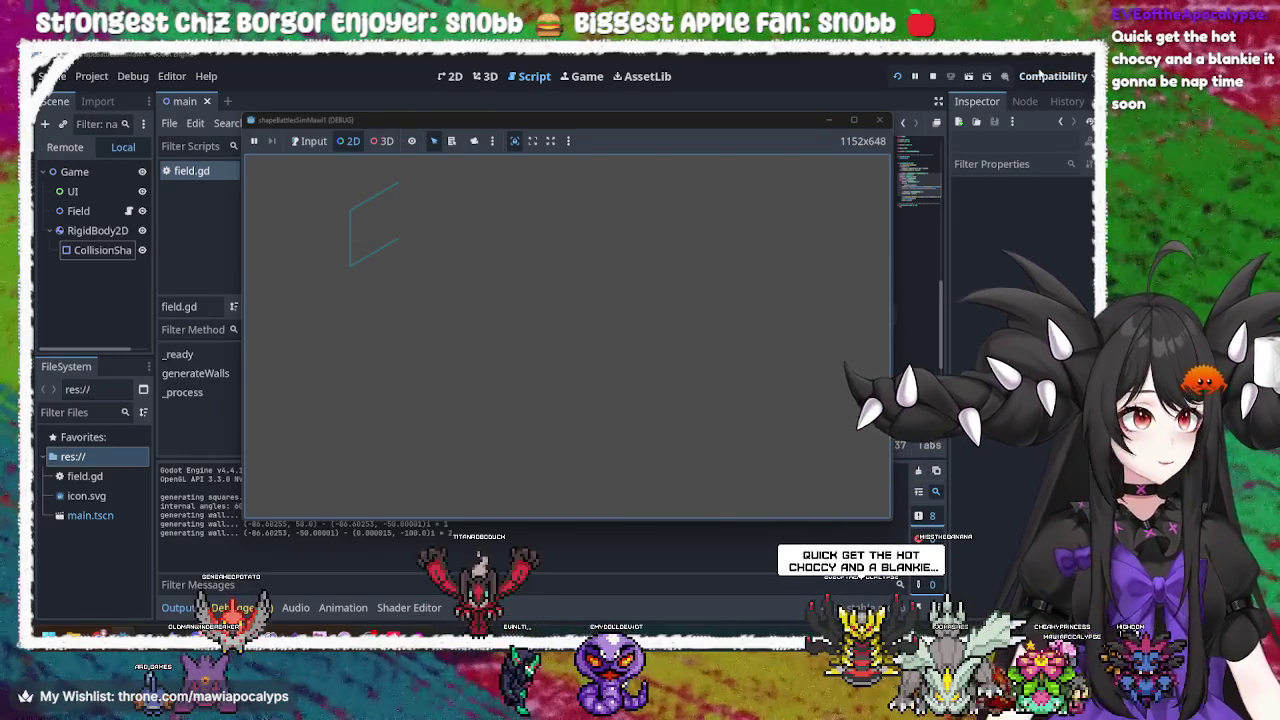
left_click(932, 76)
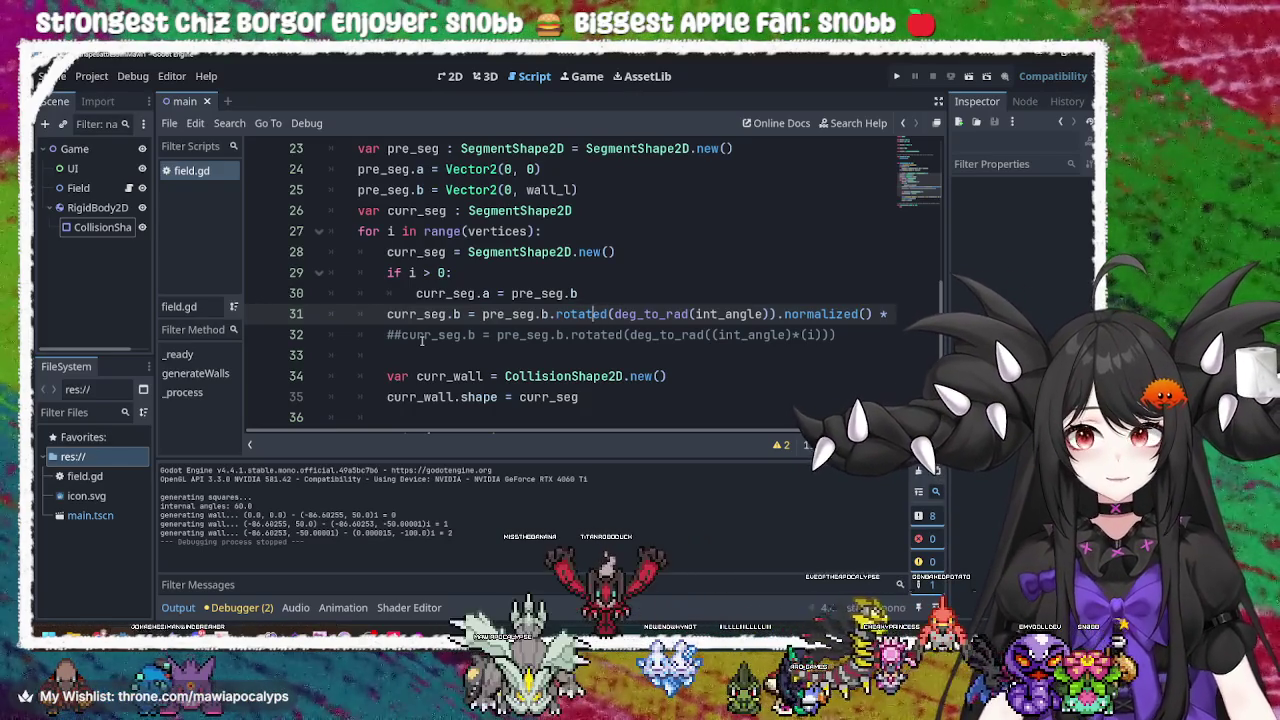
key("alt+Tab")
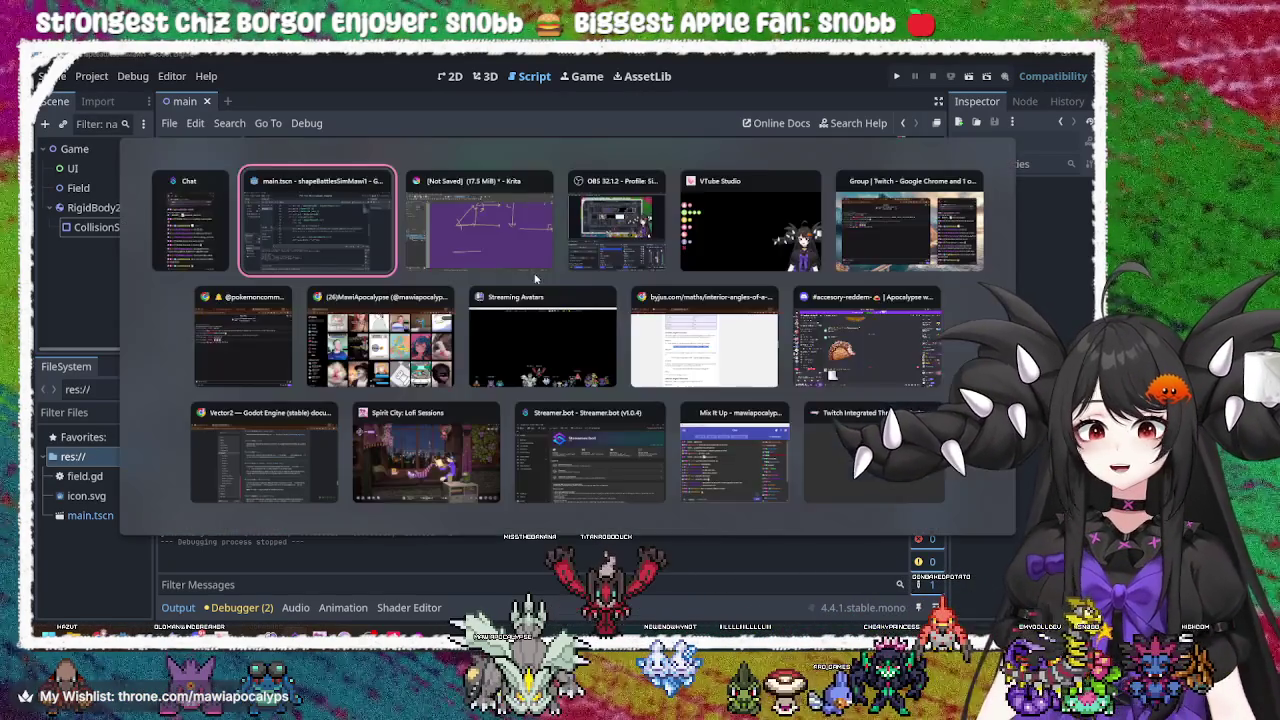
Clear the Krita canvas and sketch two wall edges meeting at a corner plus a long diagonal
left_click(522, 225)
key("Delete")
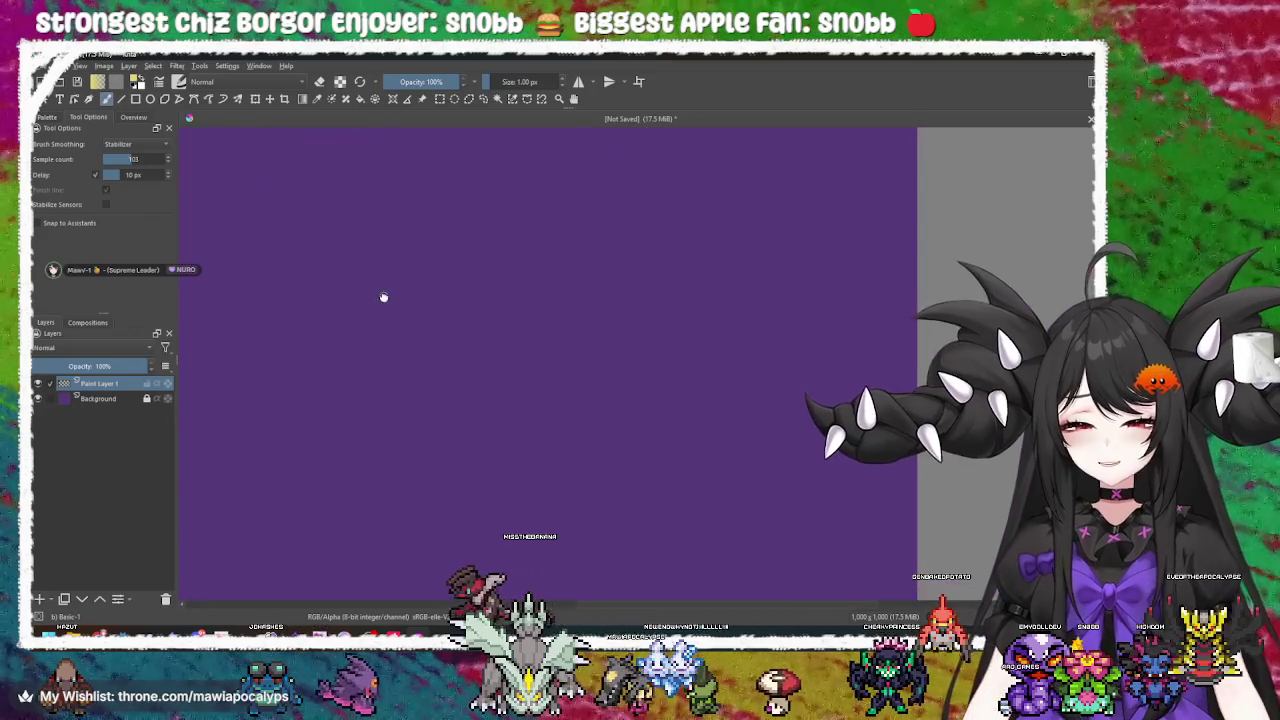
left_click_drag(391, 288, 533, 188)
mouse_move(391, 288)
left_mouse_down()
mouse_move(377, 423)
mouse_move(563, 362)
mouse_move(514, 284)
mouse_move(586, 306)
mouse_move(501, 296)
left_mouse_up()
mouse_move(583, 371)
left_mouse_down()
mouse_move(559, 392)
mouse_move(443, 317)
left_mouse_up()
left_click_drag(534, 401, 546, 349)
left_click_drag(475, 466, 757, 330)
mouse_move(614, 393)
left_mouse_down()
mouse_move(636, 362)
mouse_move(622, 361)
left_mouse_up()
left_click_drag(497, 363, 497, 377)
mouse_move(528, 425)
left_mouse_down()
mouse_move(499, 407)
mouse_move(491, 426)
mouse_move(497, 172)
left_mouse_up()
Add a vertical edge and arrowheads to the sketch, then undo the last few strokes
key("ctrl+z")
left_click_drag(505, 216, 508, 323)
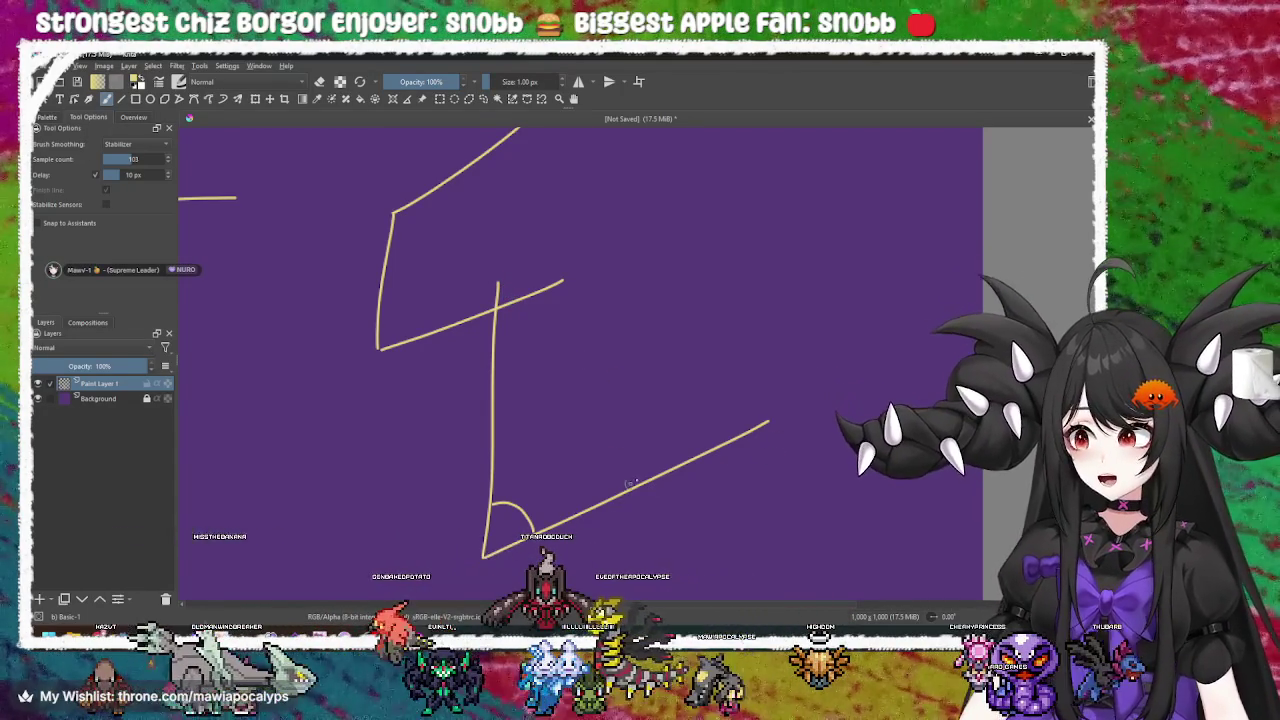
left_click_drag(745, 420, 767, 444)
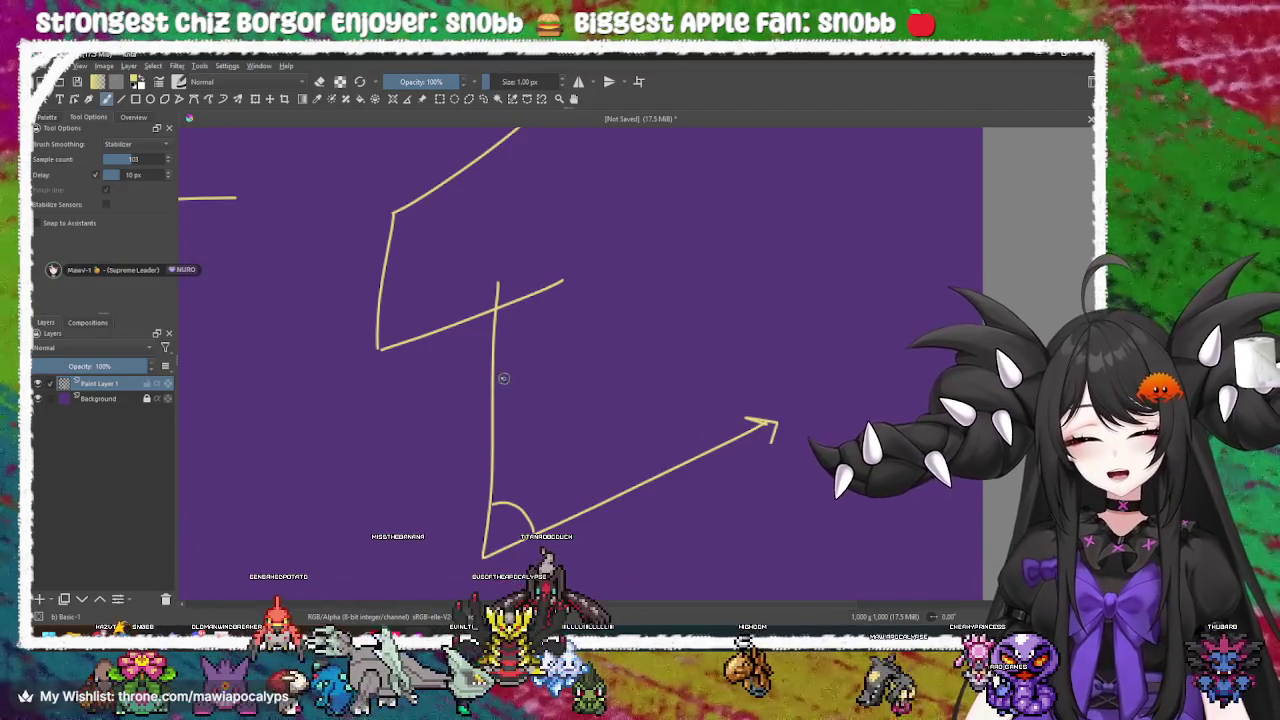
mouse_move(480, 288)
left_mouse_down()
mouse_move(496, 281)
mouse_move(518, 316)
left_mouse_up()
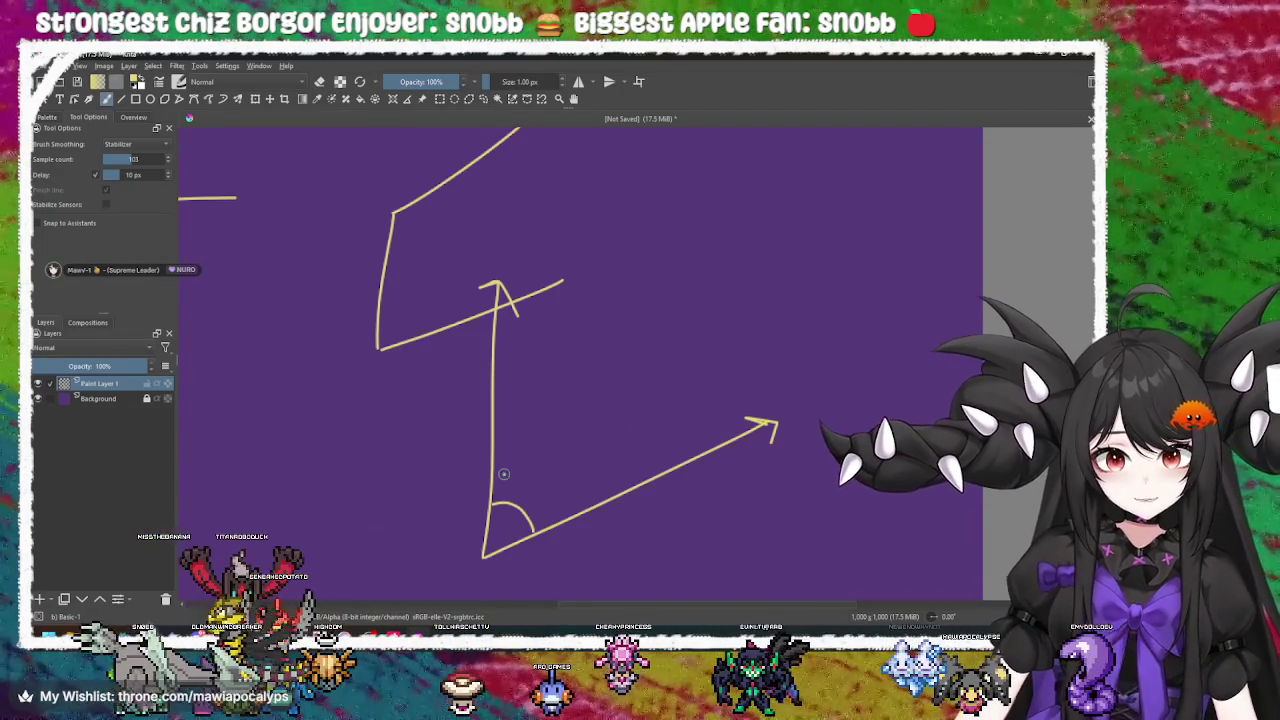
mouse_move(479, 555)
left_mouse_down()
mouse_move(264, 340)
mouse_move(290, 359)
left_mouse_up()
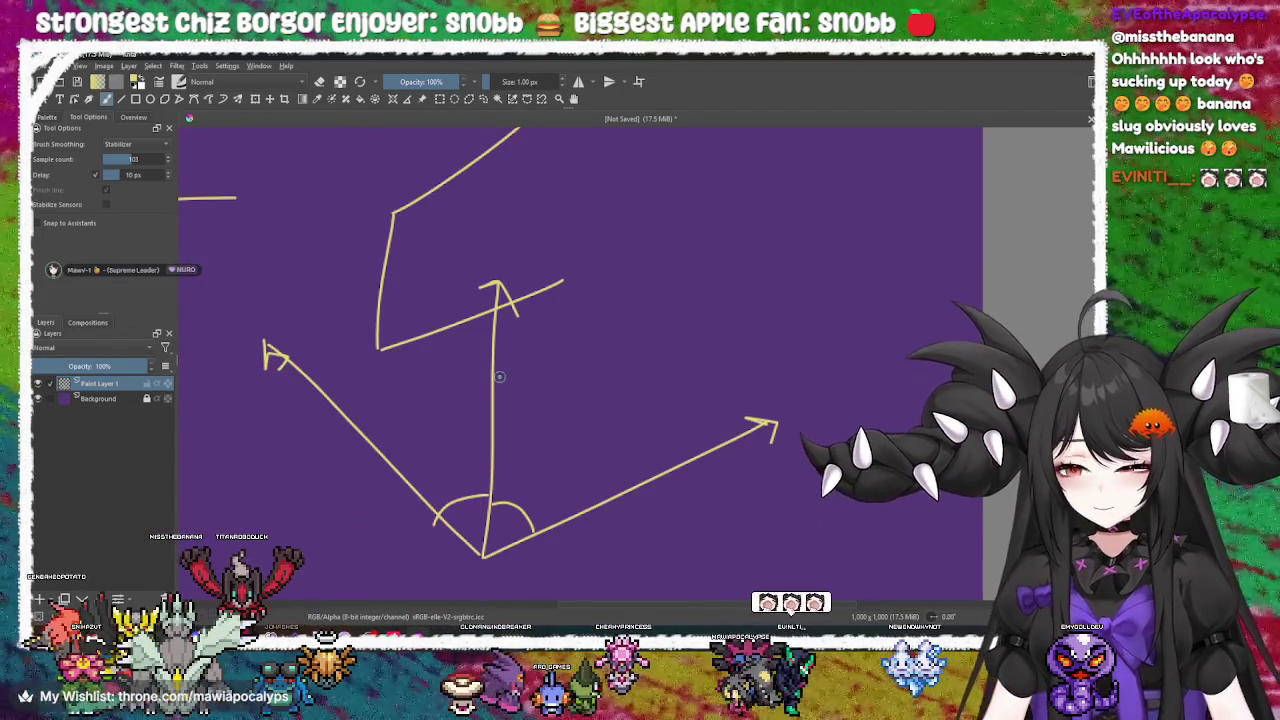
key("ctrl+z")
key("ctrl+z")
key("ctrl+z")
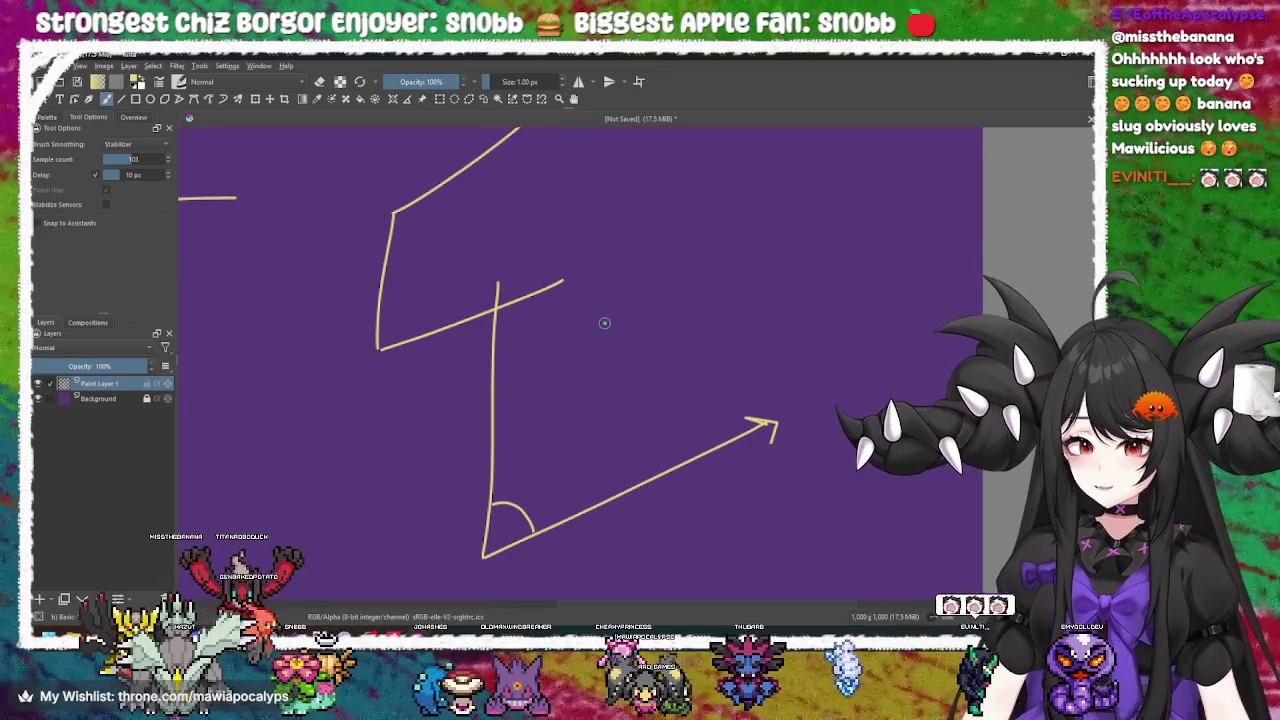
key("ctrl+z")
key("ctrl+z")
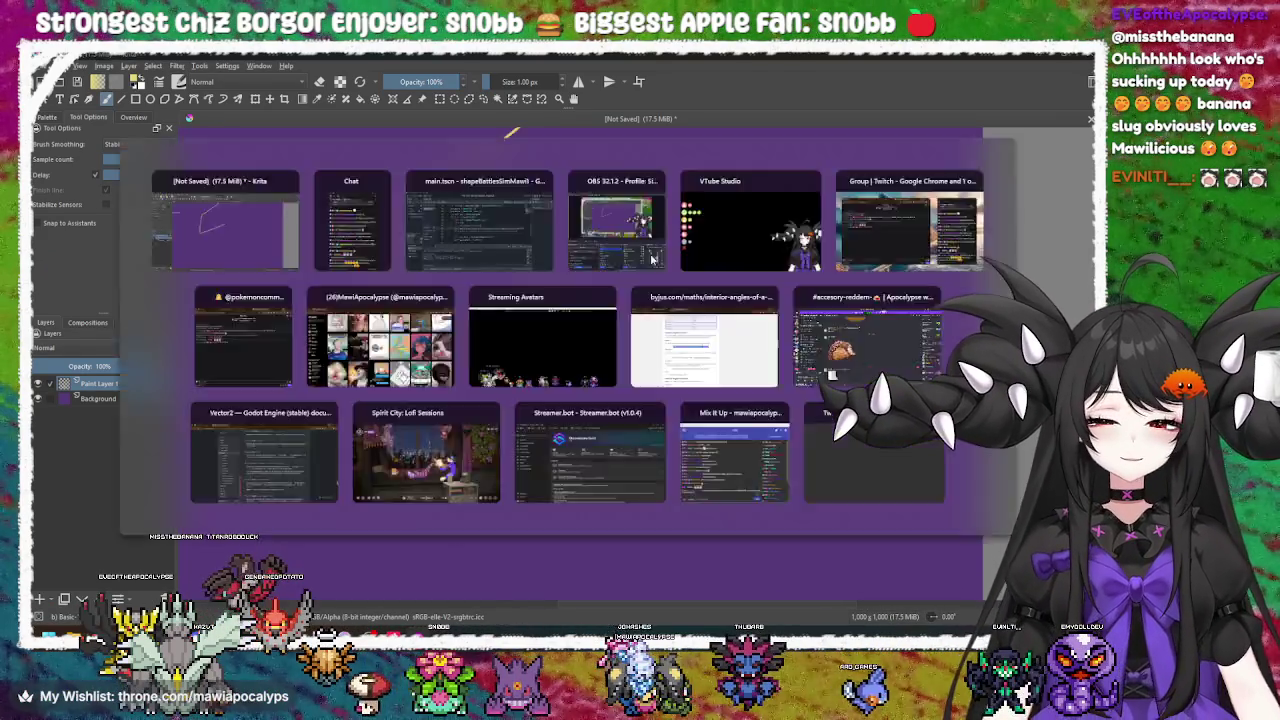
Back in Godot, highlight pre_seg and curr_seg on lines 30–31 to trace their uses
key("alt+Tab")
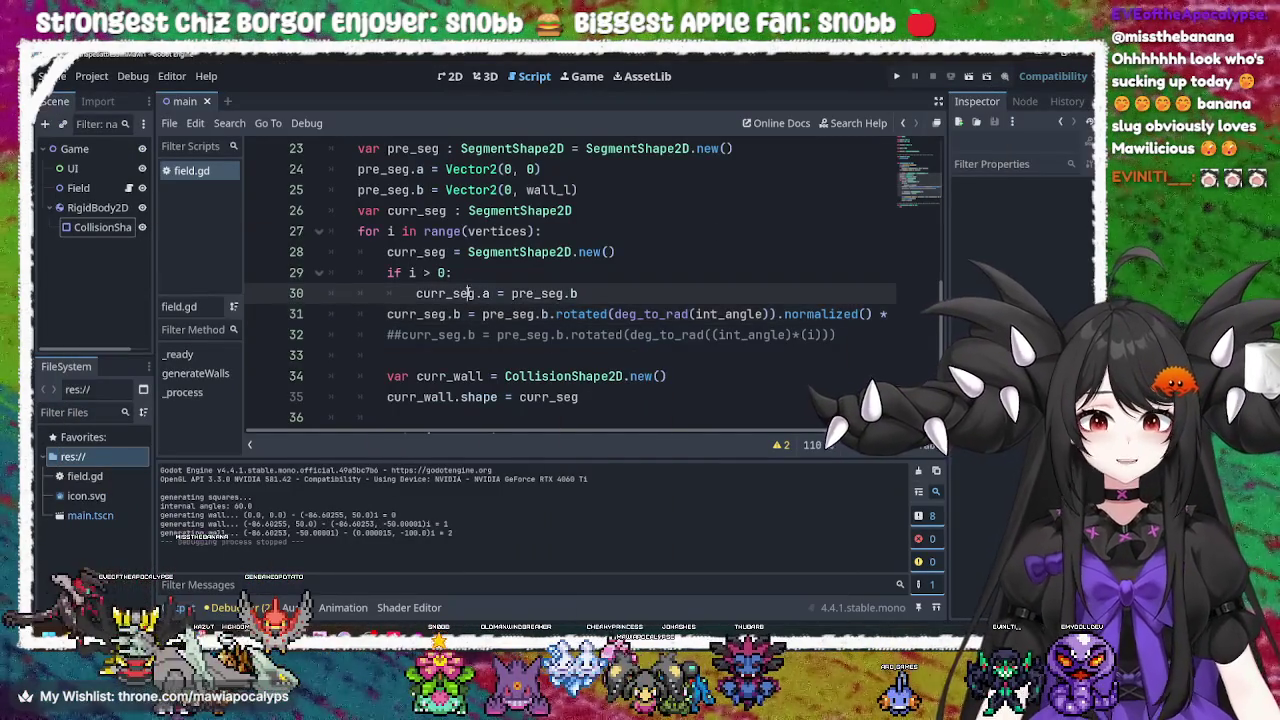
double_click(519, 314)
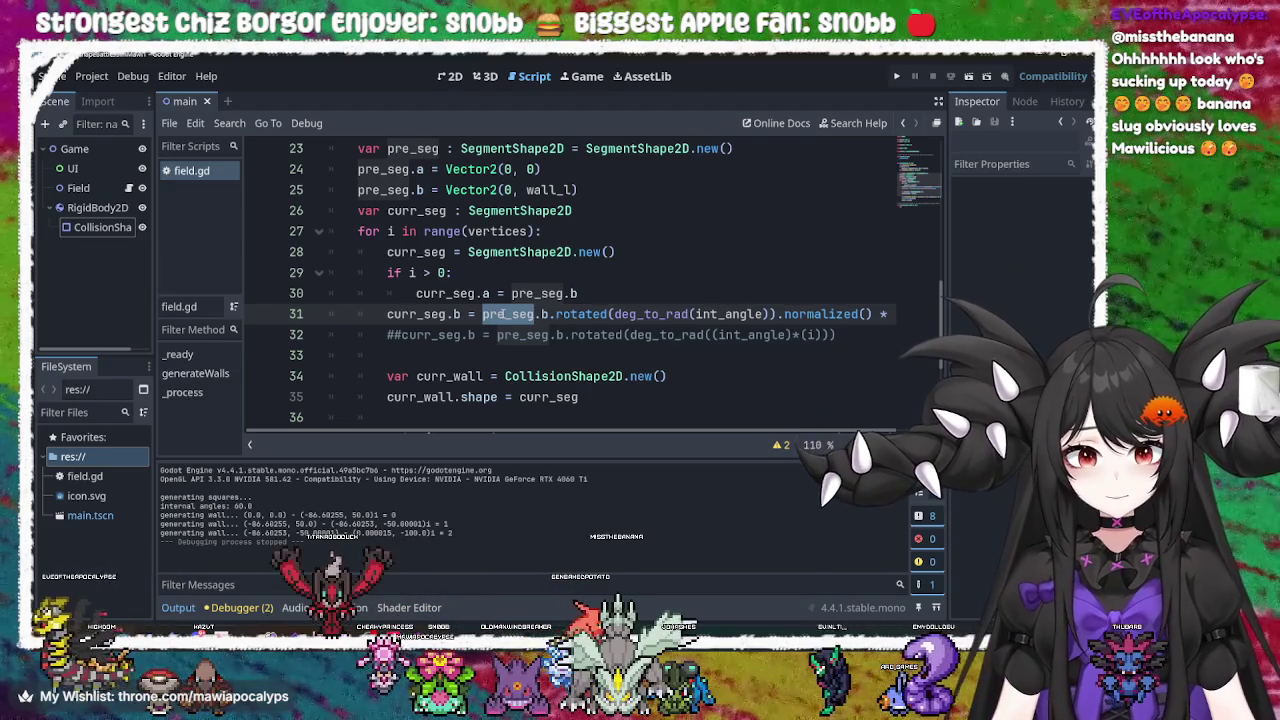
double_click(445, 293)
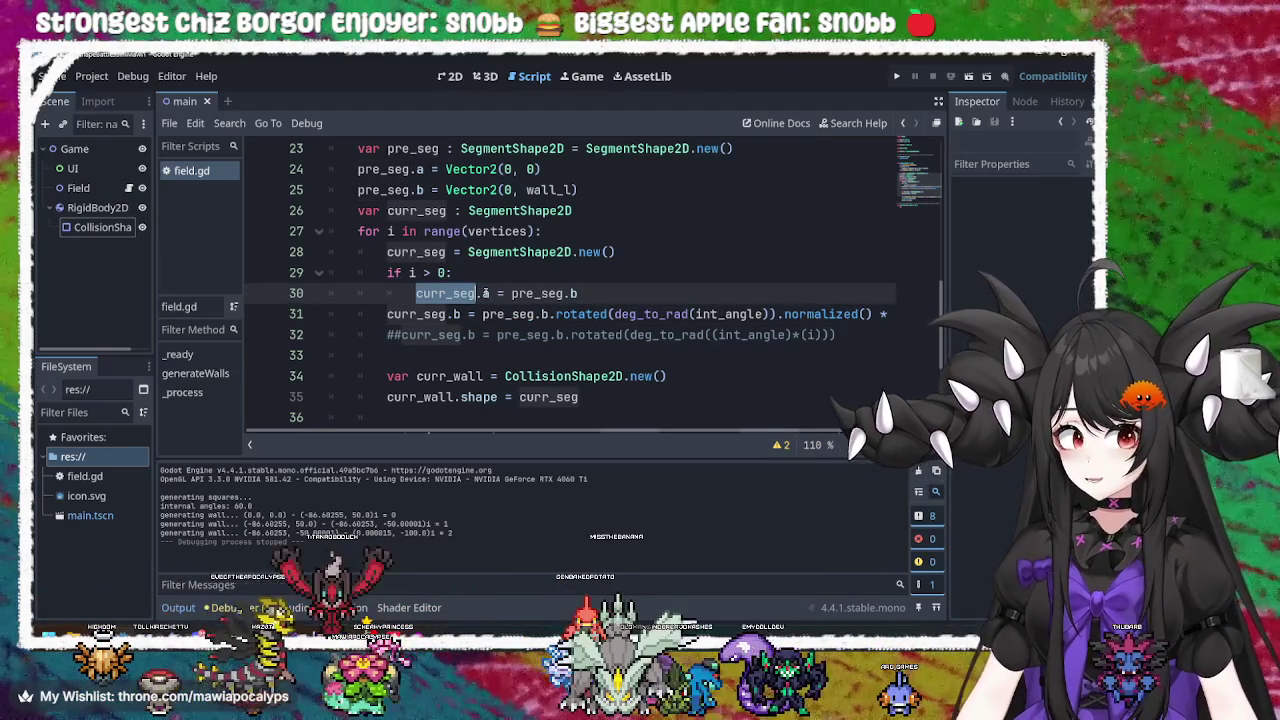
left_click(488, 293)
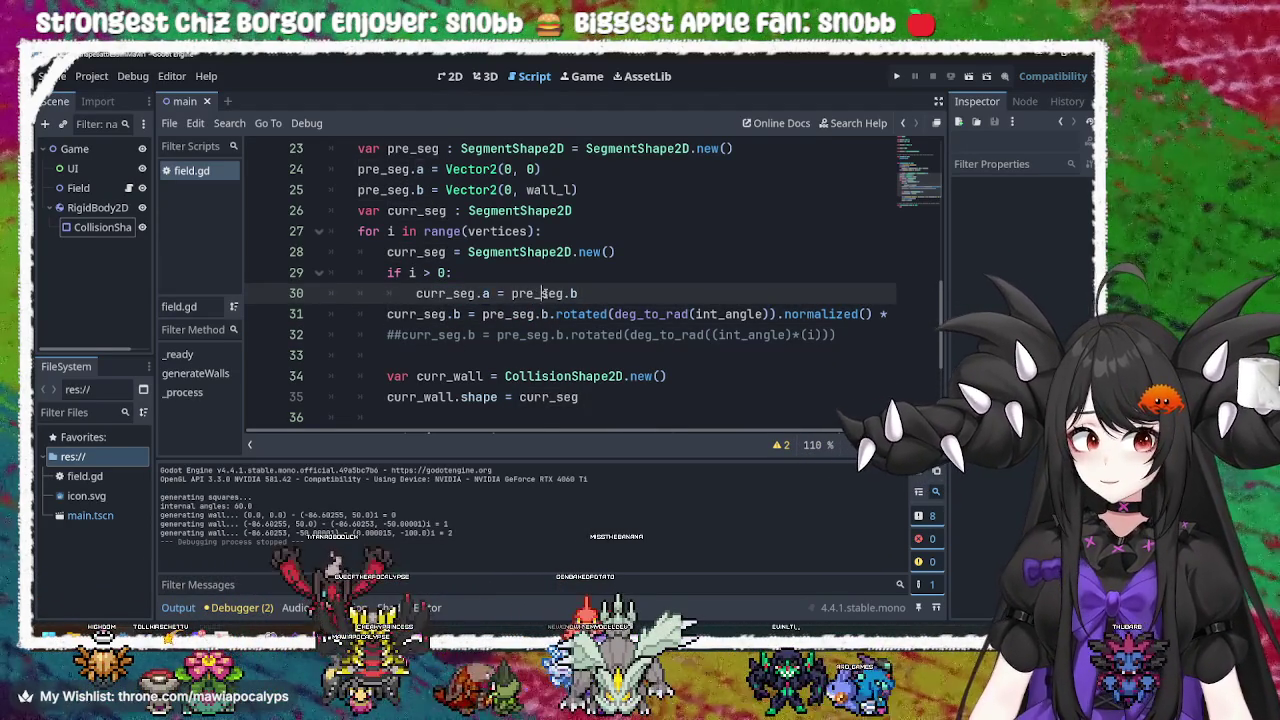
double_click(541, 293)
left_click(576, 293)
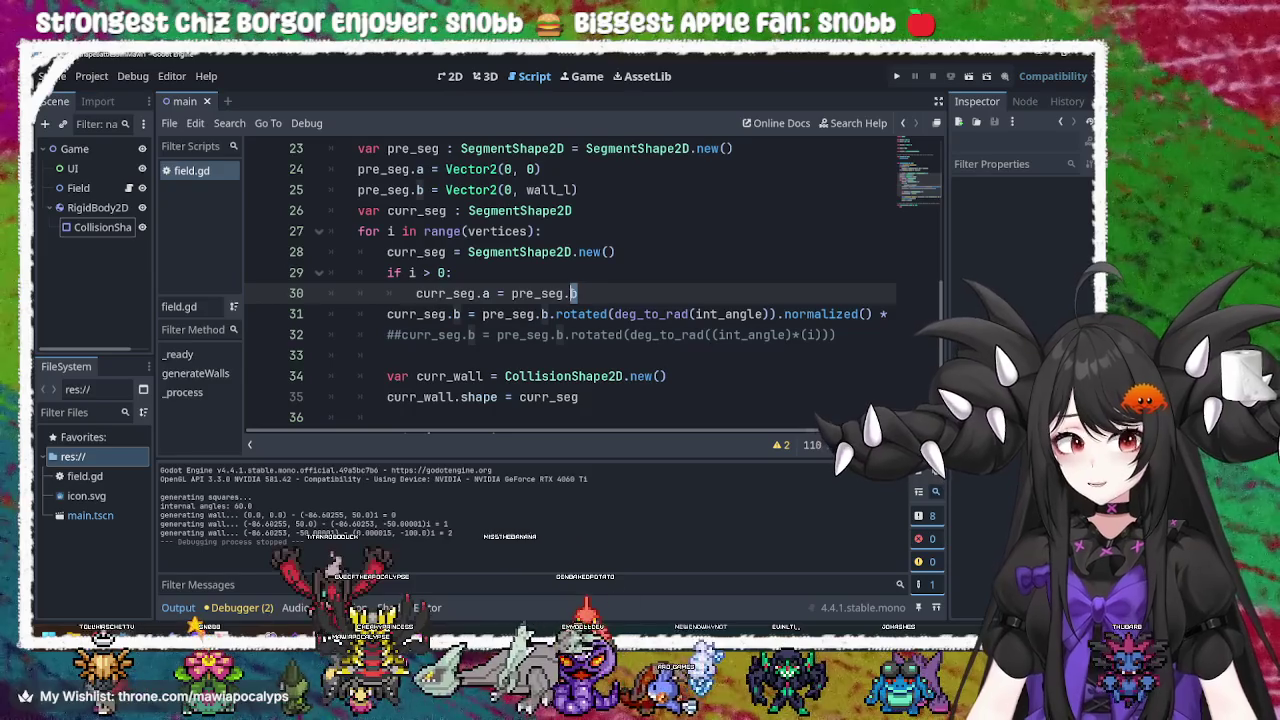
double_click(549, 293)
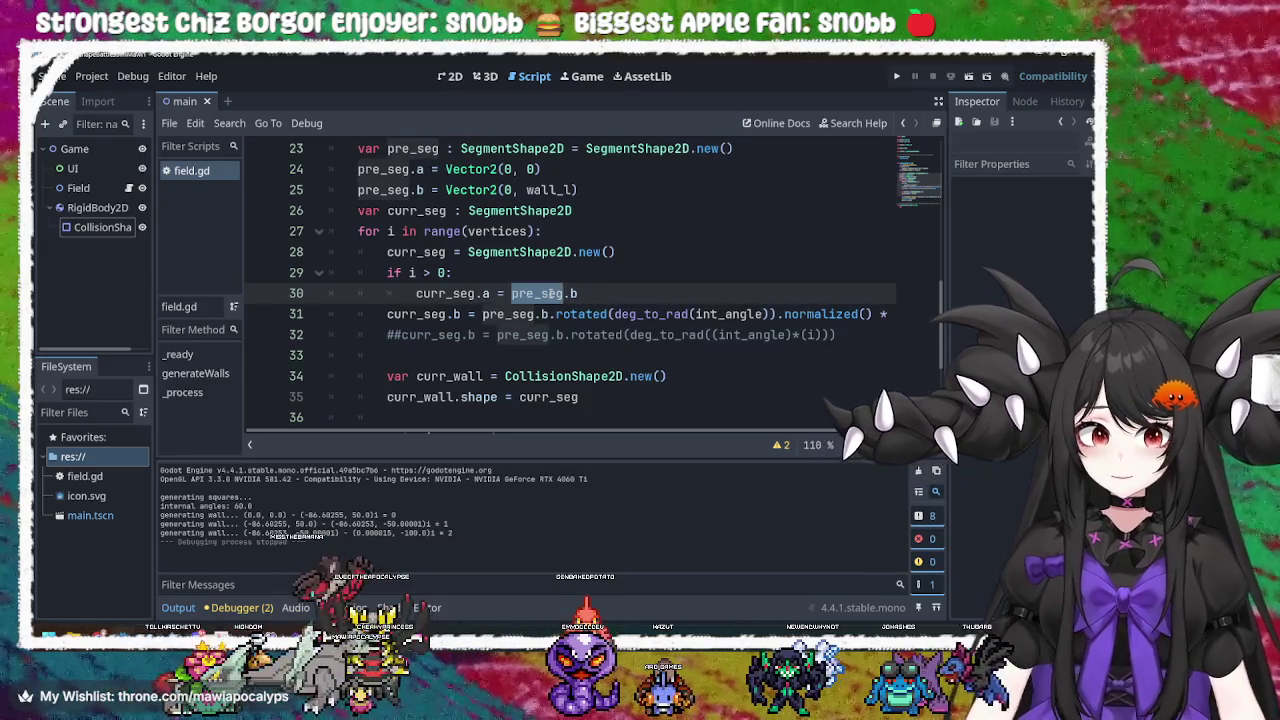
left_click(549, 293)
double_click(424, 313)
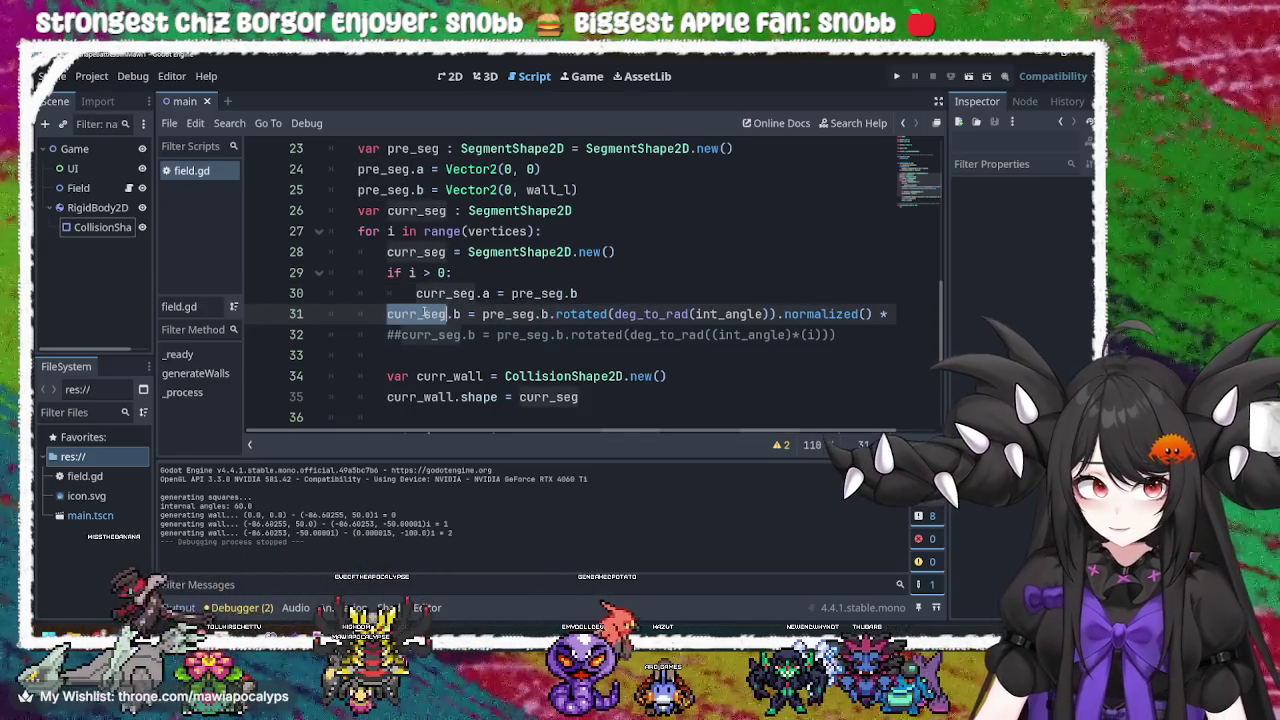
left_click(505, 313)
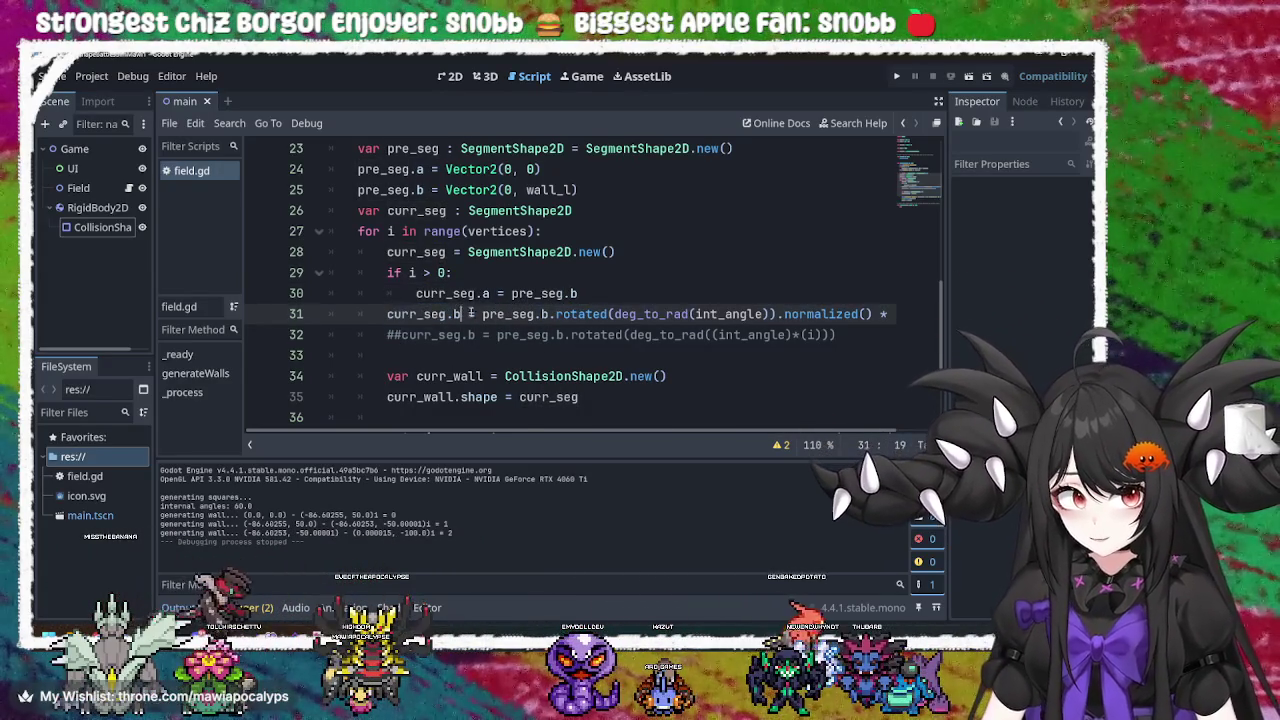
double_click(505, 313)
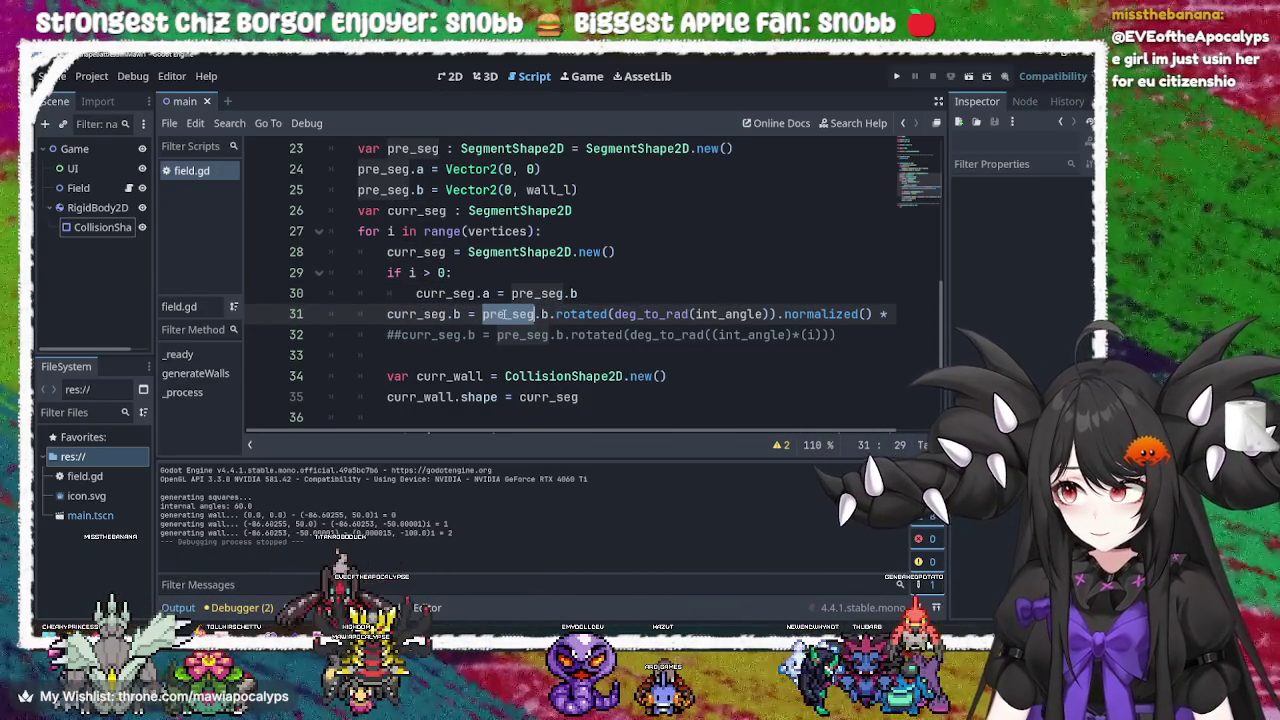
left_click(505, 313)
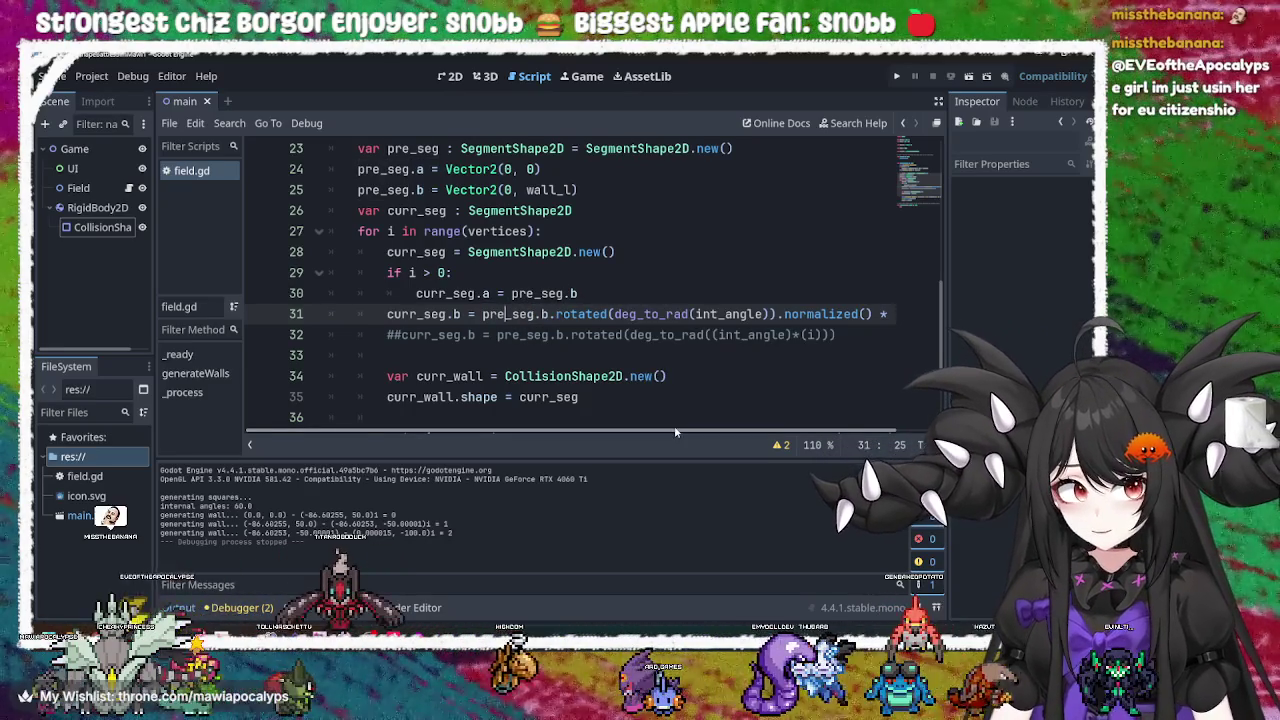
Check int_angle, the normalized docs and wall_l on line 31, then select wall_l on line 25
left_click_drag(748, 431, 783, 428)
double_click(686, 314)
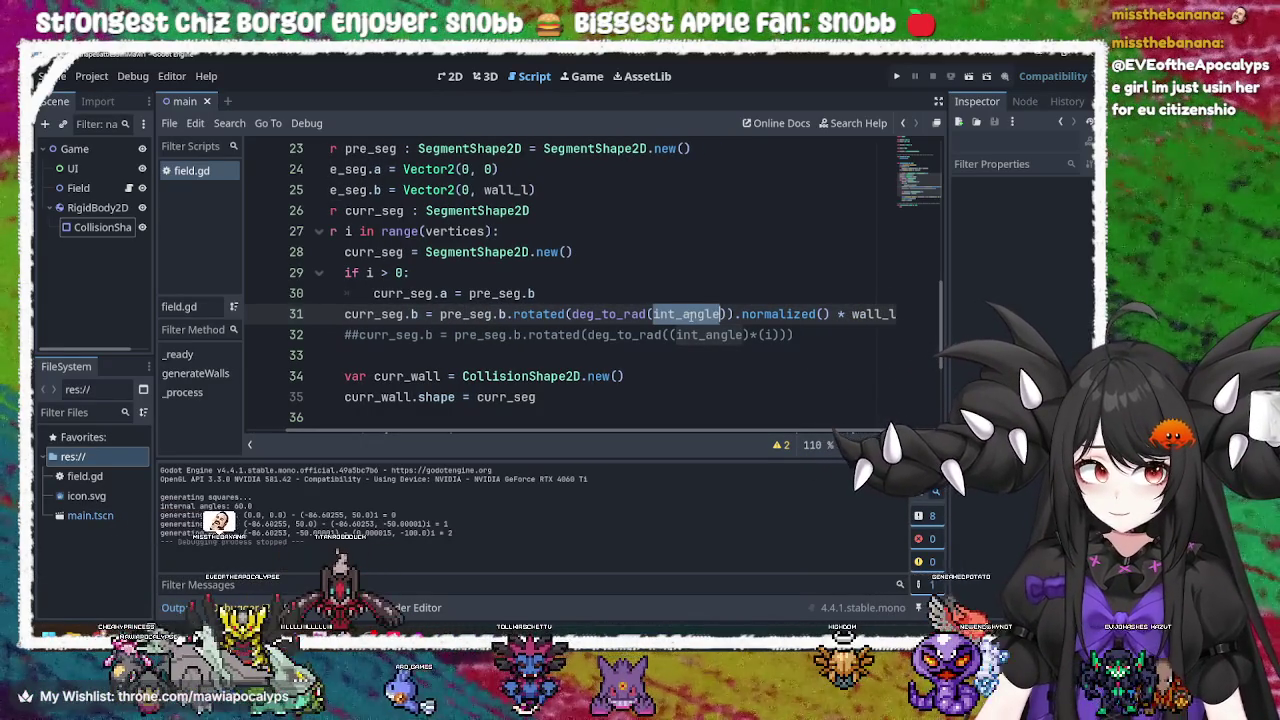
left_click(775, 316)
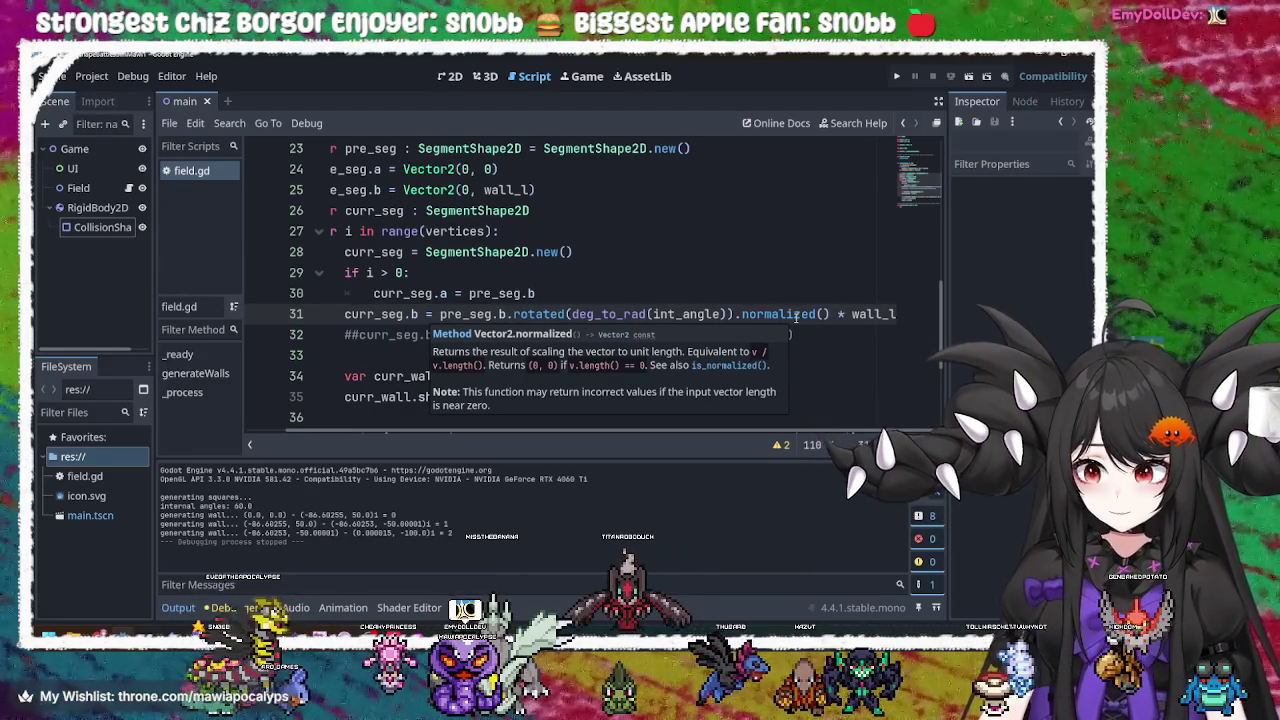
double_click(860, 320)
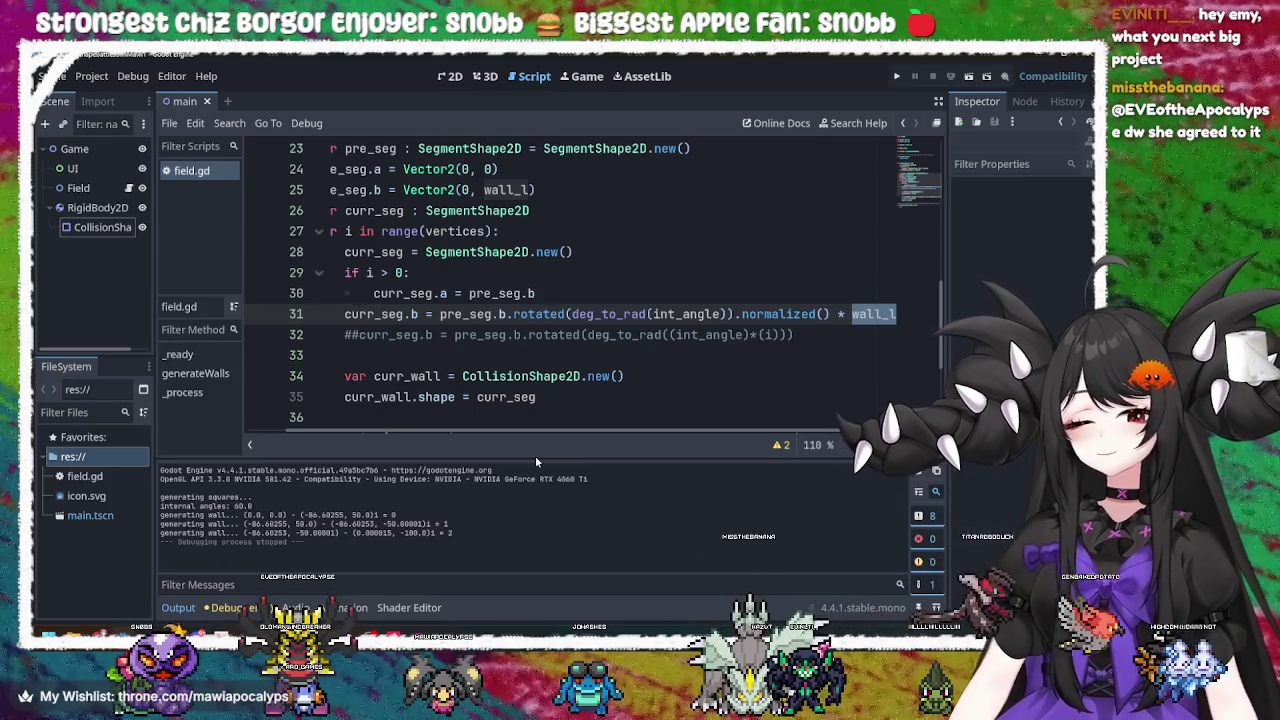
double_click(496, 189)
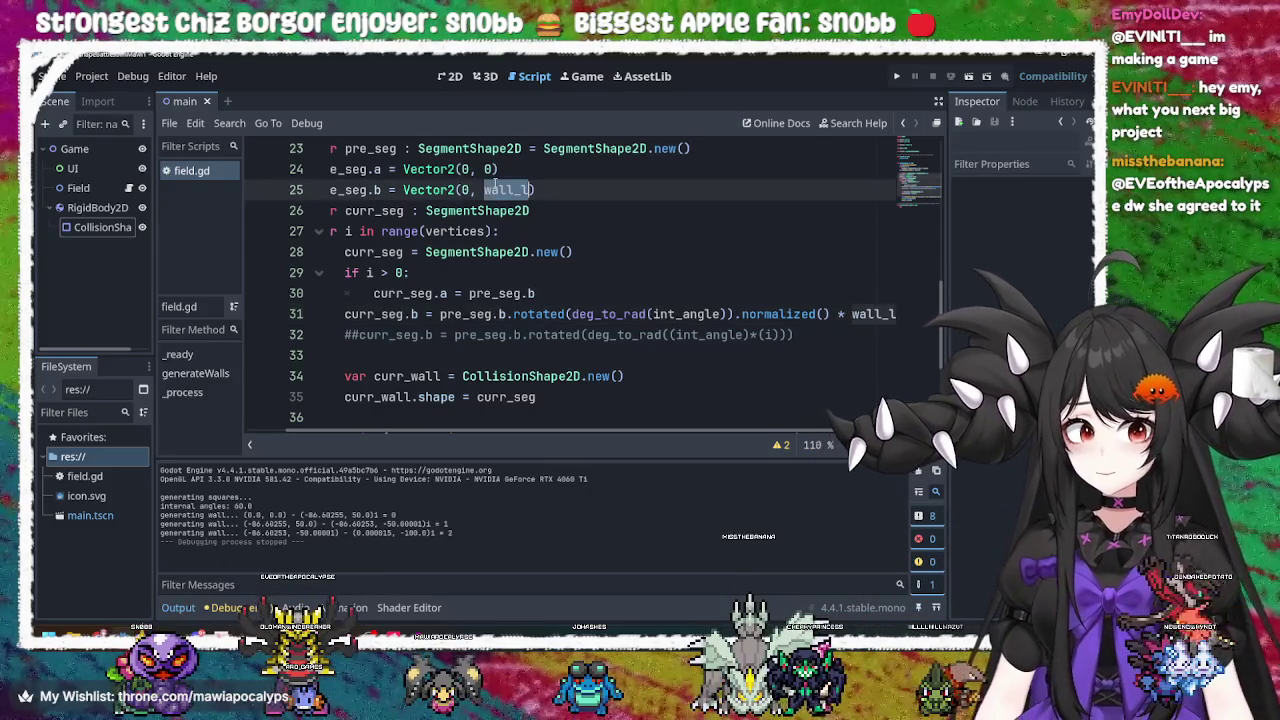
Make pre_seg.b start at Vector2(0, 0) on line 25 and test-run the game
key("BackSpace")
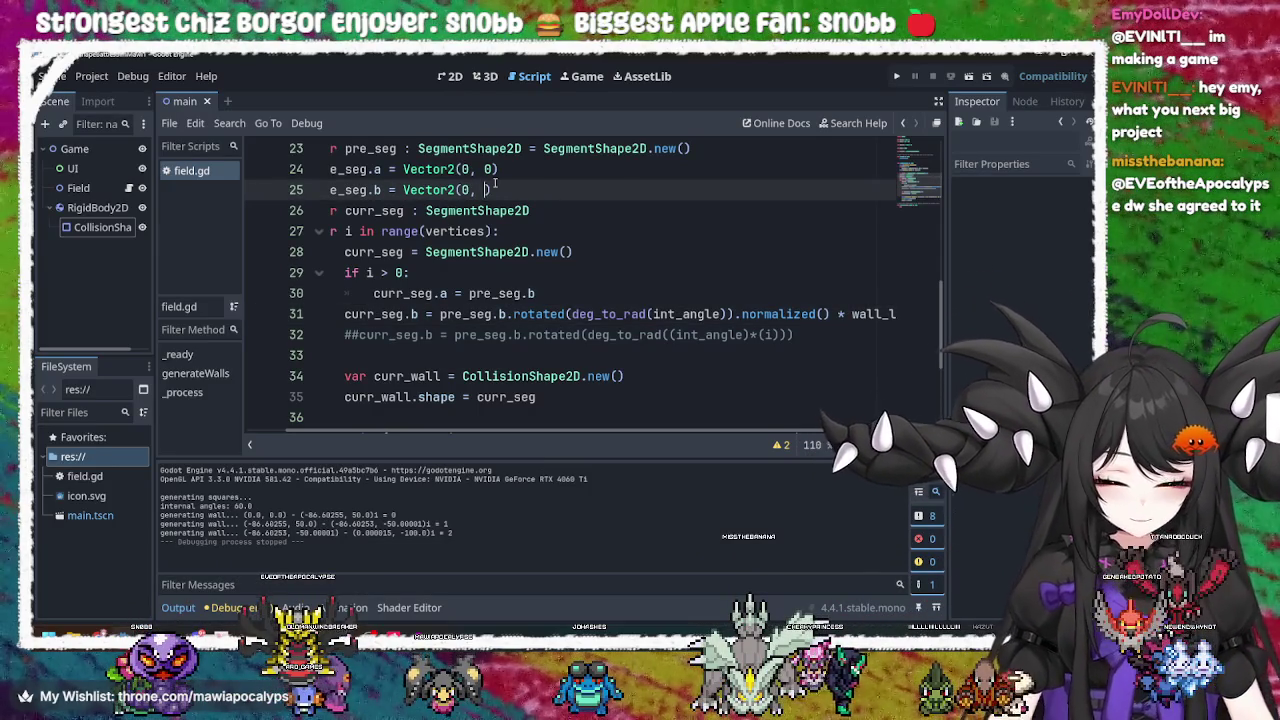
type("0")
left_click(898, 77)
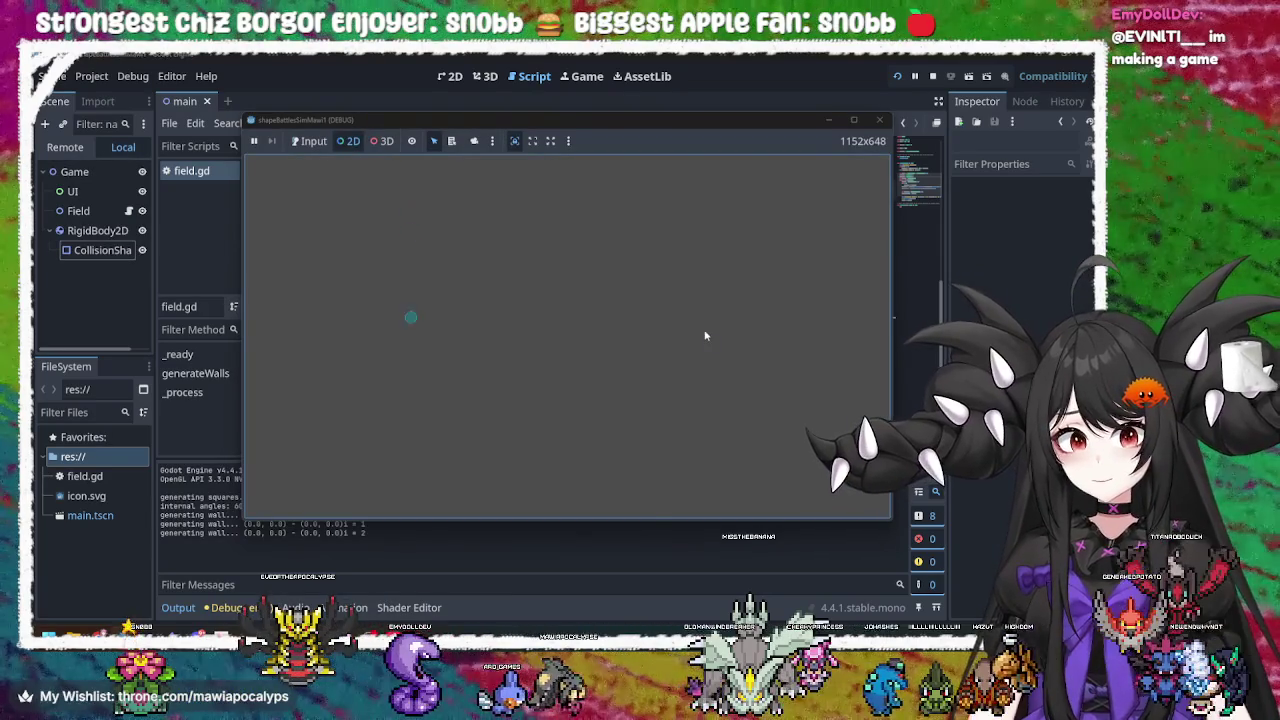
left_click(878, 121)
left_click(537, 252)
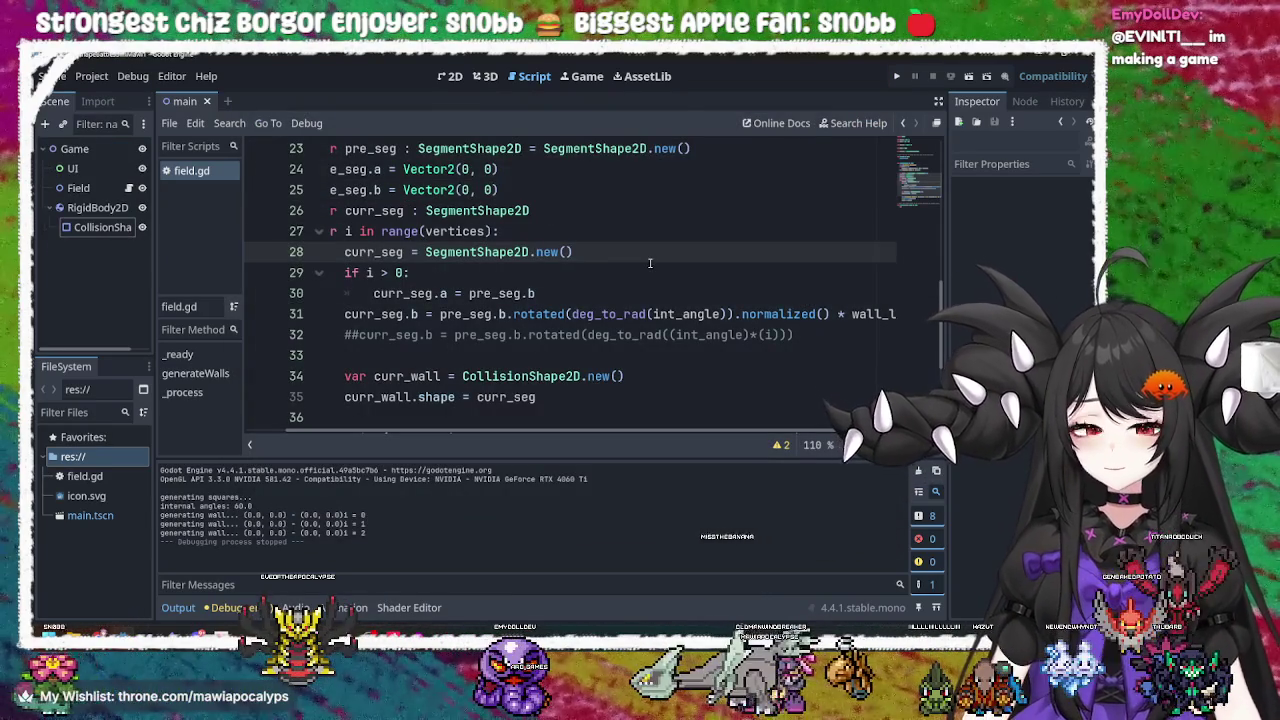
Delete the 'if i > 0:' check from the wall loop
left_click(471, 292)
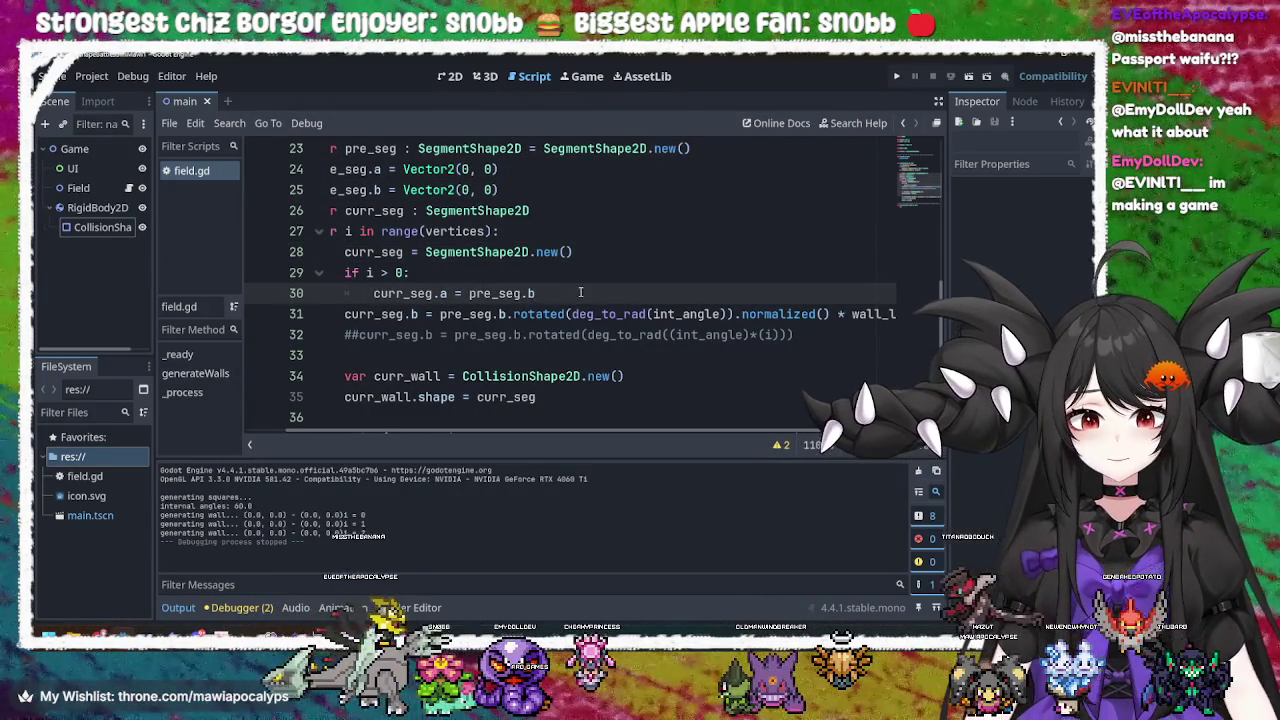
left_click_drag(580, 292, 616, 265)
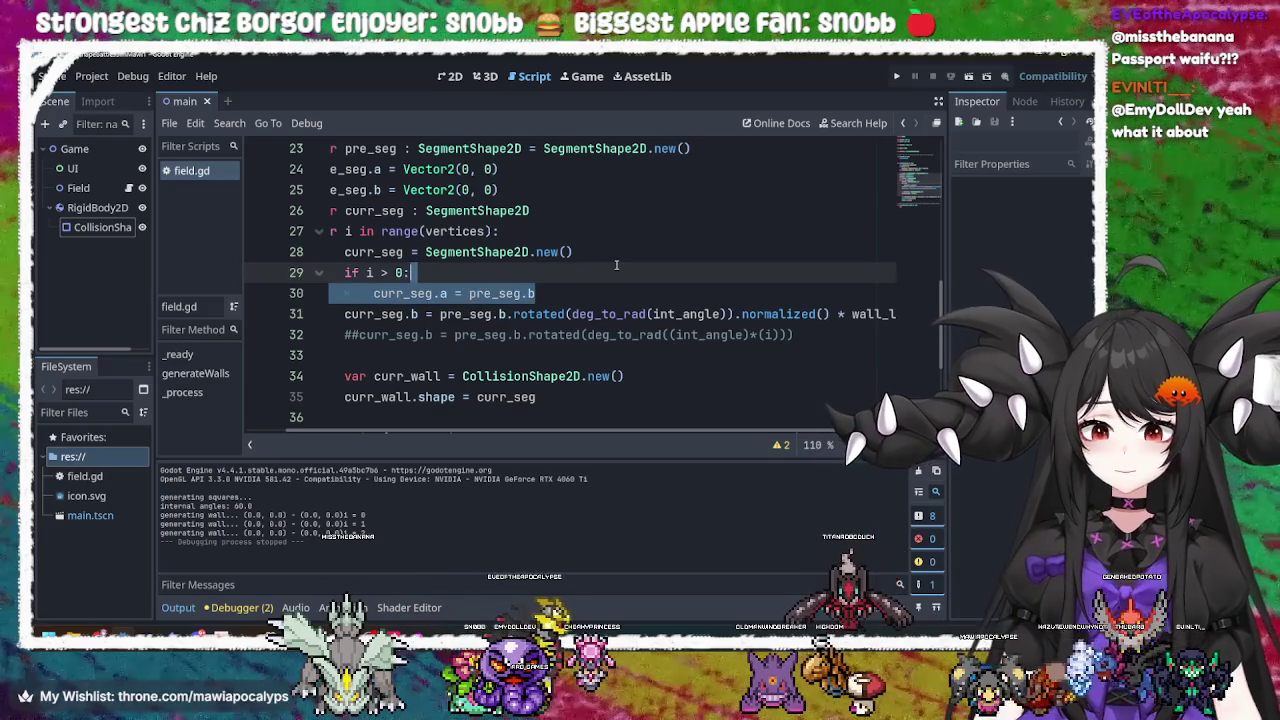
key("Up")
key("Down")
key("BackSpace")
key("BackSpace")
key("BackSpace")
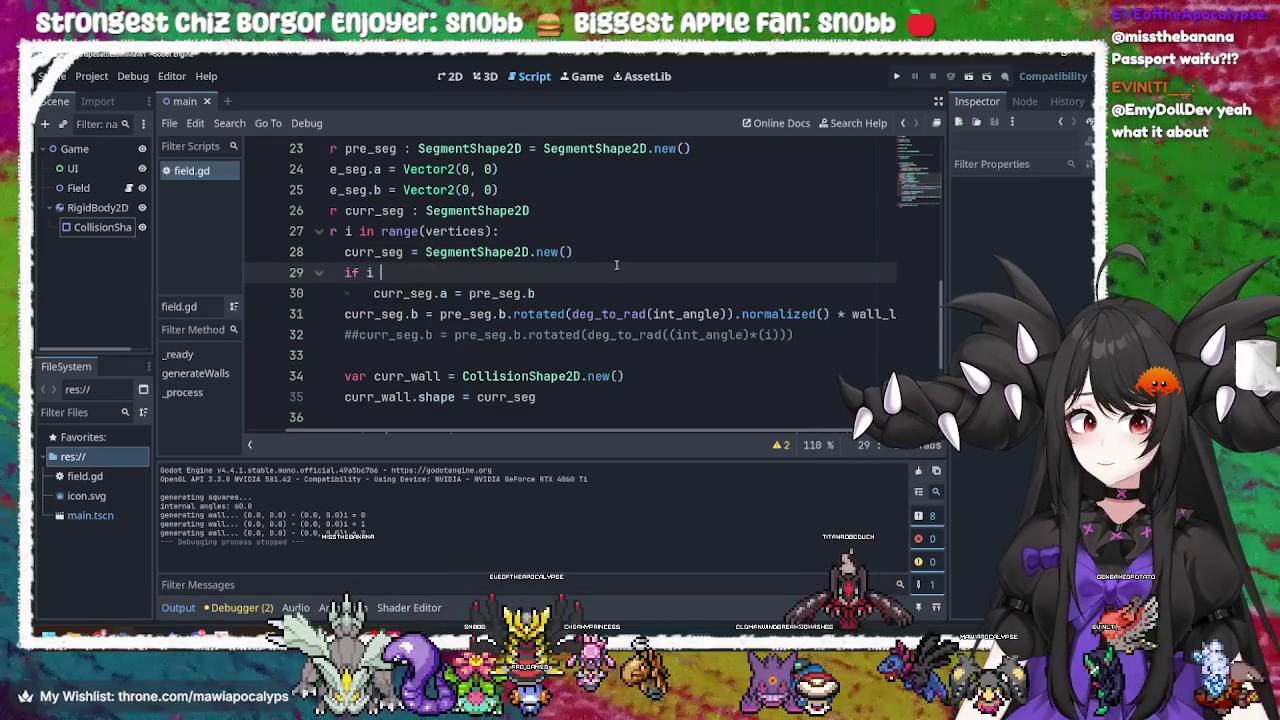
key("BackSpace")
key("BackSpace")
key("BackSpace")
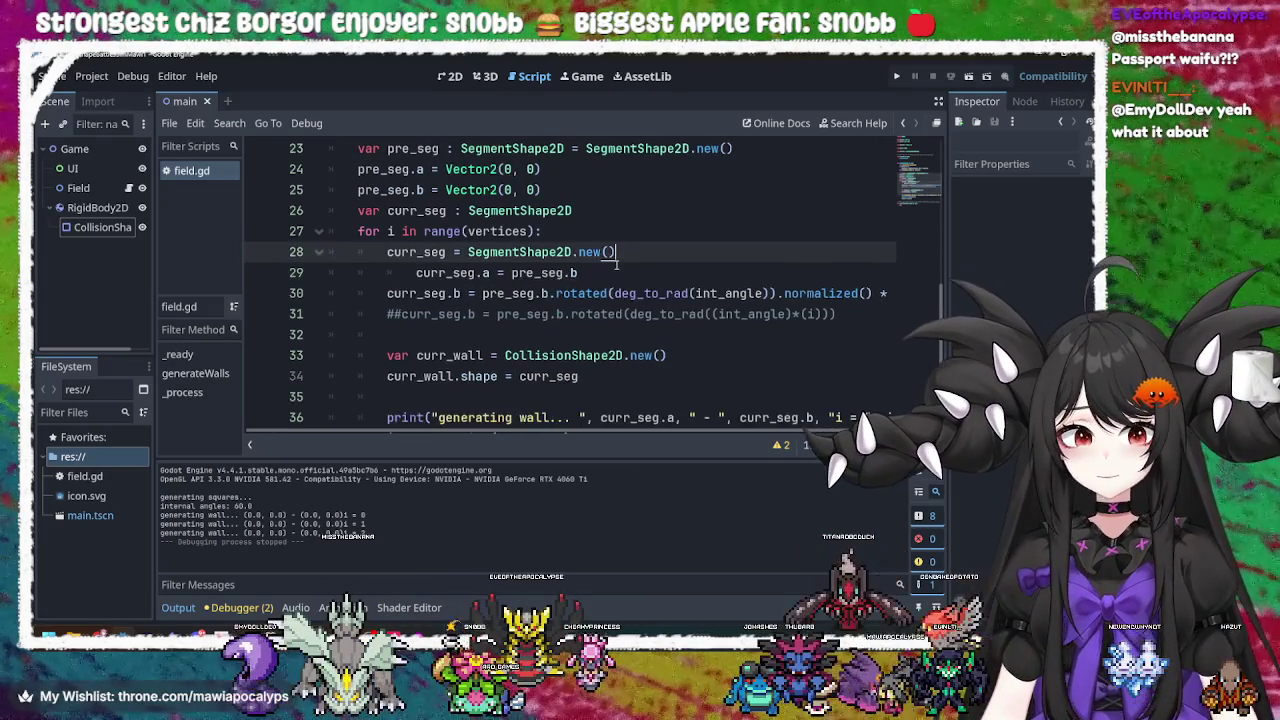
left_click(417, 273)
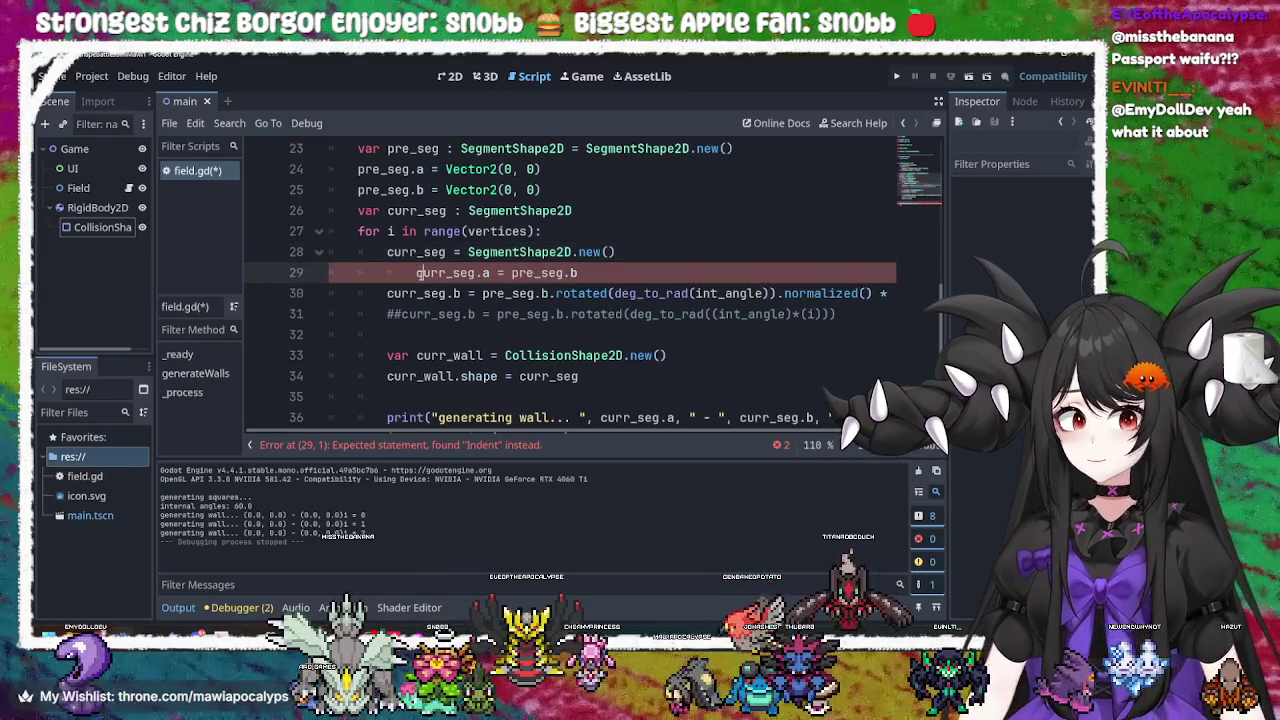
Unindent line 29 to clear the error, then save and run with F5 and close the game
key("BackSpace")
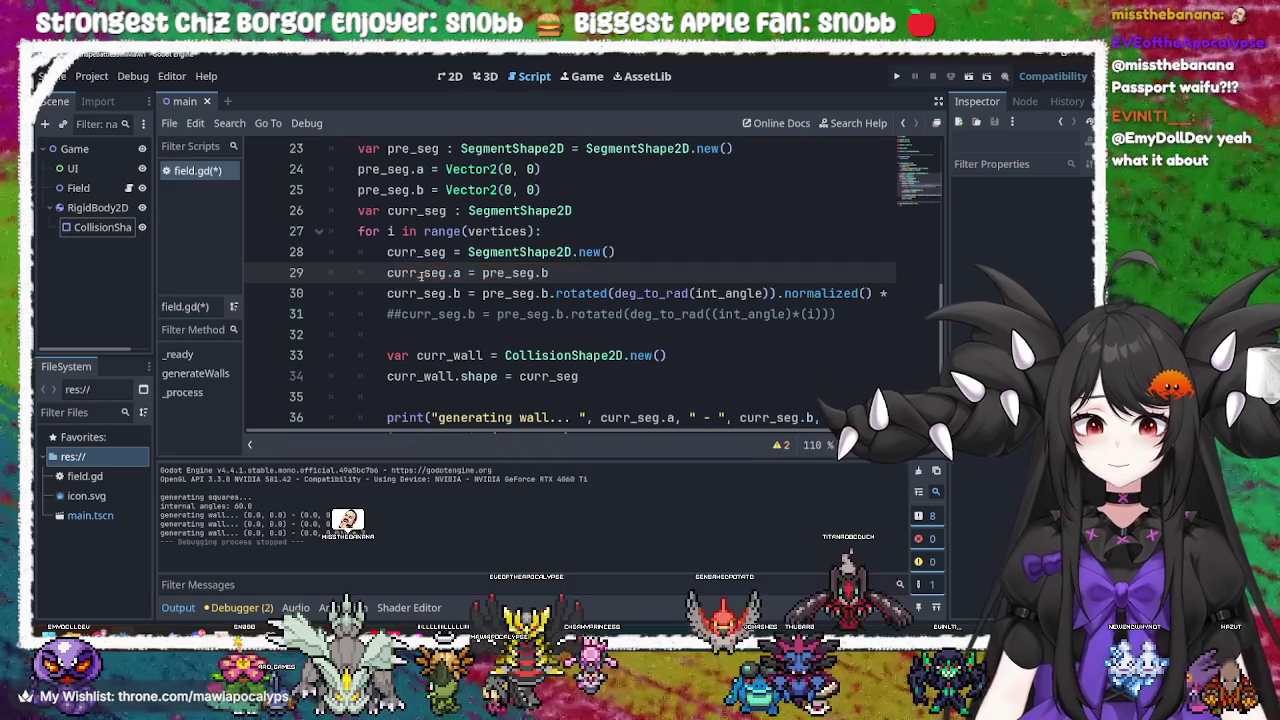
left_click(598, 378)
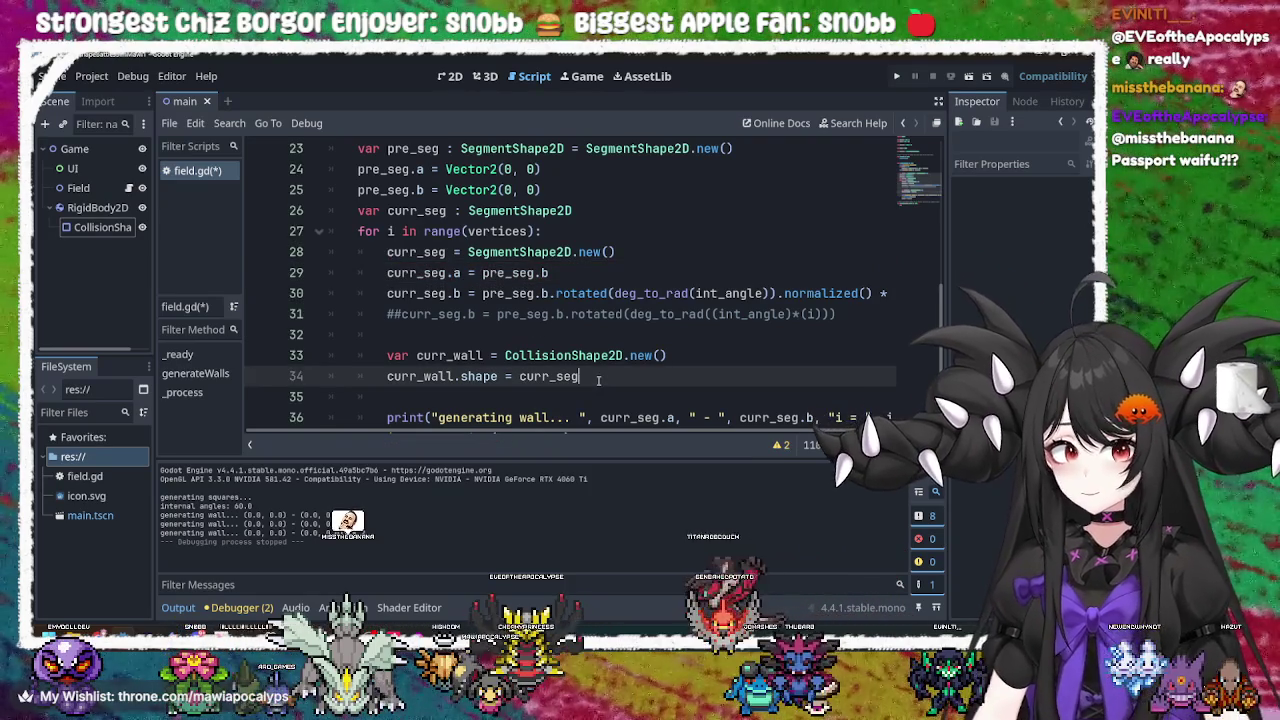
scroll(598, 378, "down", 2)
key("F5")
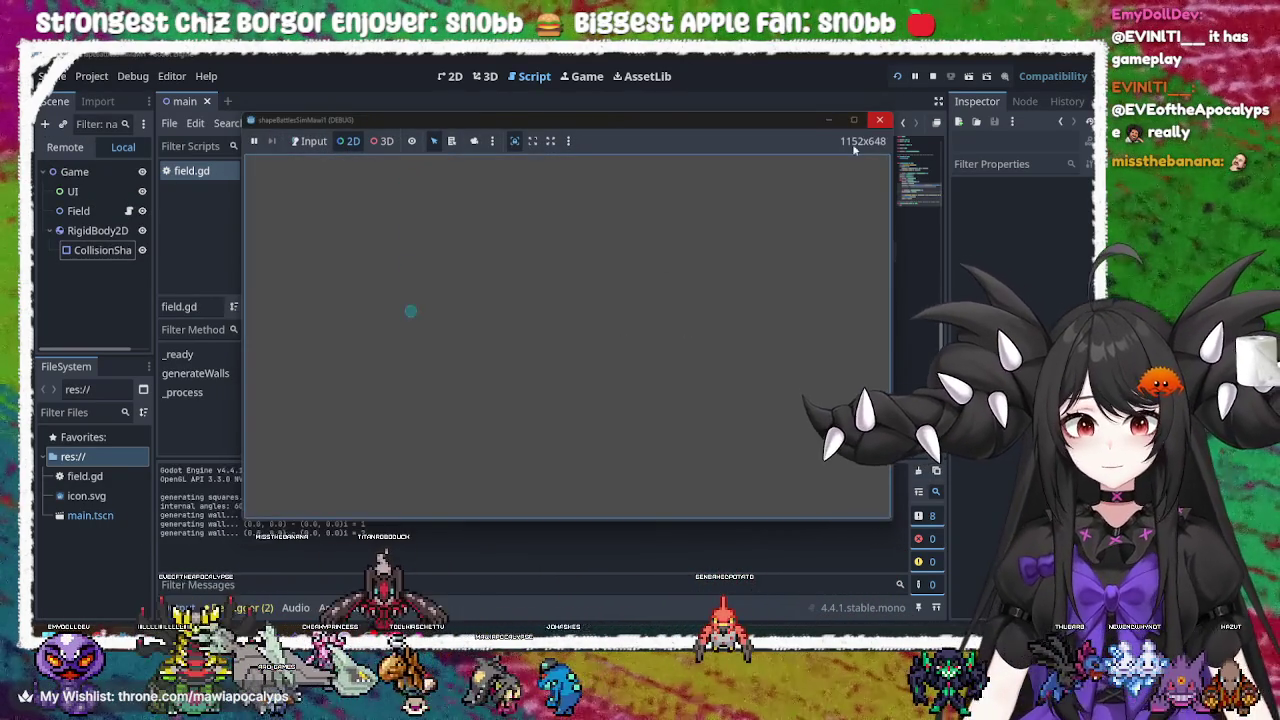
left_click(879, 120)
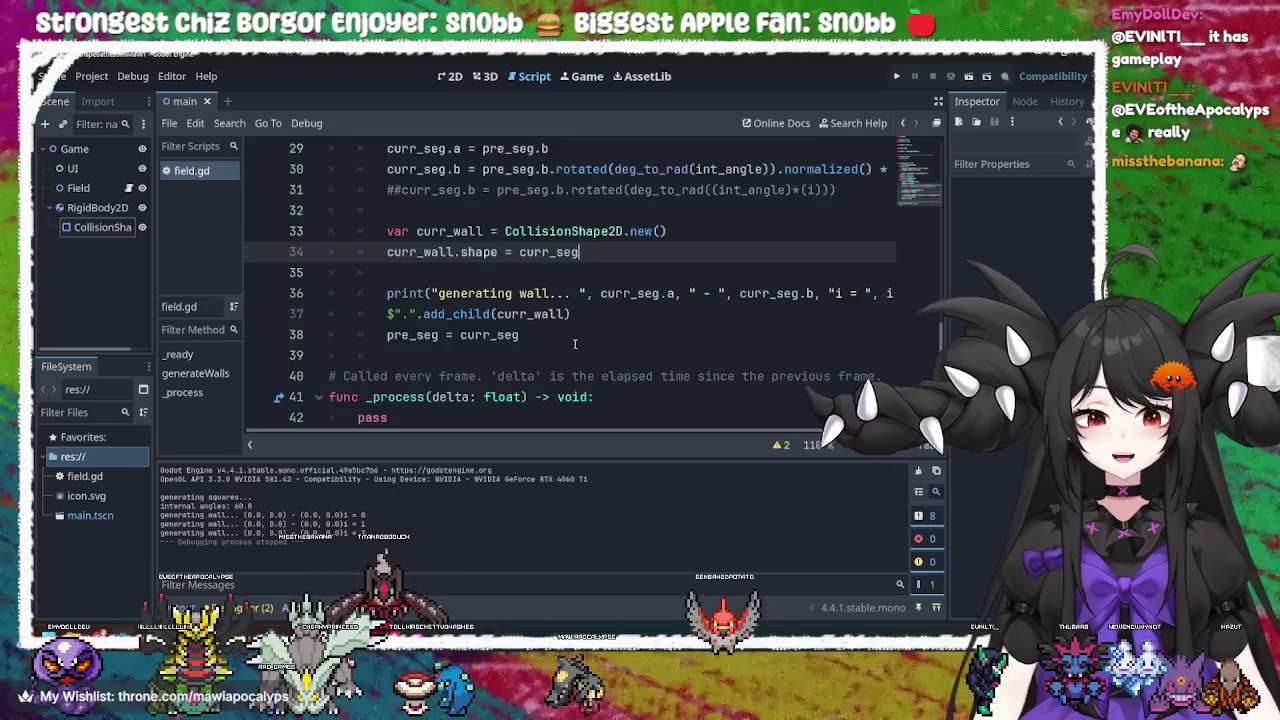
left_click(561, 336)
scroll(561, 338, "up", 2)
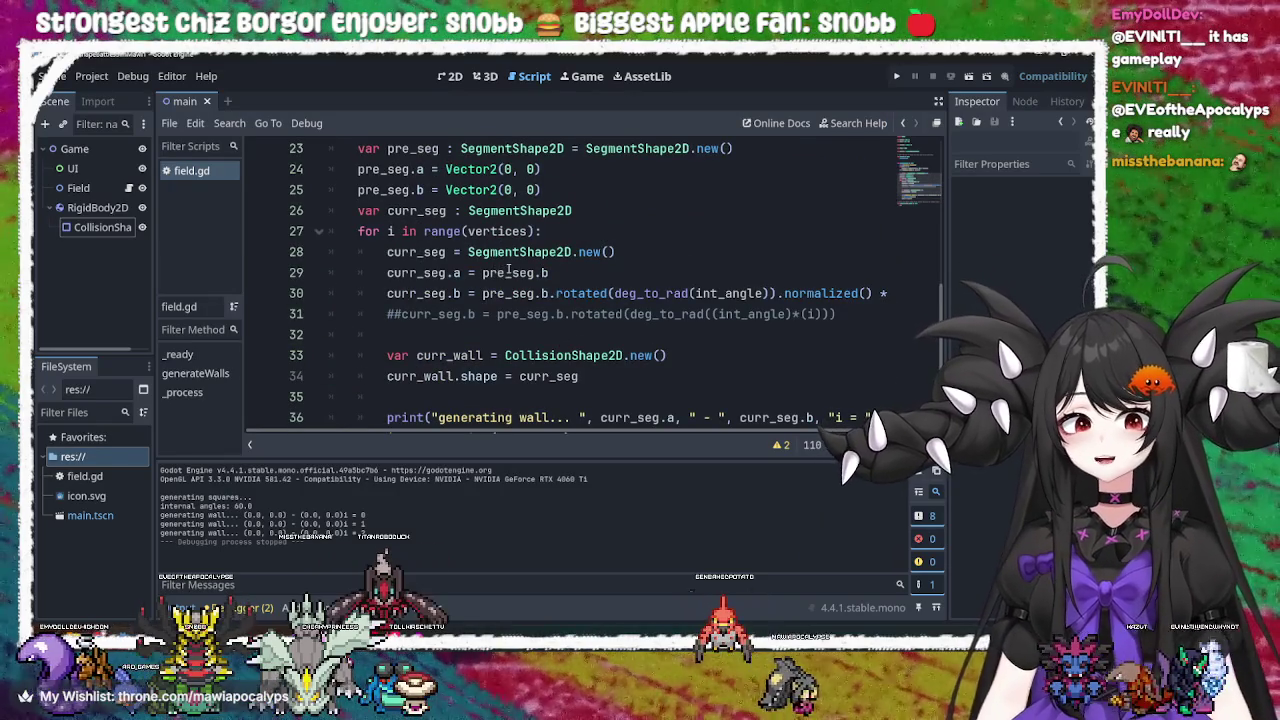
left_click(435, 275)
double_click(435, 275)
double_click(508, 273)
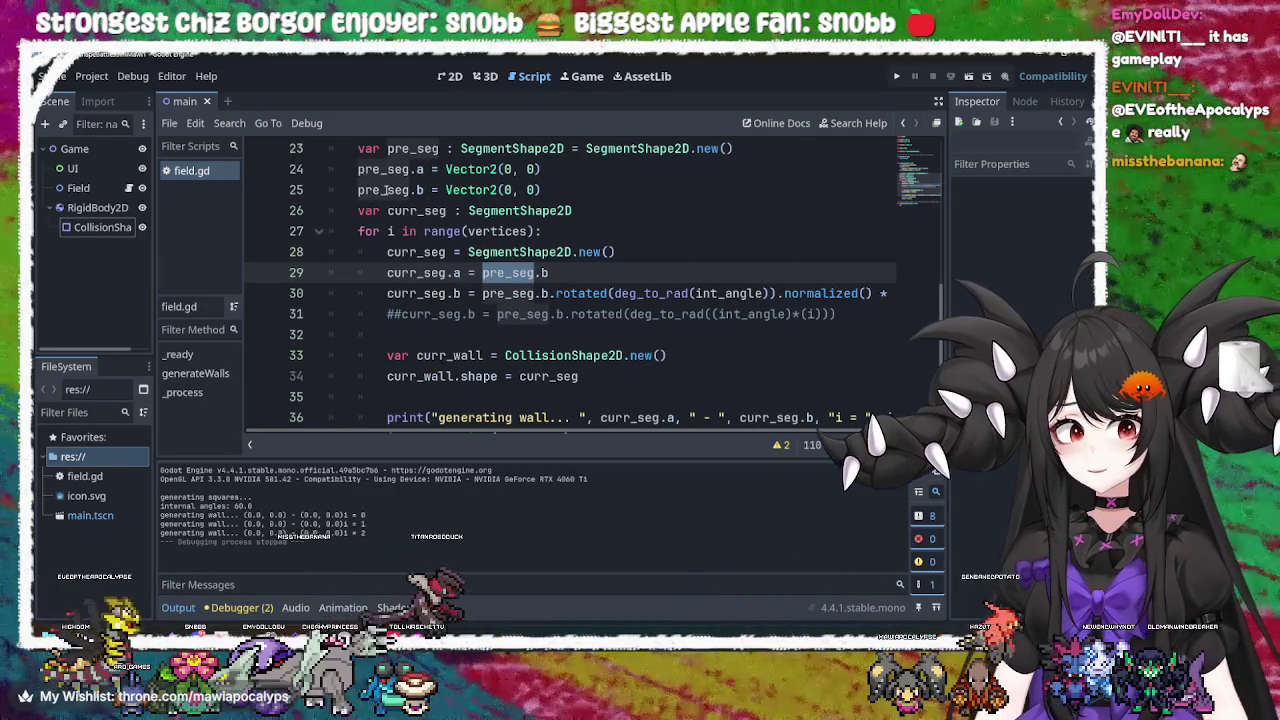
left_click(440, 293)
double_click(440, 293)
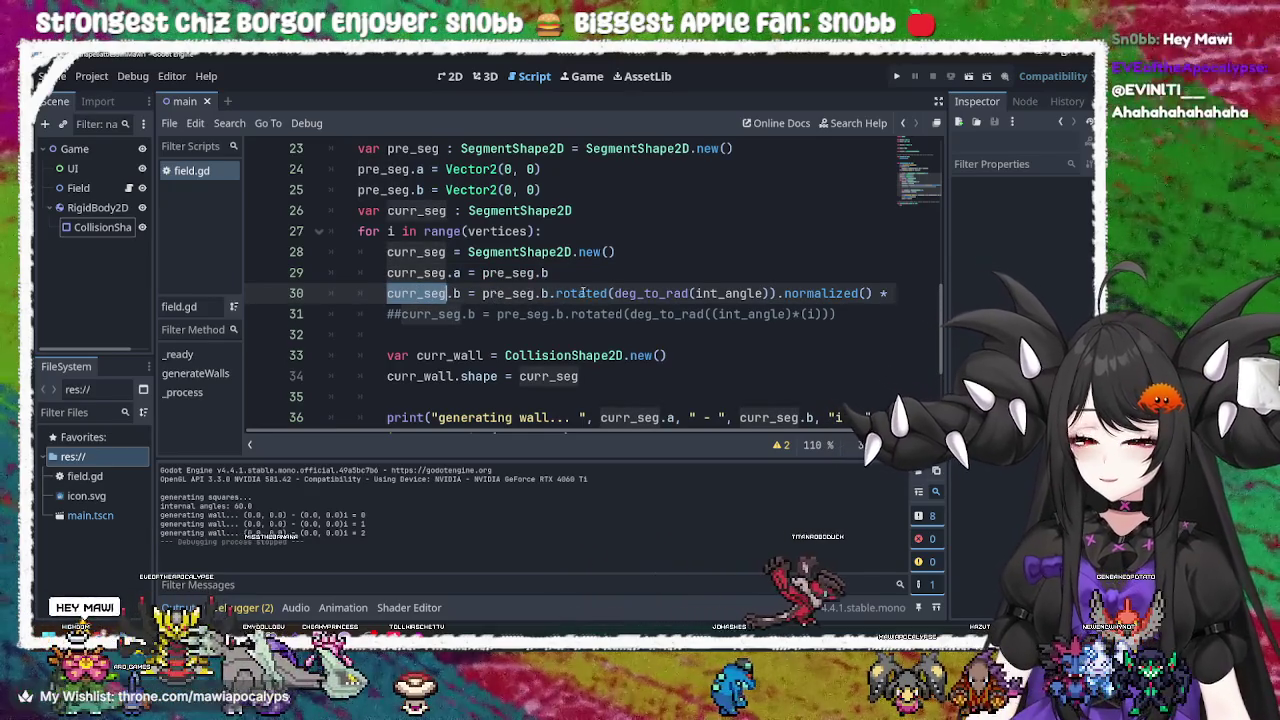
double_click(514, 272)
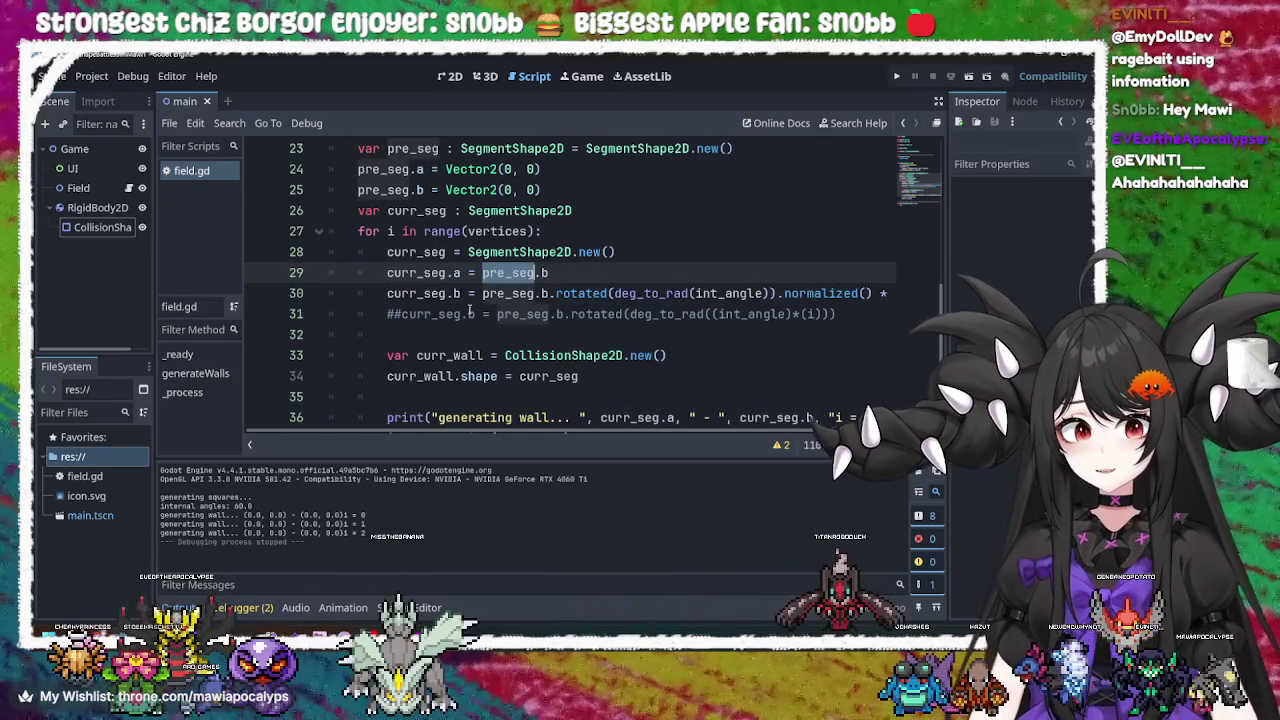
double_click(430, 293)
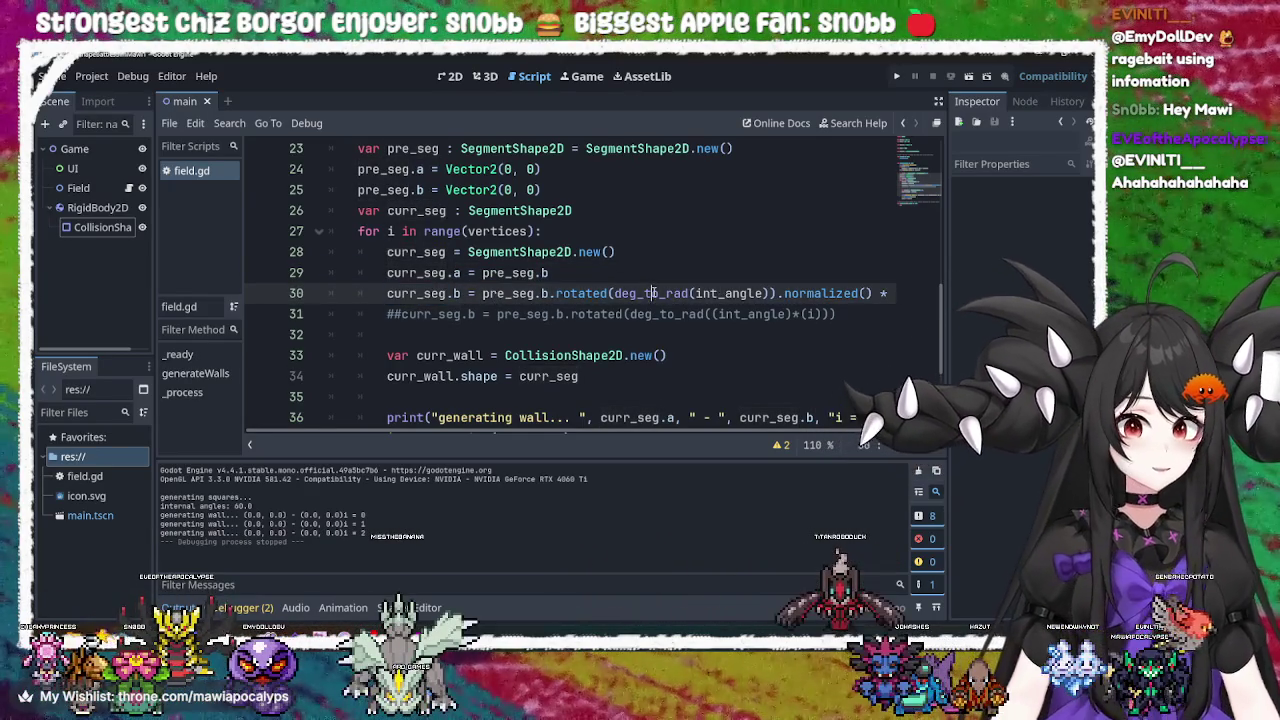
double_click(650, 293)
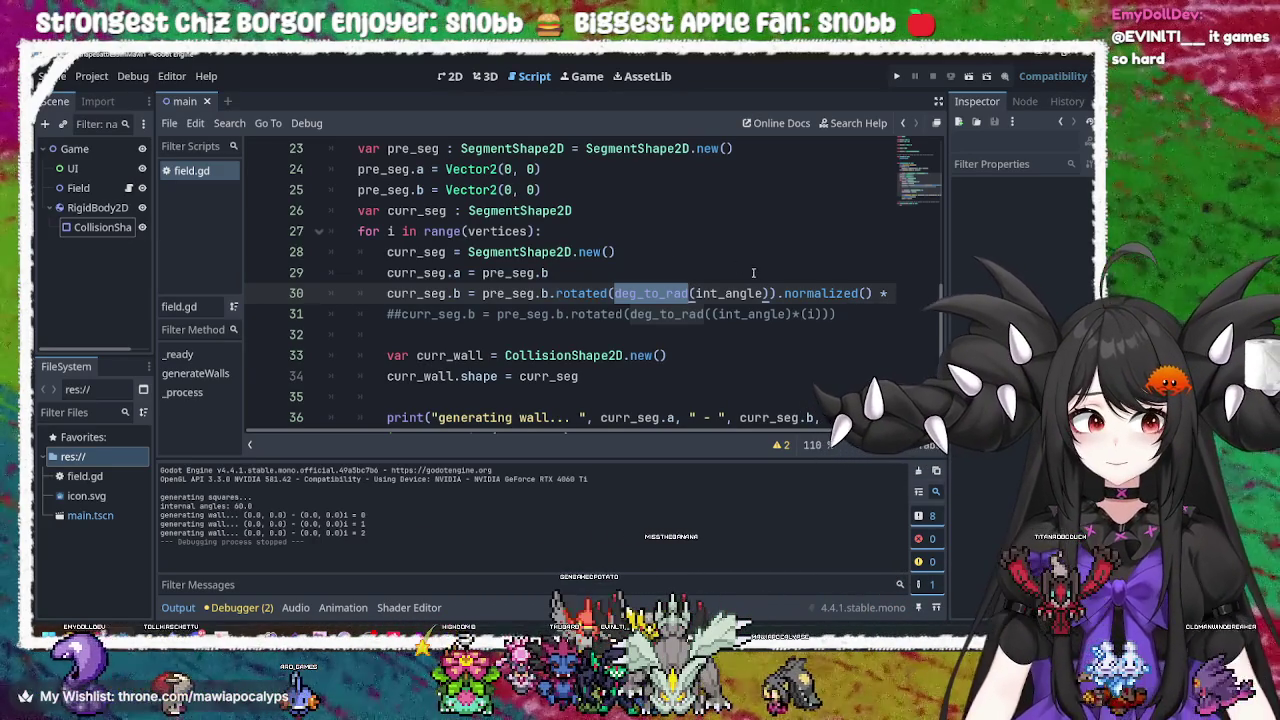
double_click(488, 190)
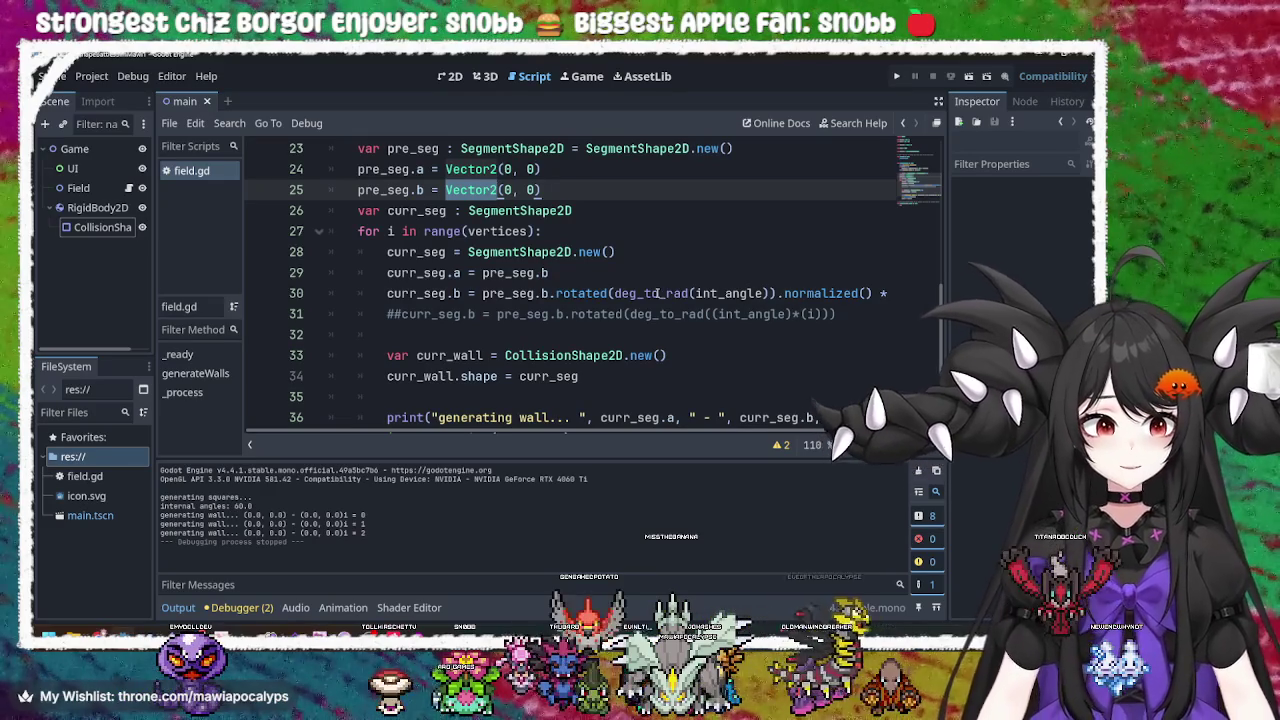
left_click(664, 293)
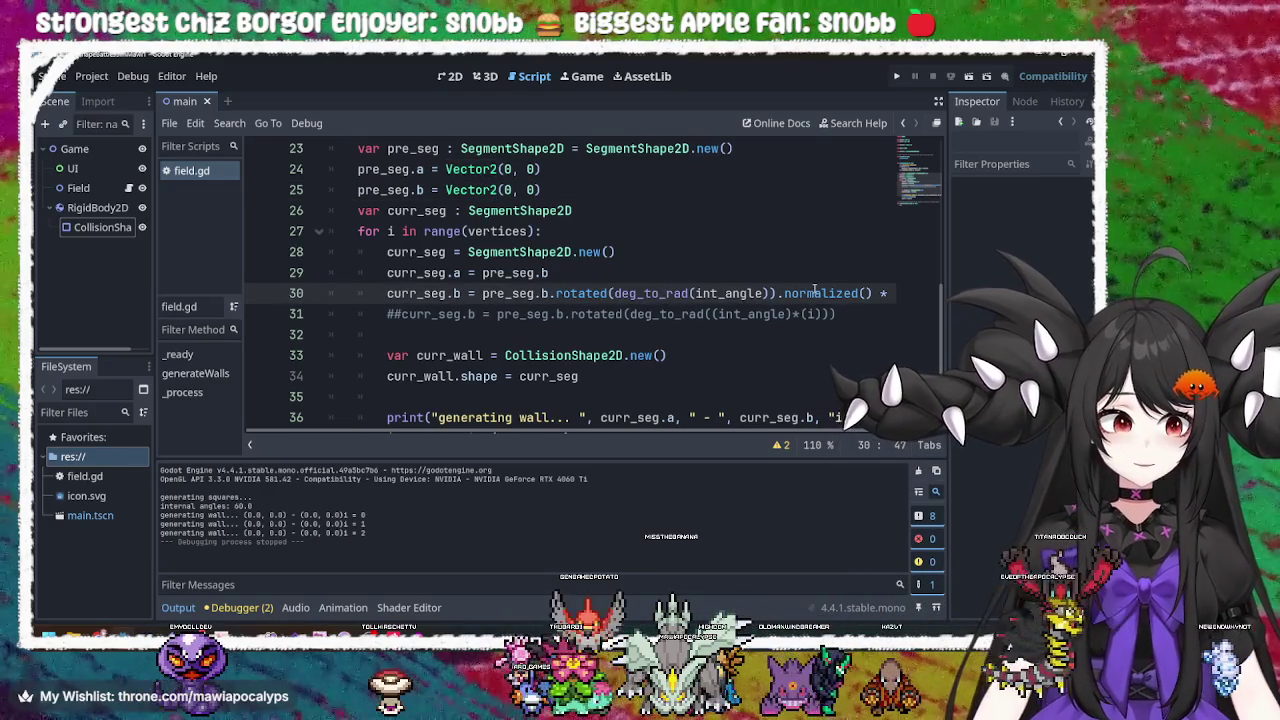
mouse_move(815, 288)
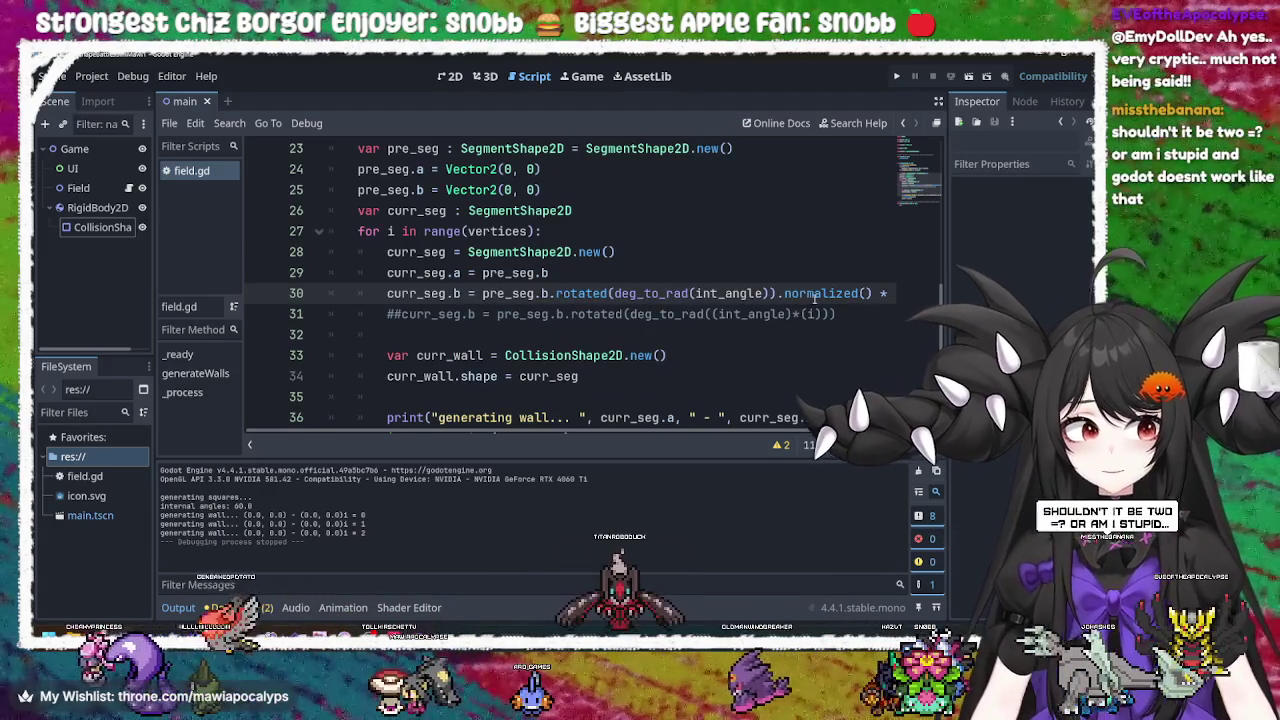
left_click(666, 249)
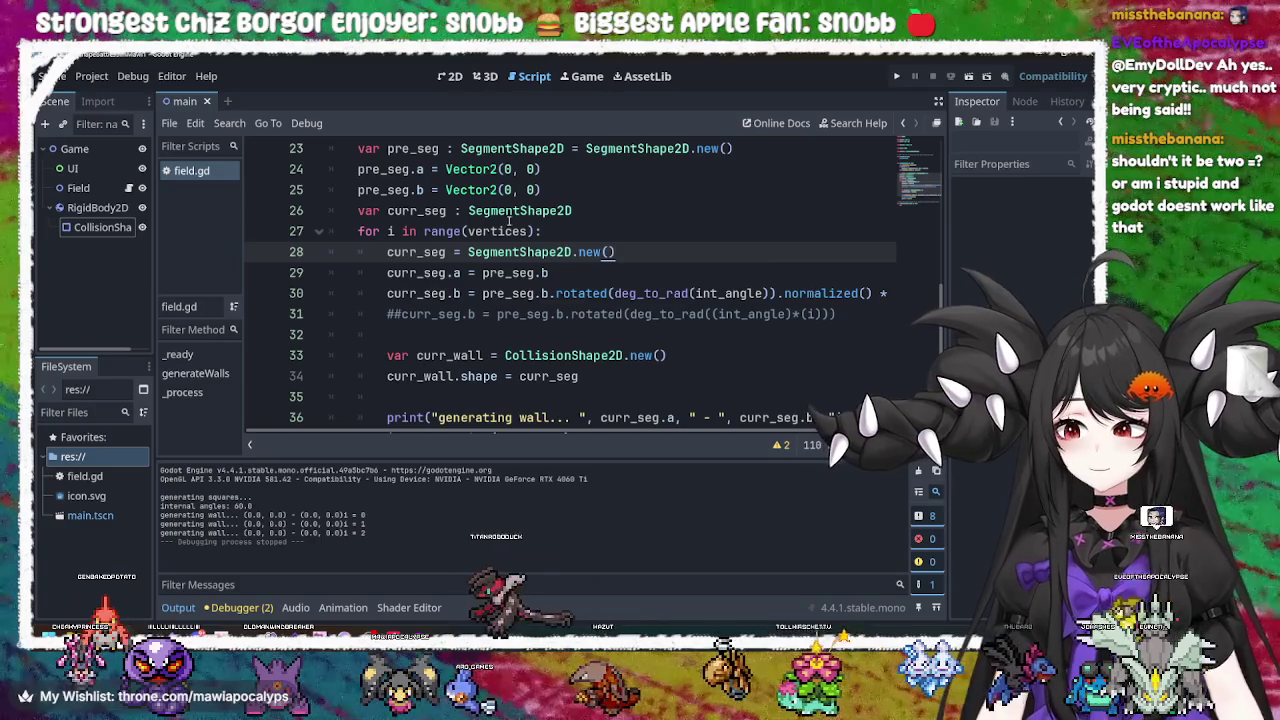
mouse_move(512, 222)
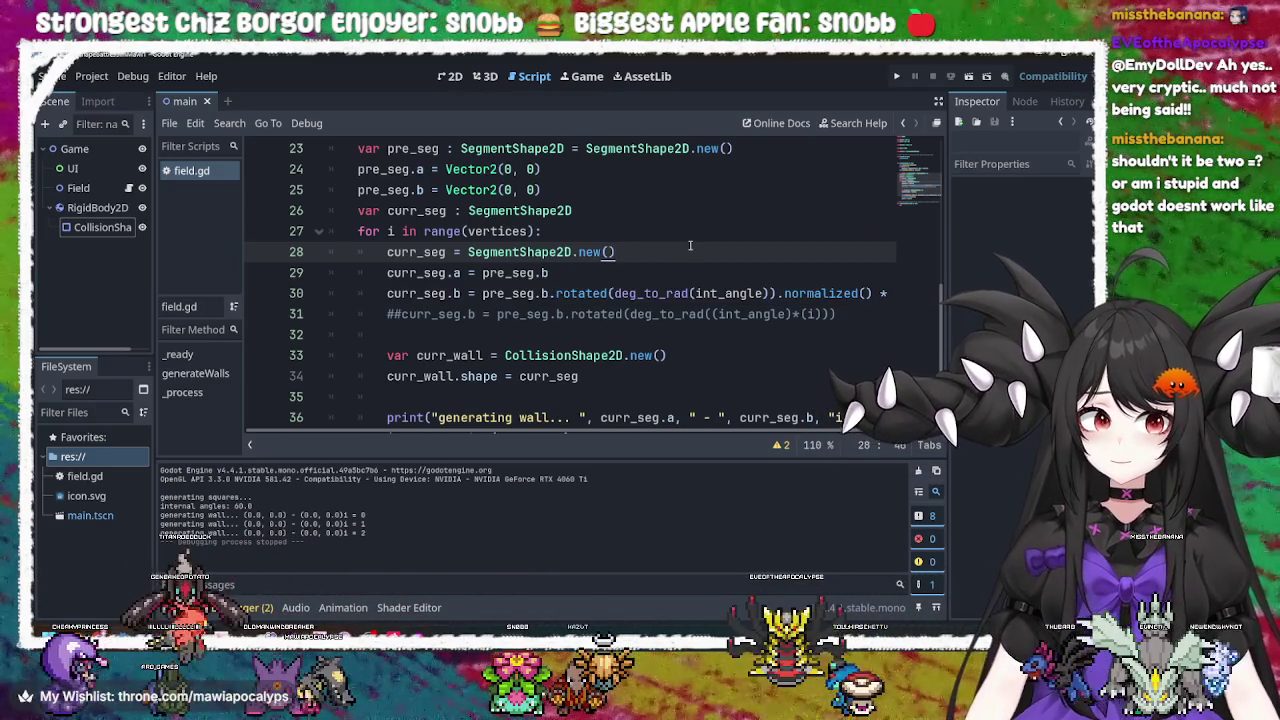
left_click(690, 245)
left_click(511, 190)
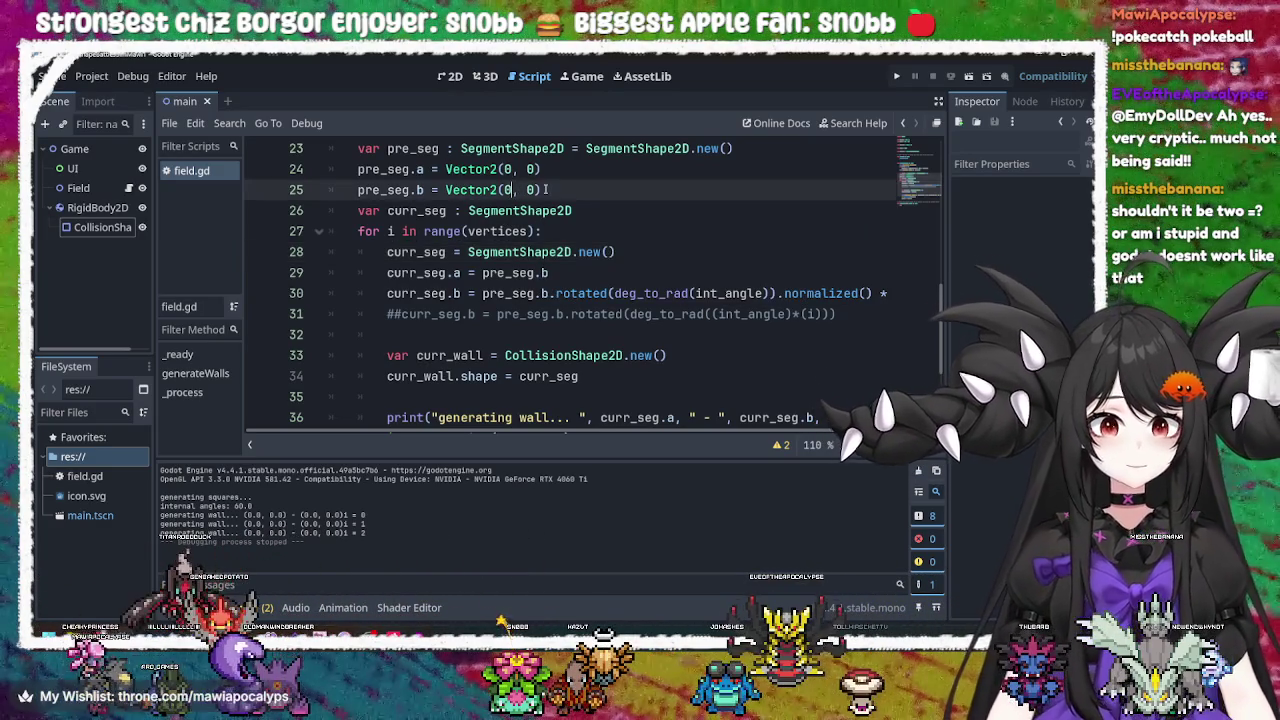
Change line 25 to pre_seg.b = Vector2(0, 1), run the project, and close the game window
key("Right")
key("Right")
key("Right")
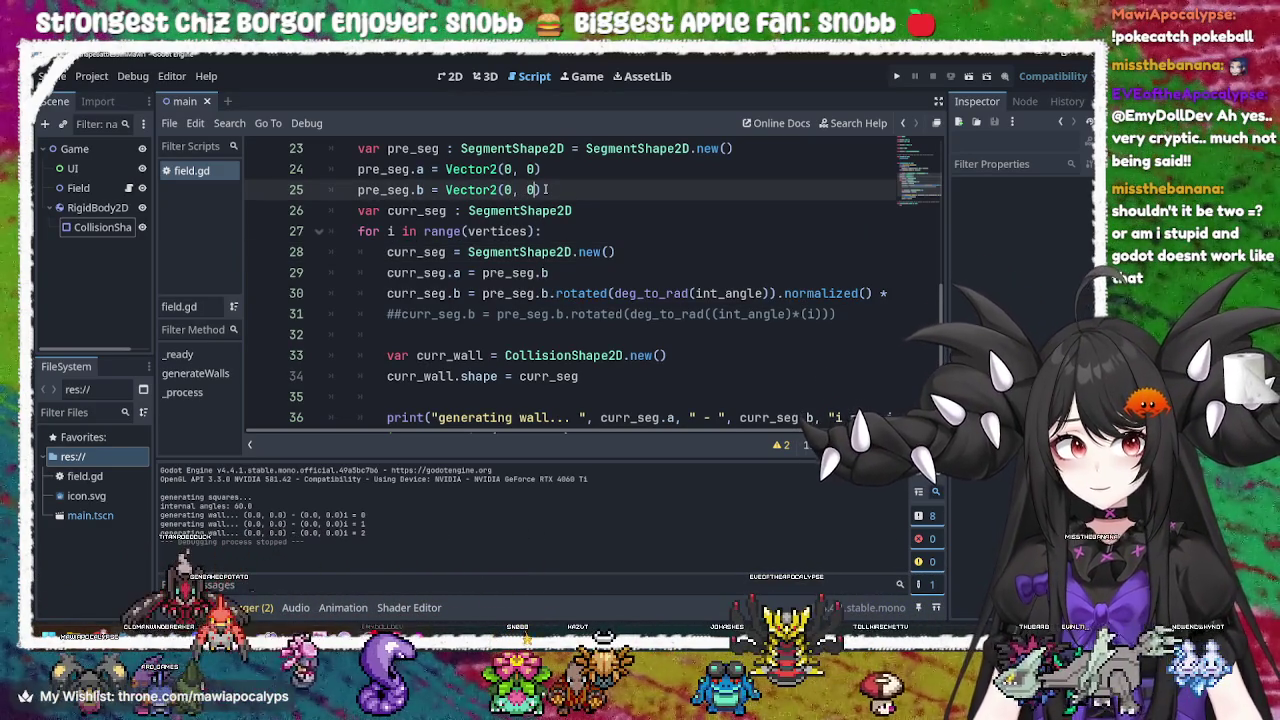
key("BackSpace")
type("1)")
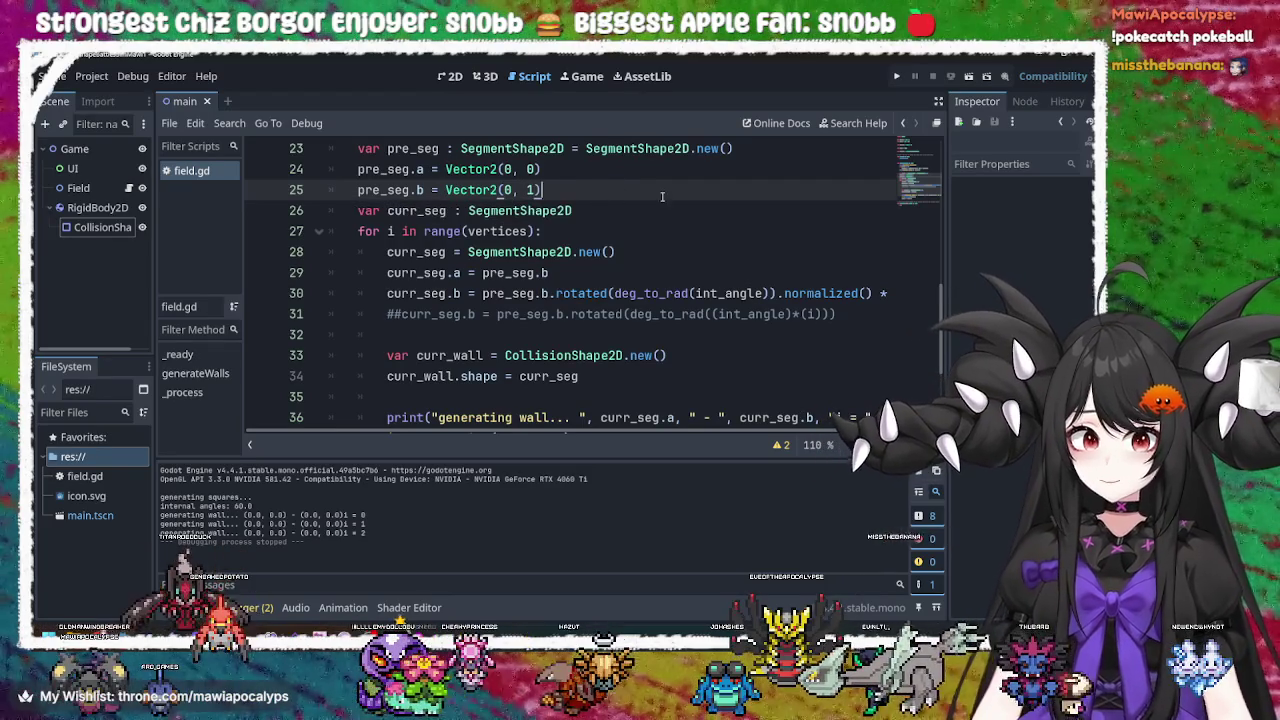
left_click(896, 76)
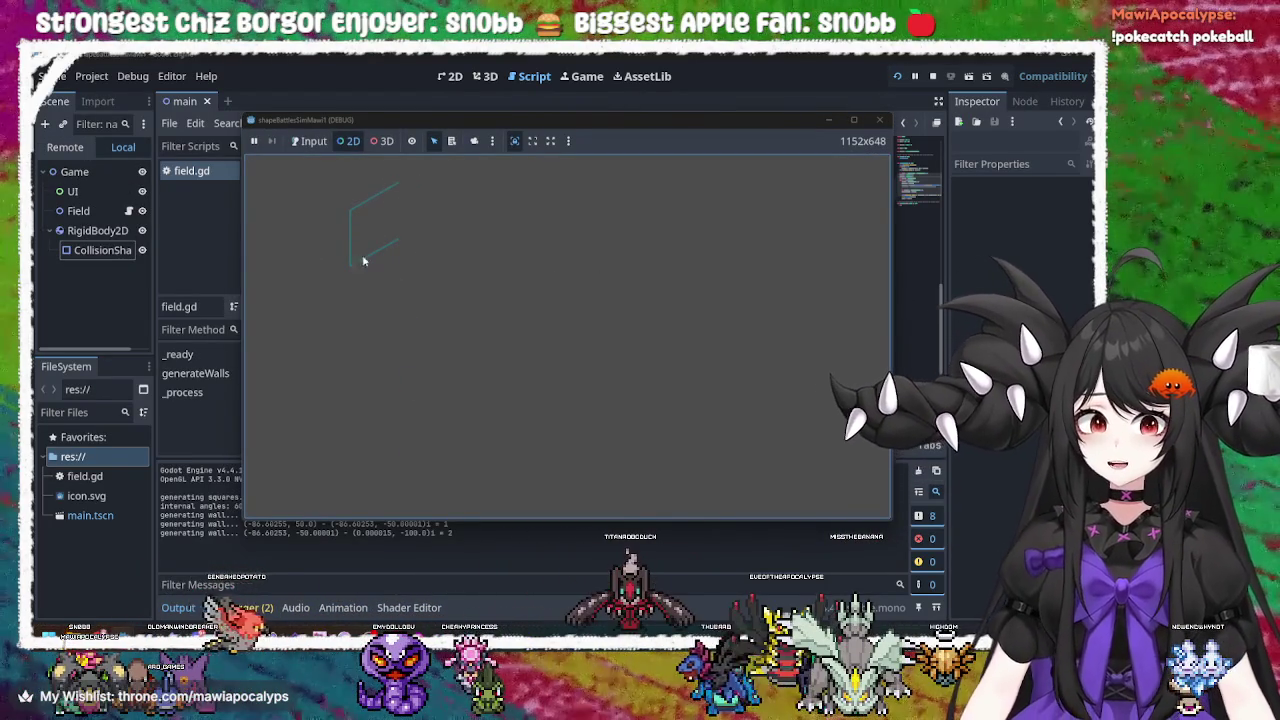
left_click(884, 120)
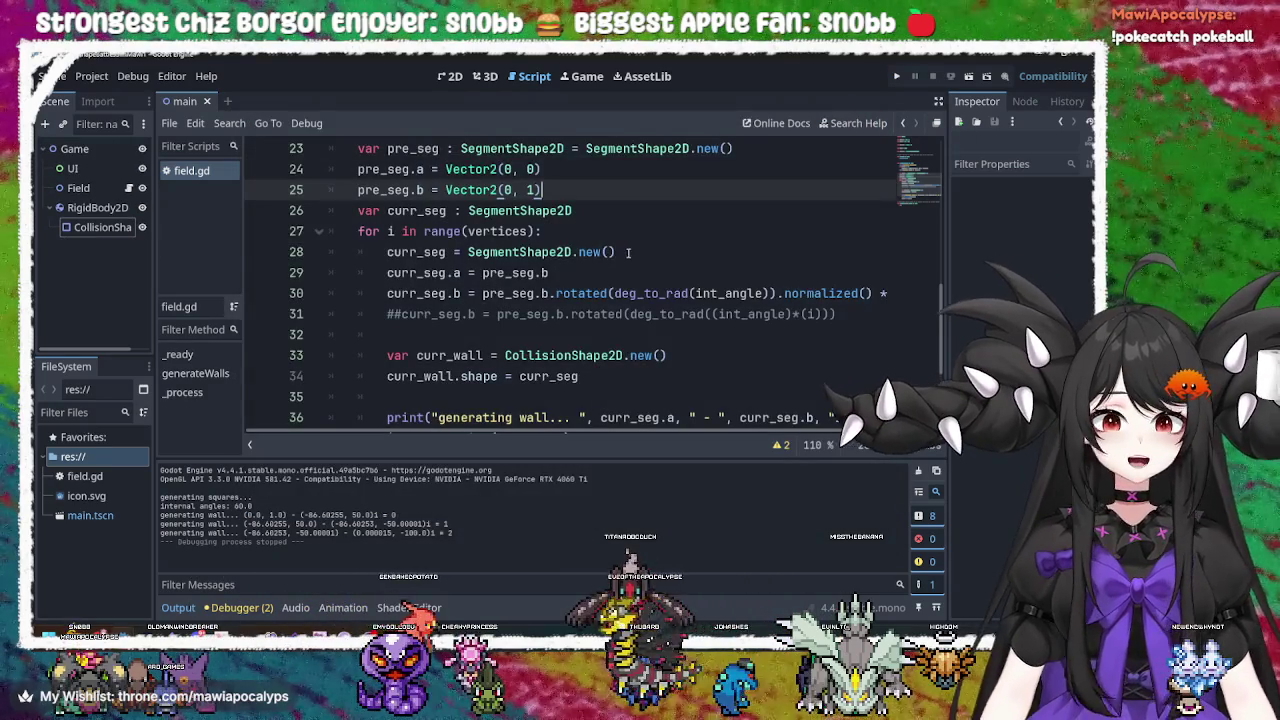
left_click(600, 252)
left_click(838, 293)
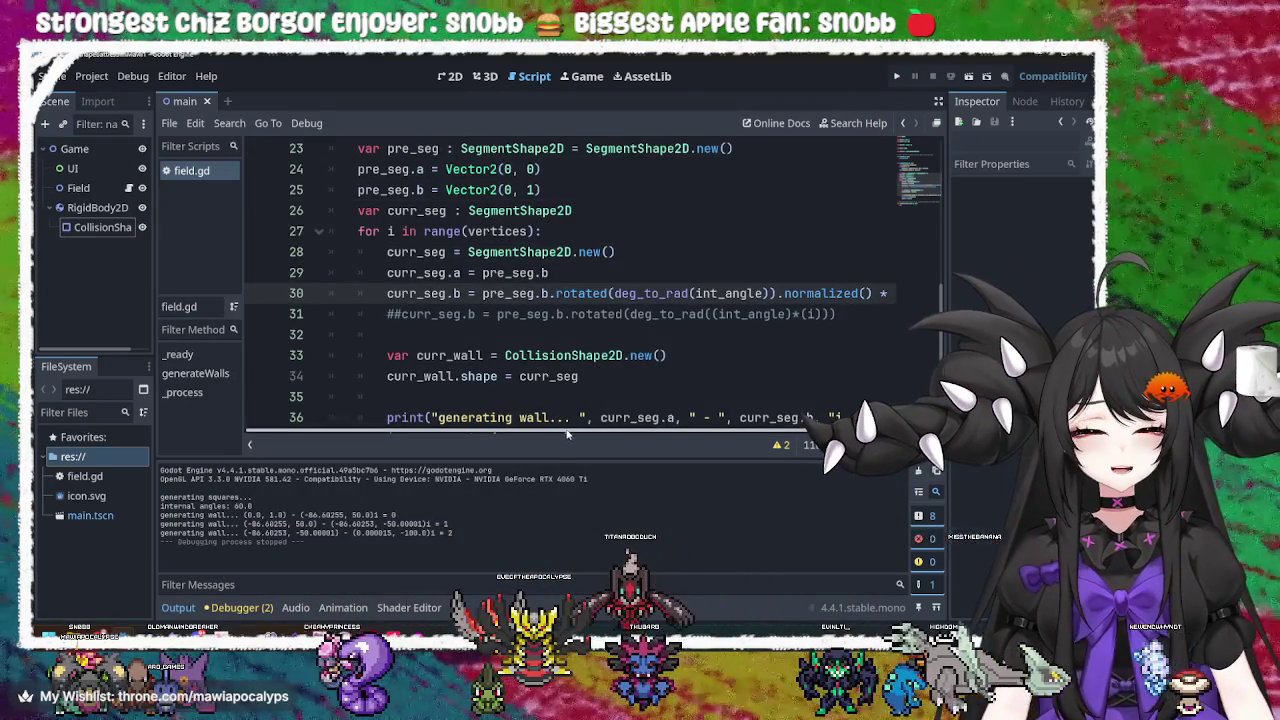
Append *i after int_angle on line 30 and save field.gd
scroll(730, 313, "right", 2)
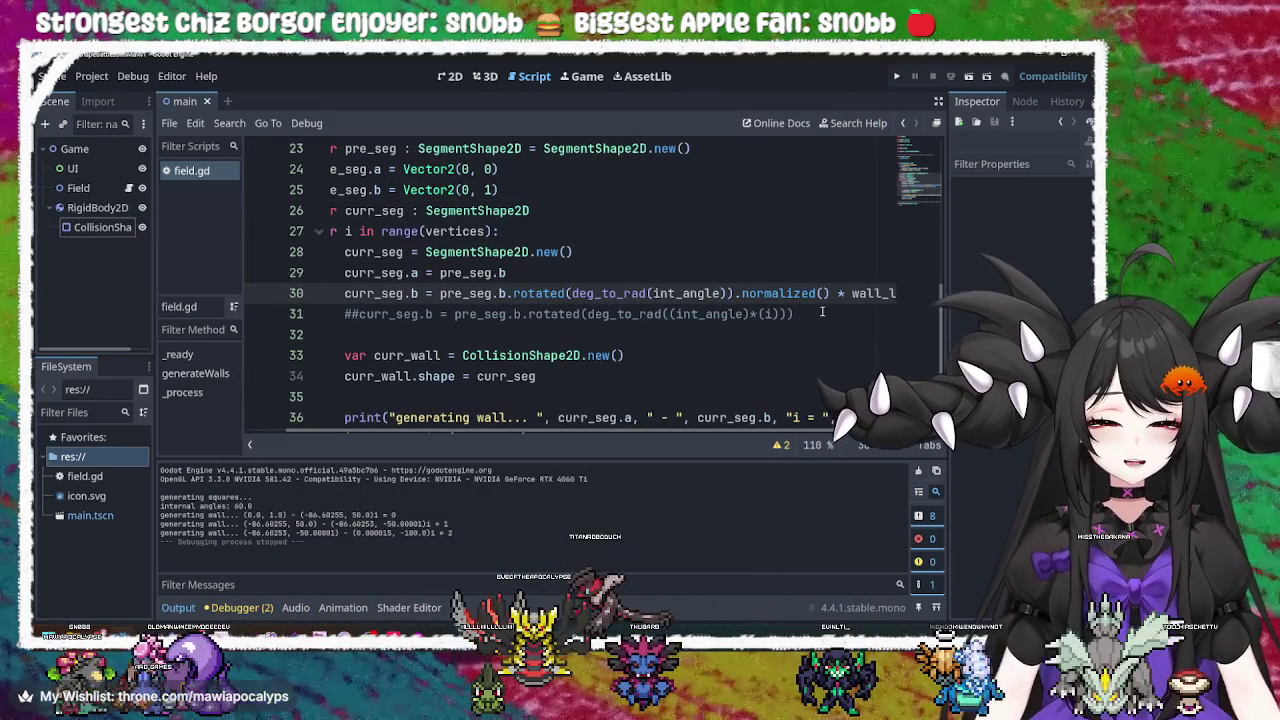
type("*")
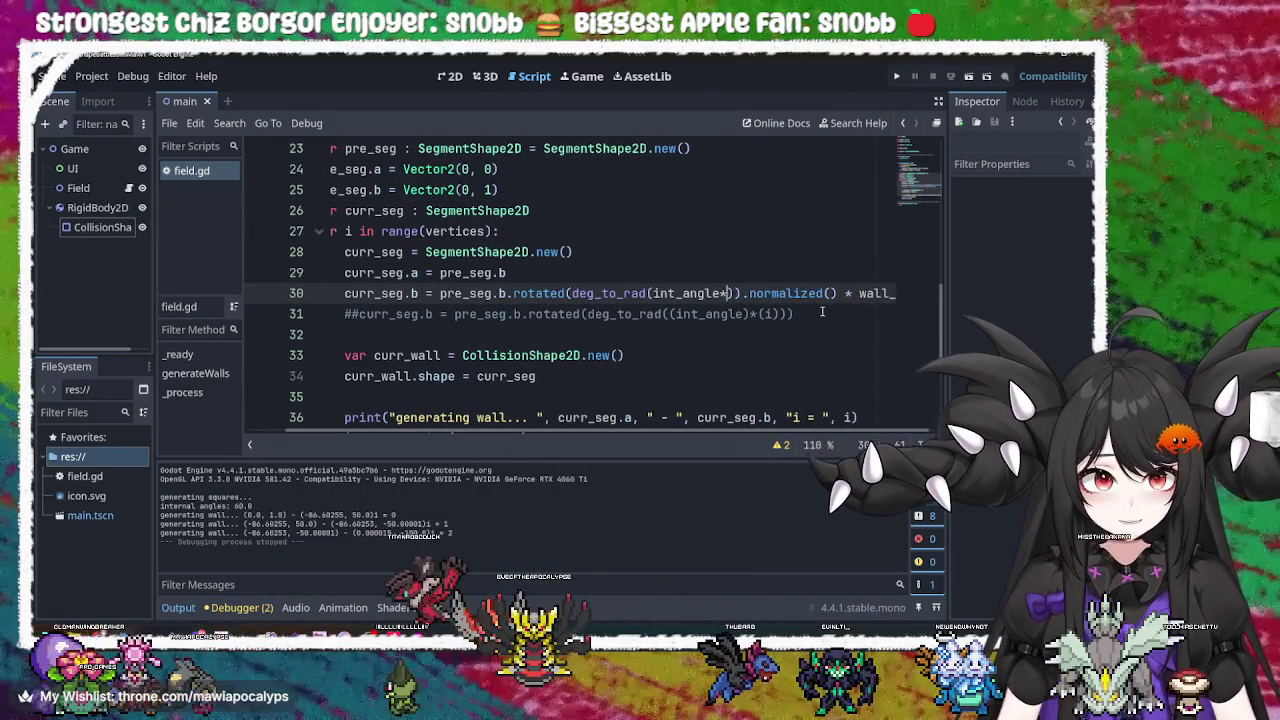
type("i")
key("ctrl+a")
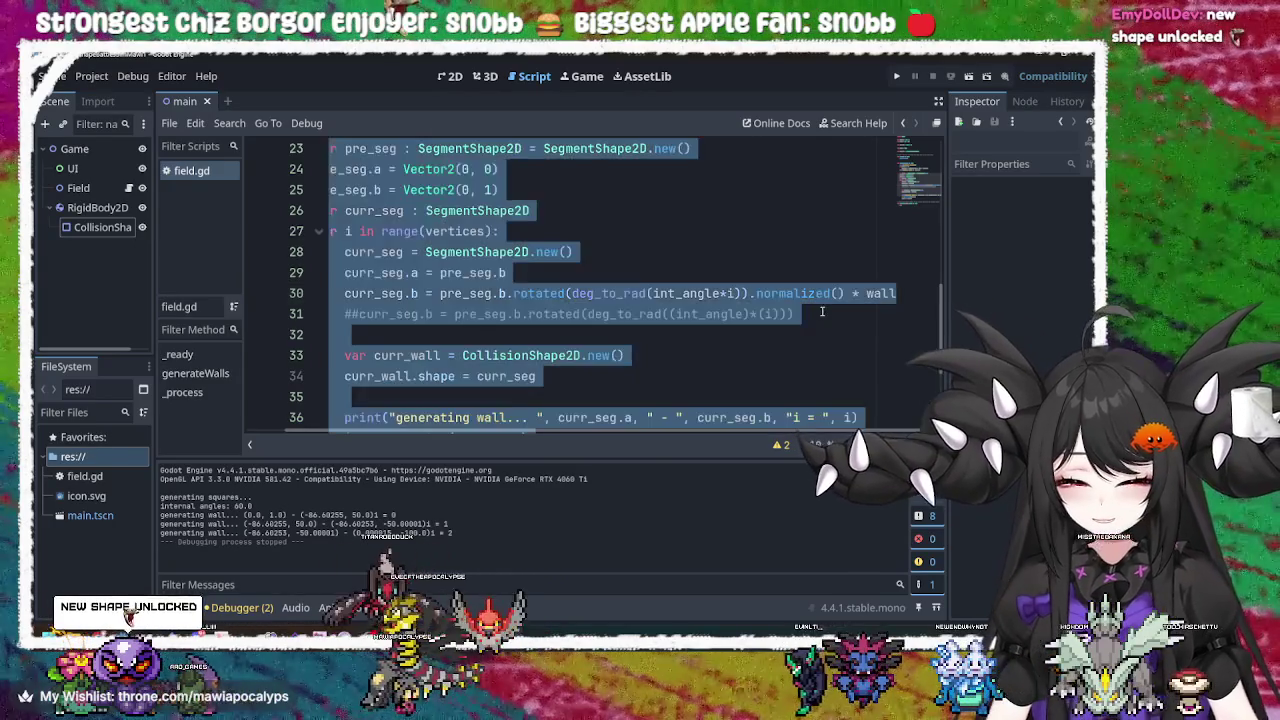
left_click(805, 273)
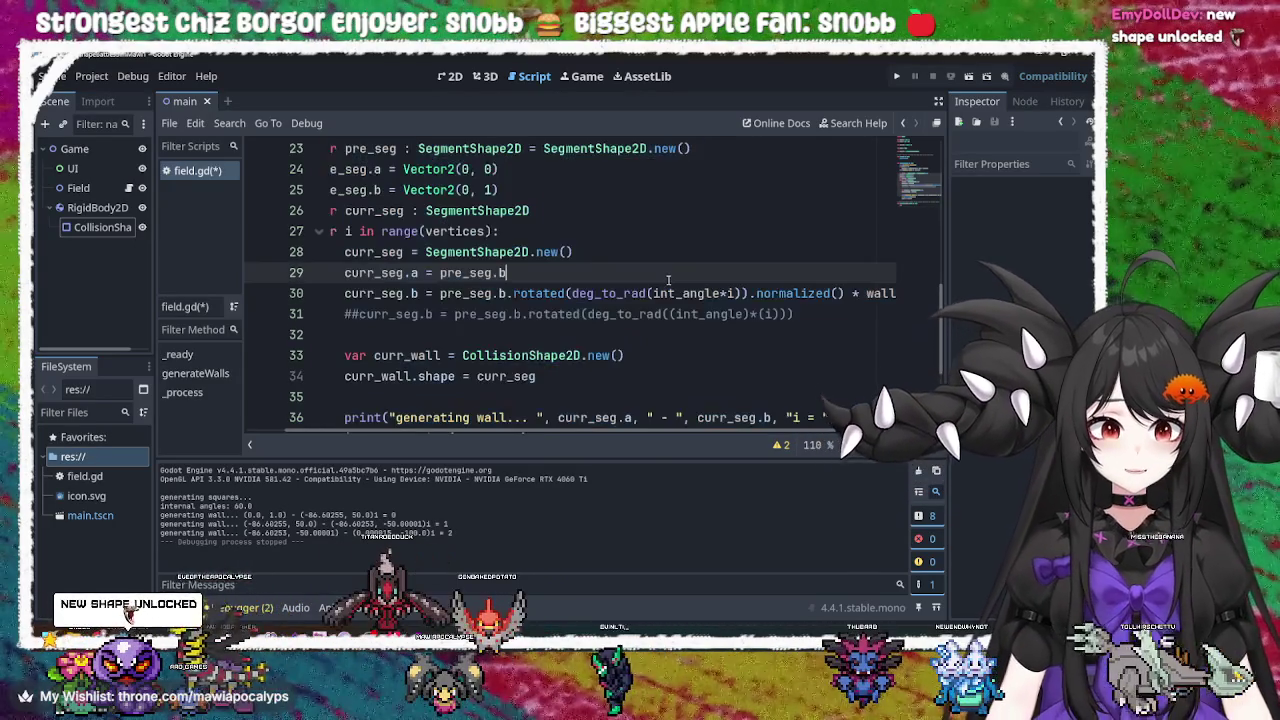
key("ctrl+s")
Run the game, inspect the short and diagonal walls, then minimize the game window
left_click(898, 77)
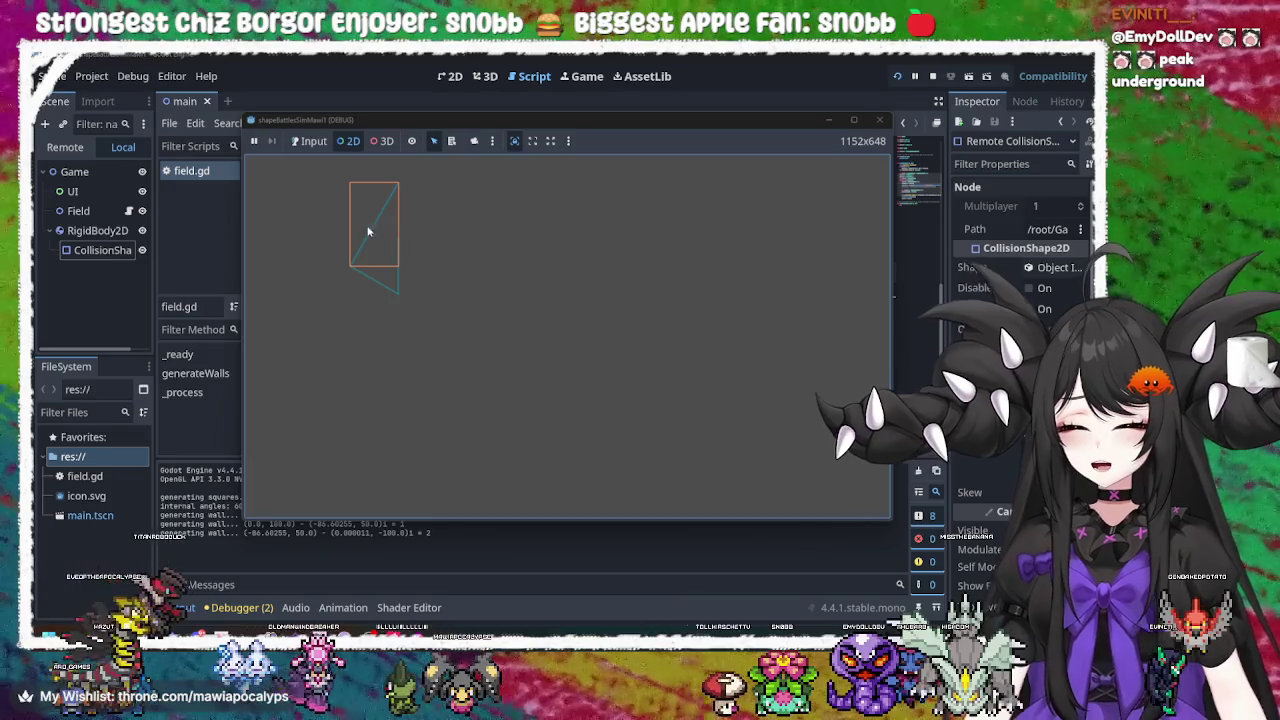
left_click(368, 281)
left_click(397, 255)
left_click(366, 277)
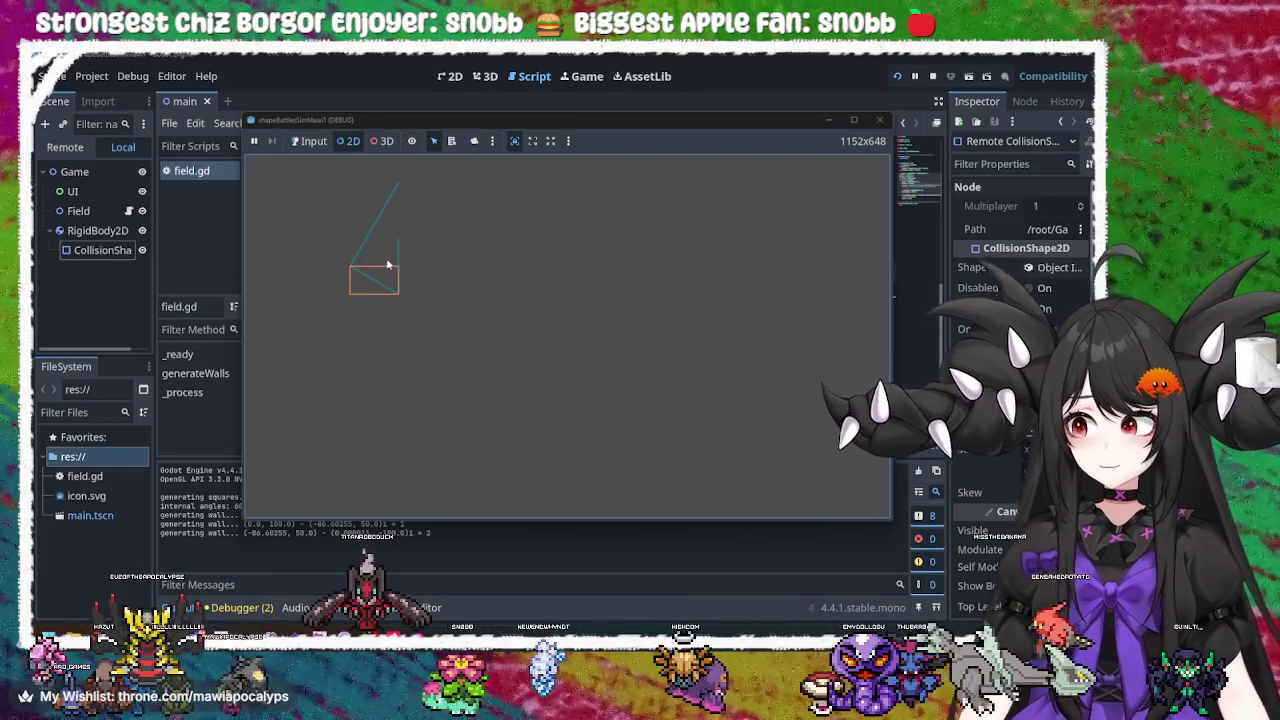
left_click(365, 245)
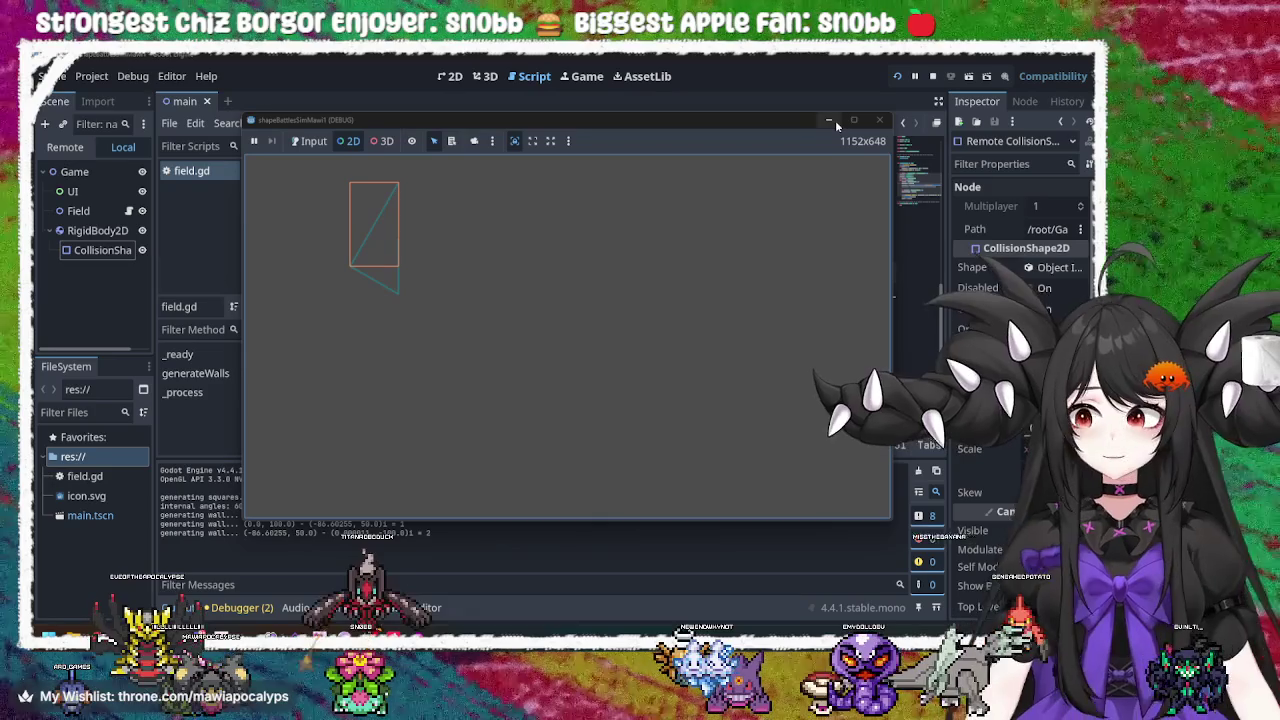
left_click(828, 120)
left_click(793, 293)
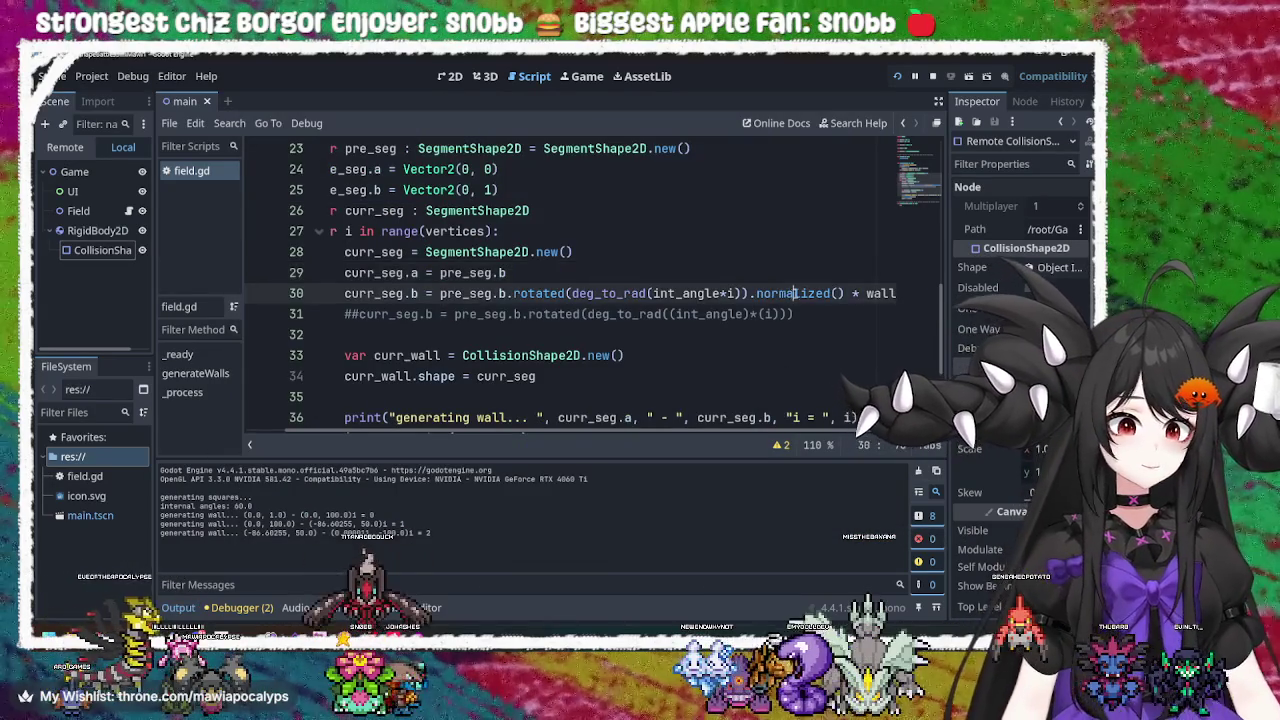
Read the normalized documentation, then add +() after int_angle*i on line 30
mouse_move(731, 293)
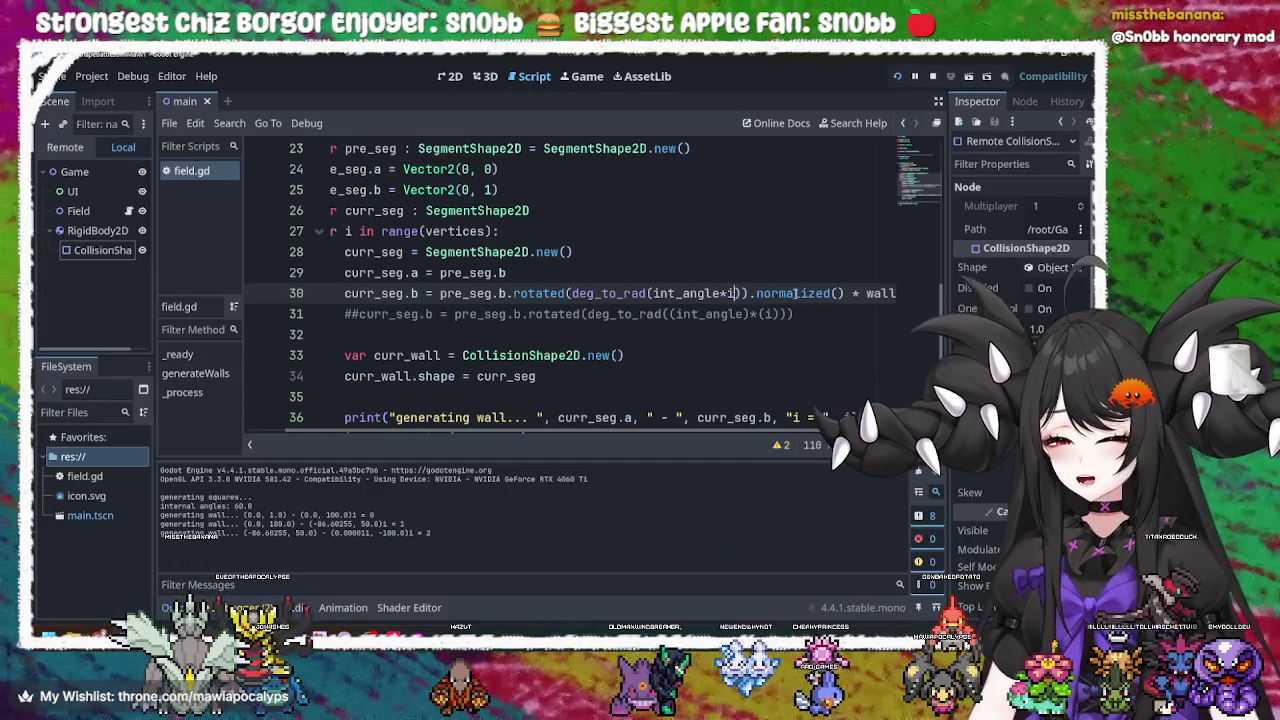
mouse_move(818, 293)
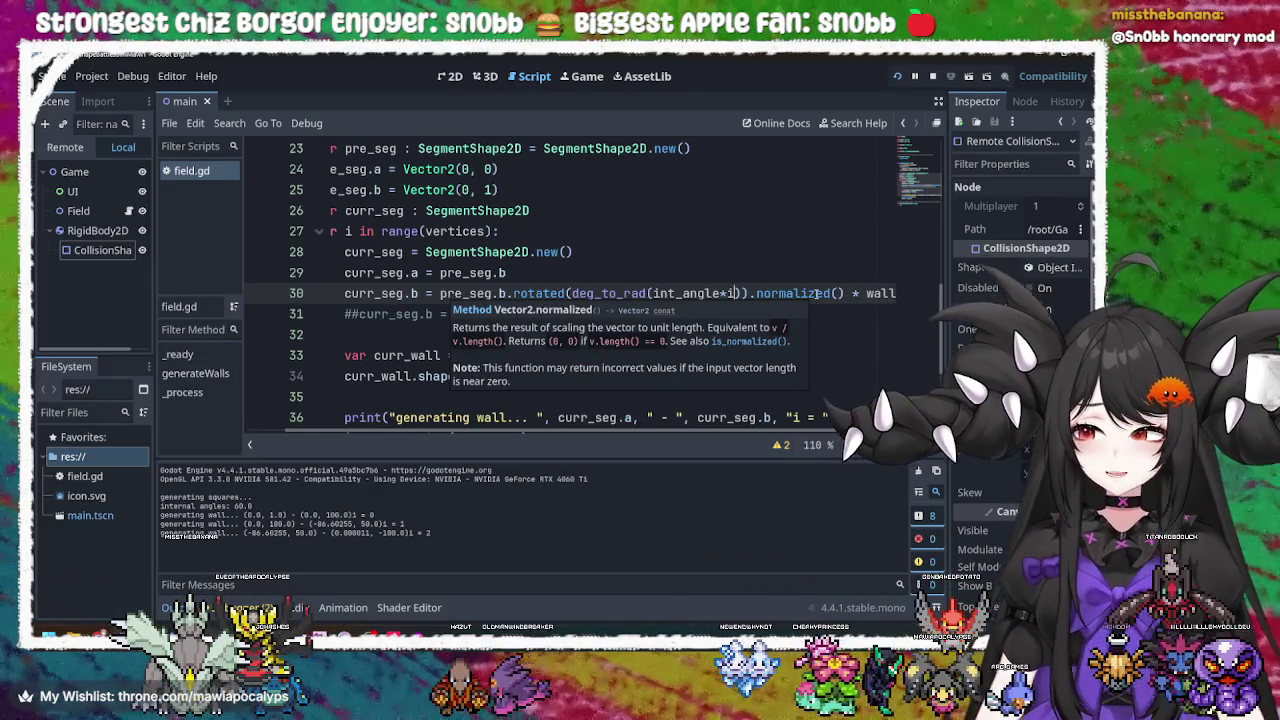
type("+")
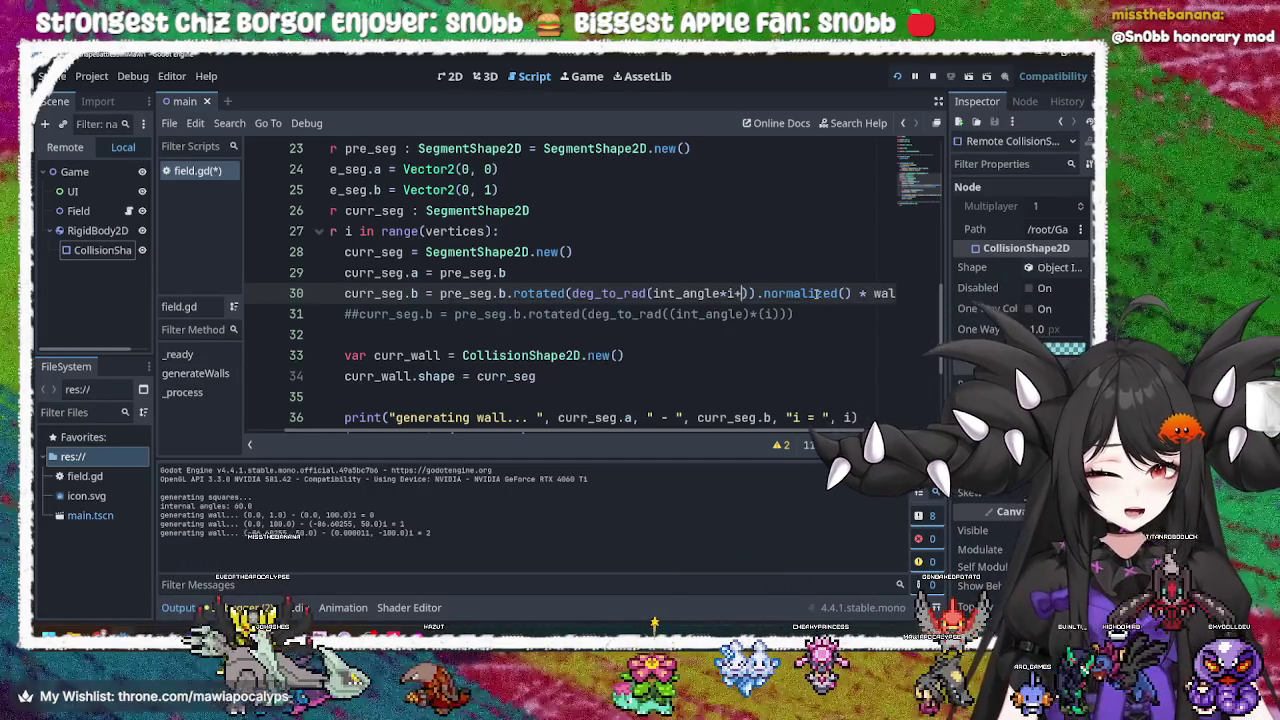
type("()")
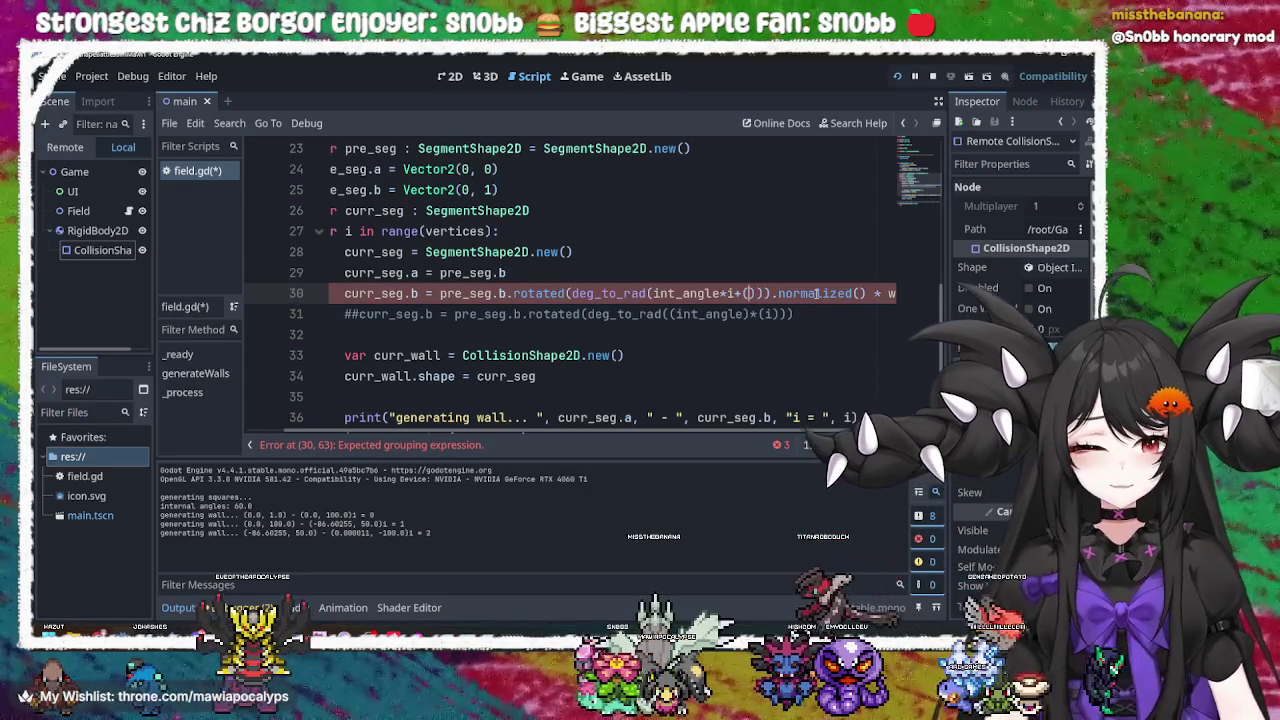
Strip the plus and *i terms from line 30's rotation angle and save field.gd
key("Left")
key("BackSpace")
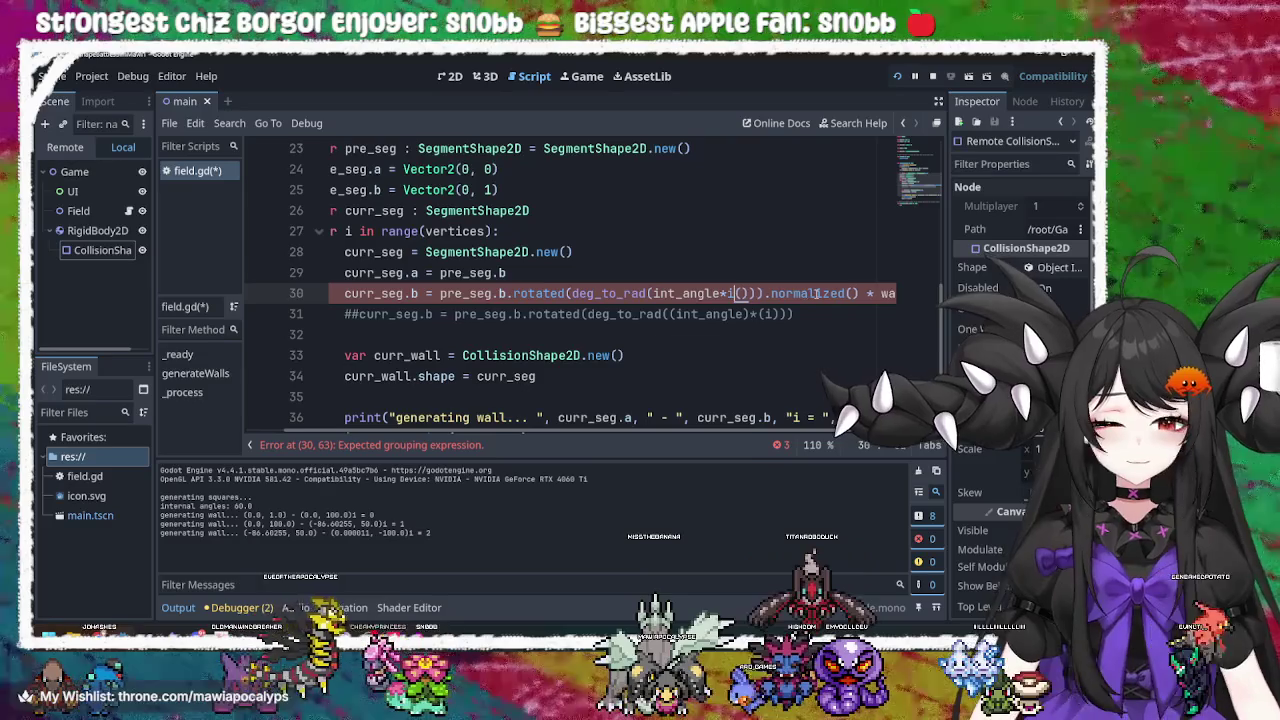
type("*")
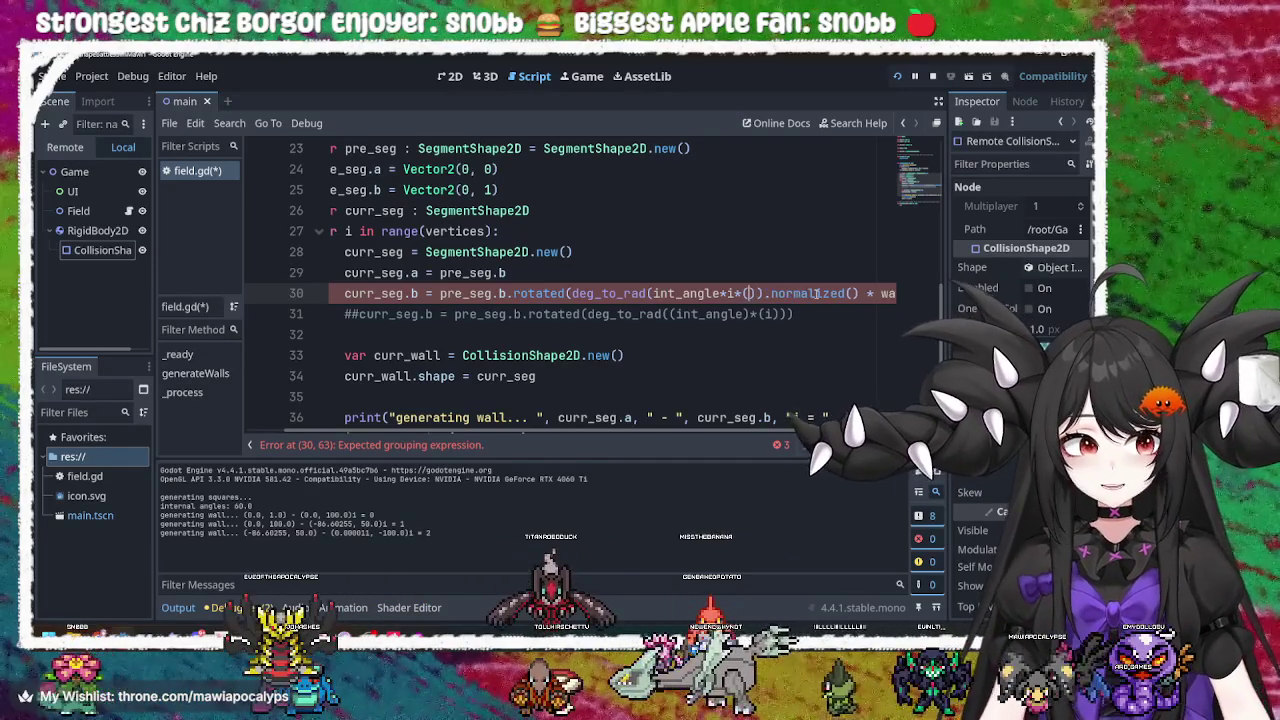
key("BackSpace")
key("BackSpace")
key("BackSpace")
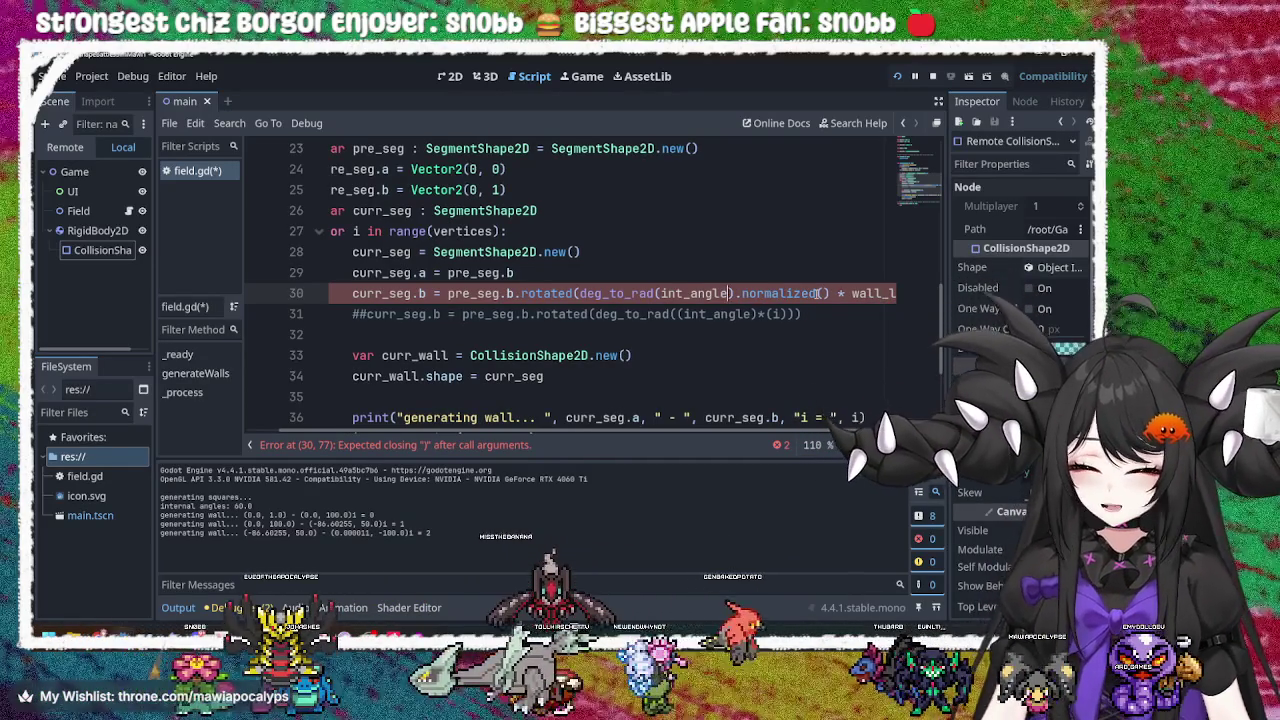
key("ctrl+s")
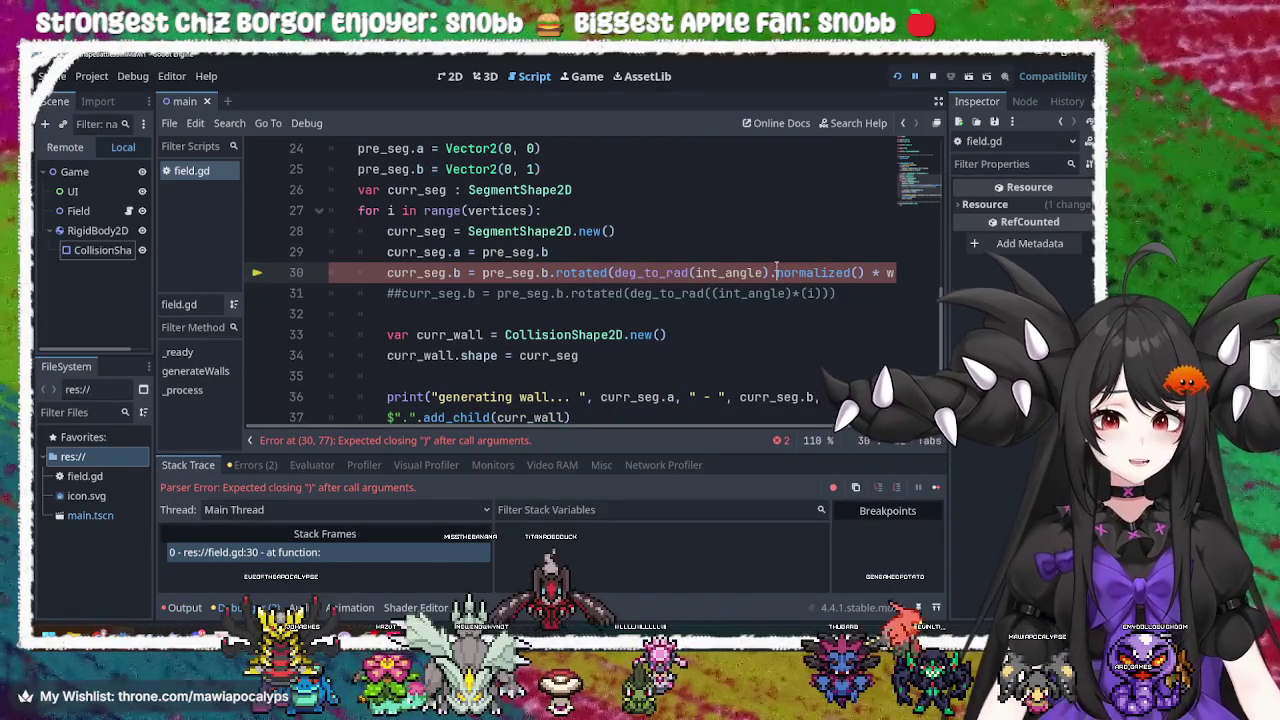
Correct line 30's rotation to deg_to_rad(int_angle*i) and save the script
type("*i*()")
key("ctrl+z")
key("ctrl+z")
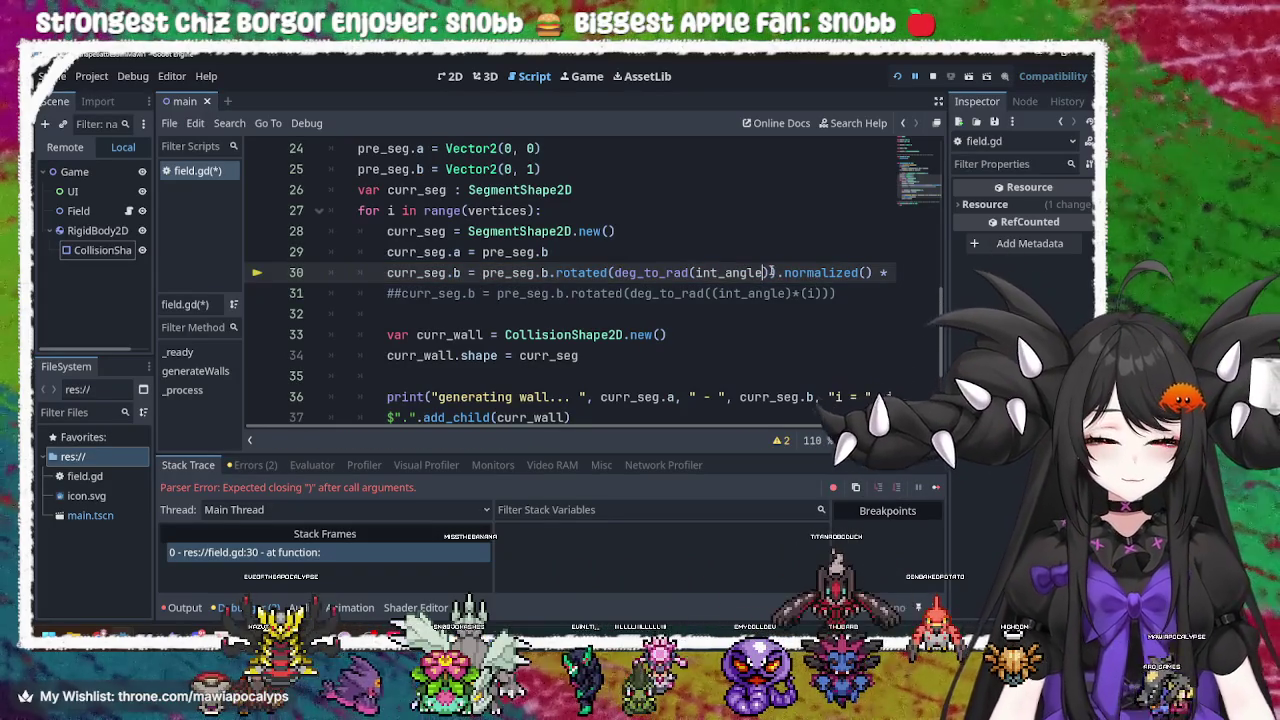
type("*")
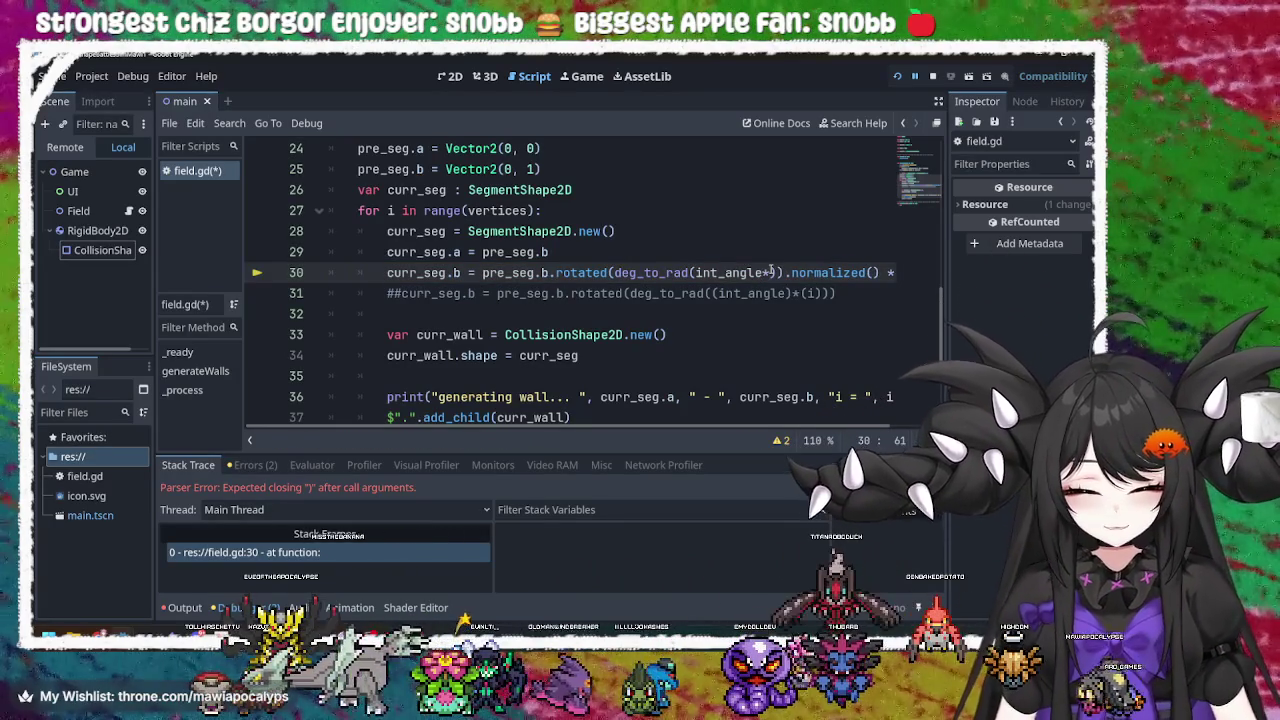
type("i")
key("ctrl+s")
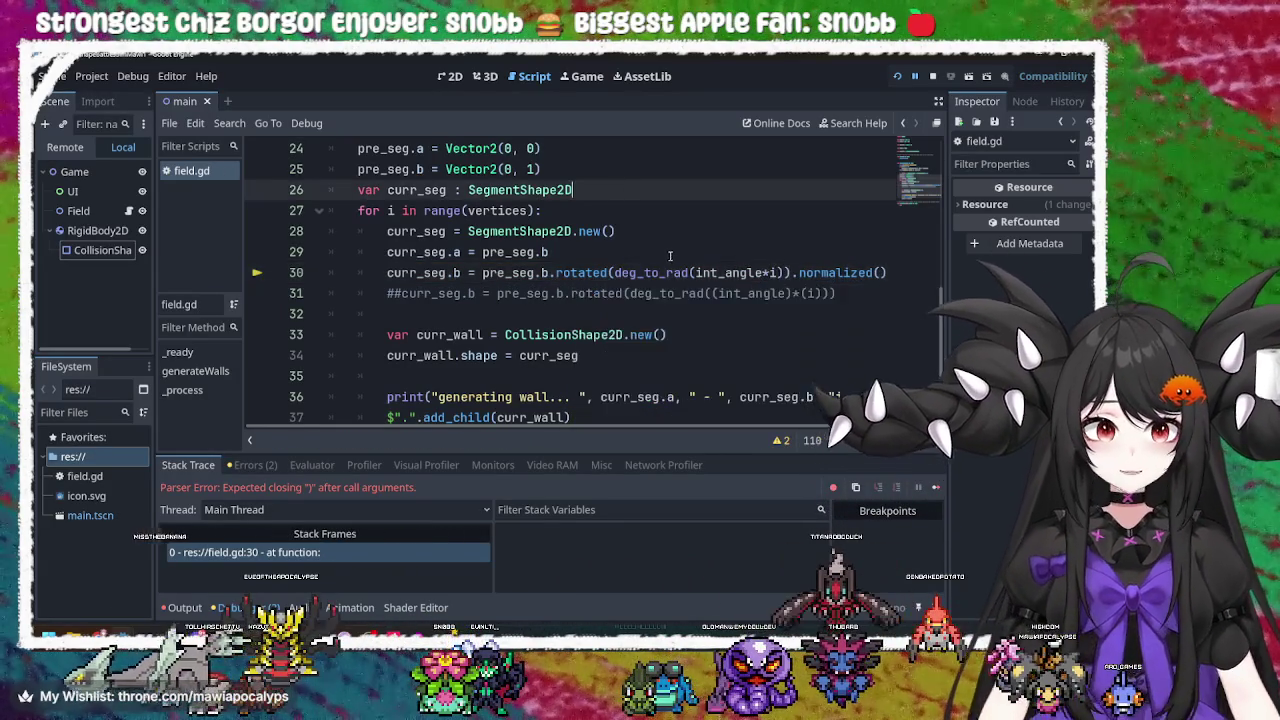
Change the vertices value on line 3 from 3 to 4
scroll(670, 254, "up", 8)
left_click(508, 190)
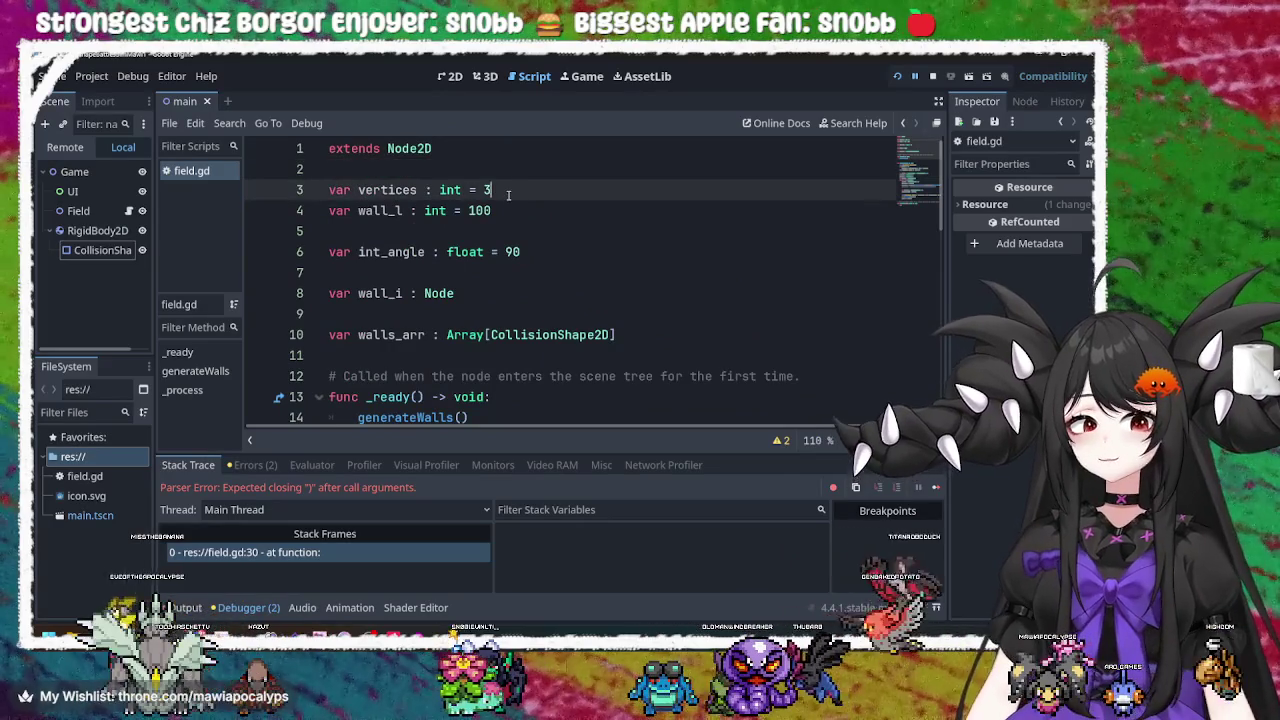
key("BackSpace")
type("4")
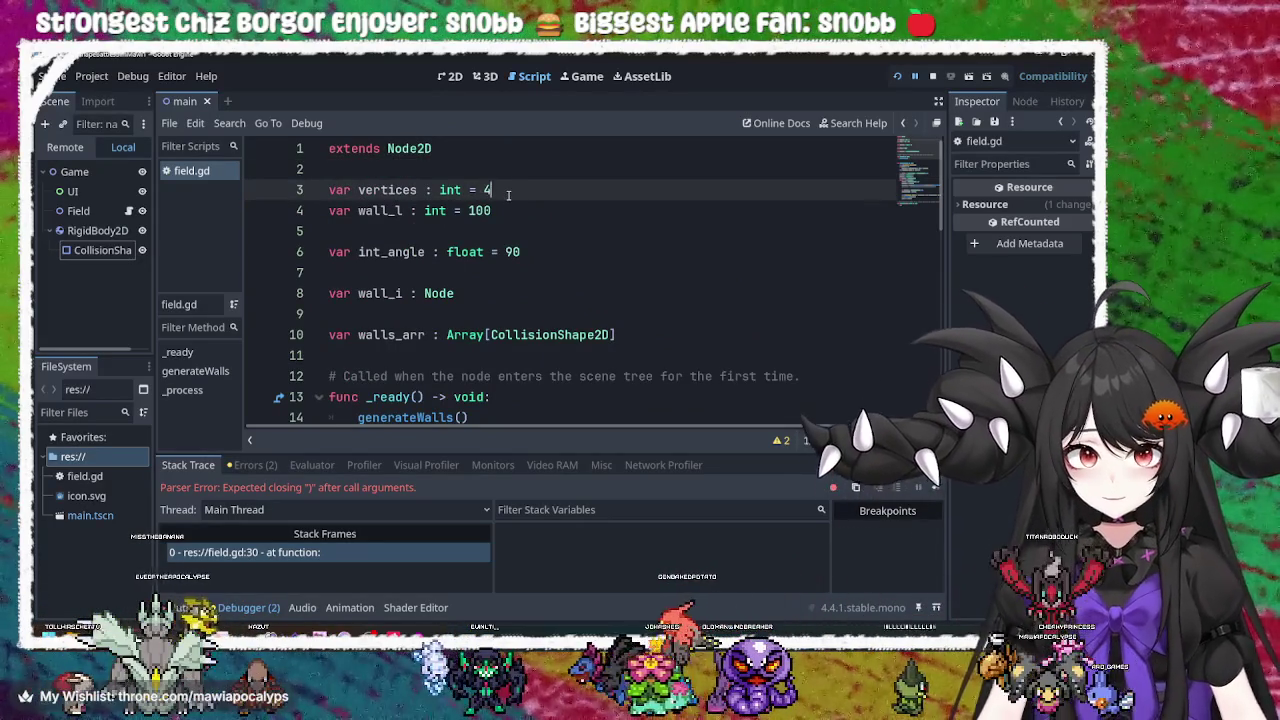
Run the game, inspect each of the four wall collision shapes, then close the game window
left_click(931, 77)
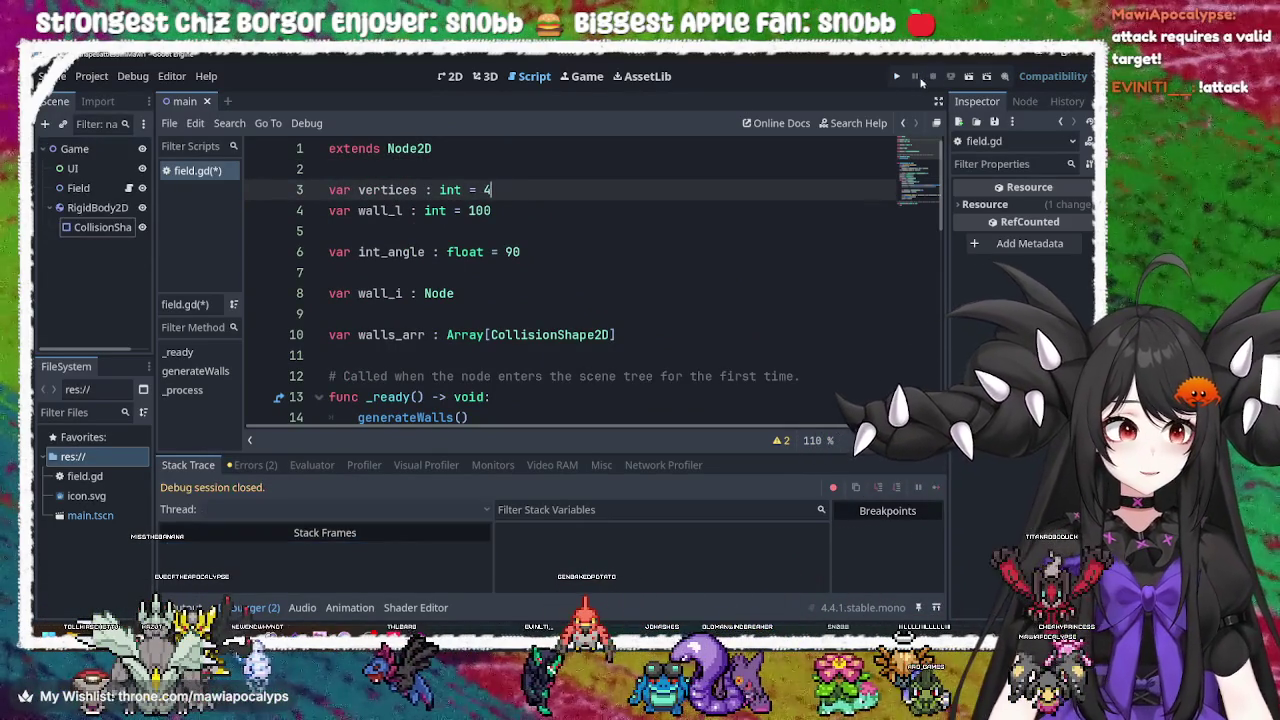
left_click(898, 76)
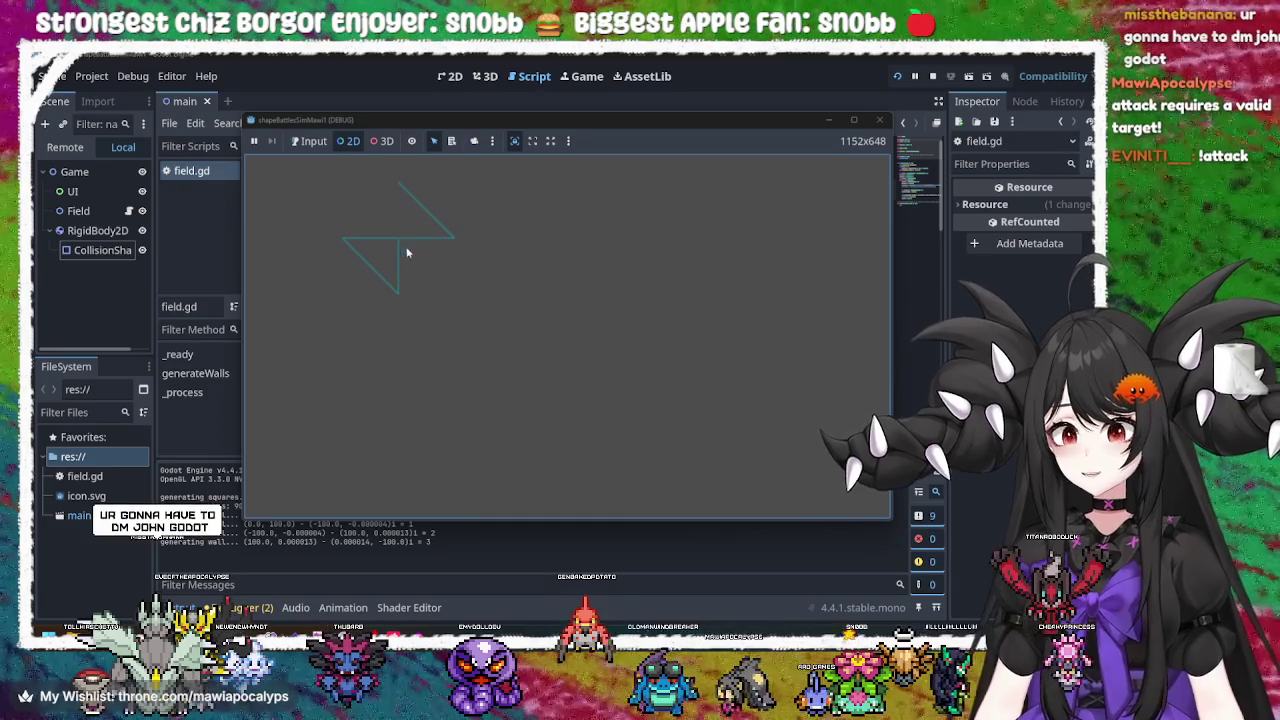
left_click(400, 251)
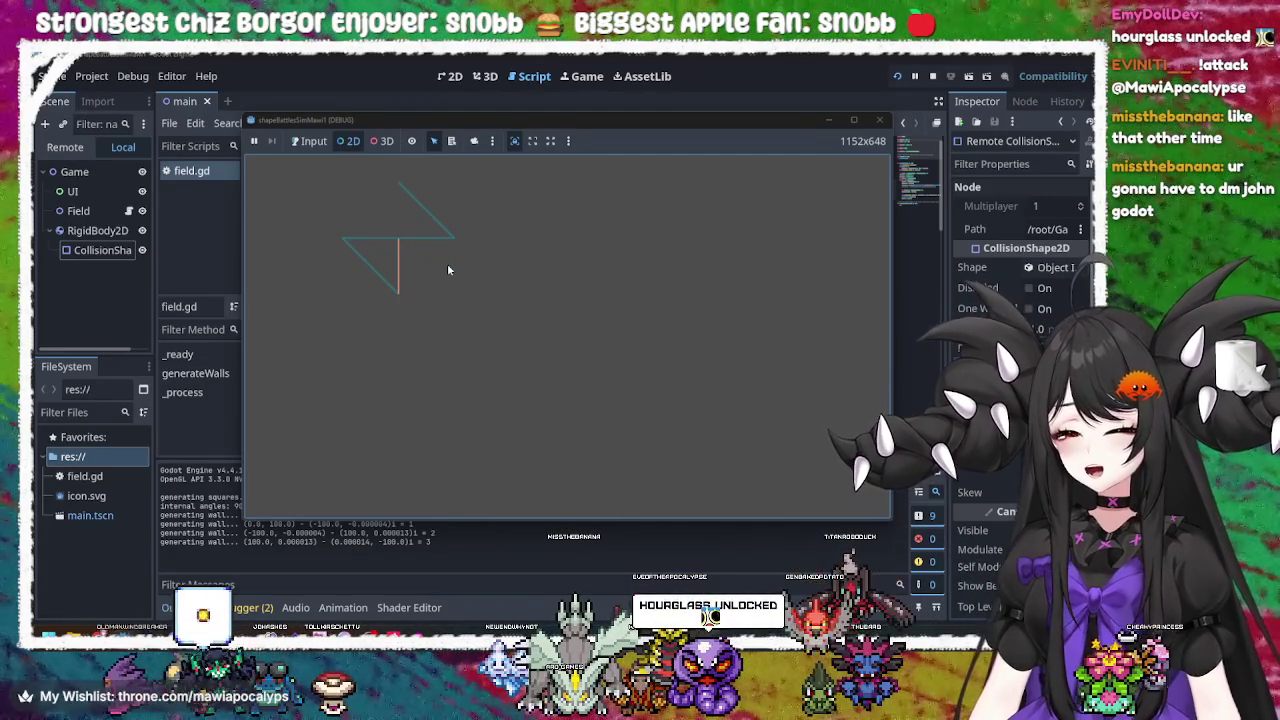
left_click(415, 204)
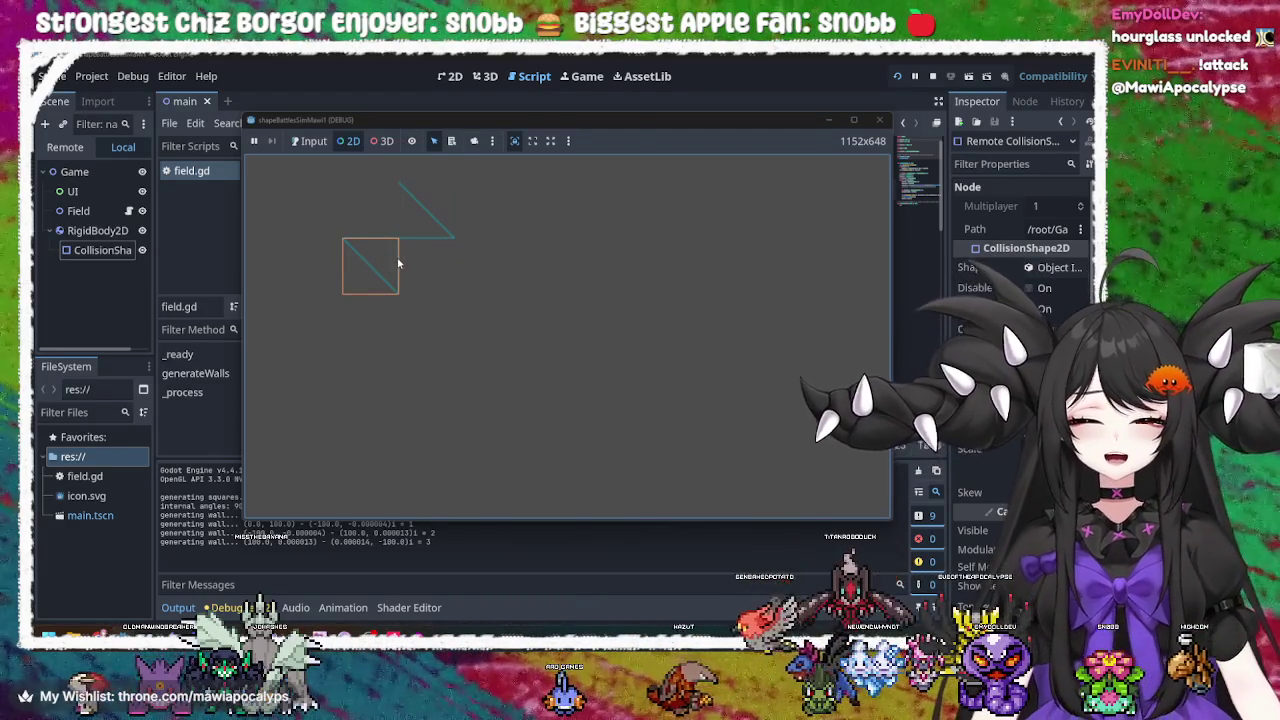
left_click(418, 240)
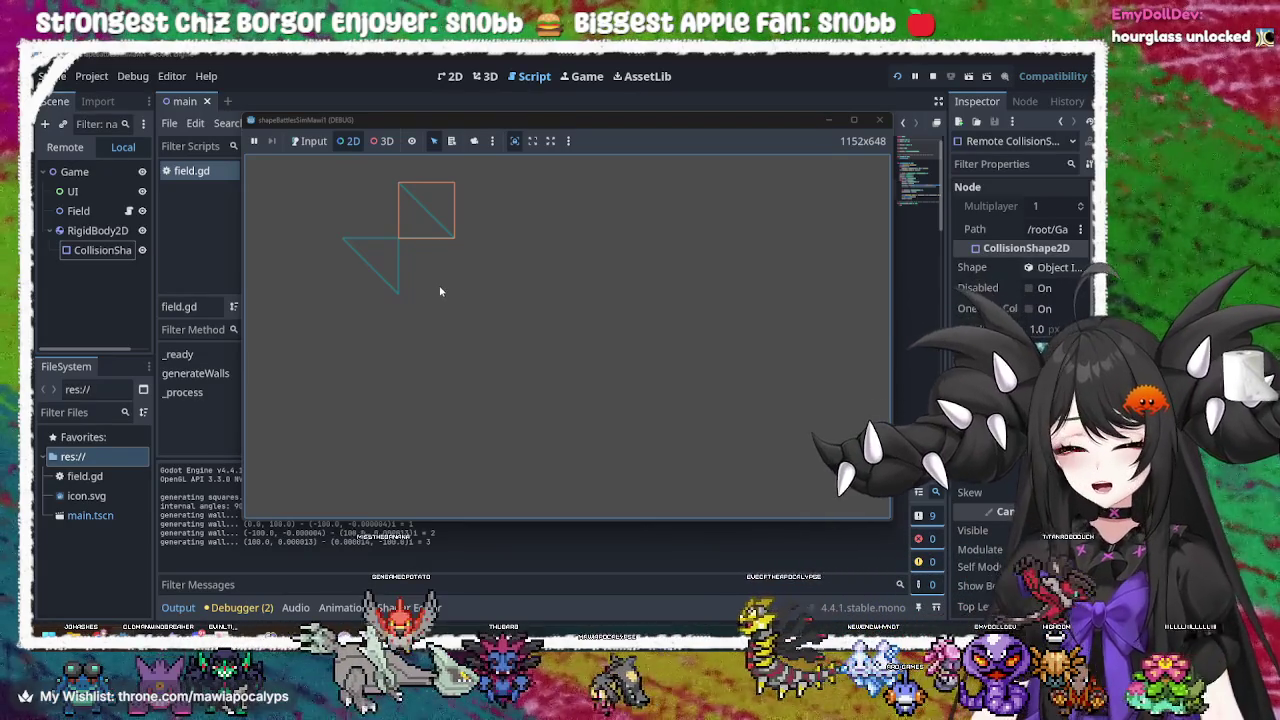
left_click(399, 272)
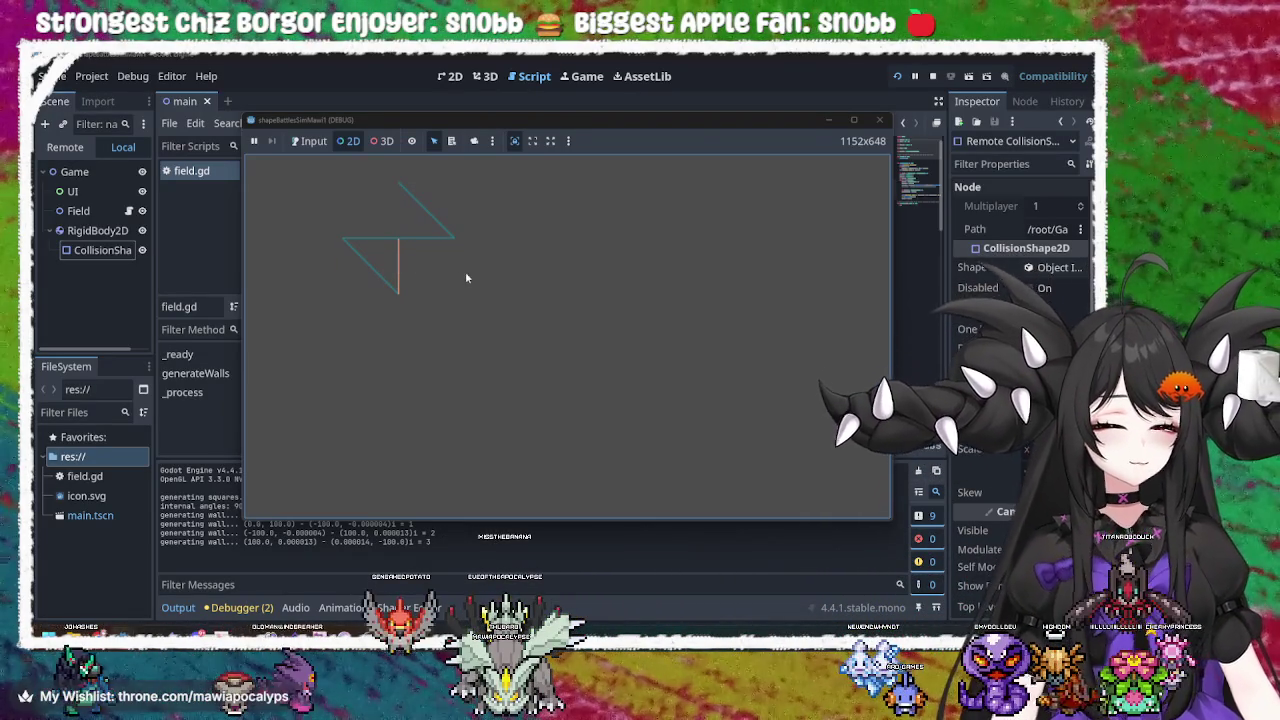
mouse_move(699, 124)
left_mouse_down()
mouse_move(659, 141)
mouse_move(619, 186)
left_mouse_up()
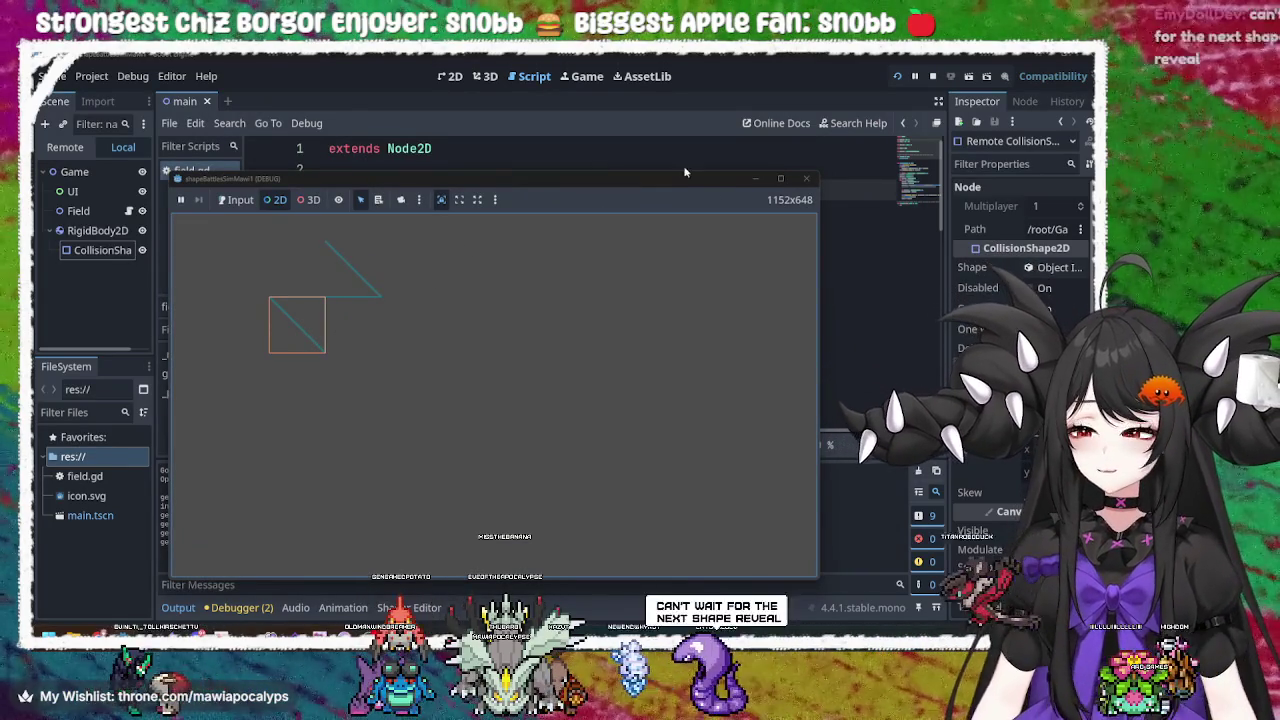
left_click(806, 180)
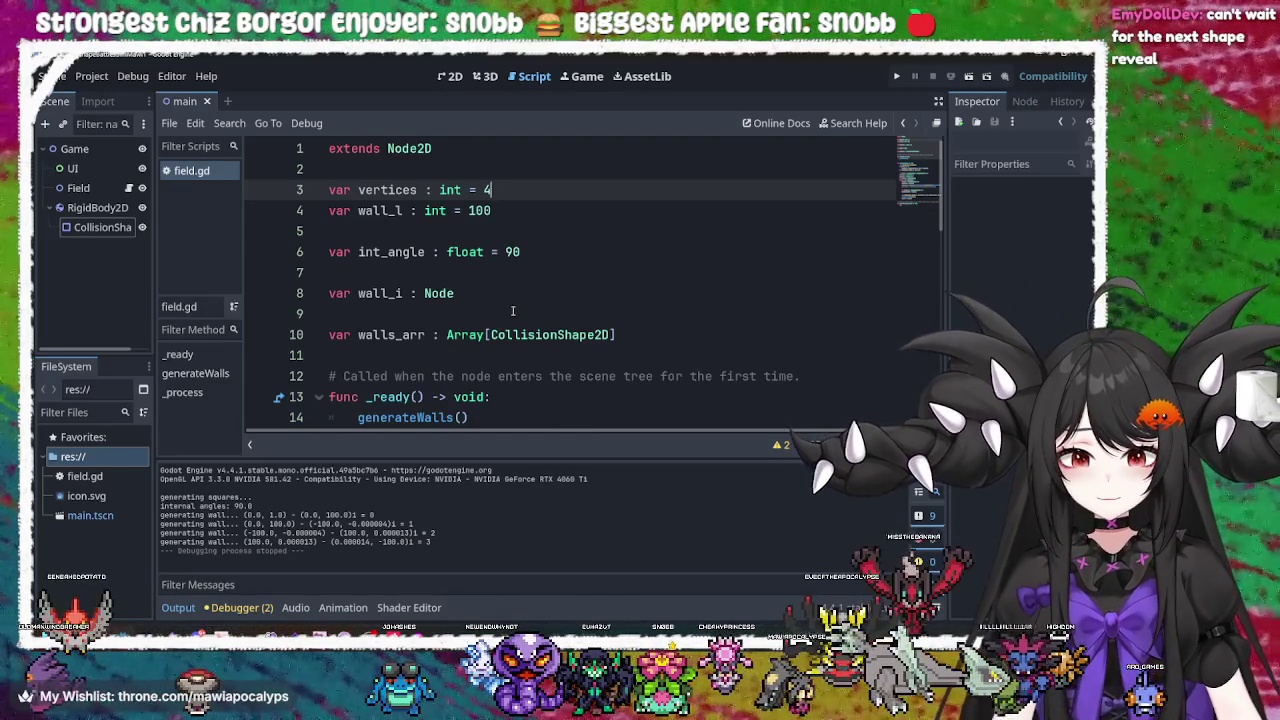
scroll(524, 311, "down", 3)
scroll(519, 313, "up", 3)
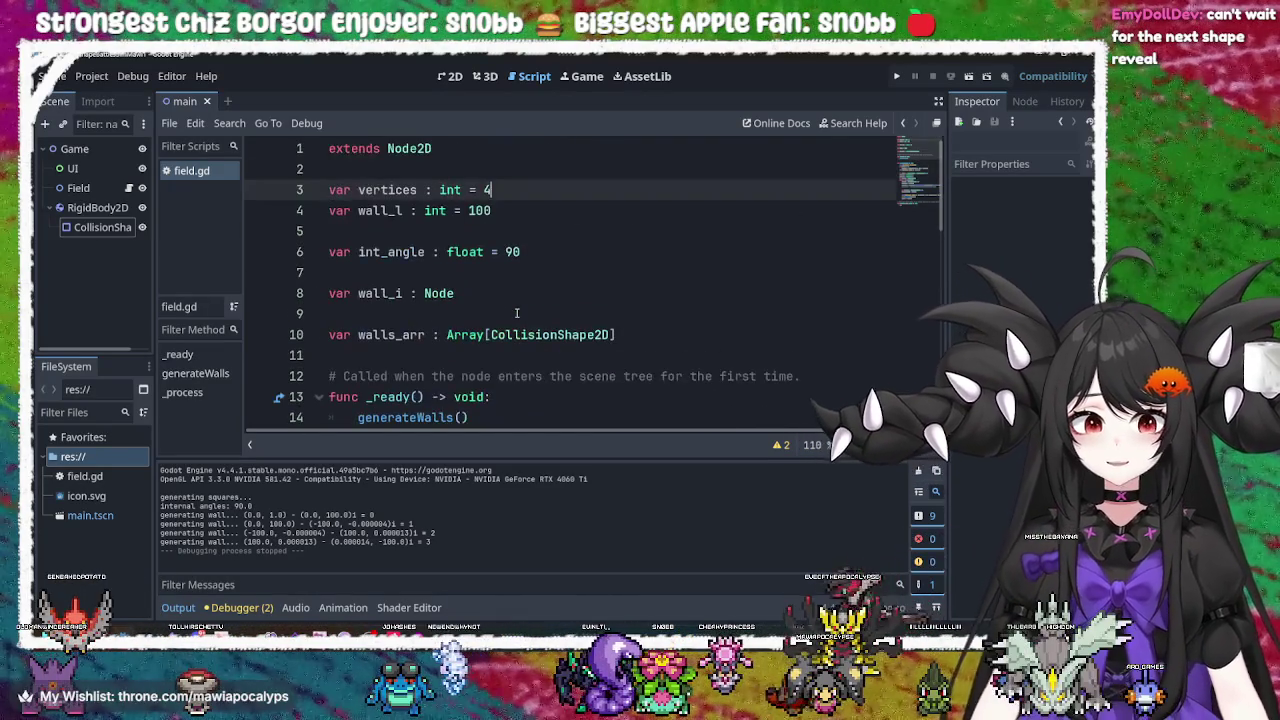
scroll(519, 313, "down", 3)
scroll(452, 231, "down", 3)
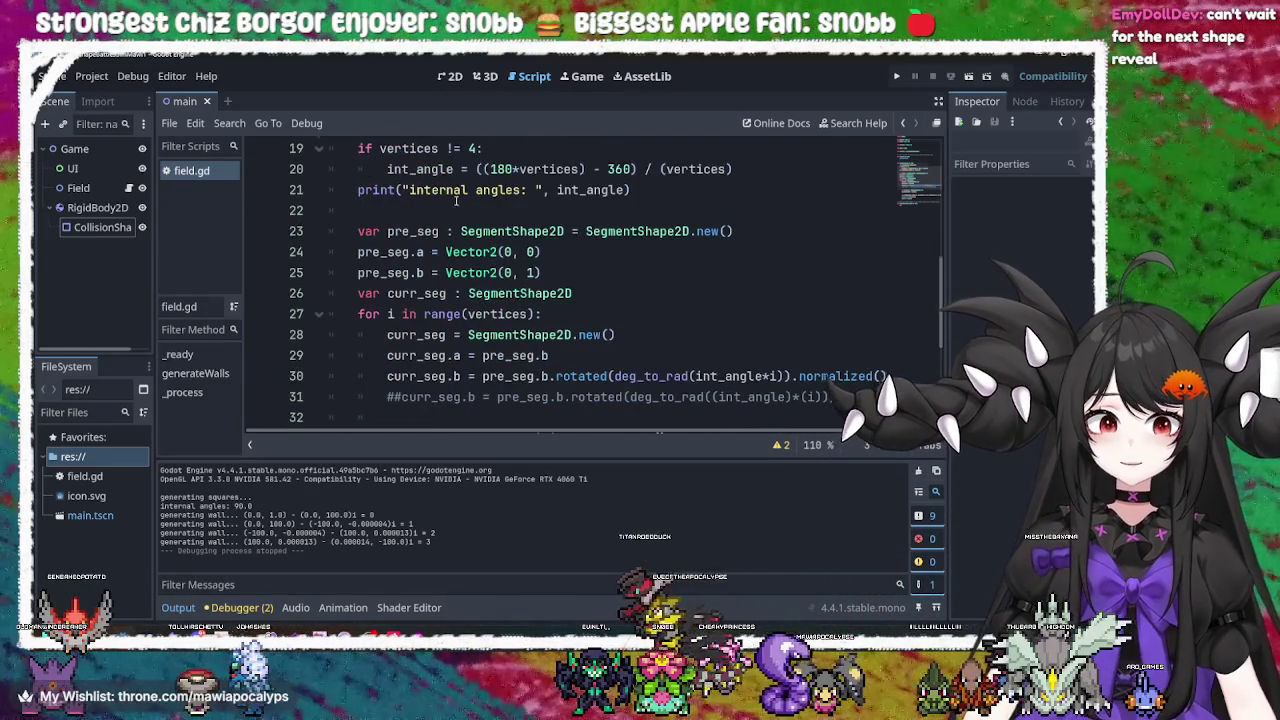
scroll(452, 231, "up", 2)
double_click(436, 293)
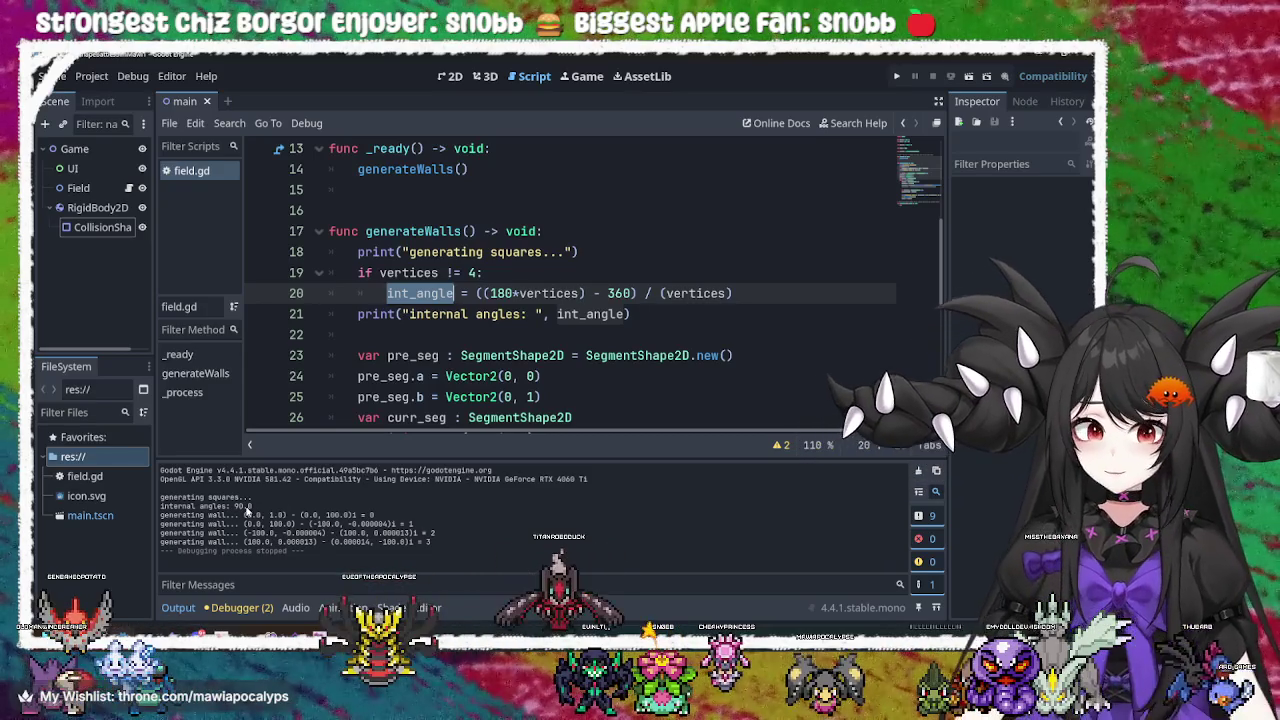
scroll(608, 310, "down", 3)
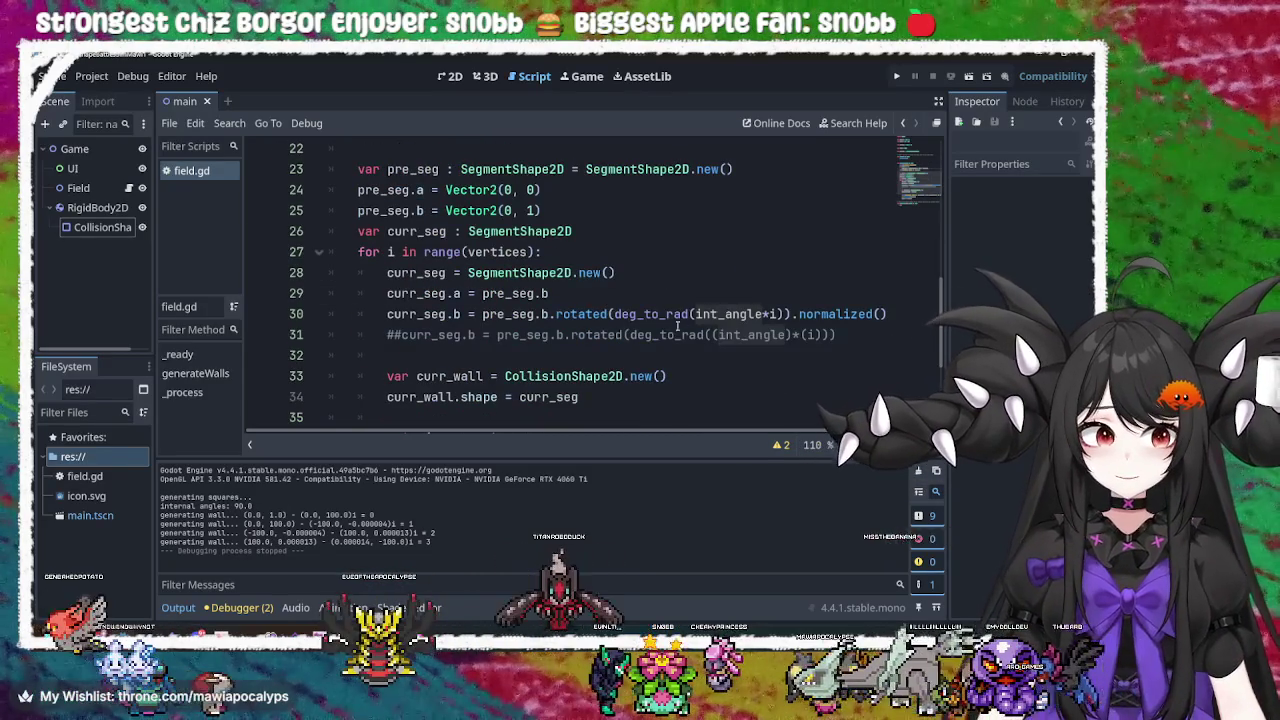
double_click(579, 313)
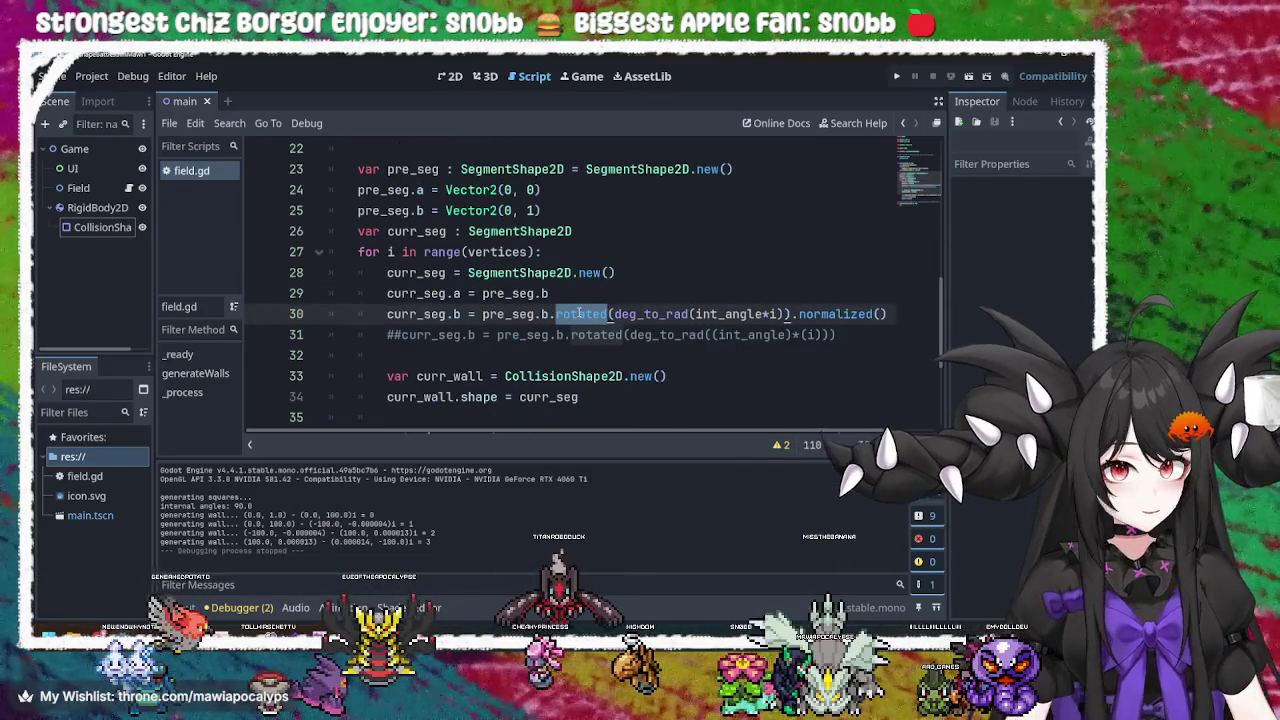
double_click(645, 313)
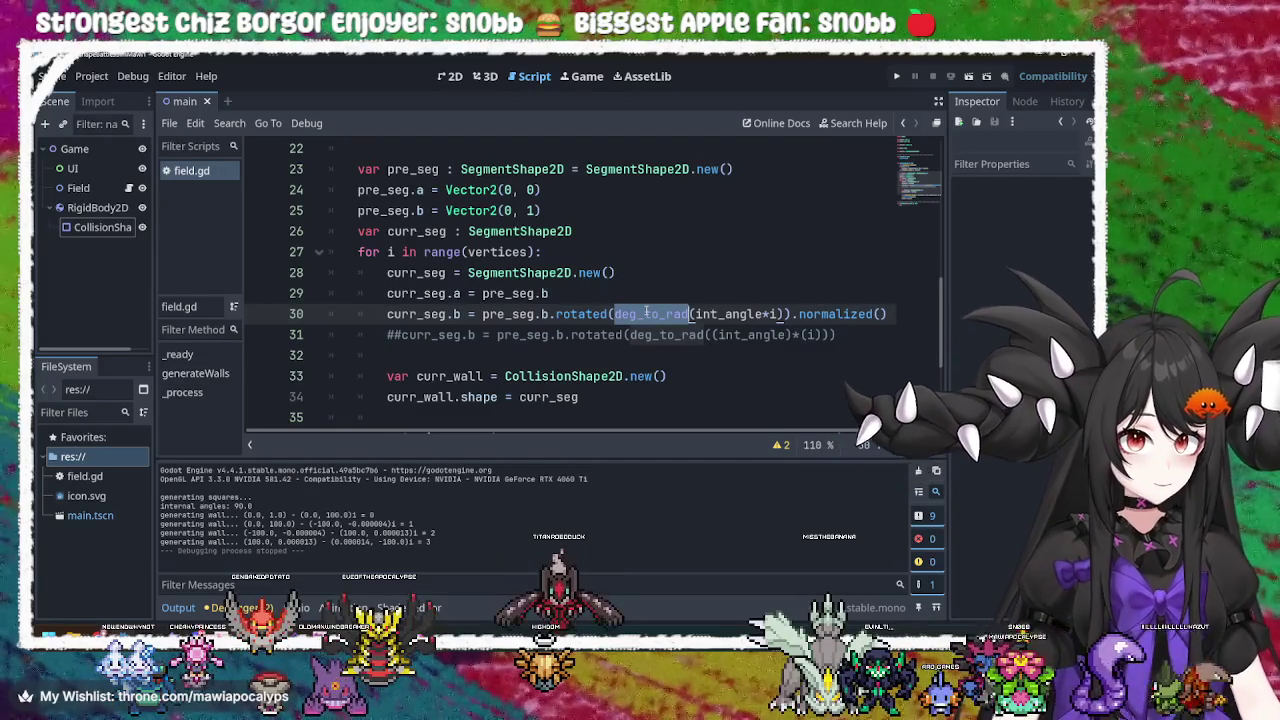
double_click(728, 314)
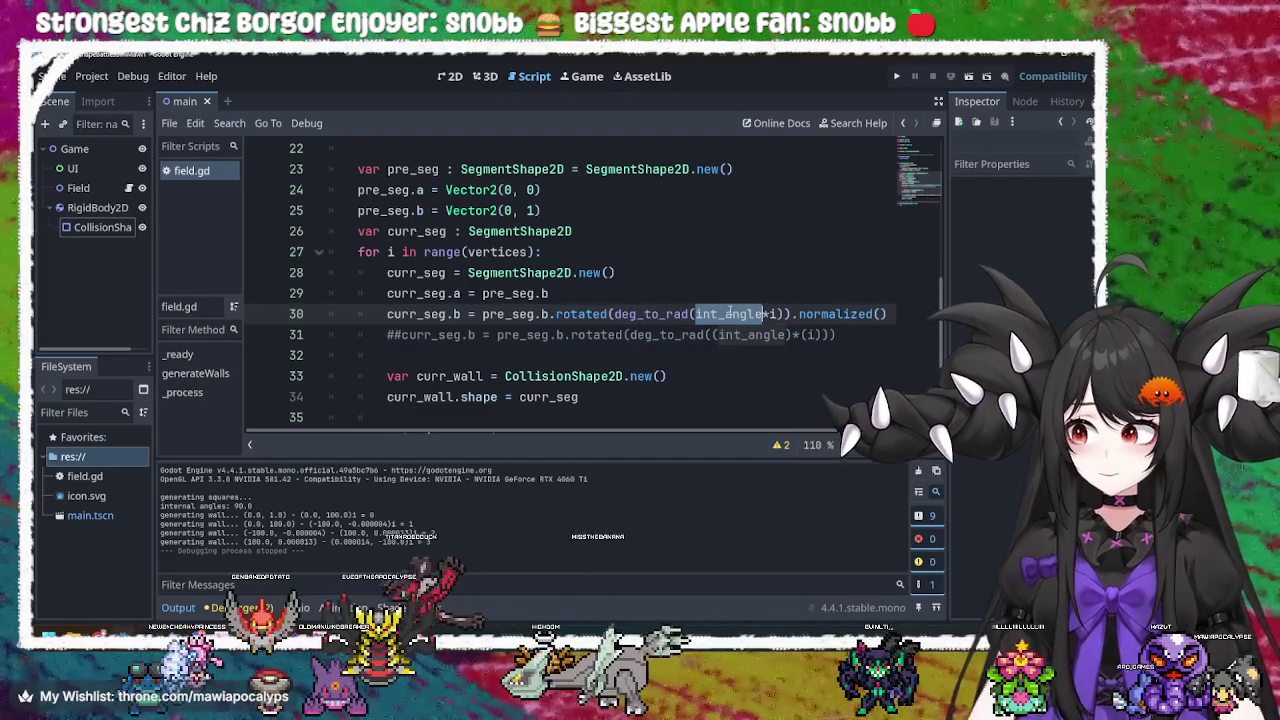
double_click(772, 314)
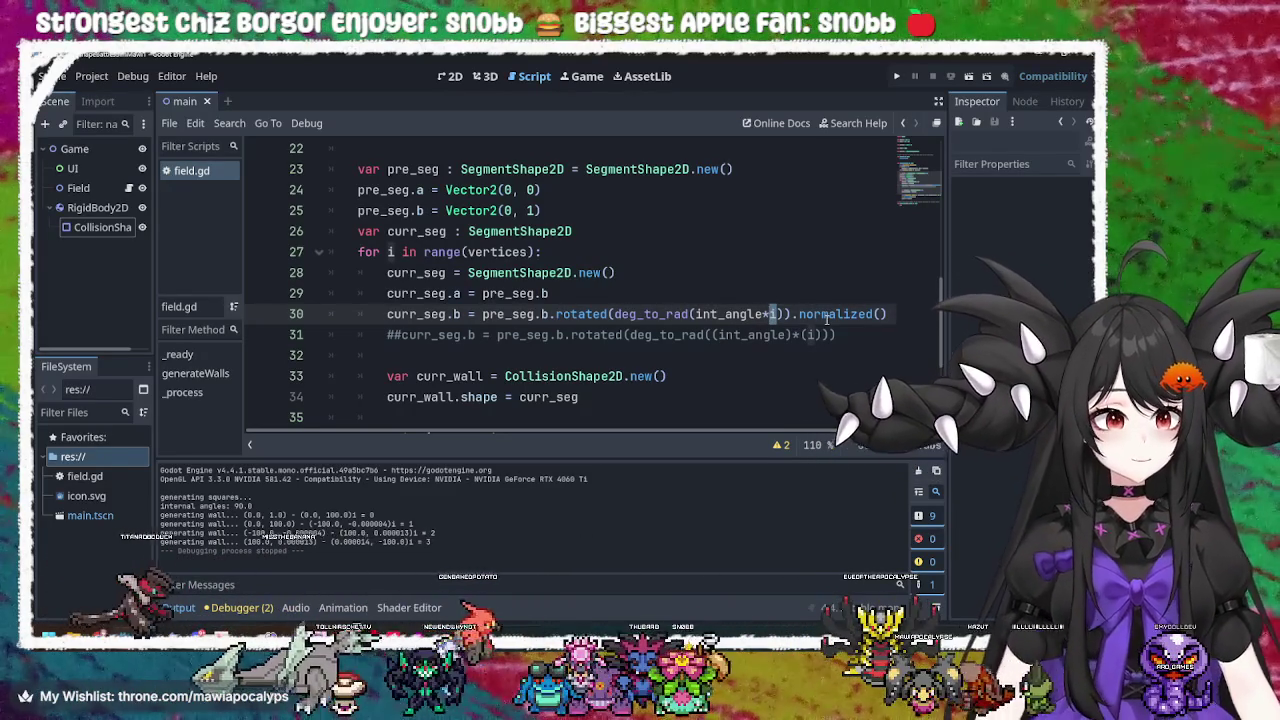
mouse_move(828, 316)
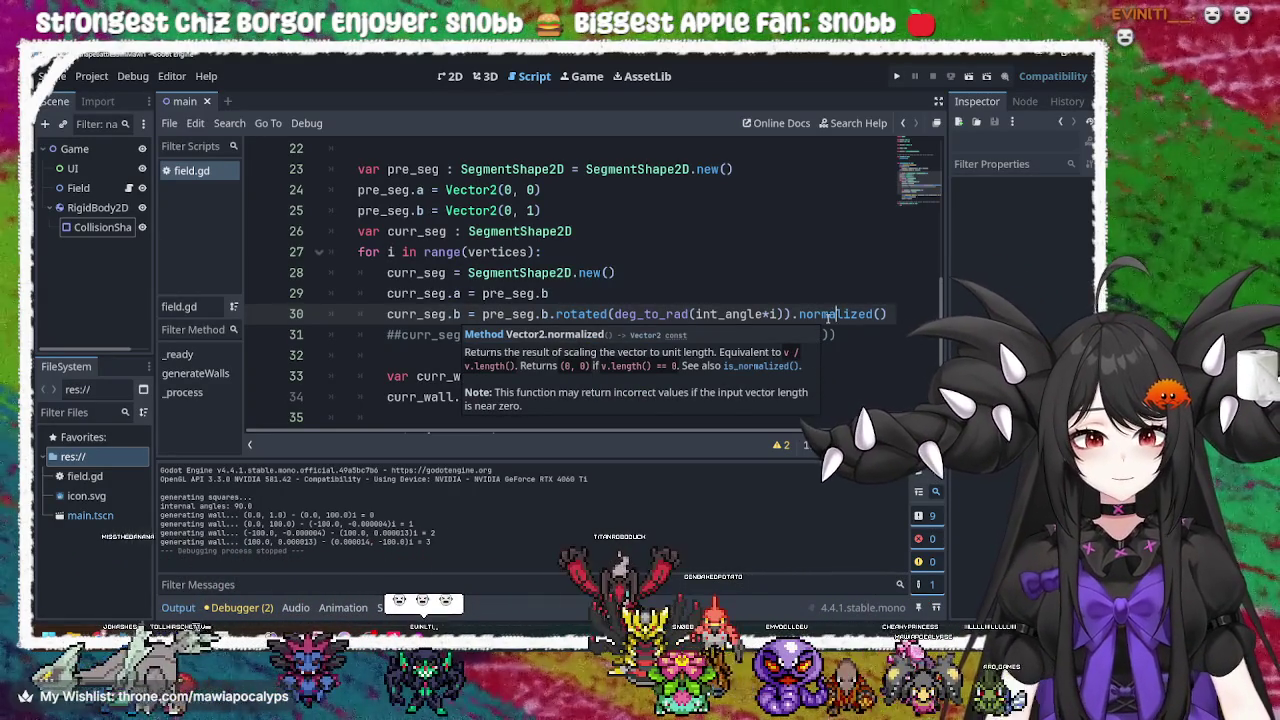
Change pre_seg.b on line 25 to Vector2(1, 1)
left_click(511, 210)
key("BackSpace")
type("1")
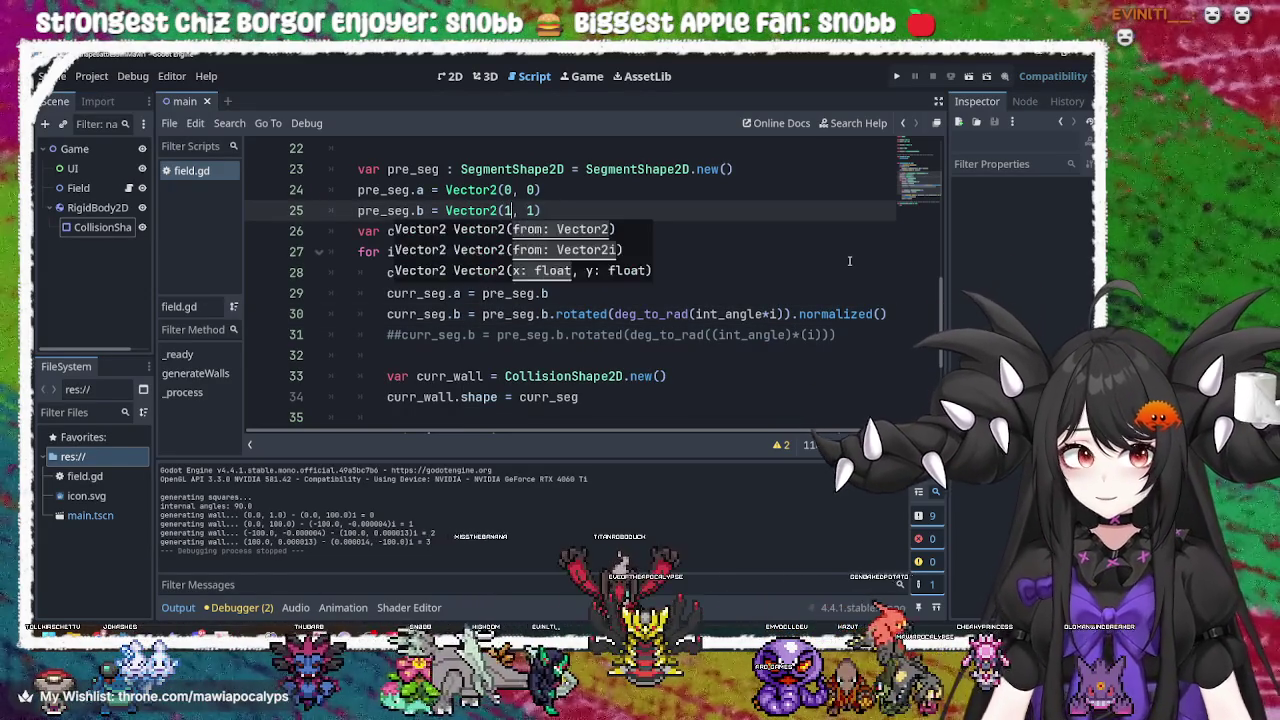
left_click(813, 313)
Test-run the game several times, switching its debug view to 2D, to see the wall outline
left_click(898, 80)
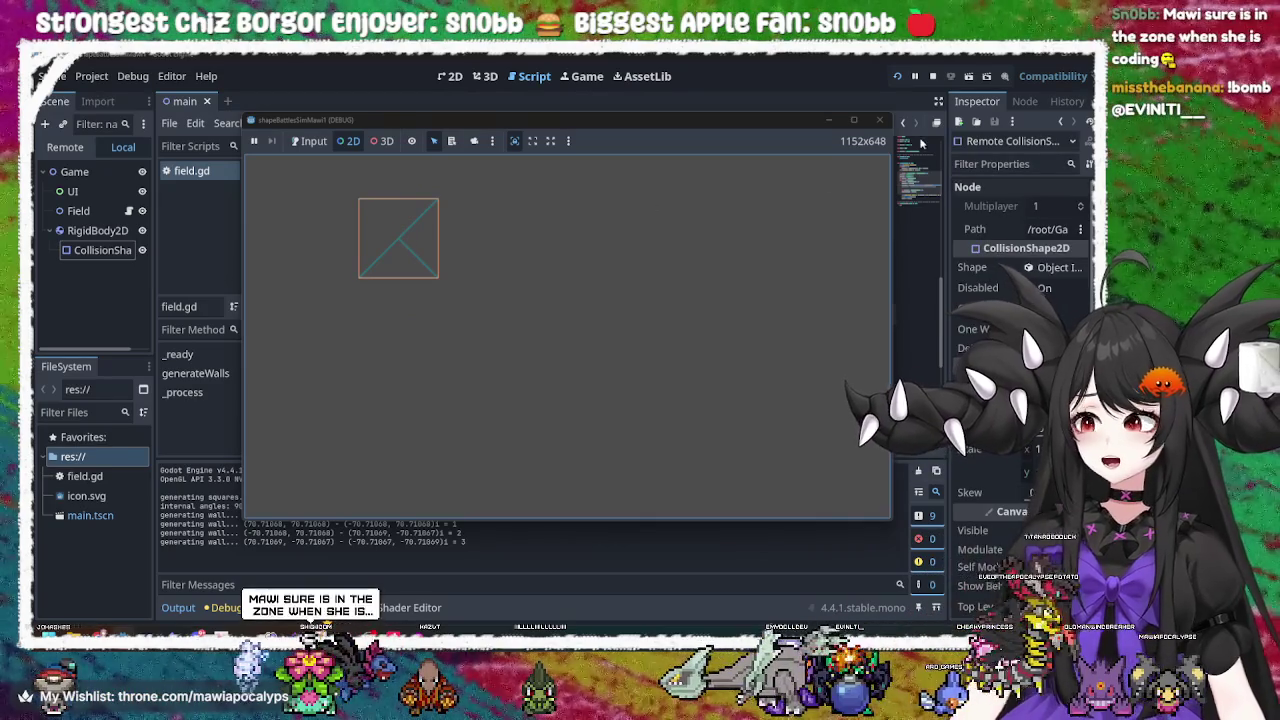
left_click(879, 120)
key("F5")
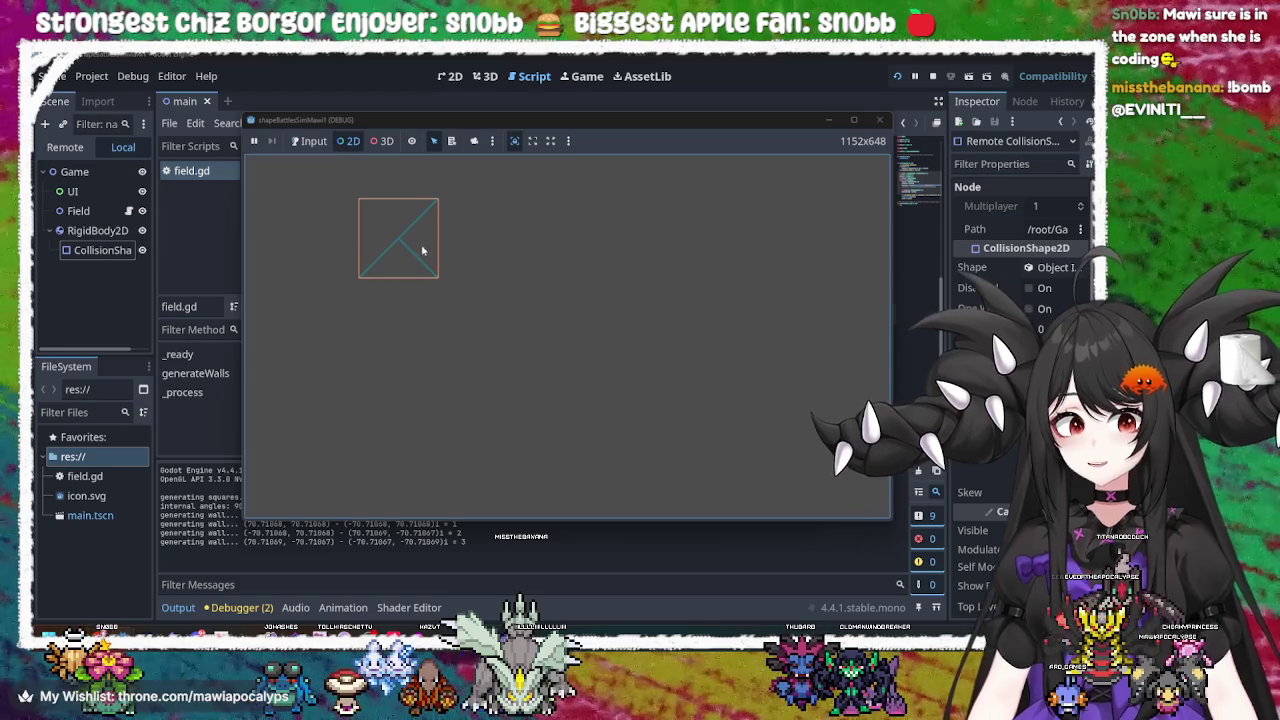
left_click(348, 141)
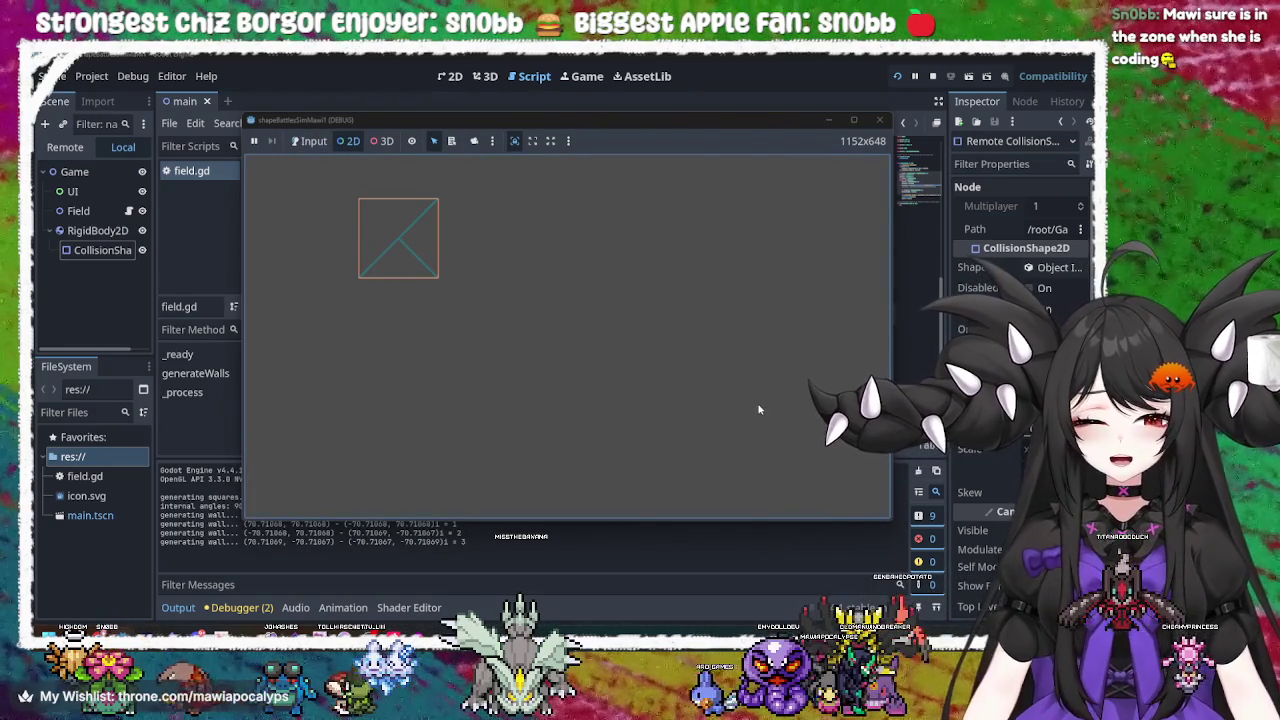
left_click(877, 122)
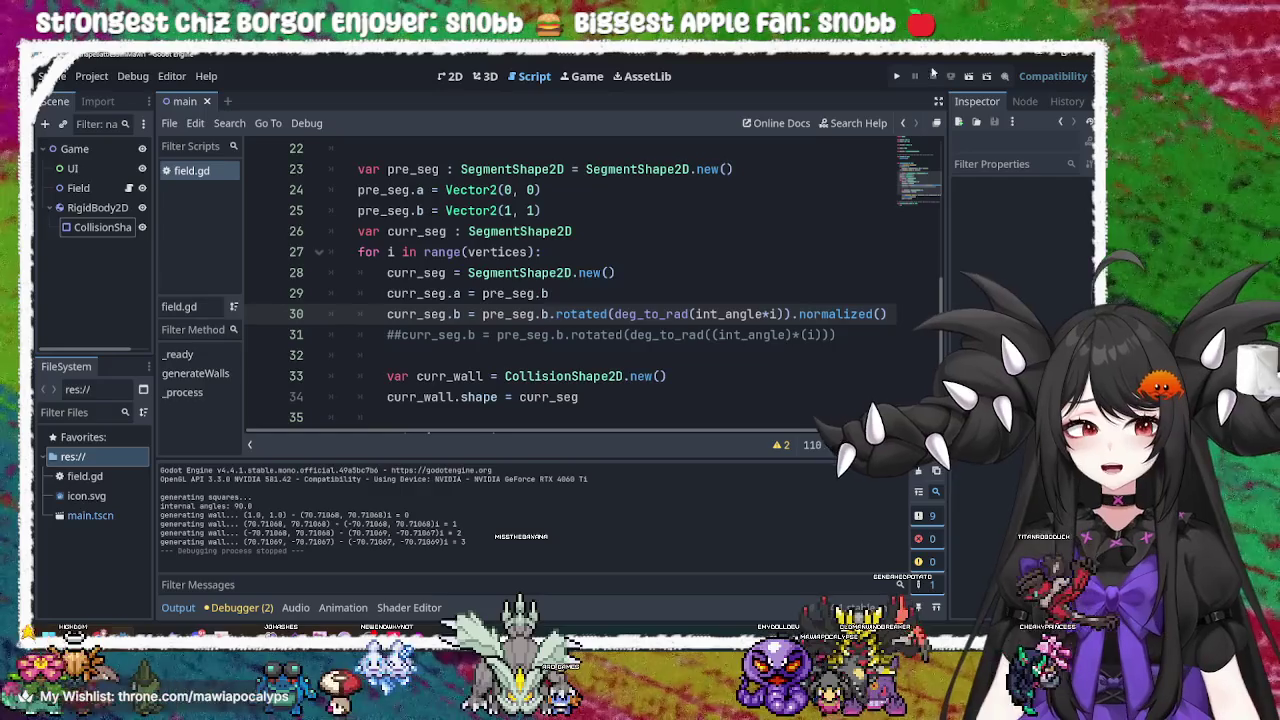
left_click(896, 76)
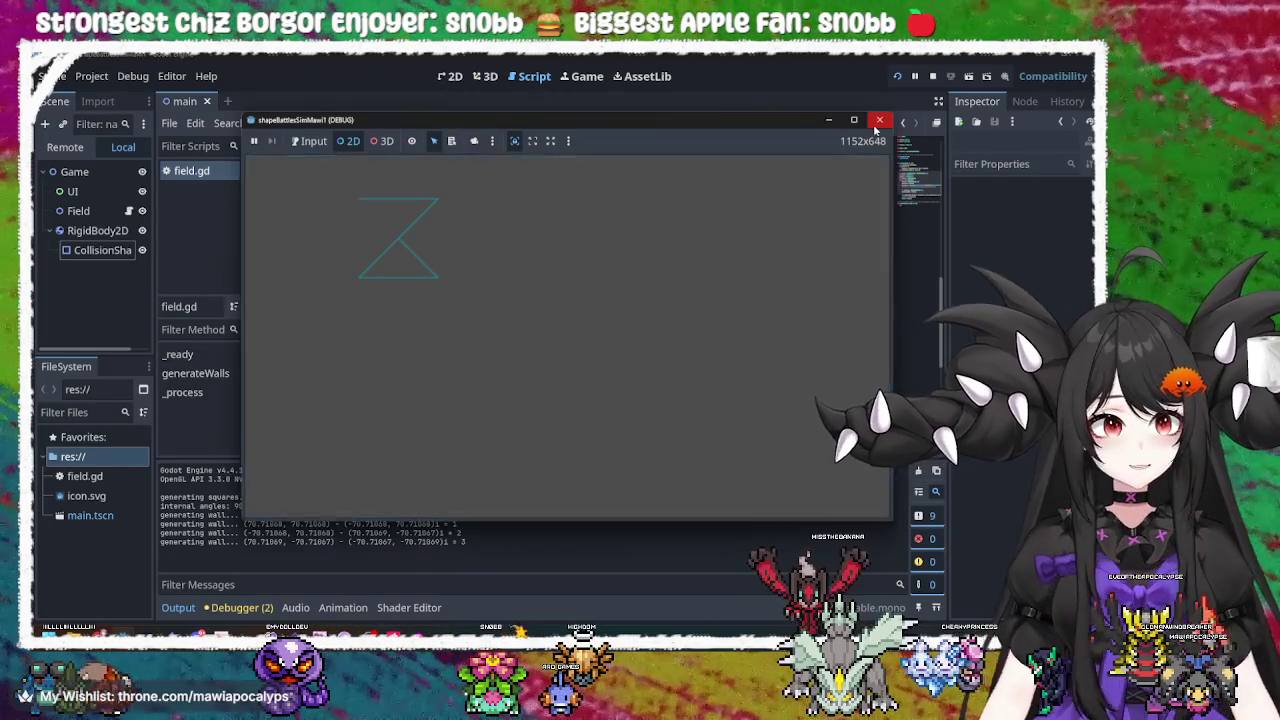
left_click(877, 121)
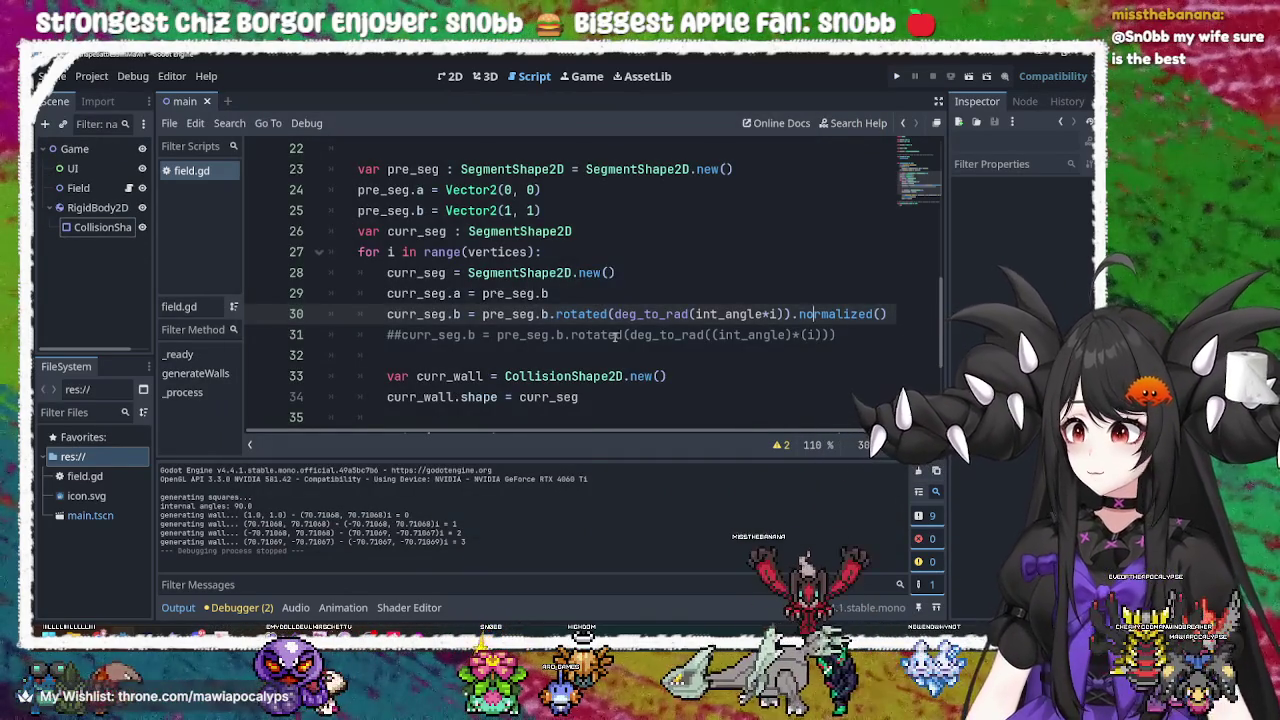
left_click(549, 336)
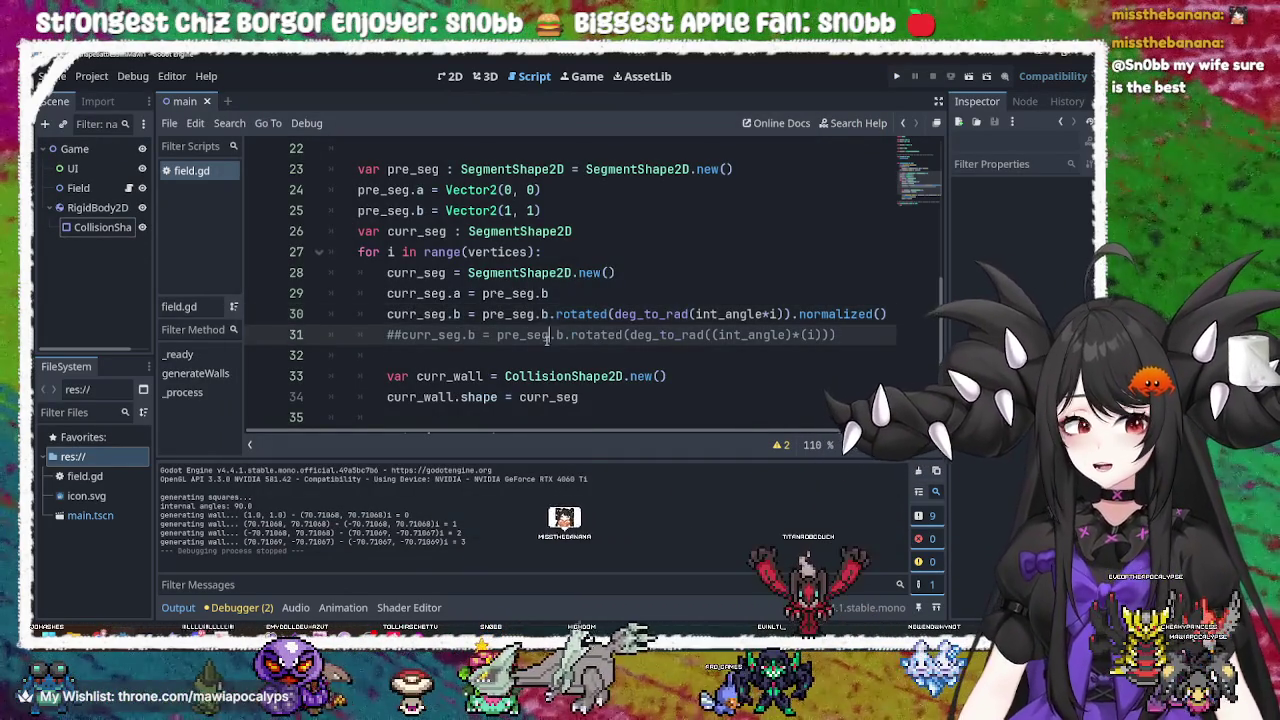
left_click(557, 314)
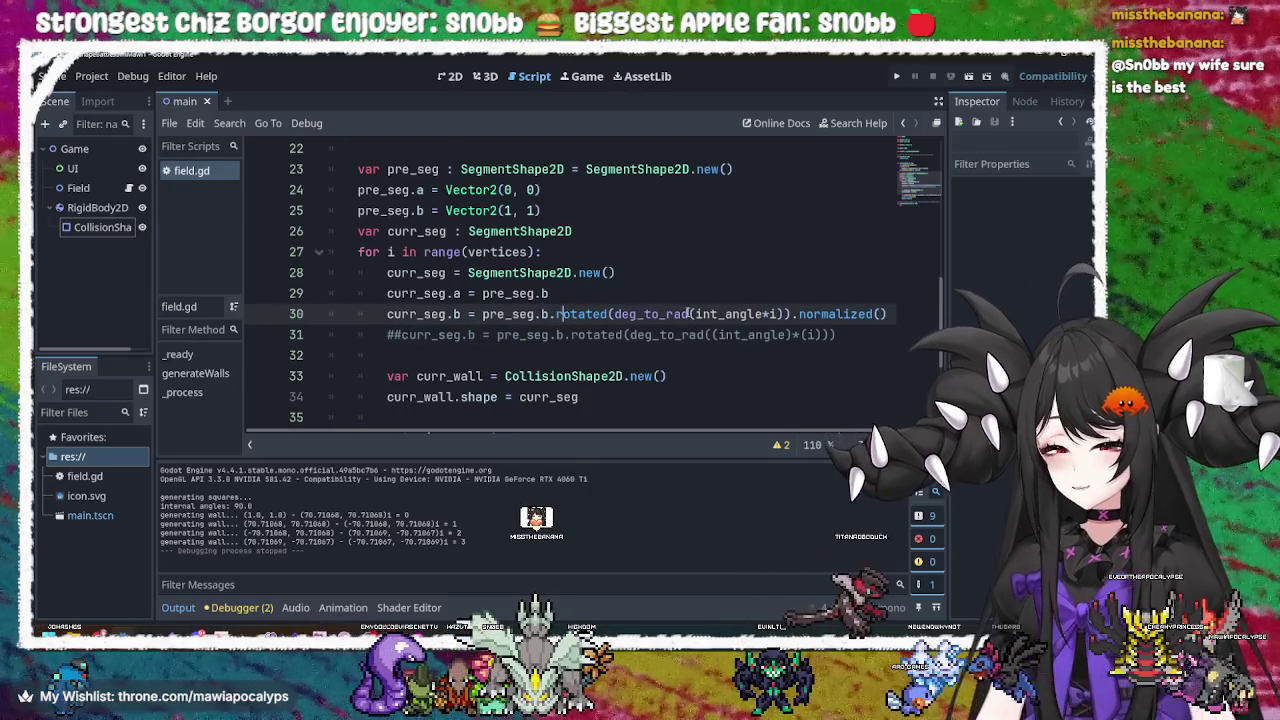
key("End")
type("* wall_l")
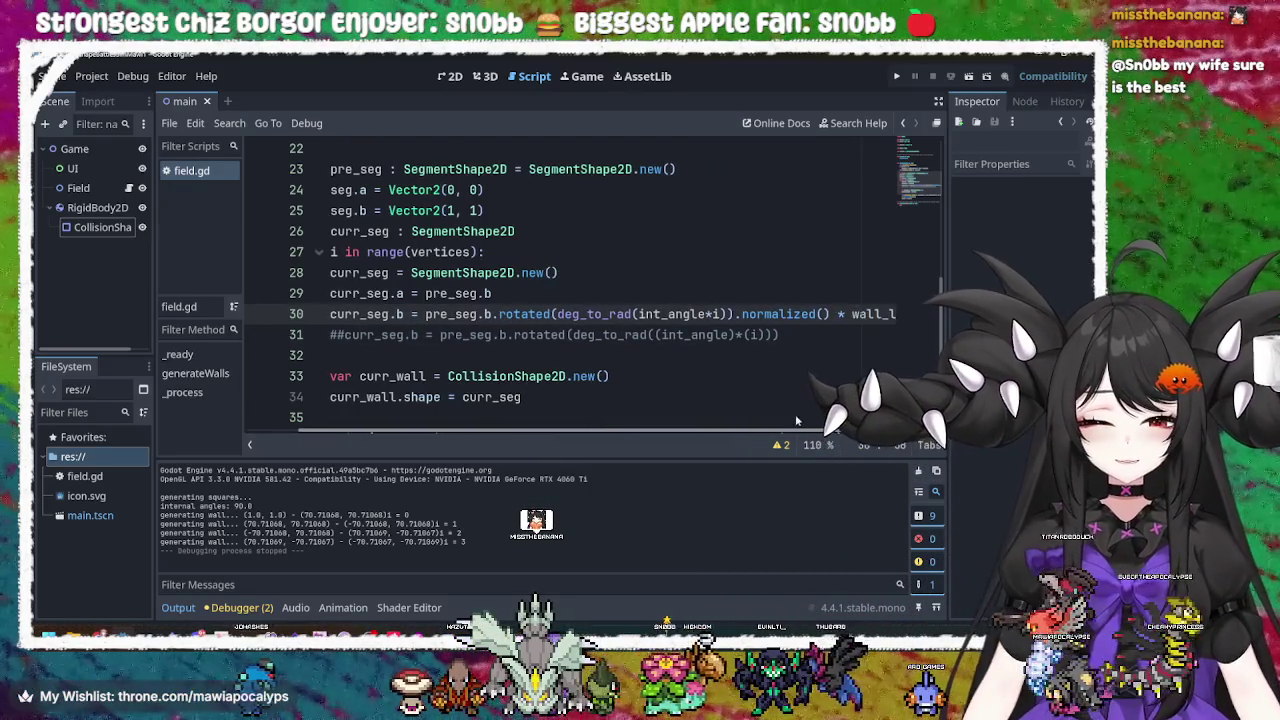
mouse_move(763, 428)
left_mouse_down()
mouse_move(775, 428)
mouse_move(763, 428)
left_mouse_up()
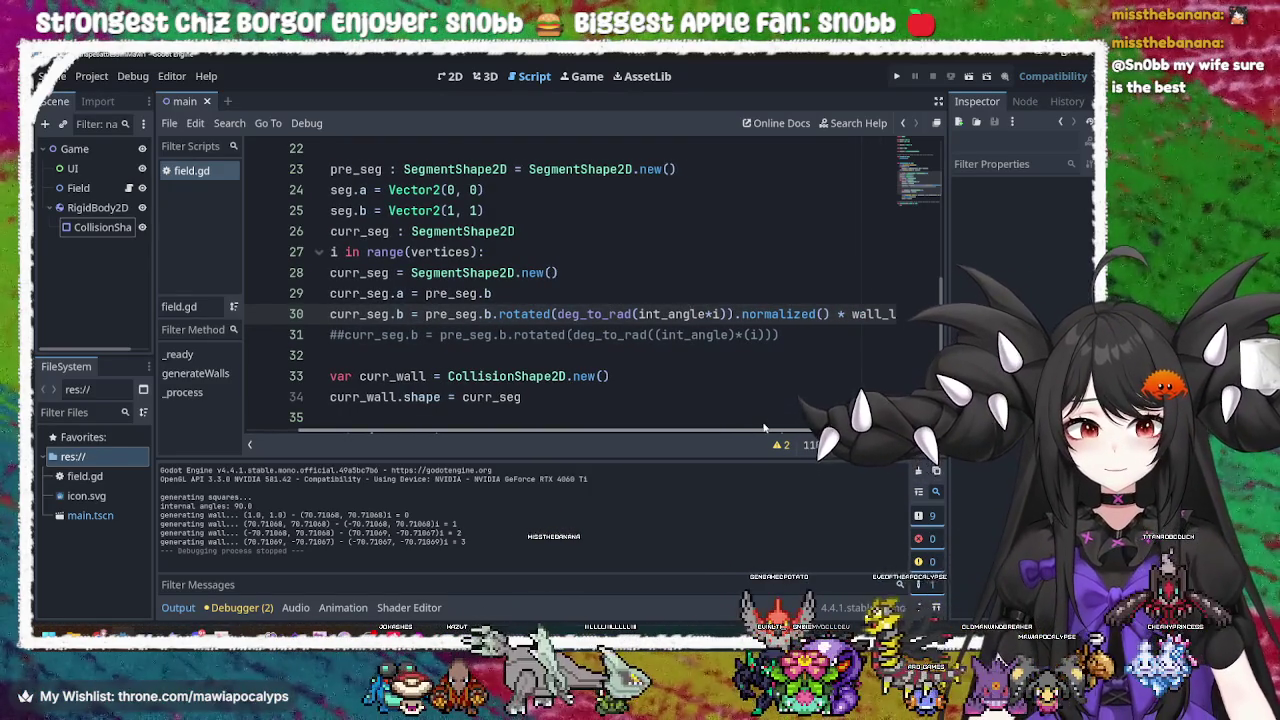
key("ctrl+z")
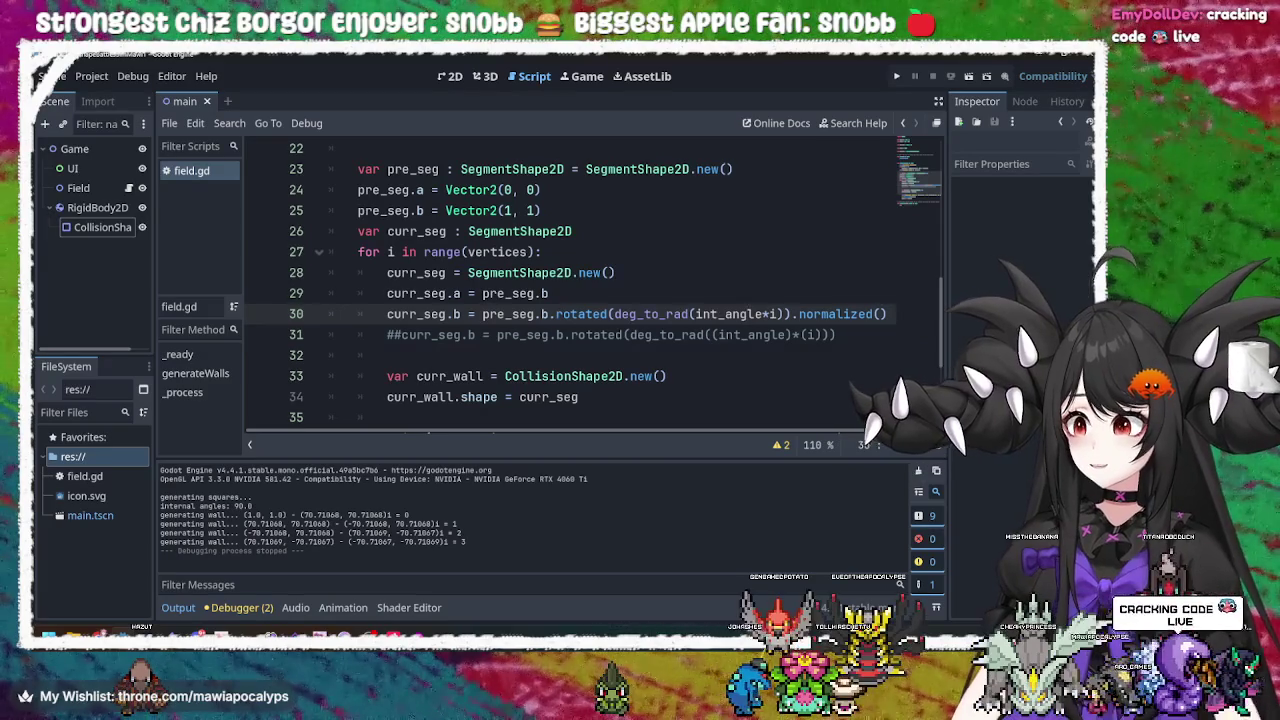
double_click(533, 314)
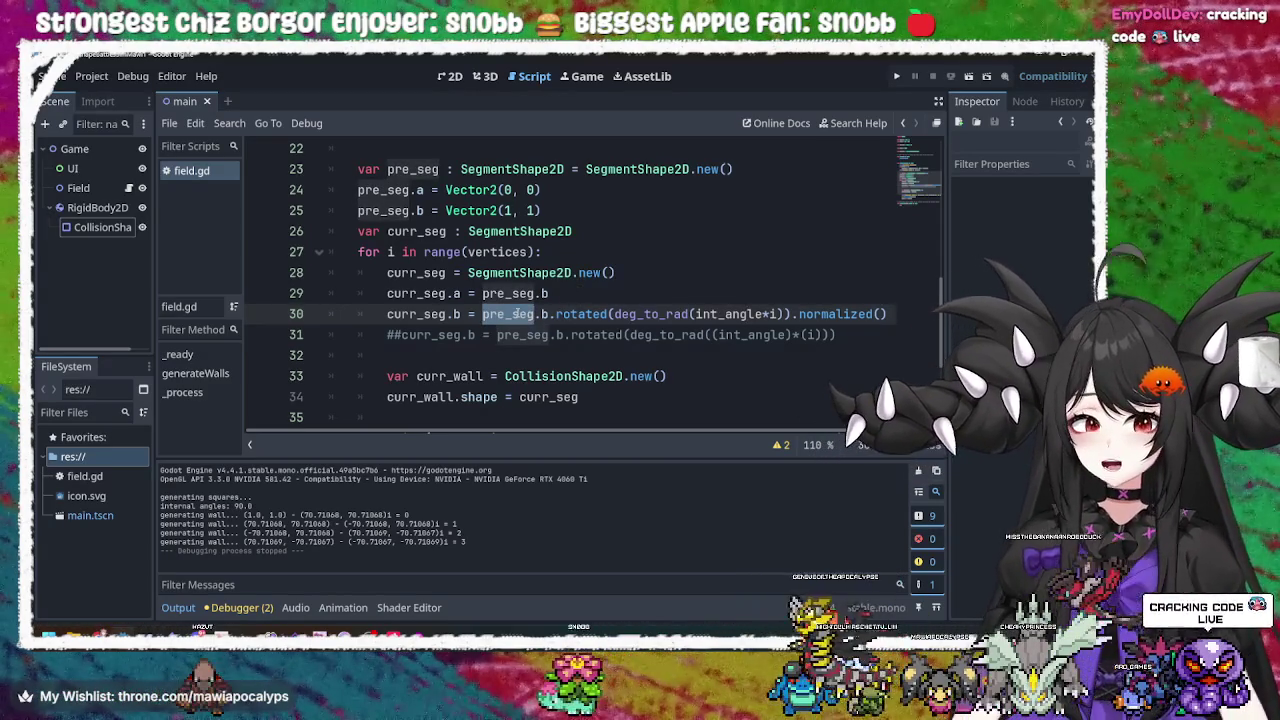
triple_click(413, 313)
double_click(413, 313)
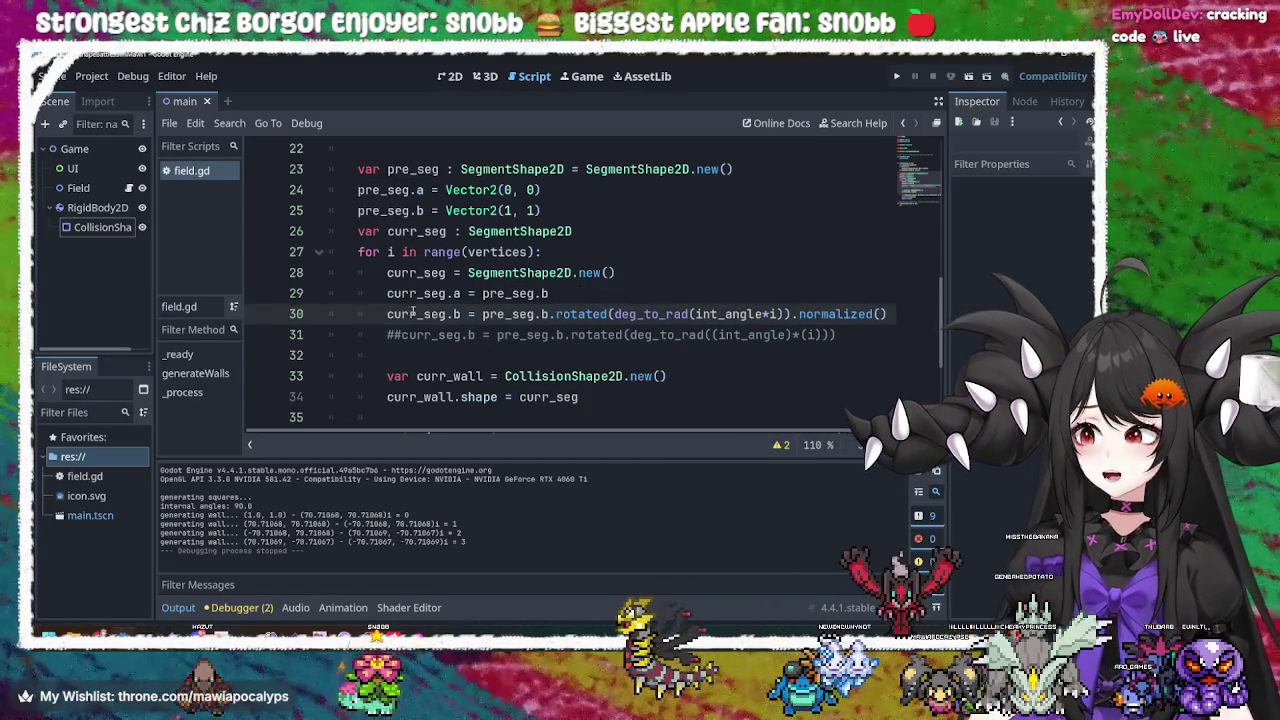
double_click(436, 294)
left_click(547, 314)
double_click(511, 314)
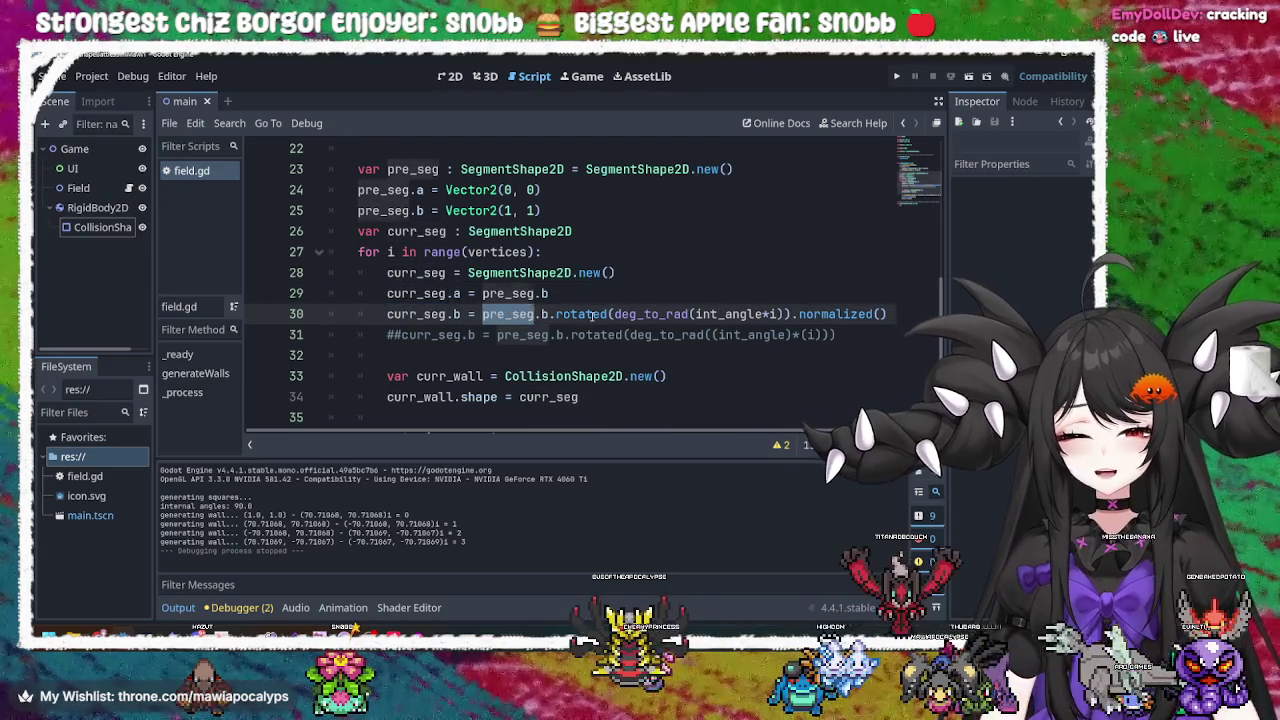
double_click(593, 314)
left_click(672, 314)
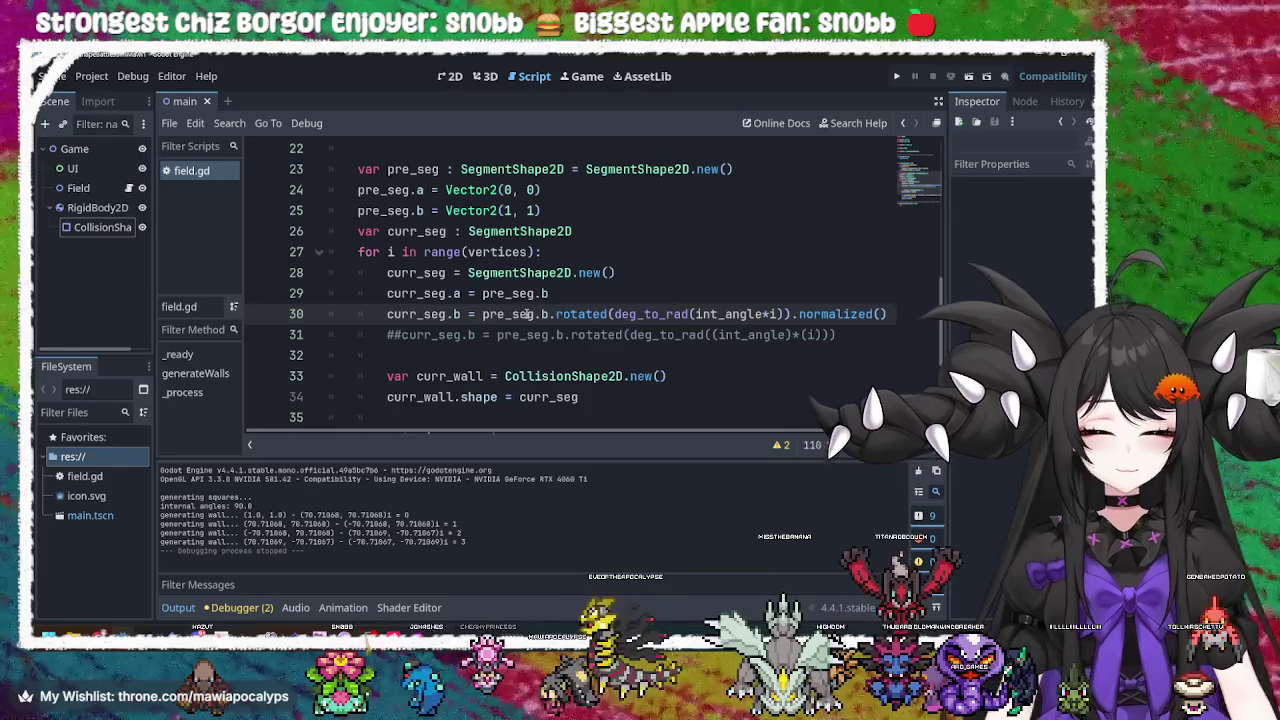
mouse_move(527, 314)
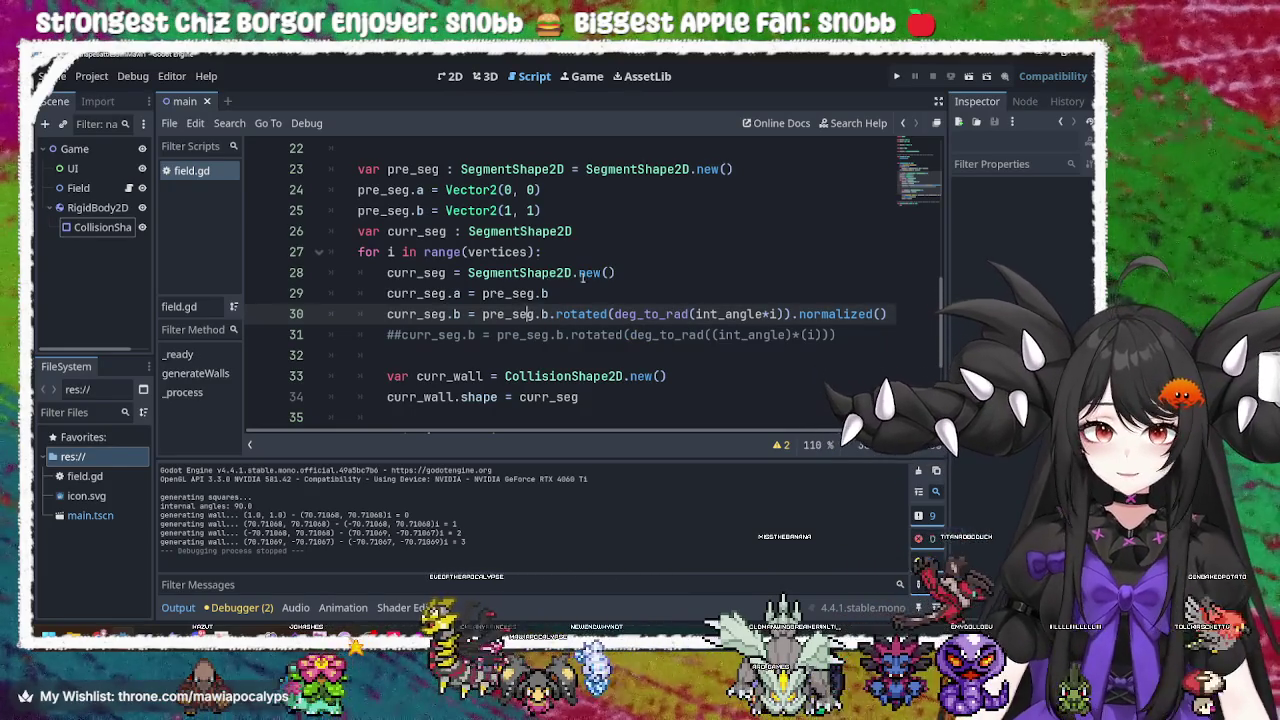
key("Up")
key("Up")
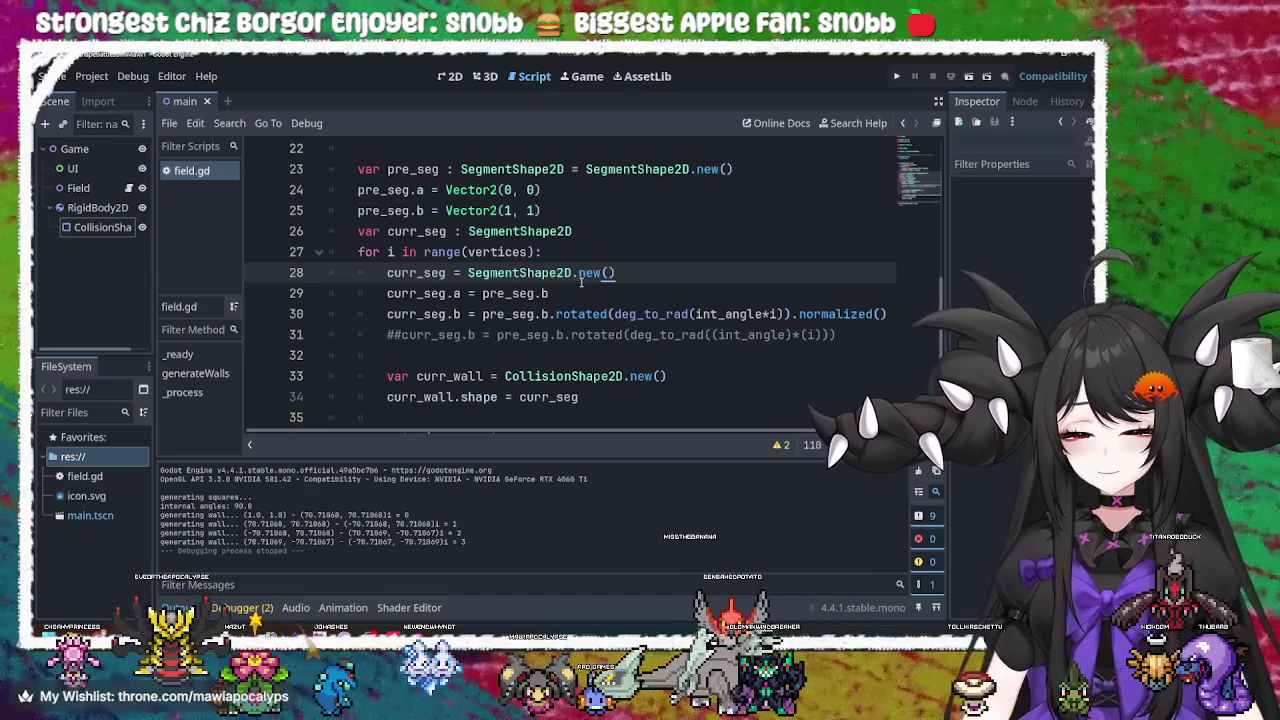
left_click(741, 315)
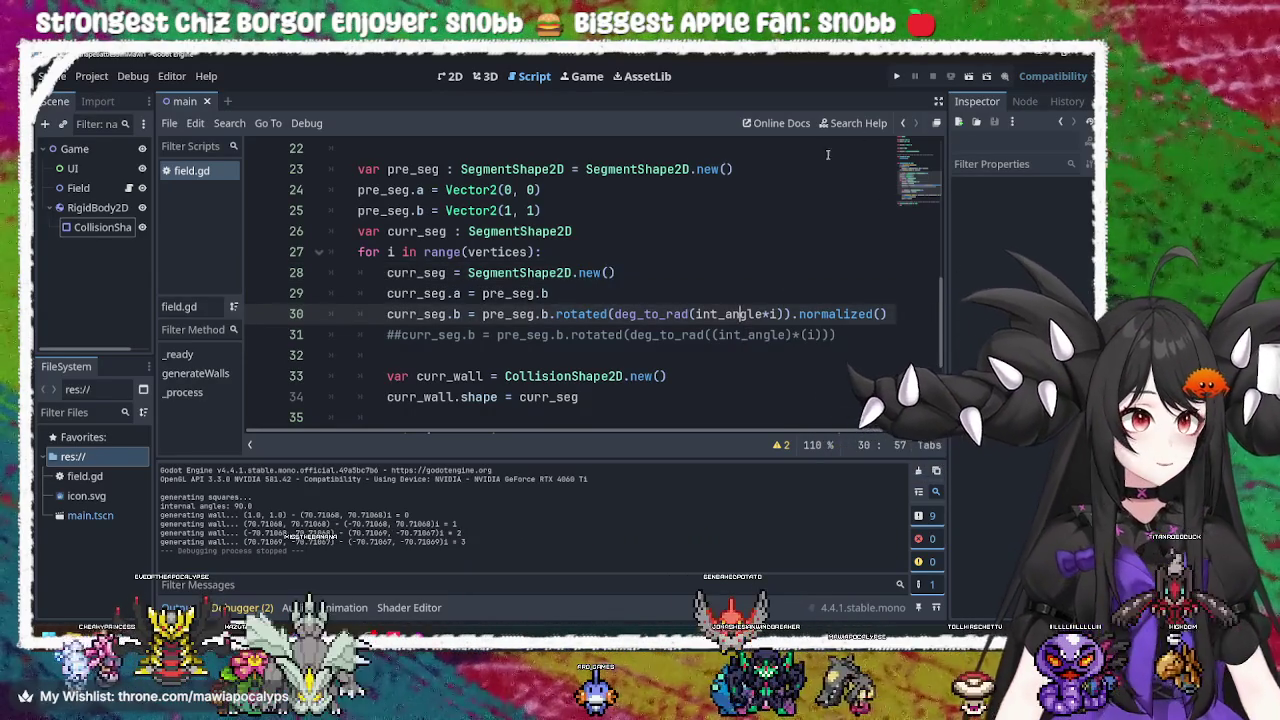
scroll(712, 263, "up", 7)
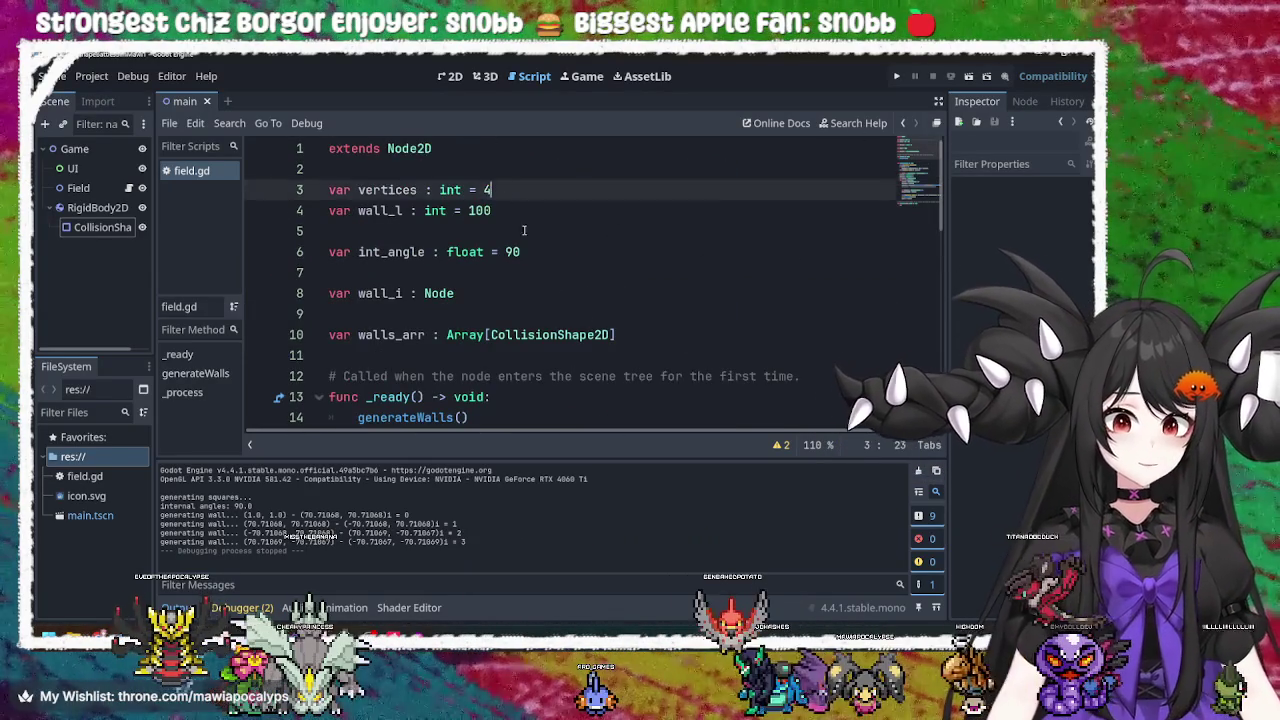
scroll(592, 334, "down", 6)
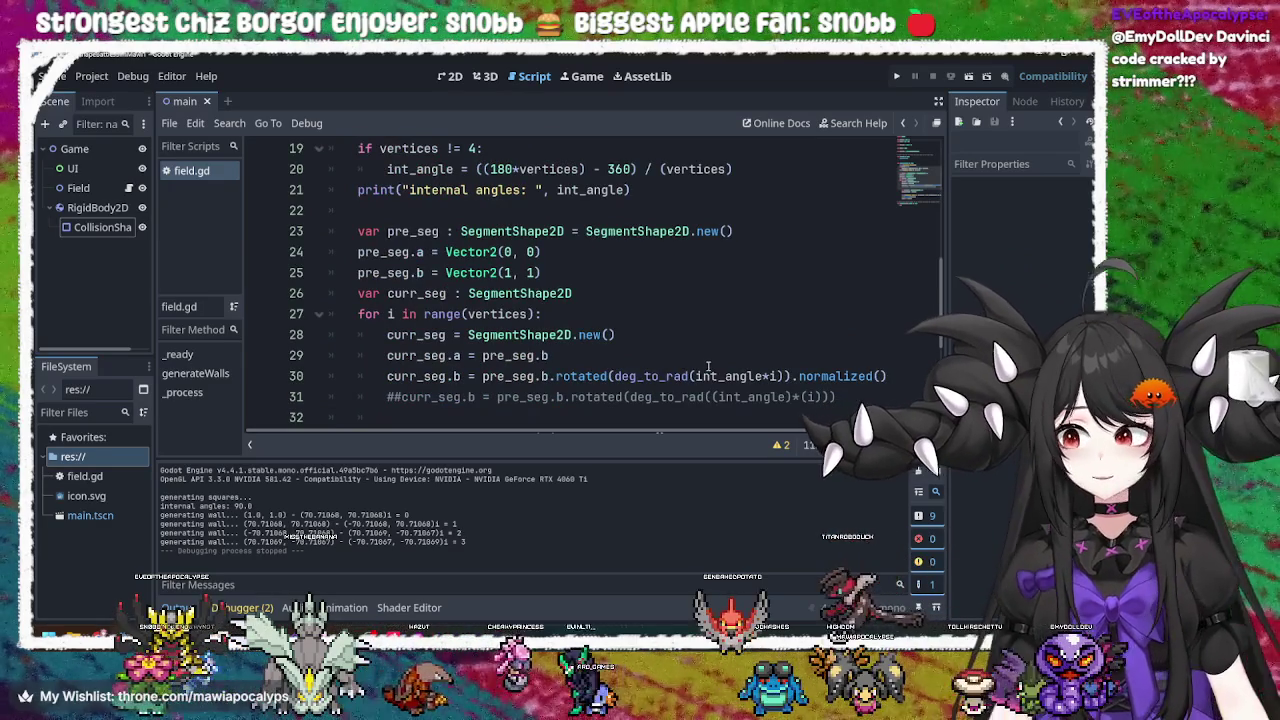
left_click(897, 77)
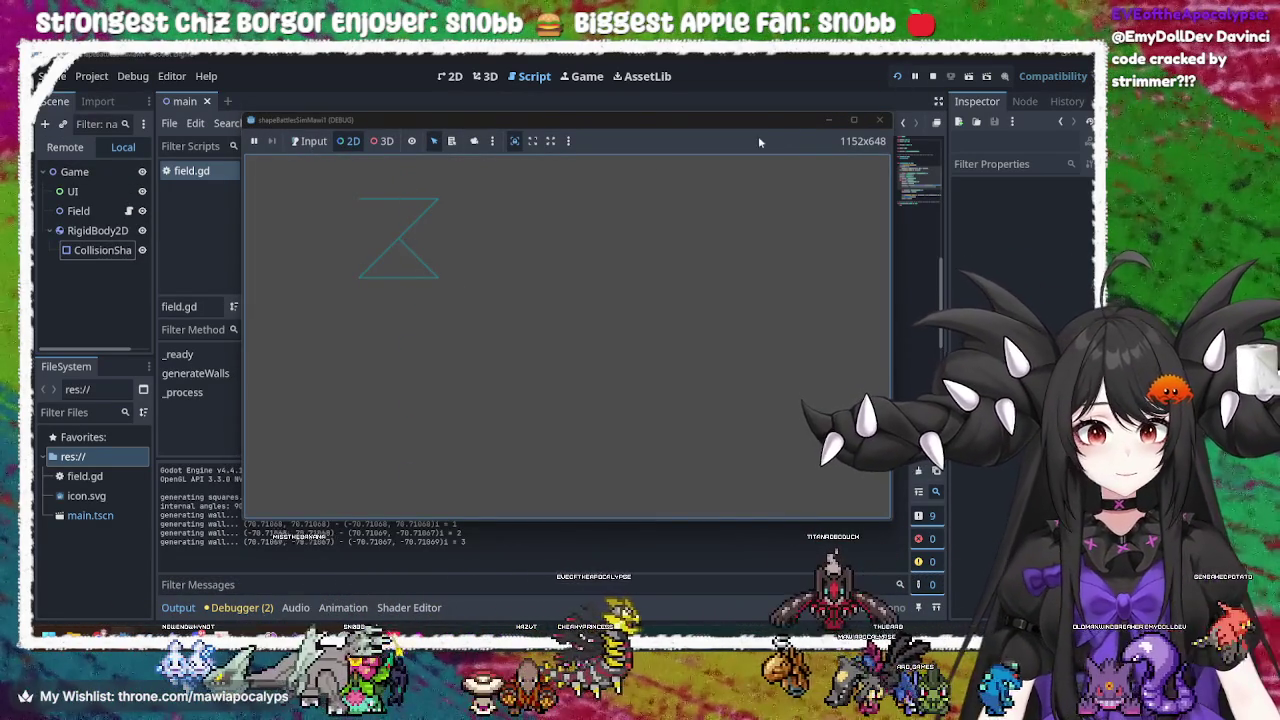
left_click(829, 120)
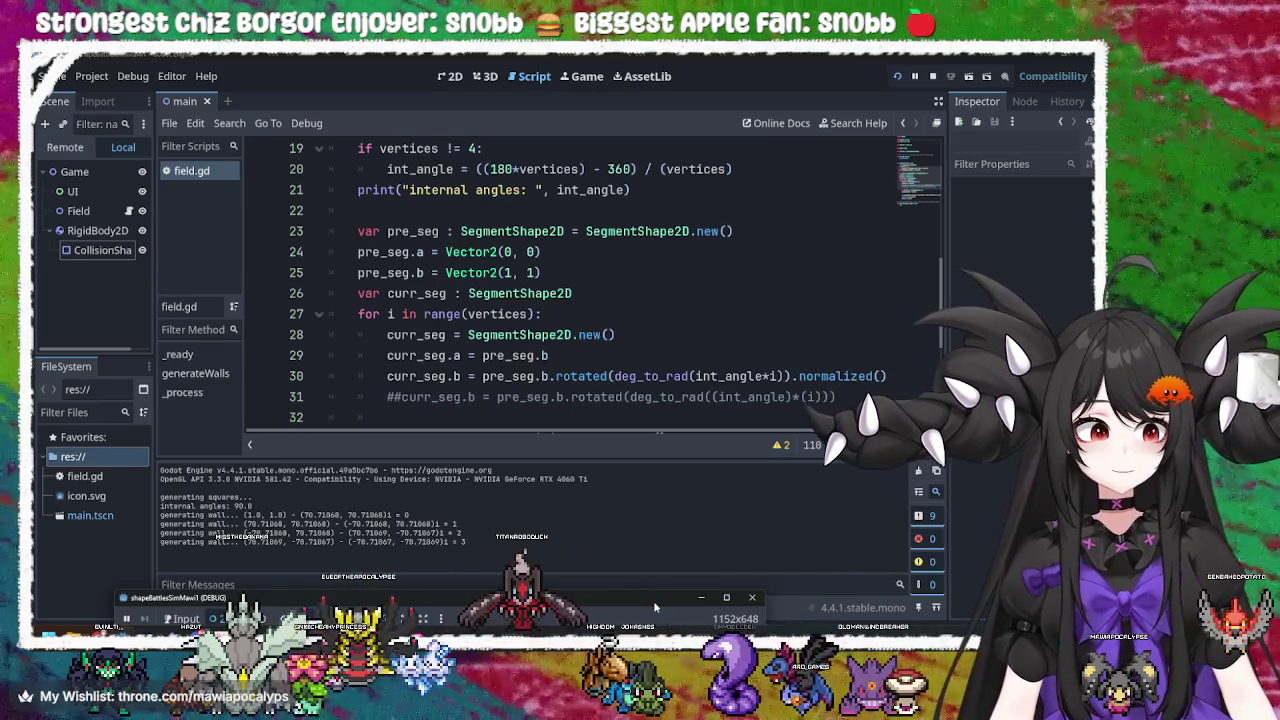
left_click_drag(655, 603, 725, 181)
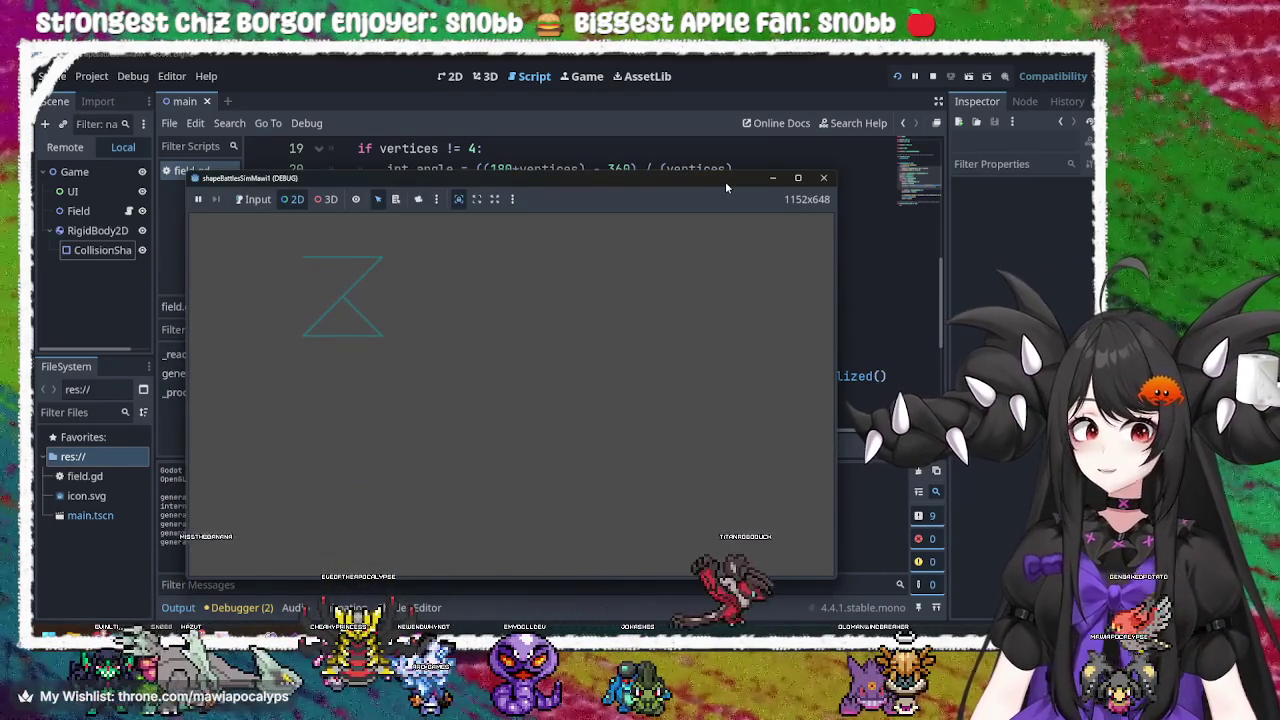
left_click(362, 315)
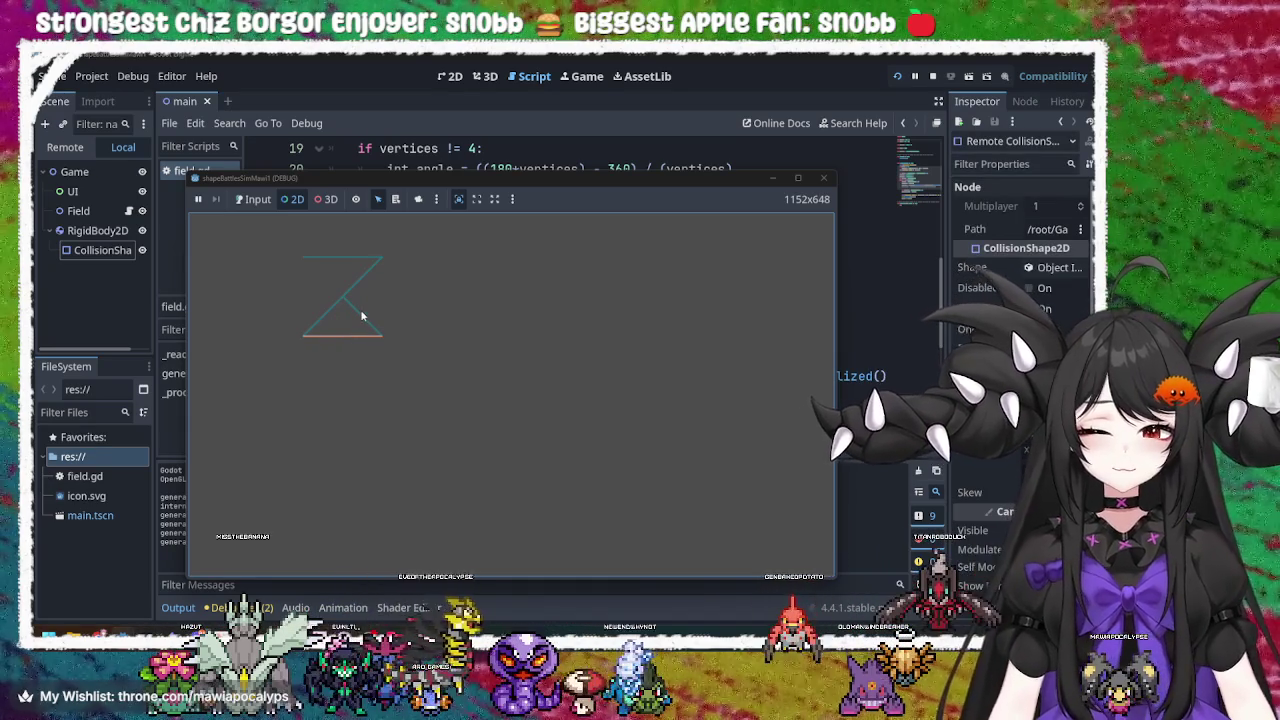
left_click(361, 317)
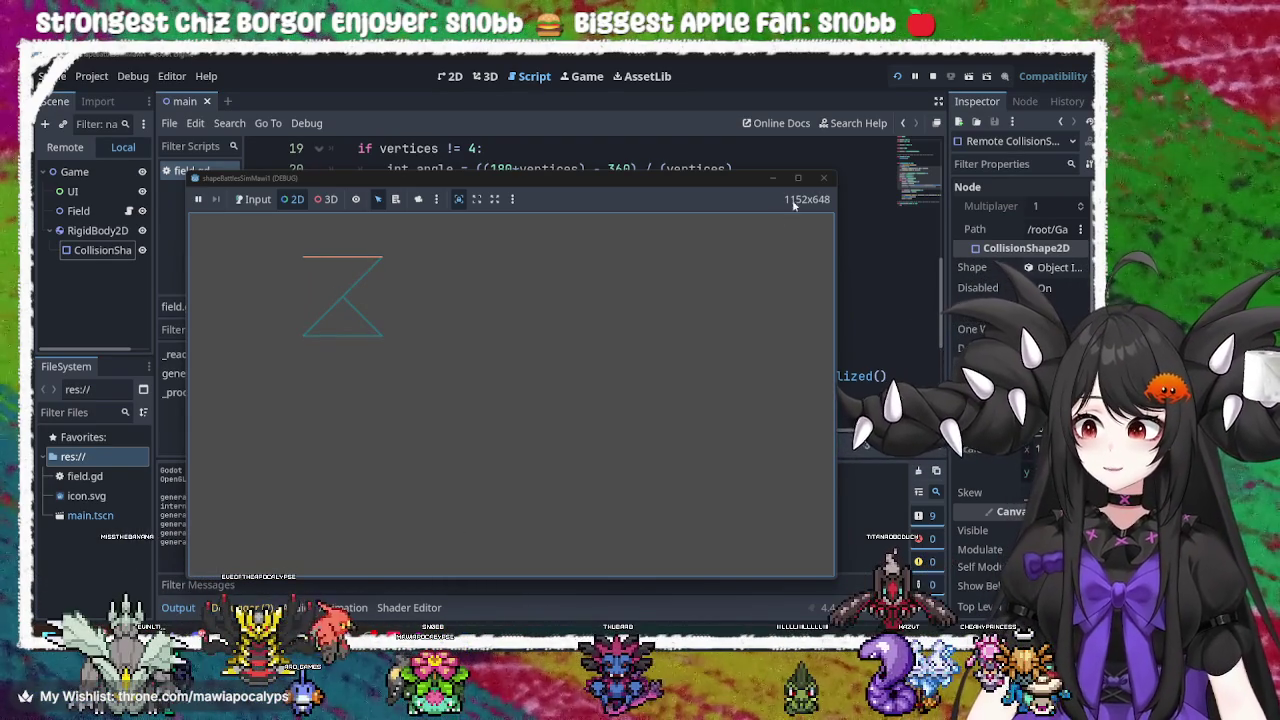
left_click(824, 180)
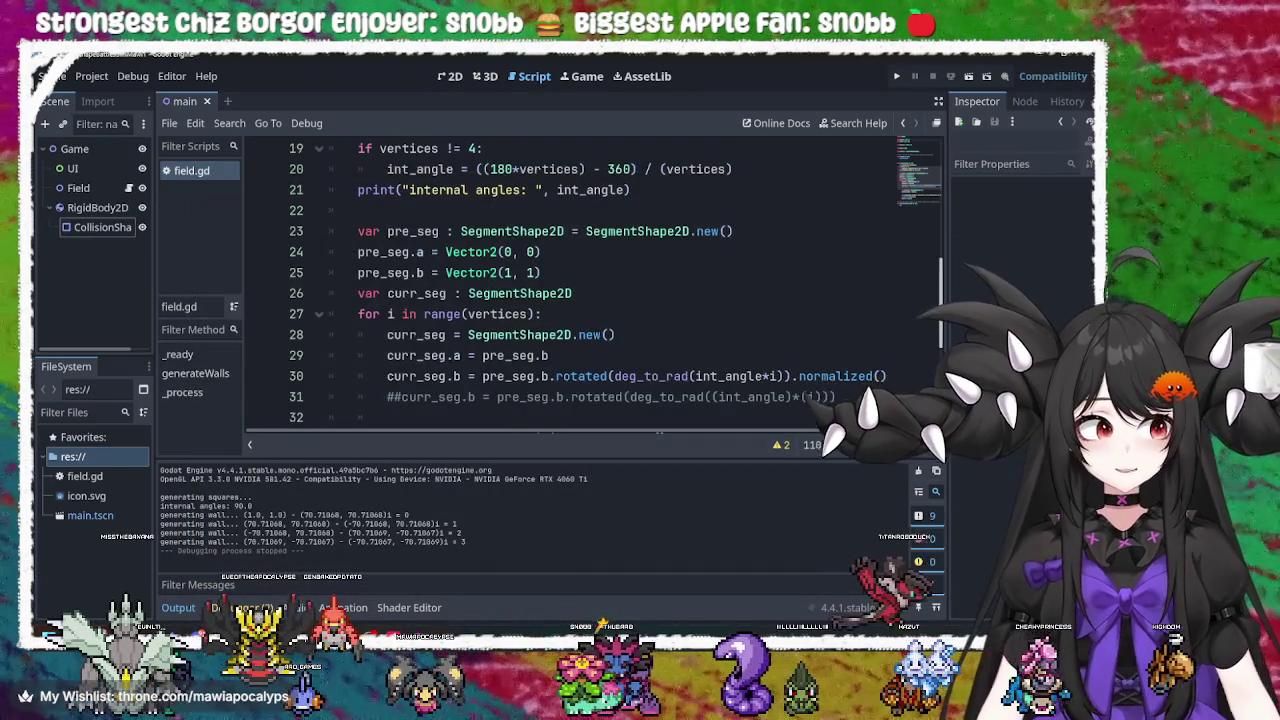
Set vertices to 5 and run the game
scroll(590, 212, "up", 6)
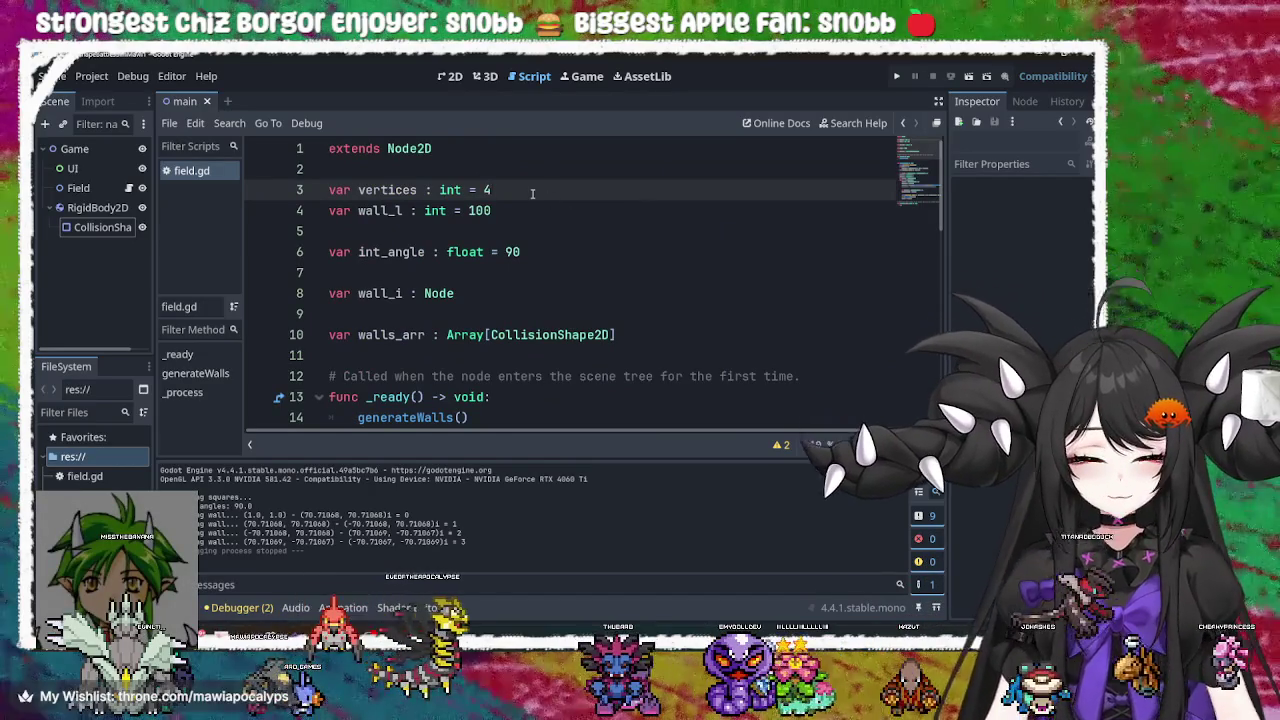
key("BackSpace")
type("5")
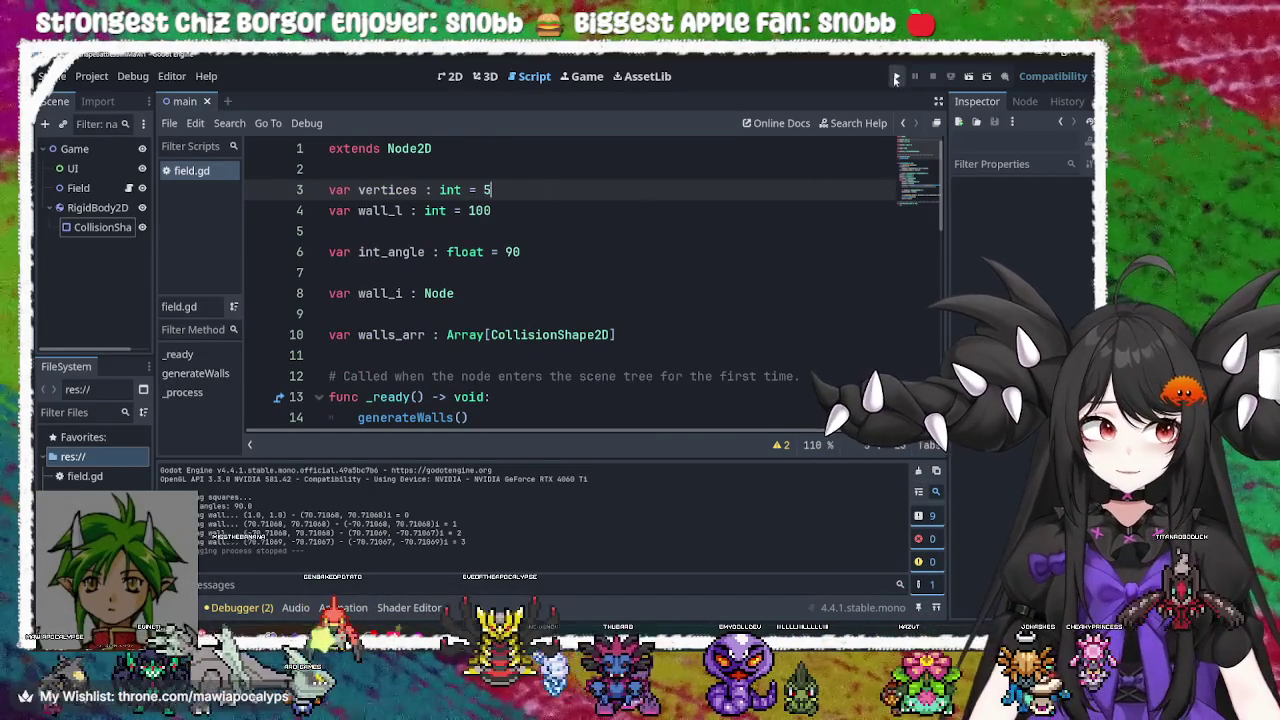
left_click(896, 77)
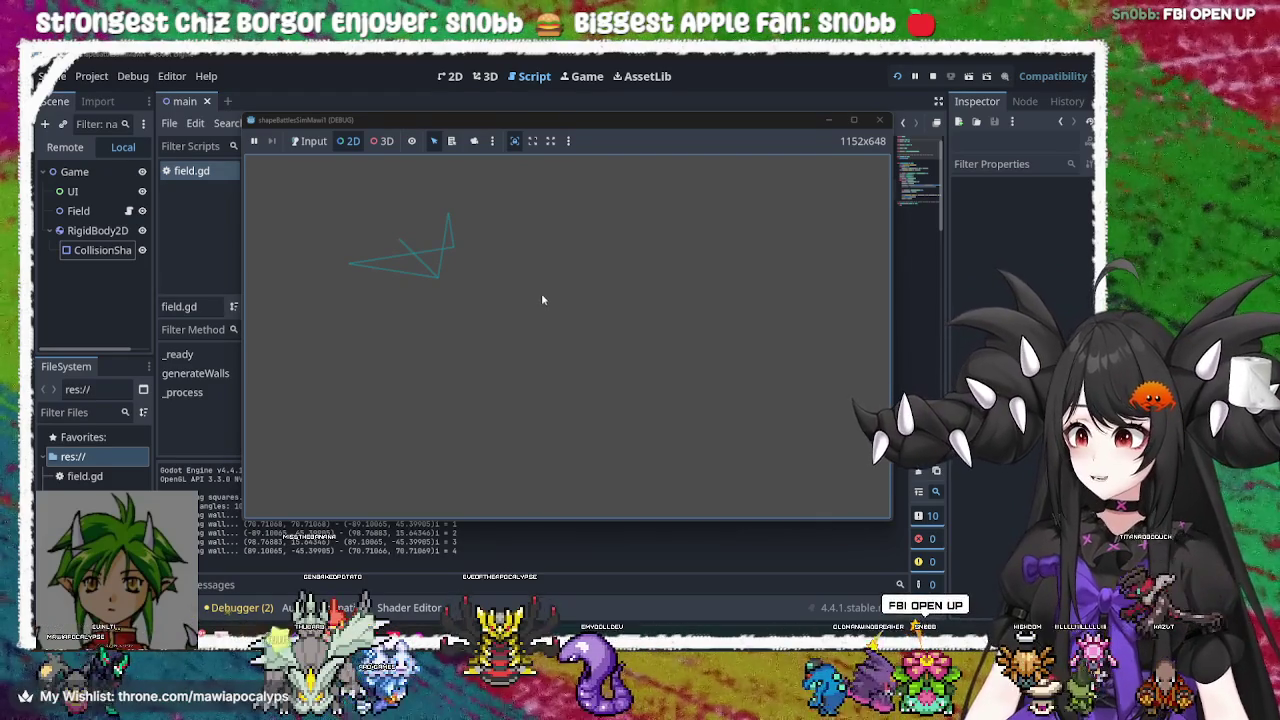
Select each wall collision shape of the five-sided outline in the running game
left_click(425, 253)
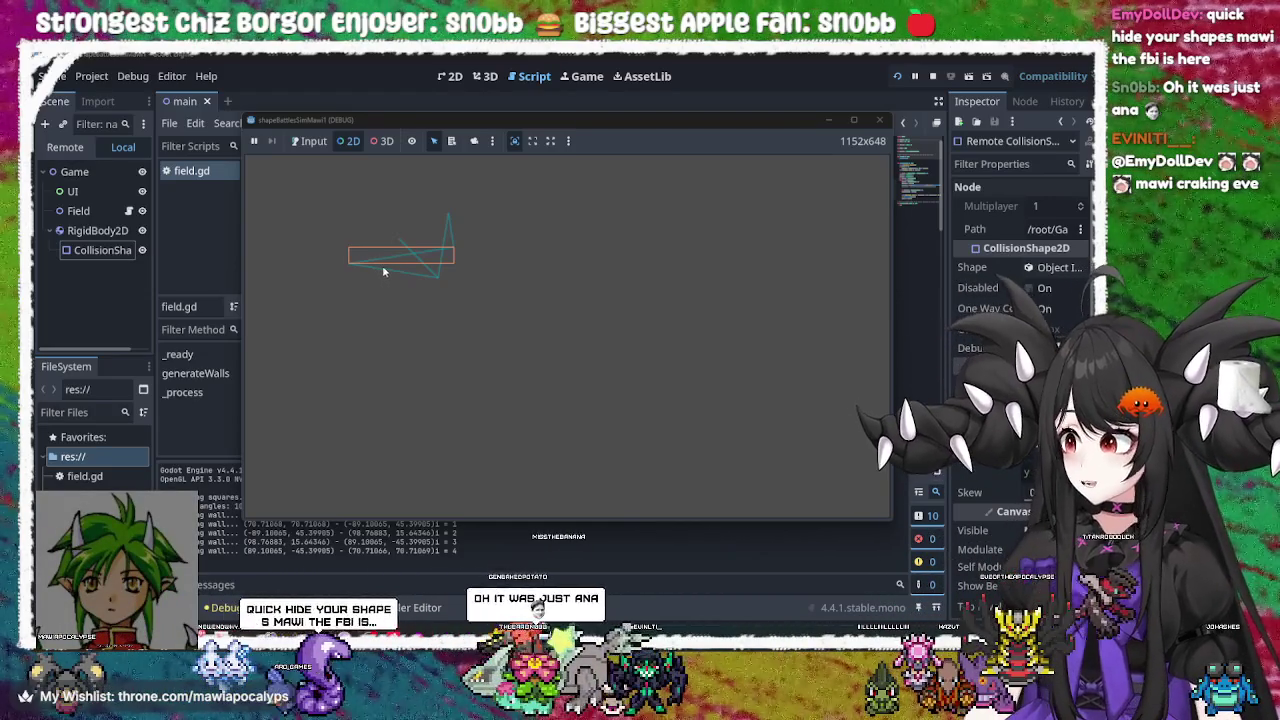
left_click(414, 256)
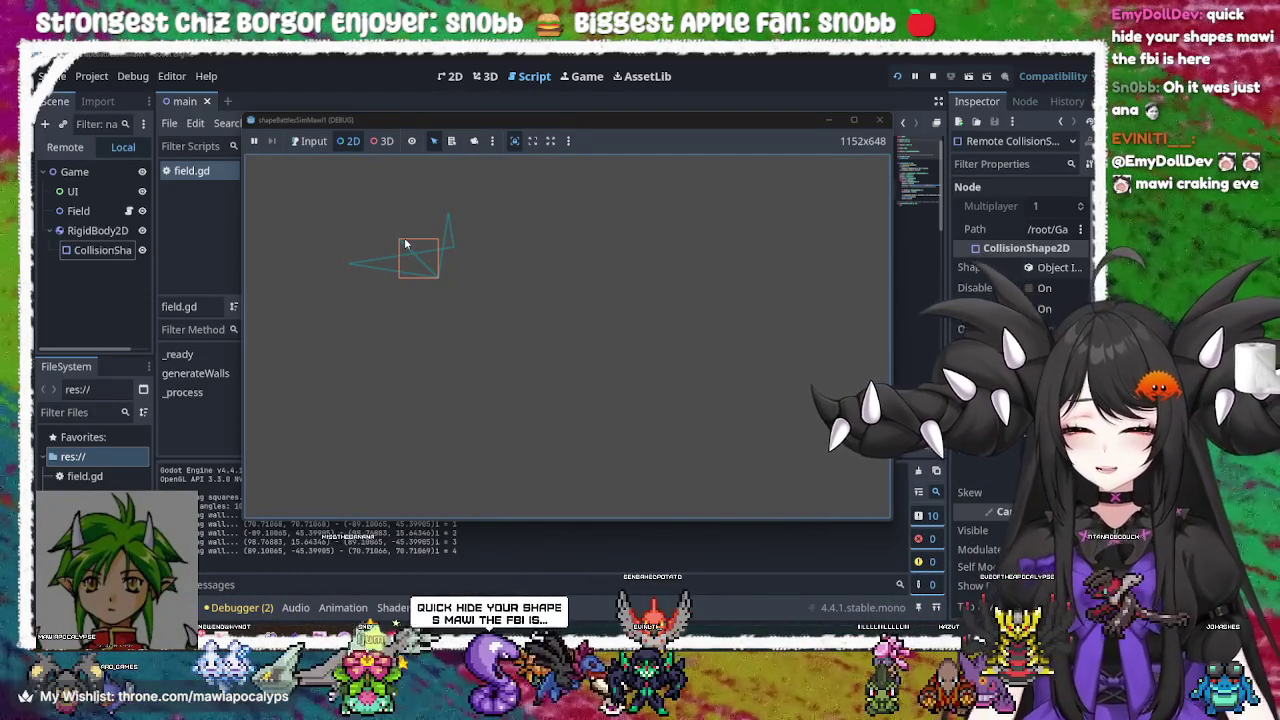
left_click_drag(417, 267, 453, 232)
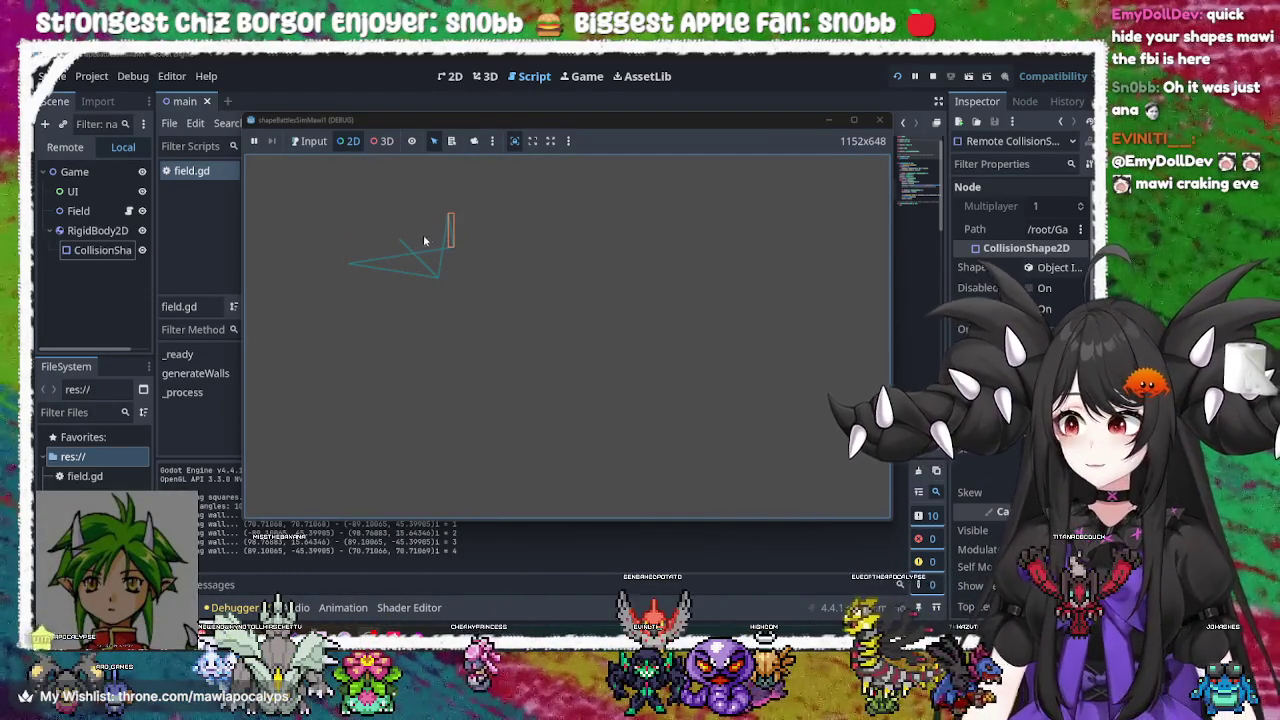
left_click(444, 242)
left_click(391, 262)
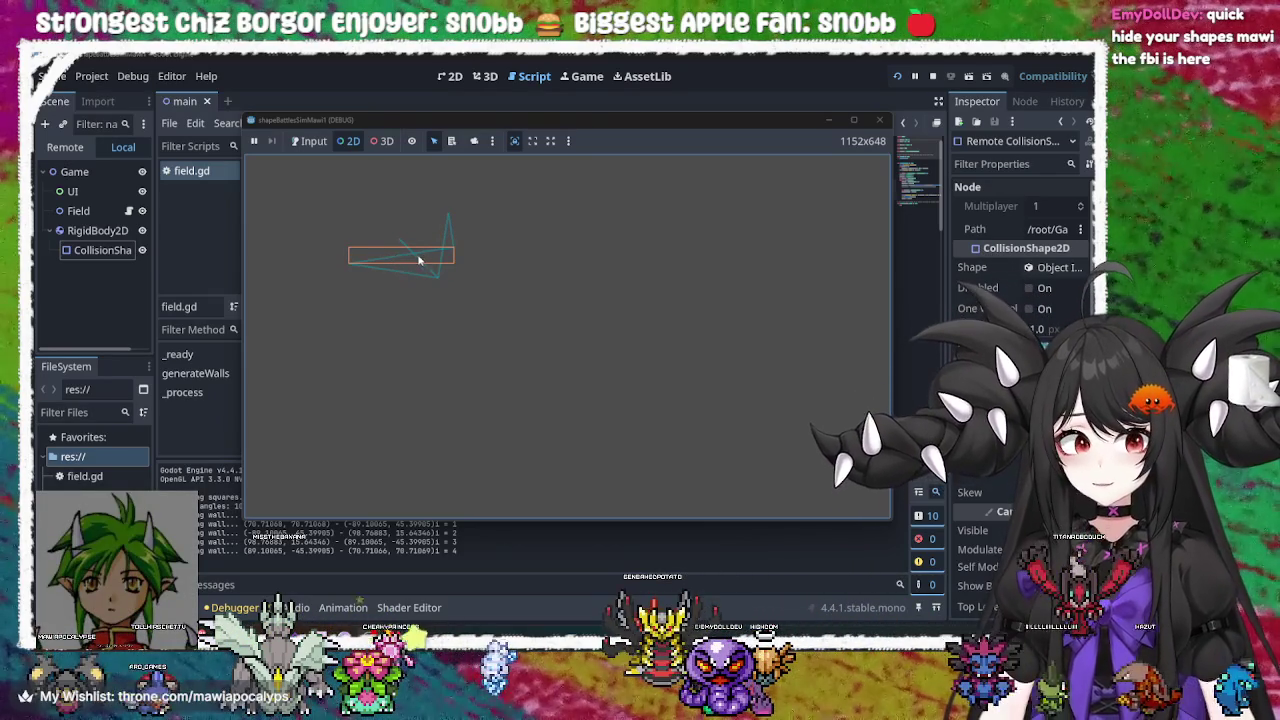
left_click(405, 246)
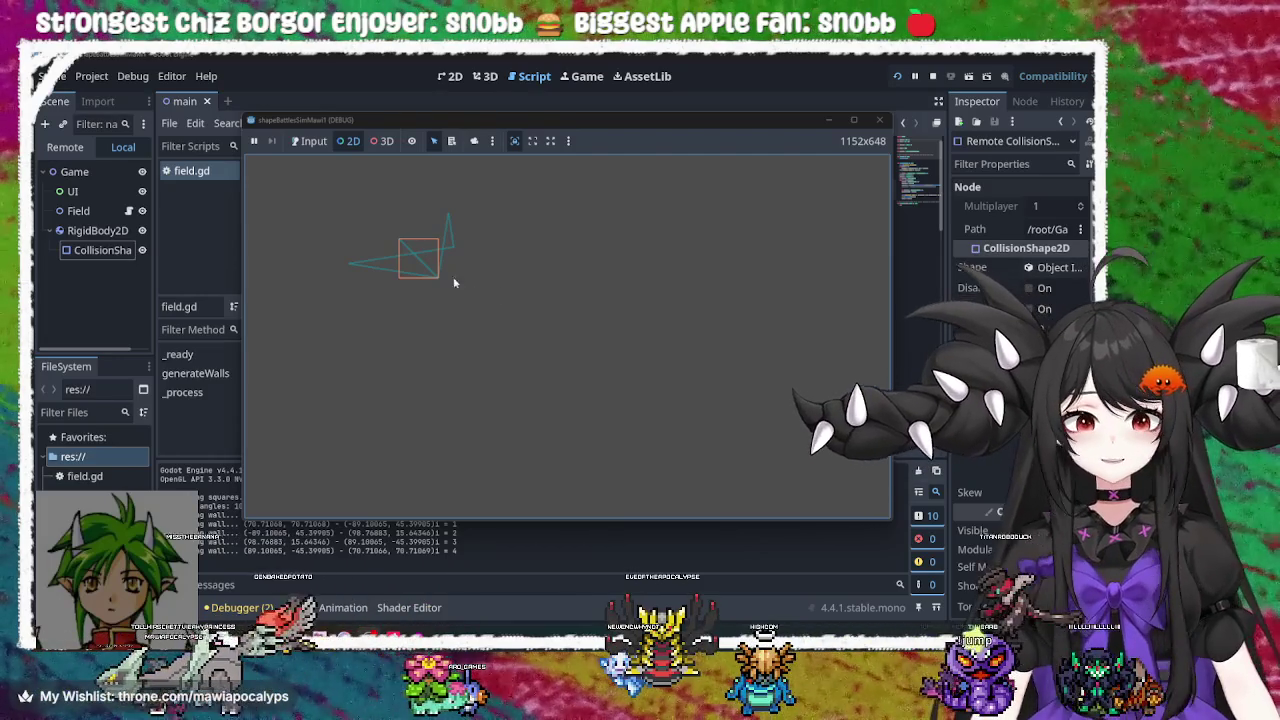
left_click(447, 238)
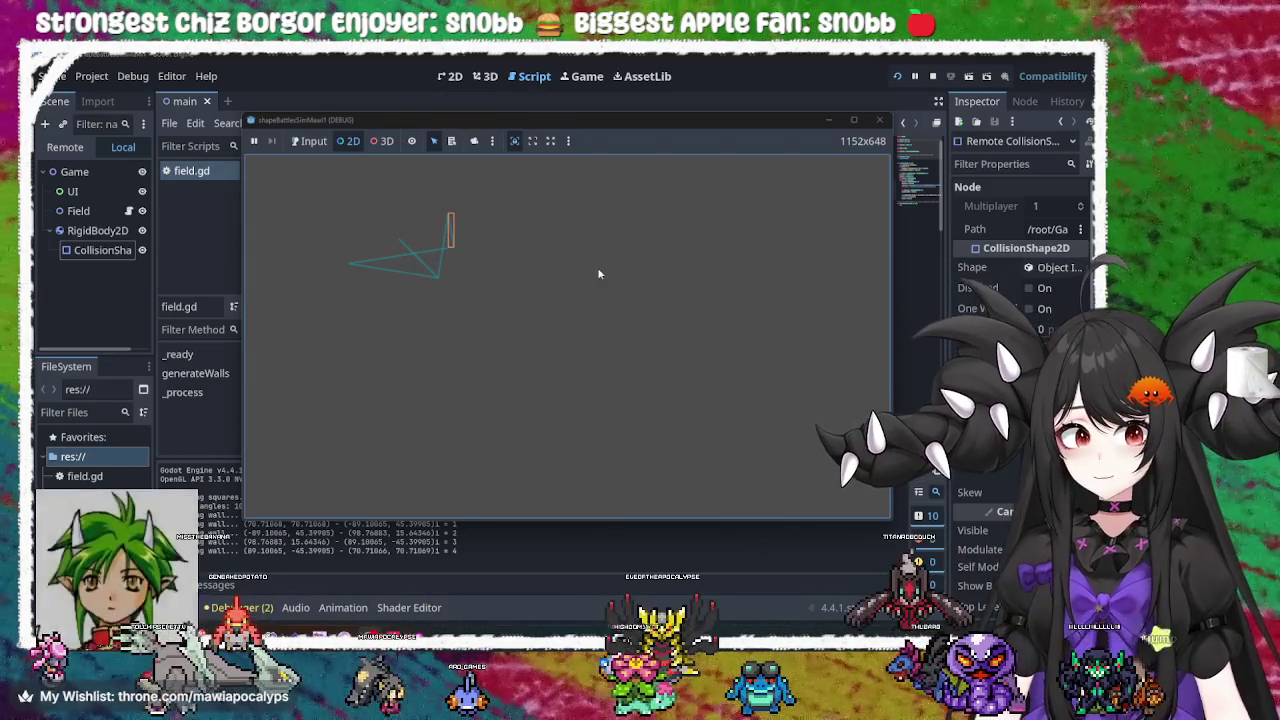
Toggle the selection outline off and on, inspect two more walls, then close the game
left_click(411, 142)
left_click(411, 142)
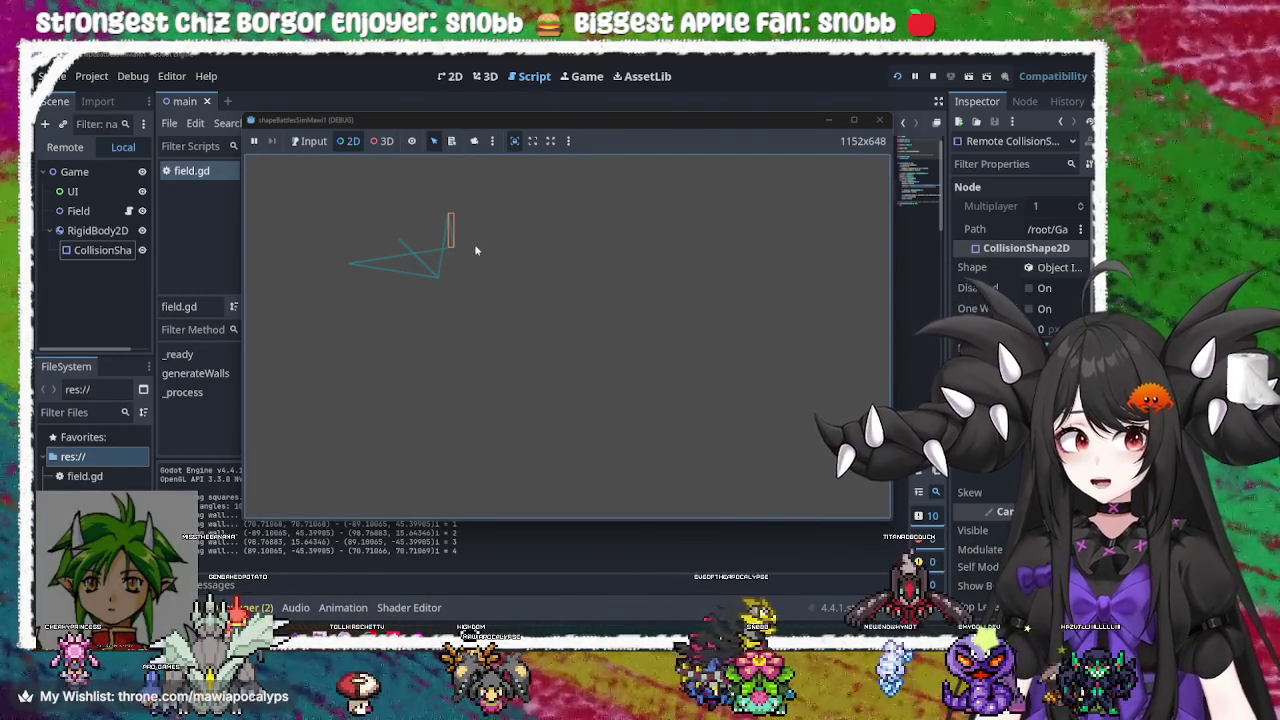
left_click(434, 259)
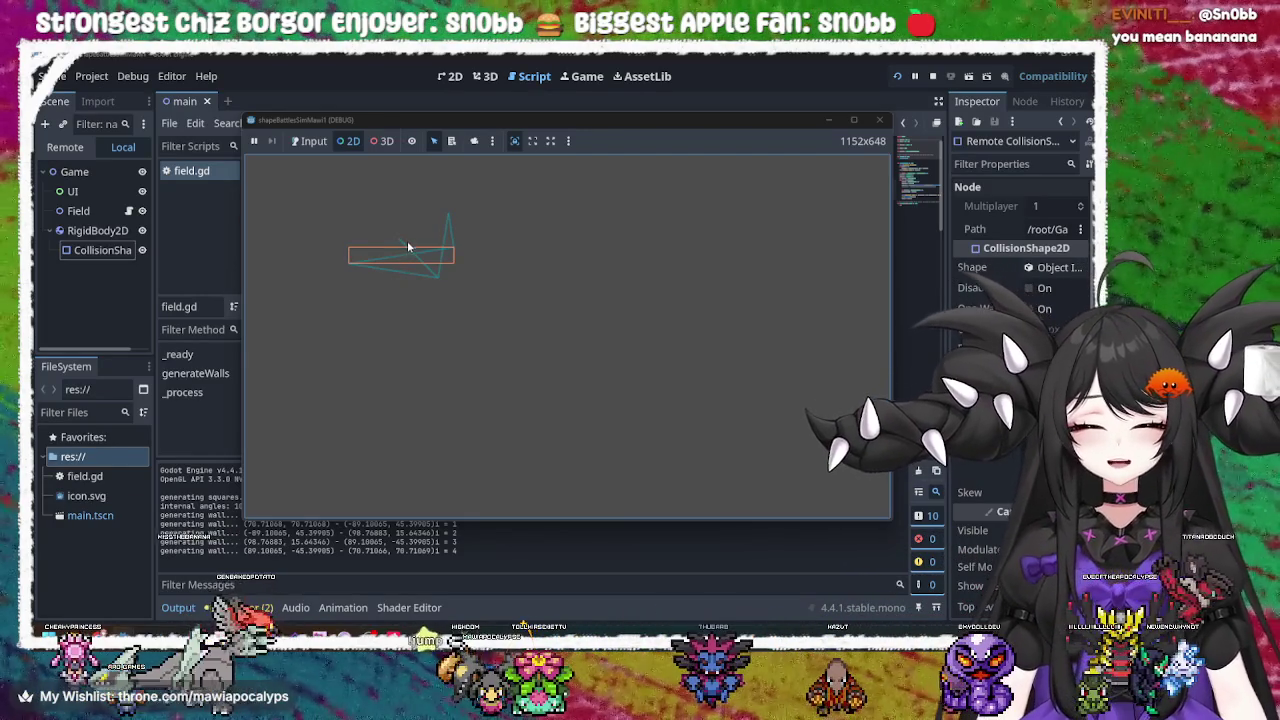
left_click(407, 245)
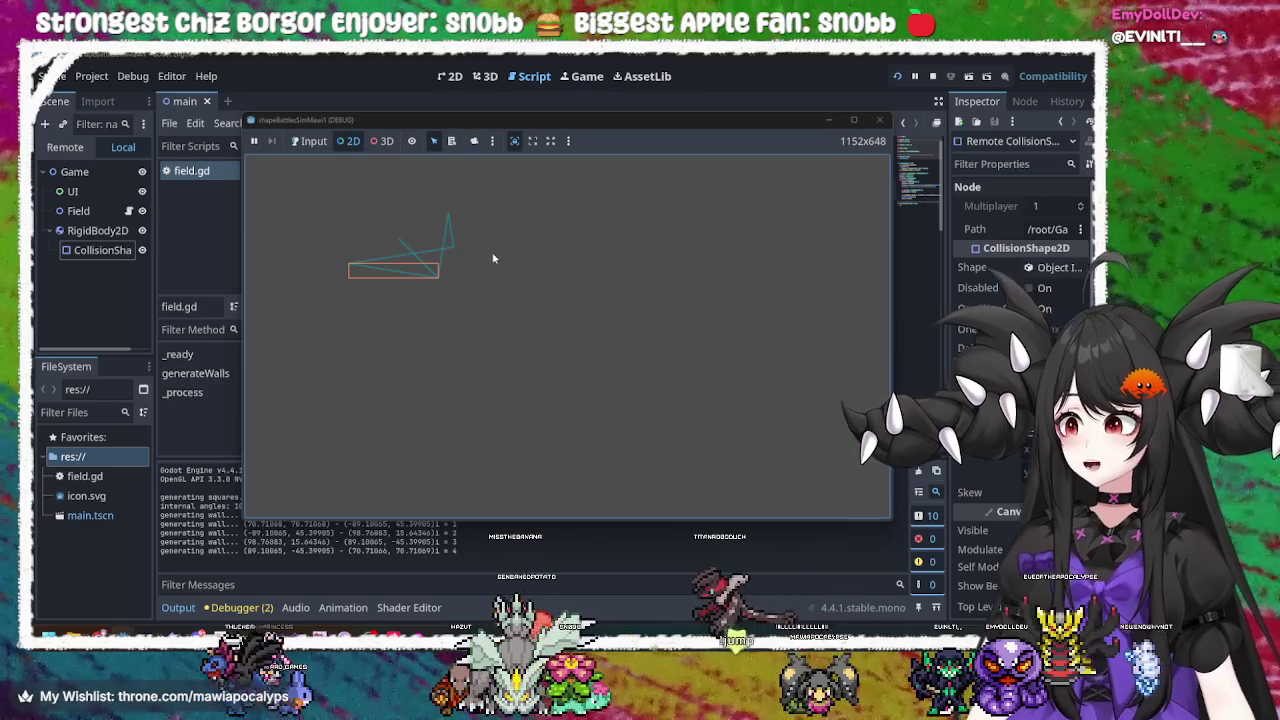
left_click(879, 120)
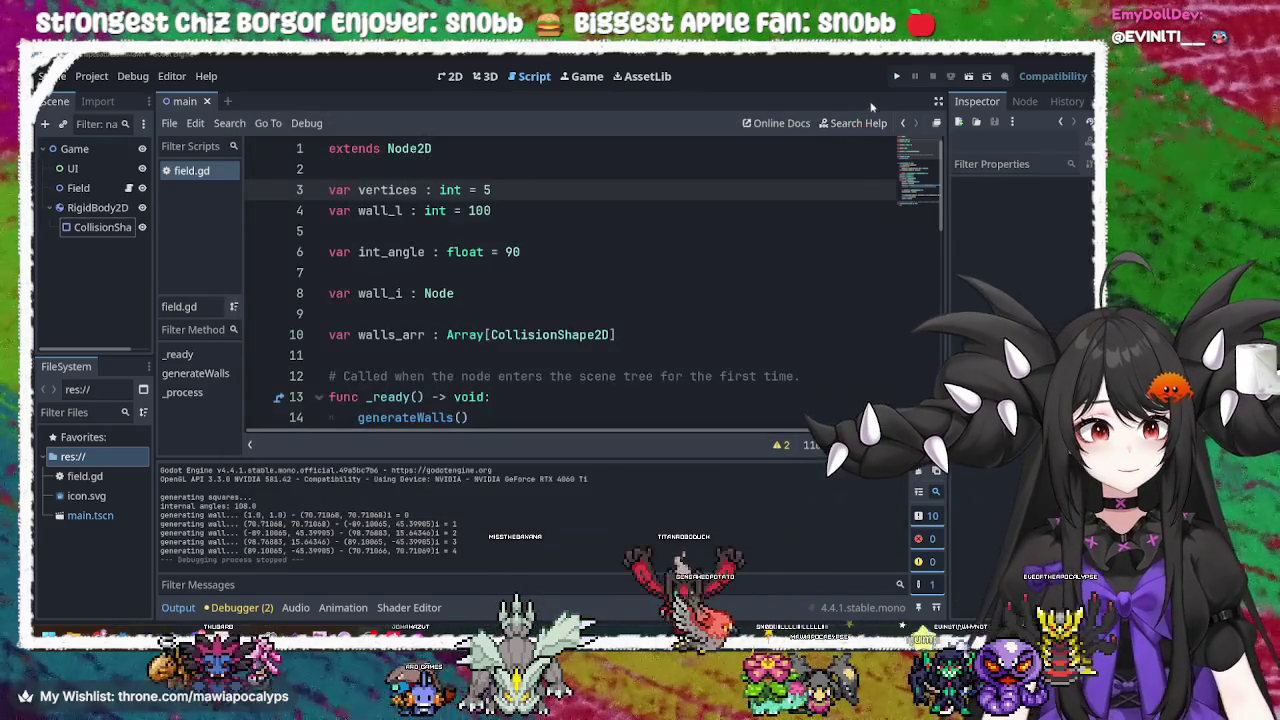
Test-run the 6-vertex walls, inspect a shape in an enlarged game window, then close it
key("F5")
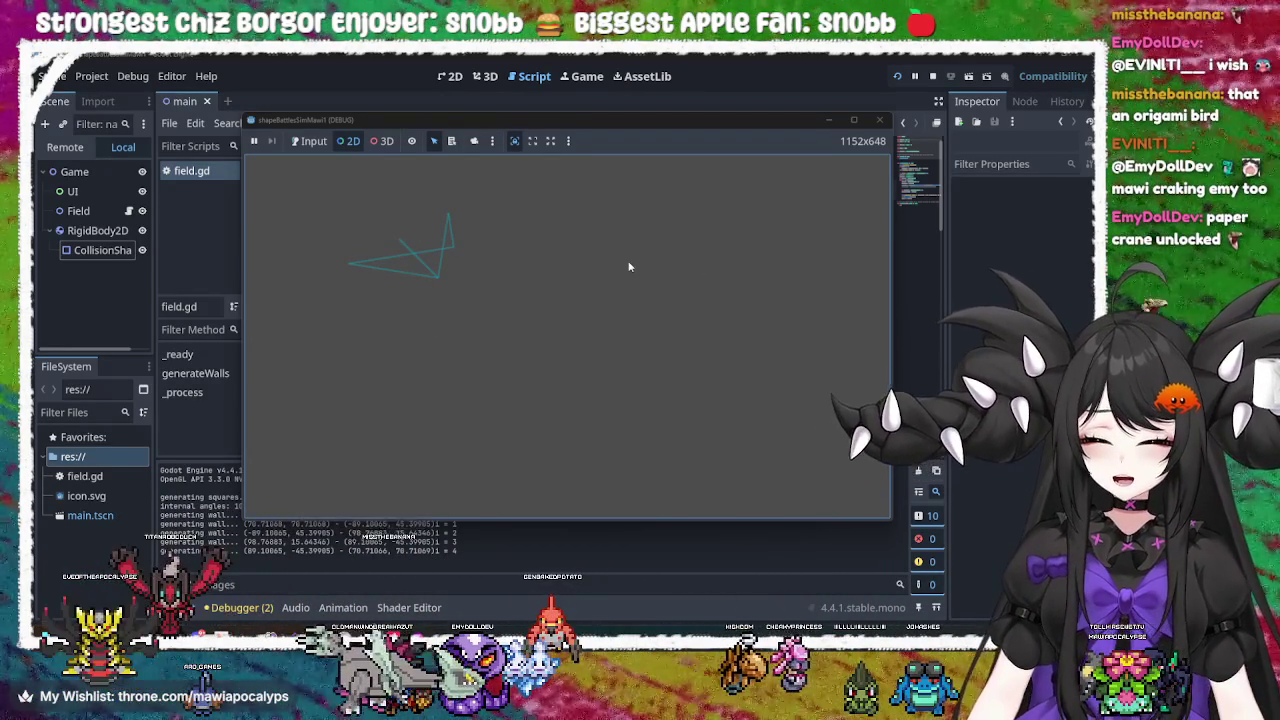
left_click(880, 119)
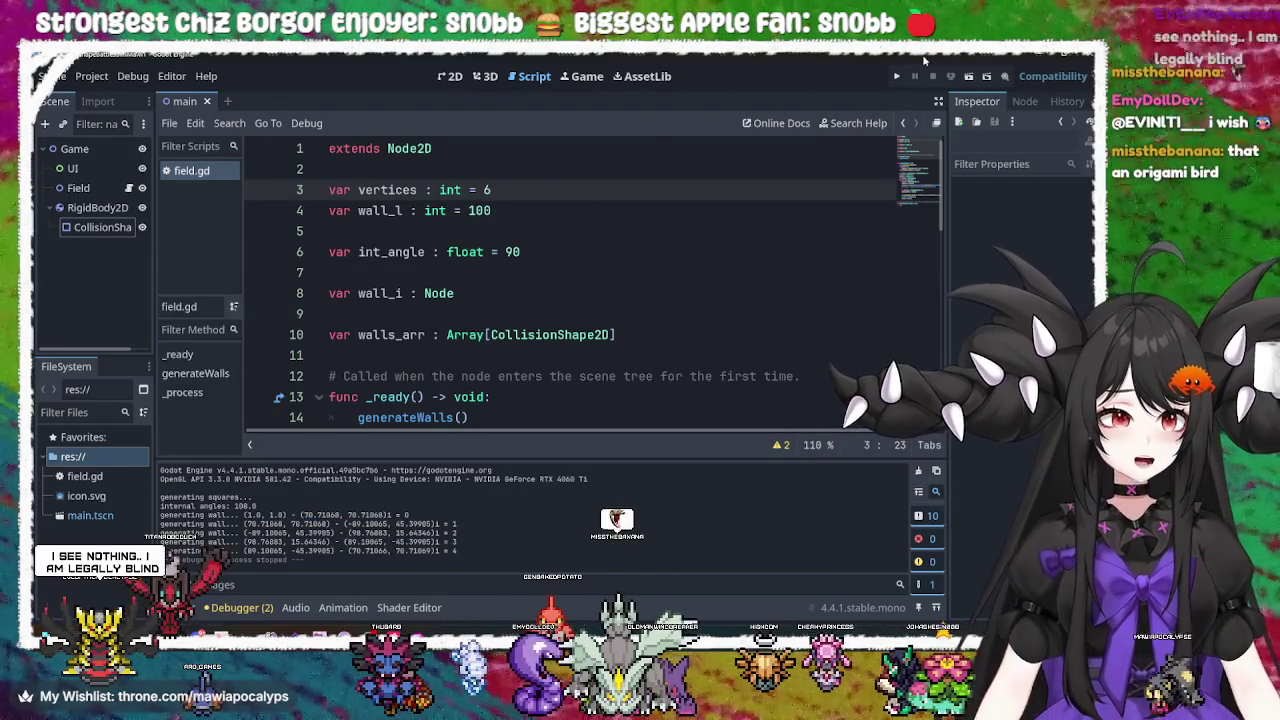
left_click(899, 76)
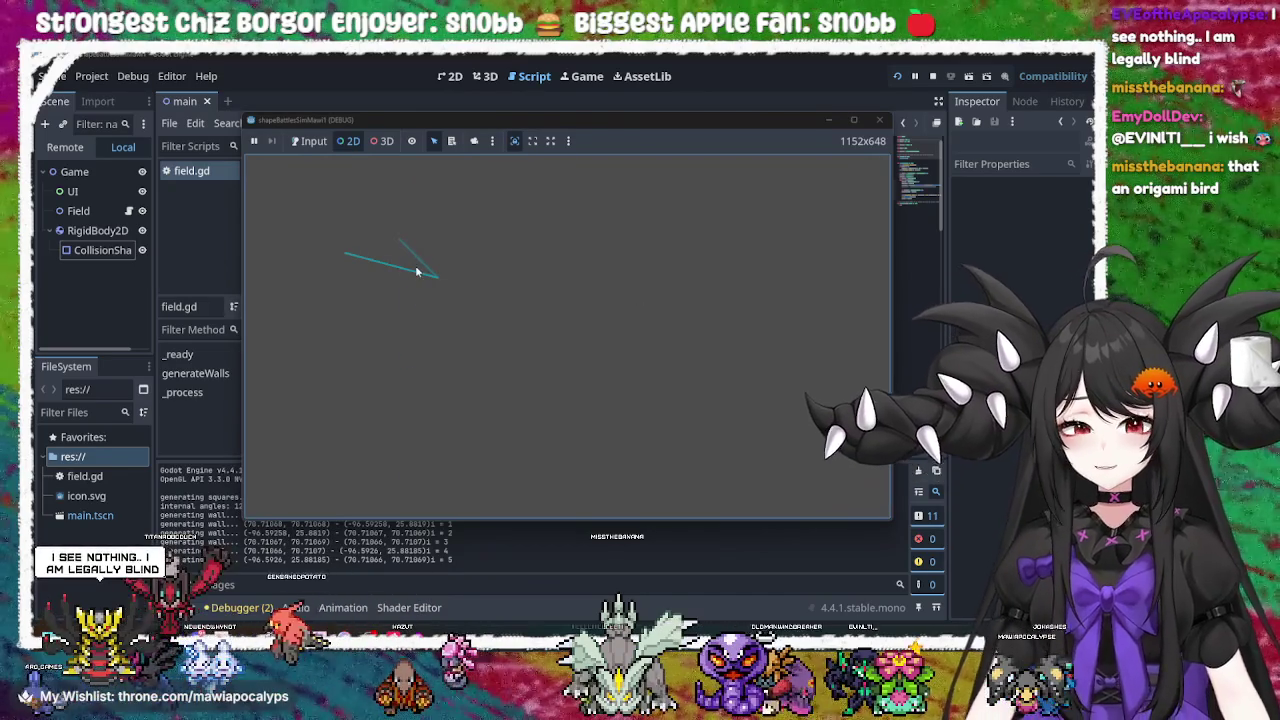
left_click(376, 259)
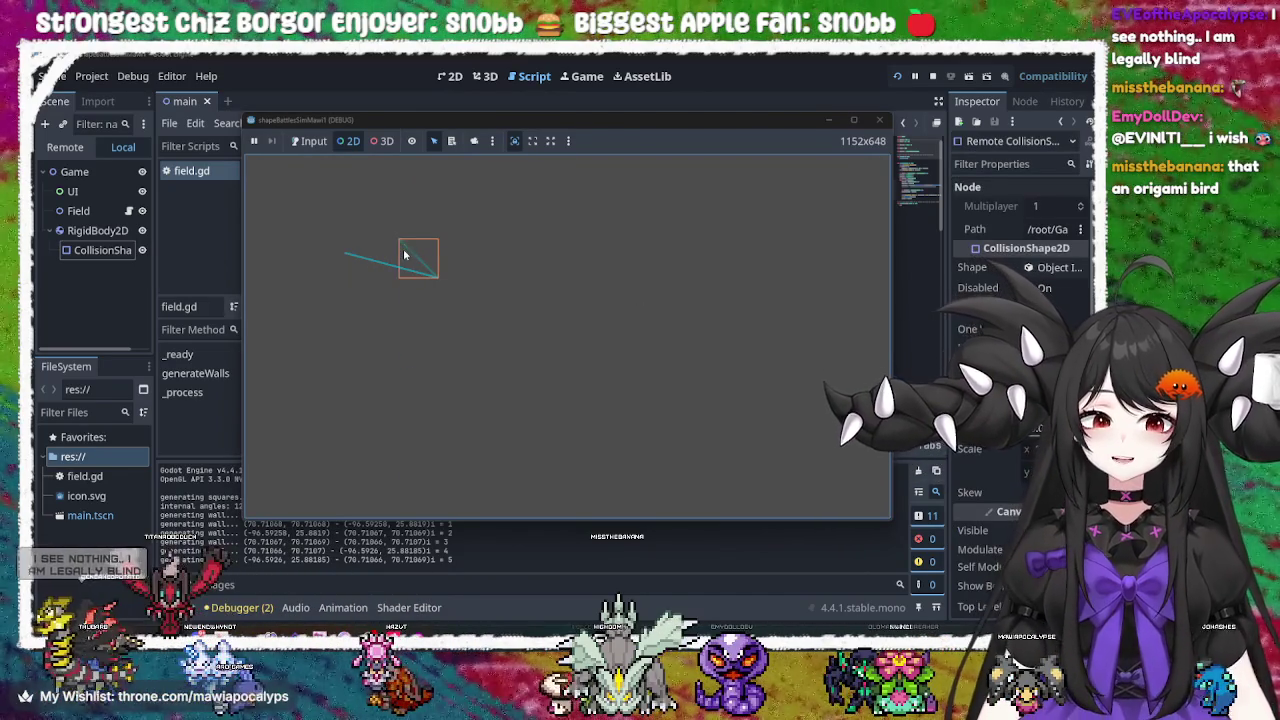
double_click(500, 119)
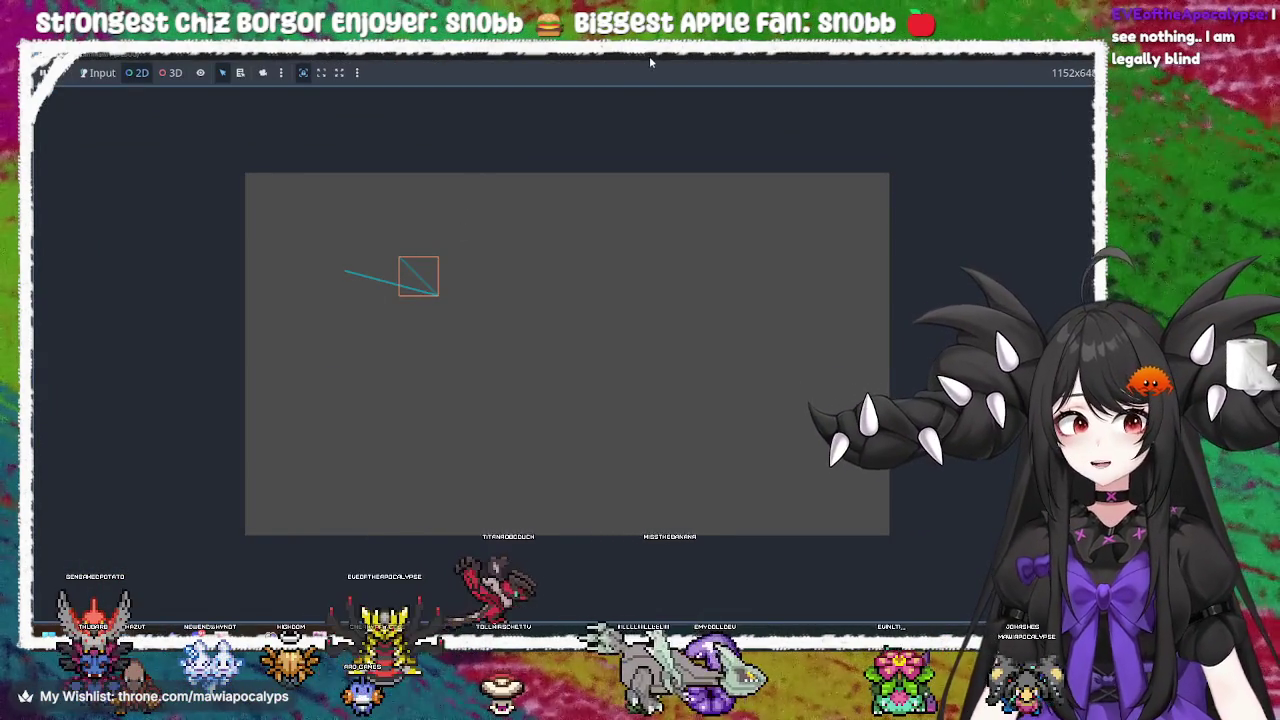
double_click(647, 58)
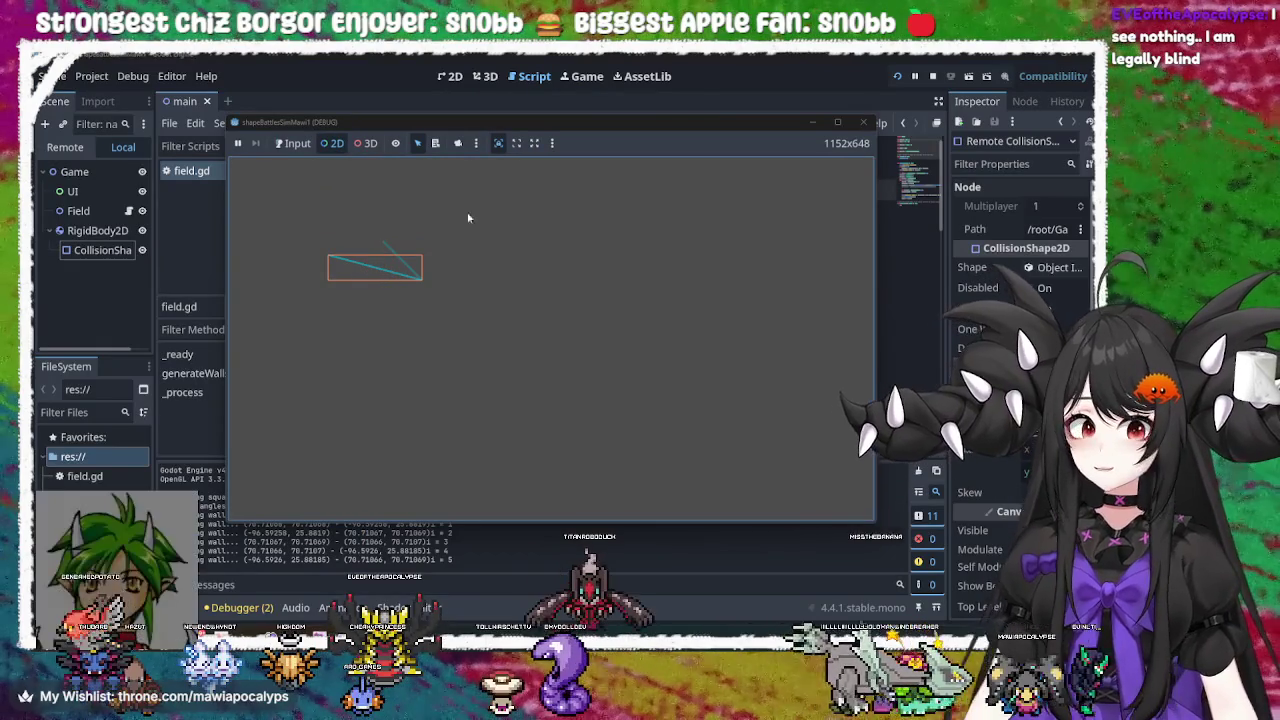
left_click(862, 122)
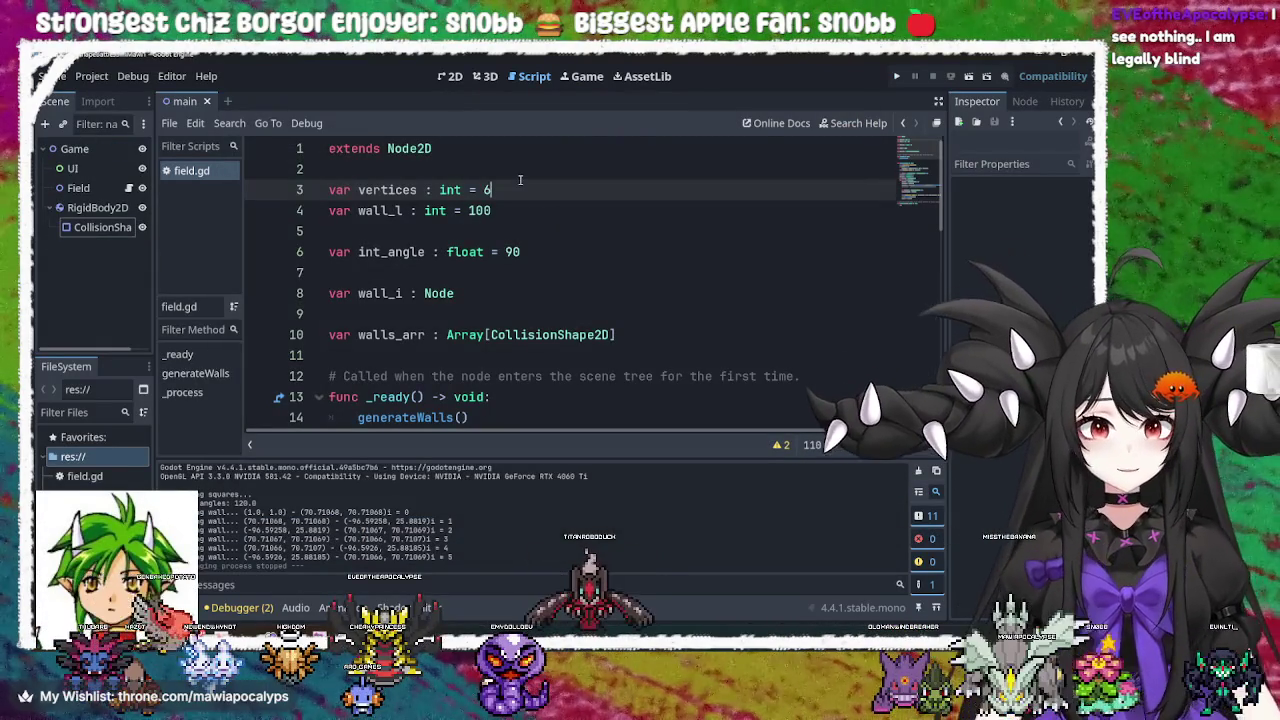
Set vertices to 7, run the game, and close it again
key("BackSpace")
type("7")
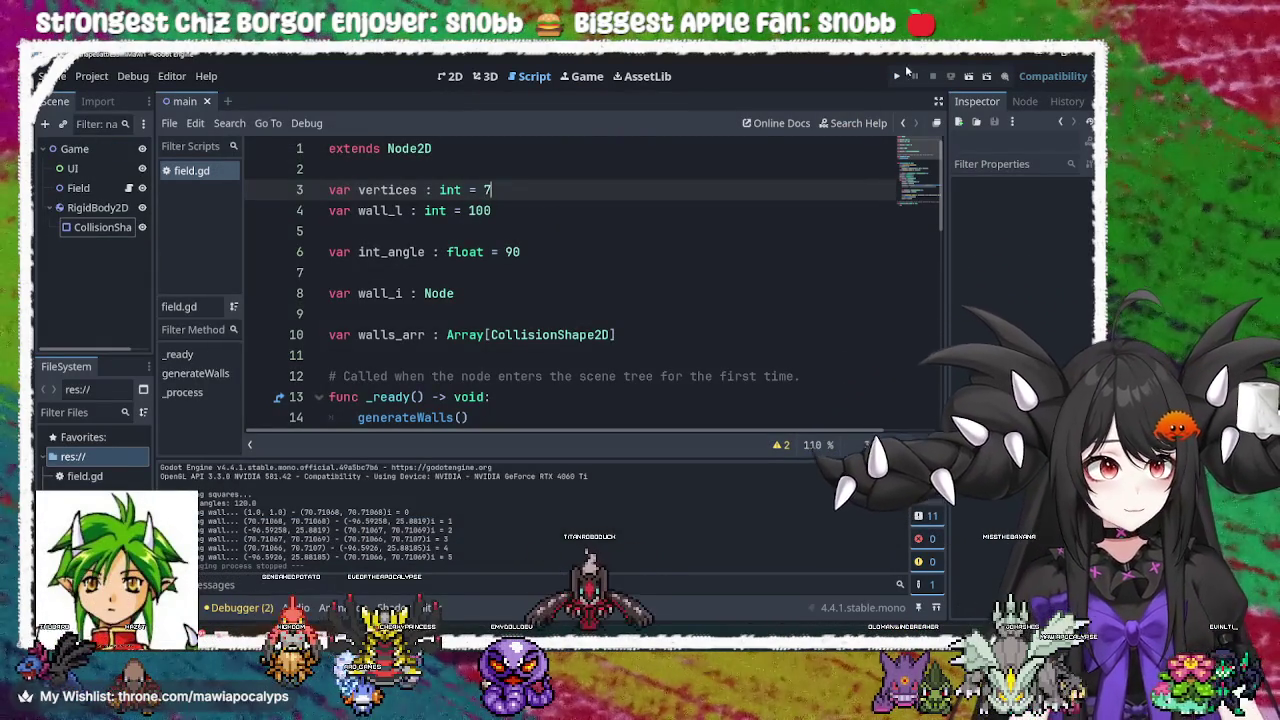
left_click(897, 76)
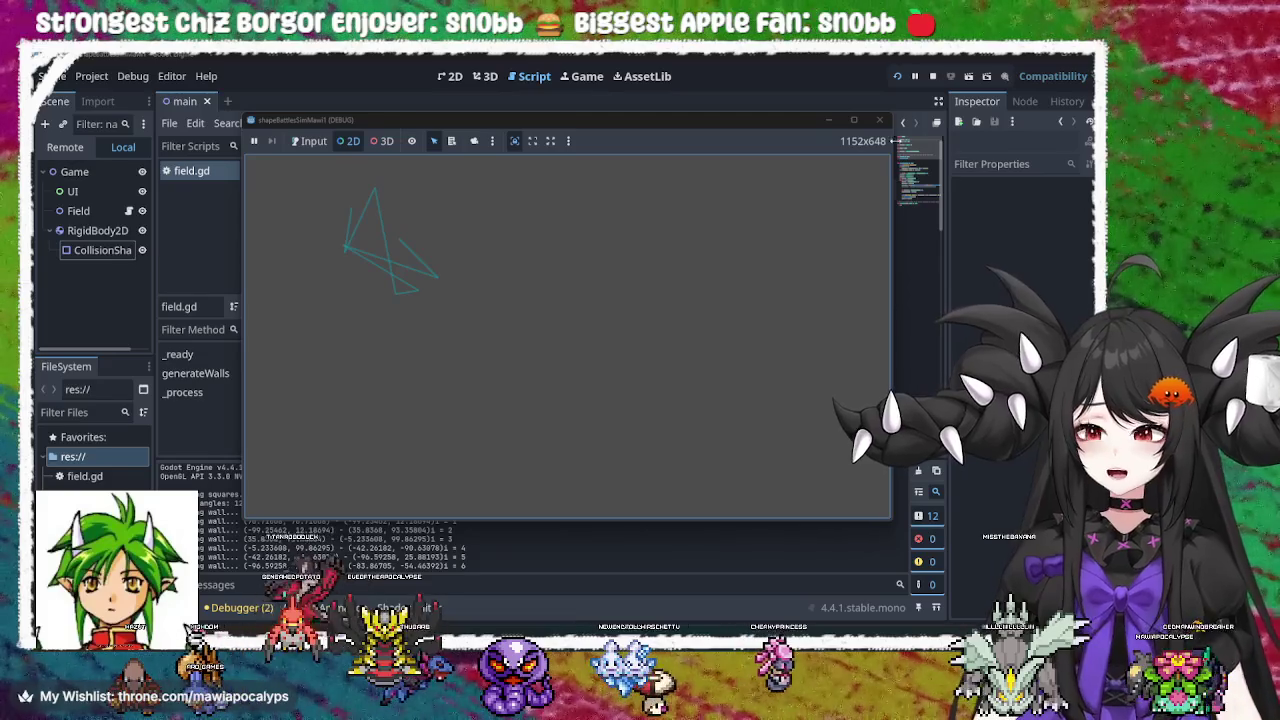
left_click(880, 121)
left_click(579, 259)
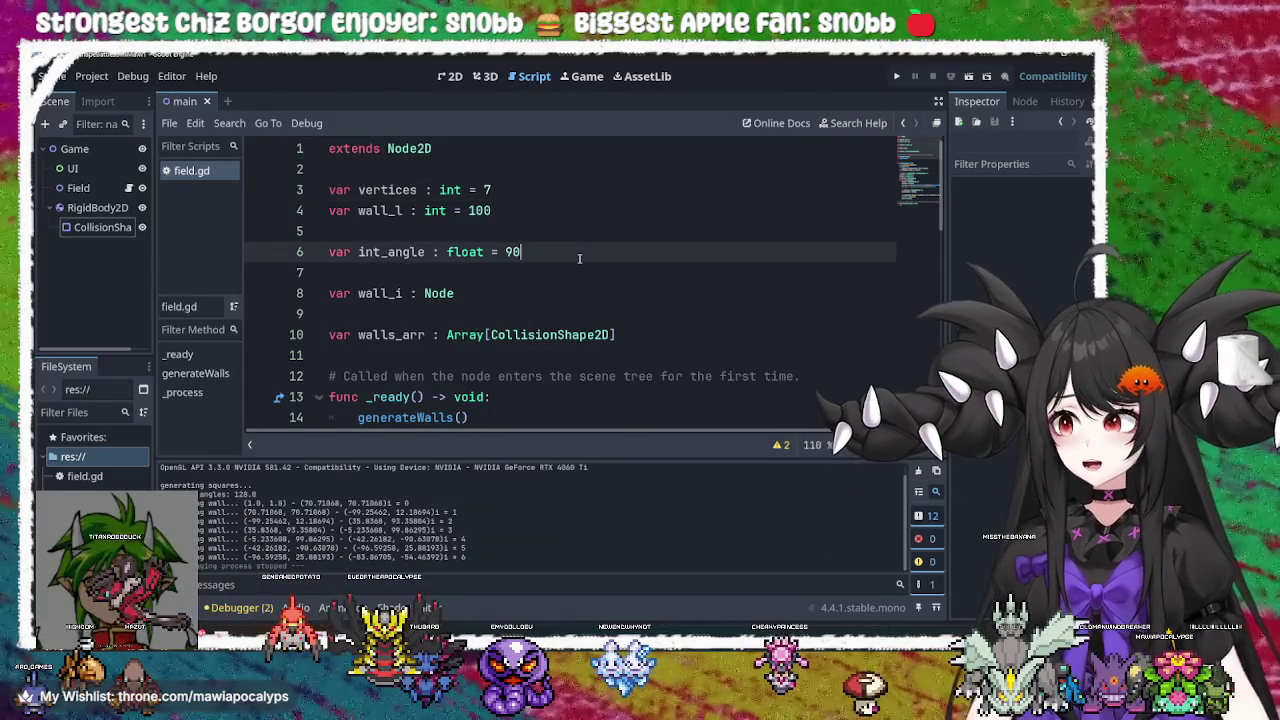
Review the walls_arr declaration and the generating-wall print line in the script
left_click(613, 335)
scroll(618, 335, "down", 10)
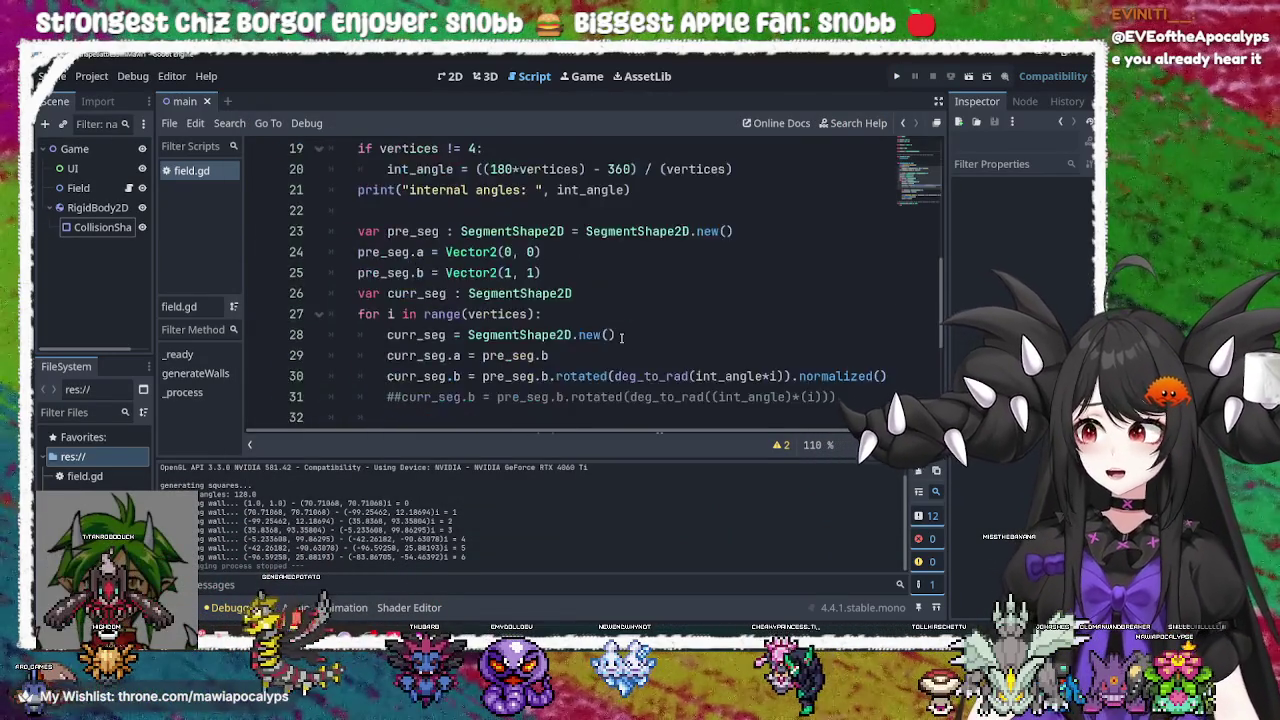
scroll(700, 334, "up", 4)
scroll(738, 333, "down", 4)
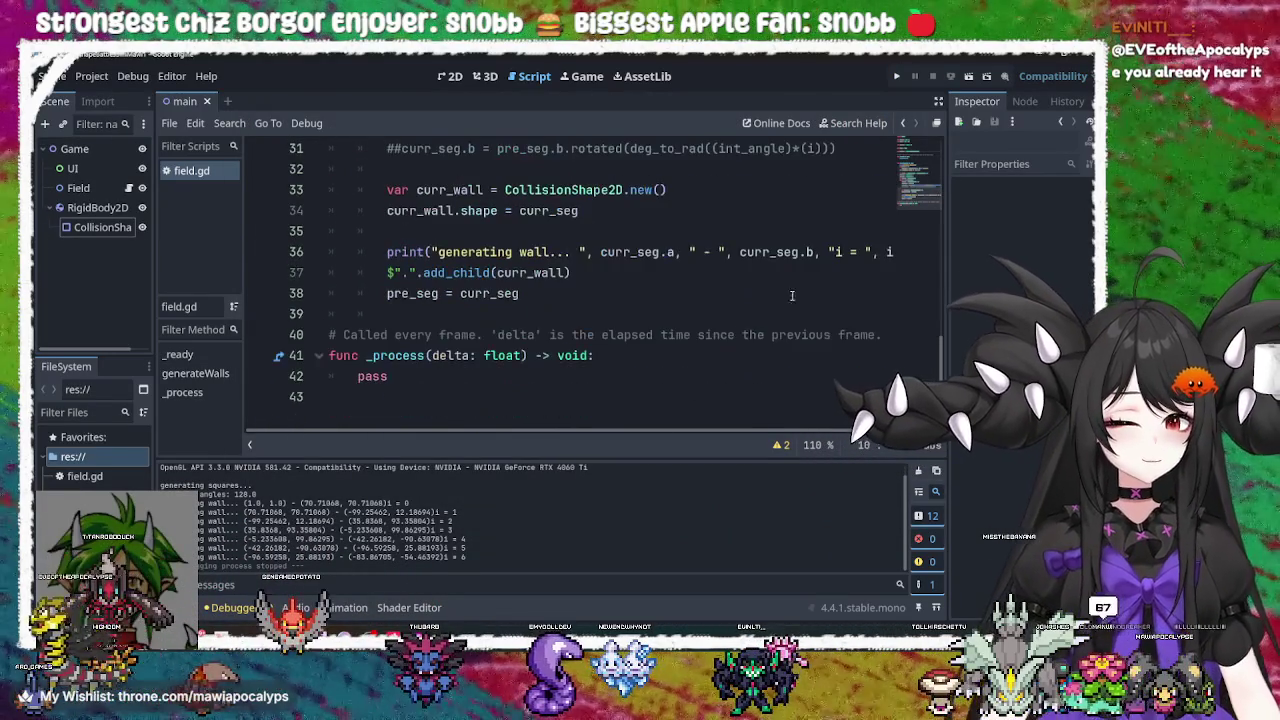
left_click(822, 252)
scroll(808, 301, "up", 10)
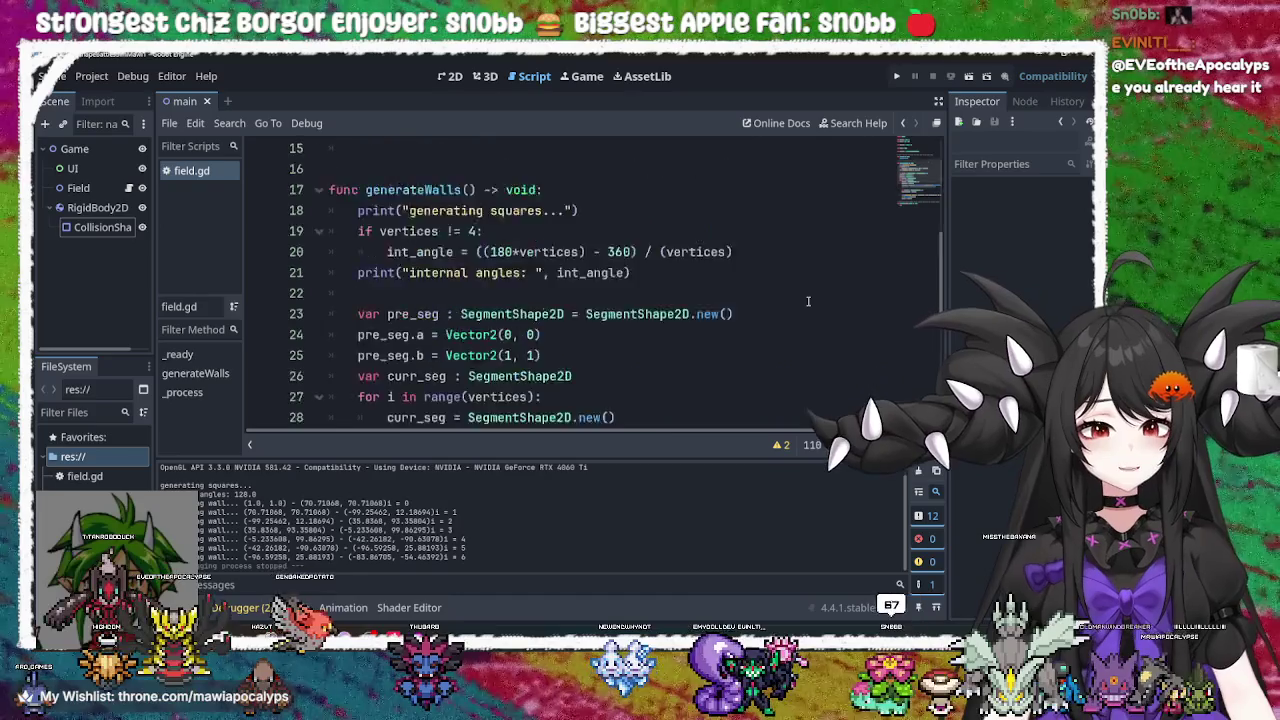
scroll(808, 301, "down", 6)
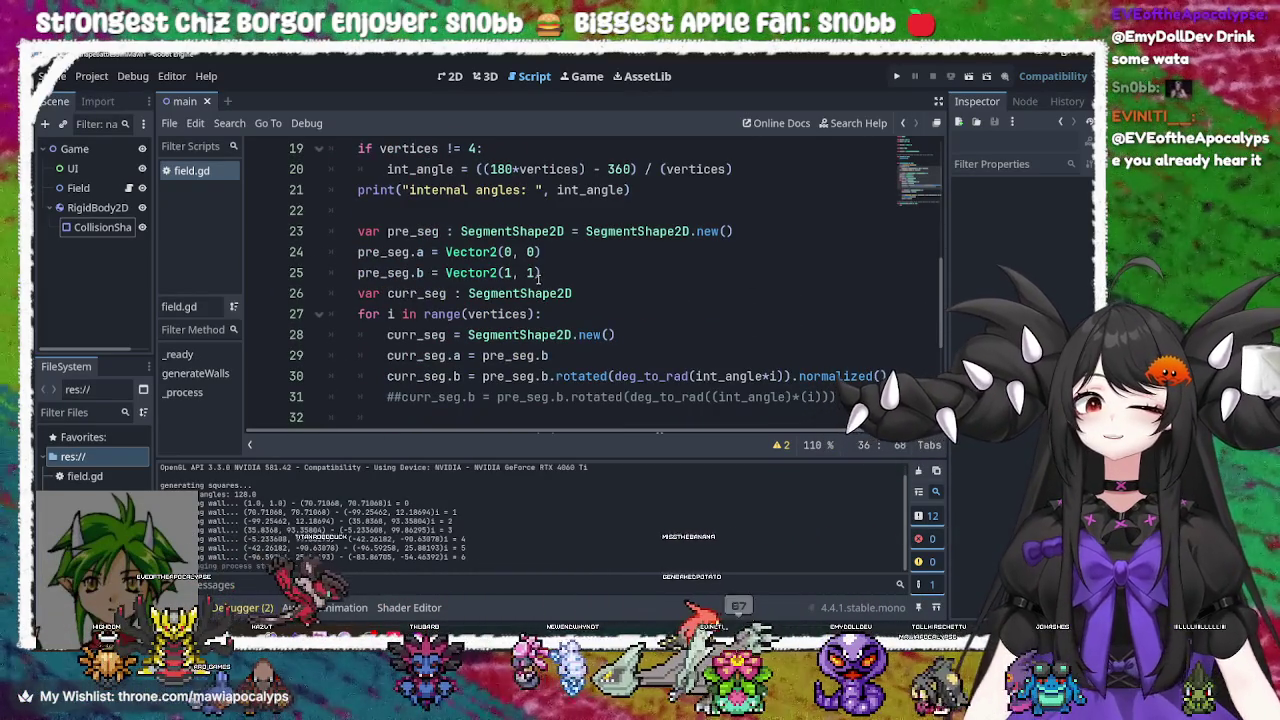
Change the start point on line 25 to Vector2(0, 0)
left_click(588, 279)
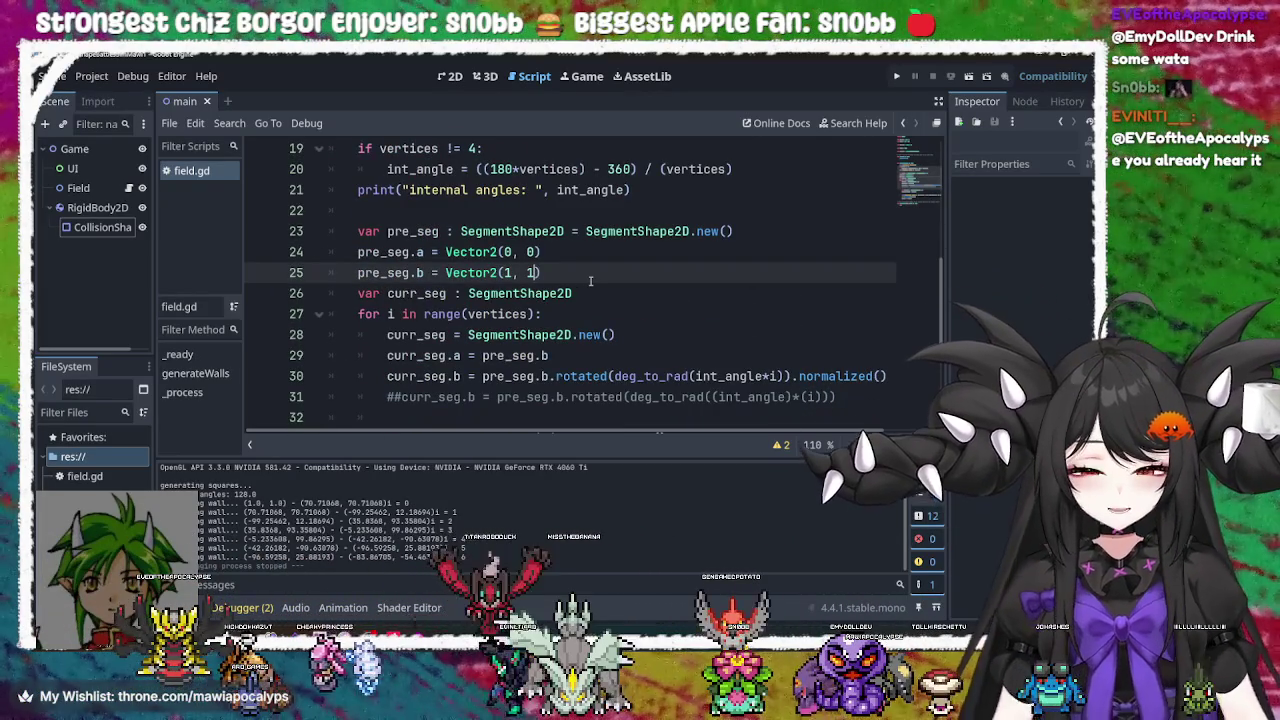
key("Left")
key("BackSpace")
type("0")
key("Left")
key("Left")
key("Left")
key("BackSpace")
type("0")
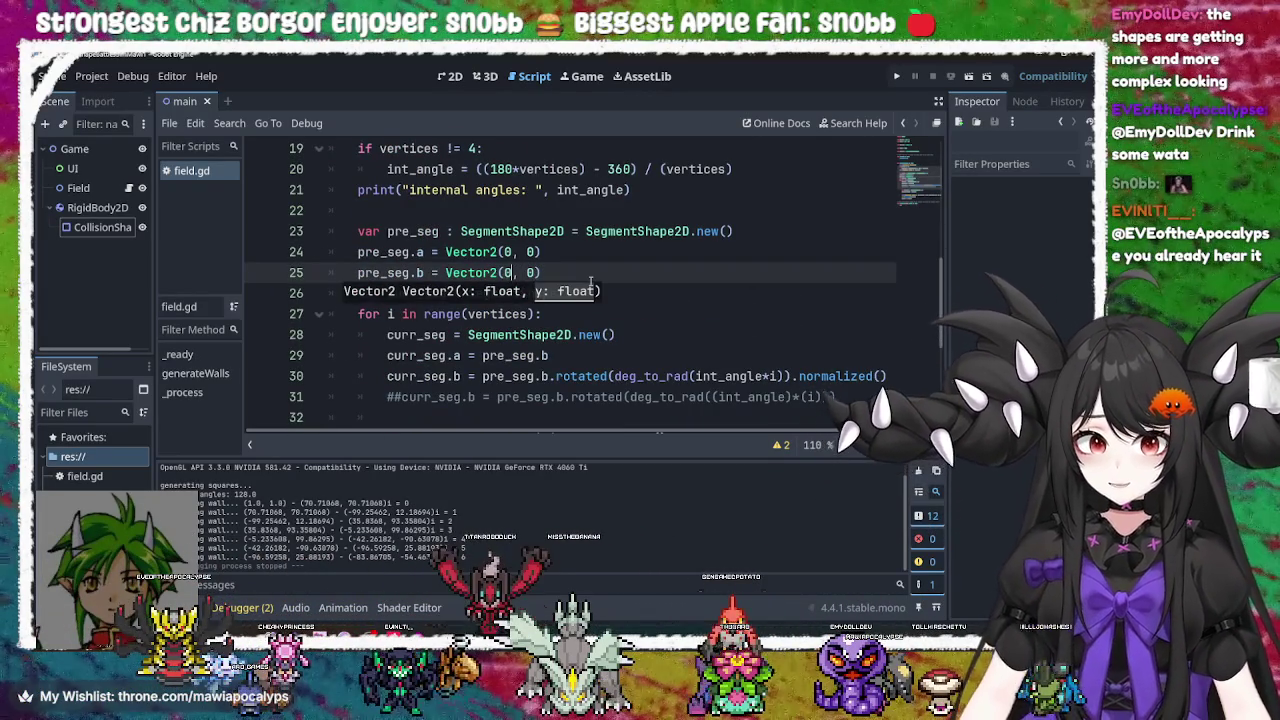
Append * wall_l to the rotated endpoint expression on line 30
left_click(684, 341)
left_click(557, 376)
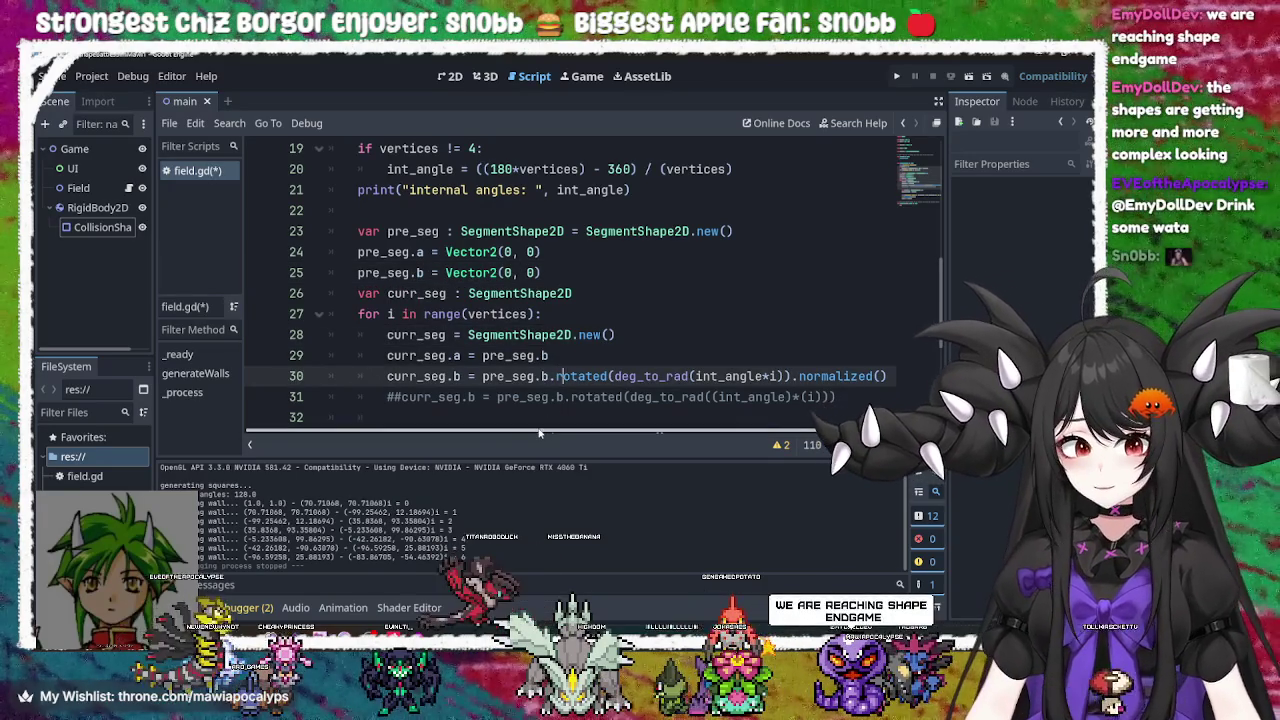
key("End")
type("* wall_l")
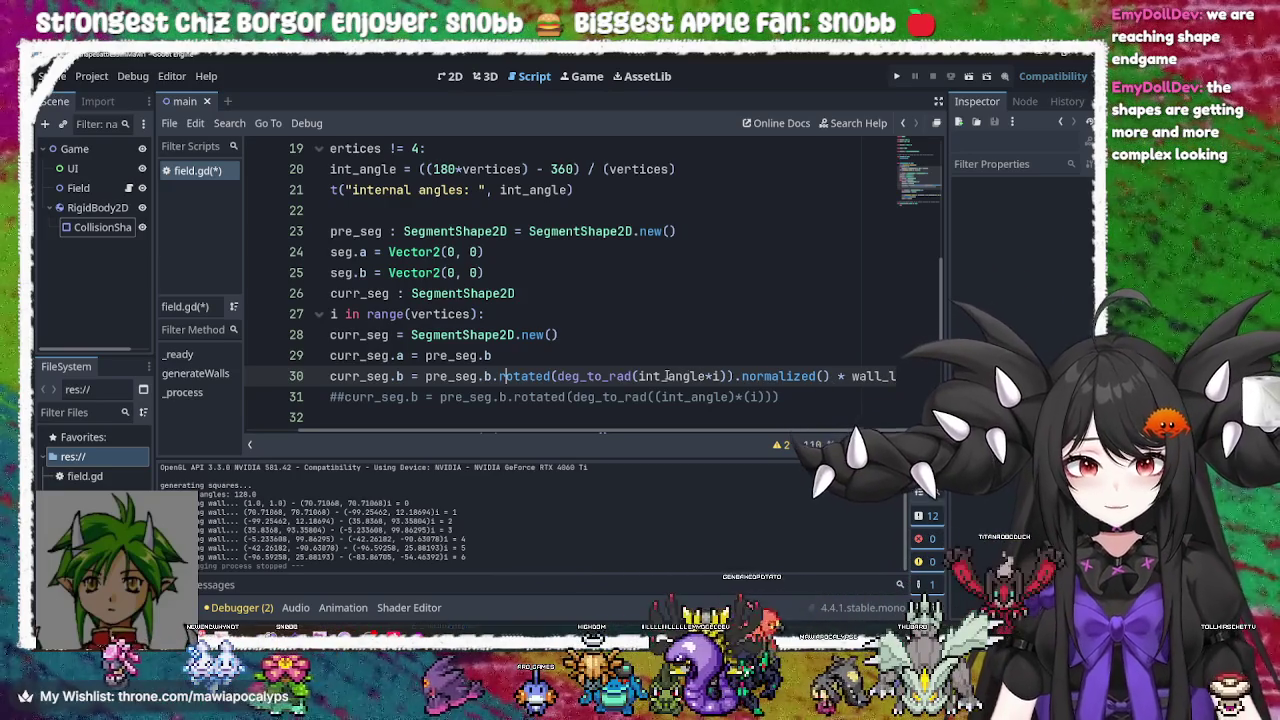
Set line 25's start point to Vector2(0, 1) and run the game
left_click(477, 272)
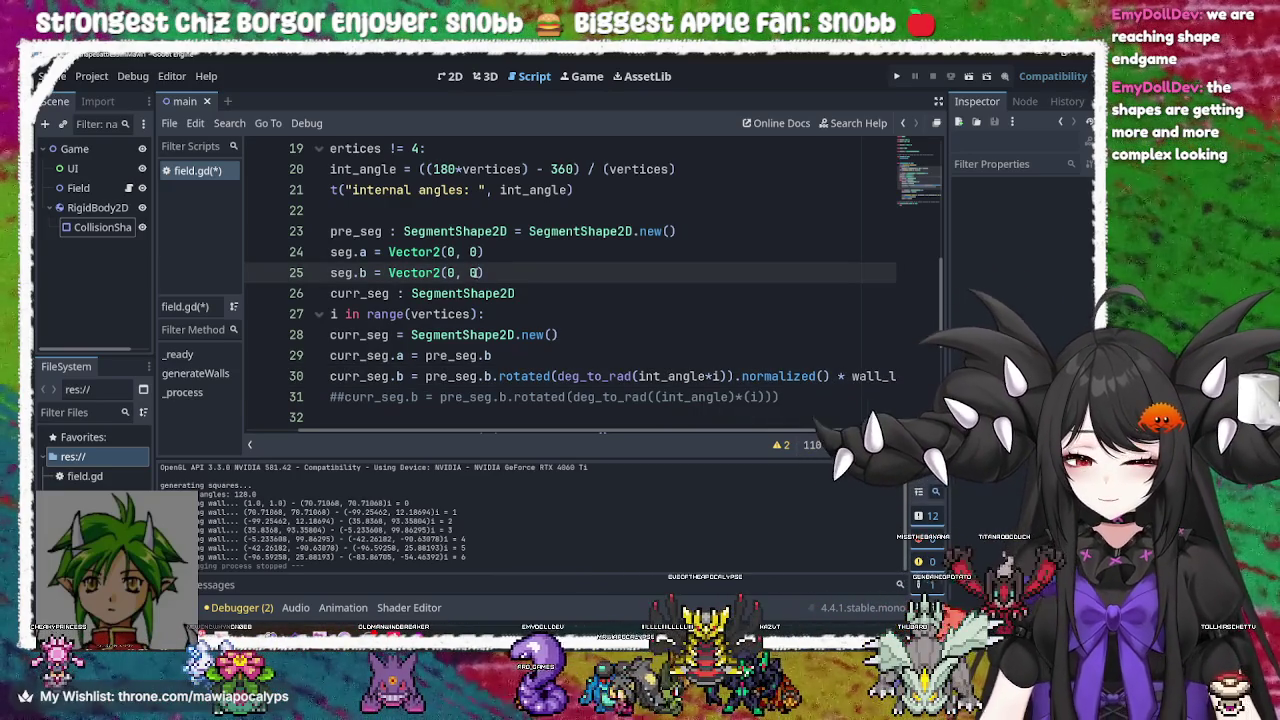
key("BackSpace")
type("1")
left_click(646, 316)
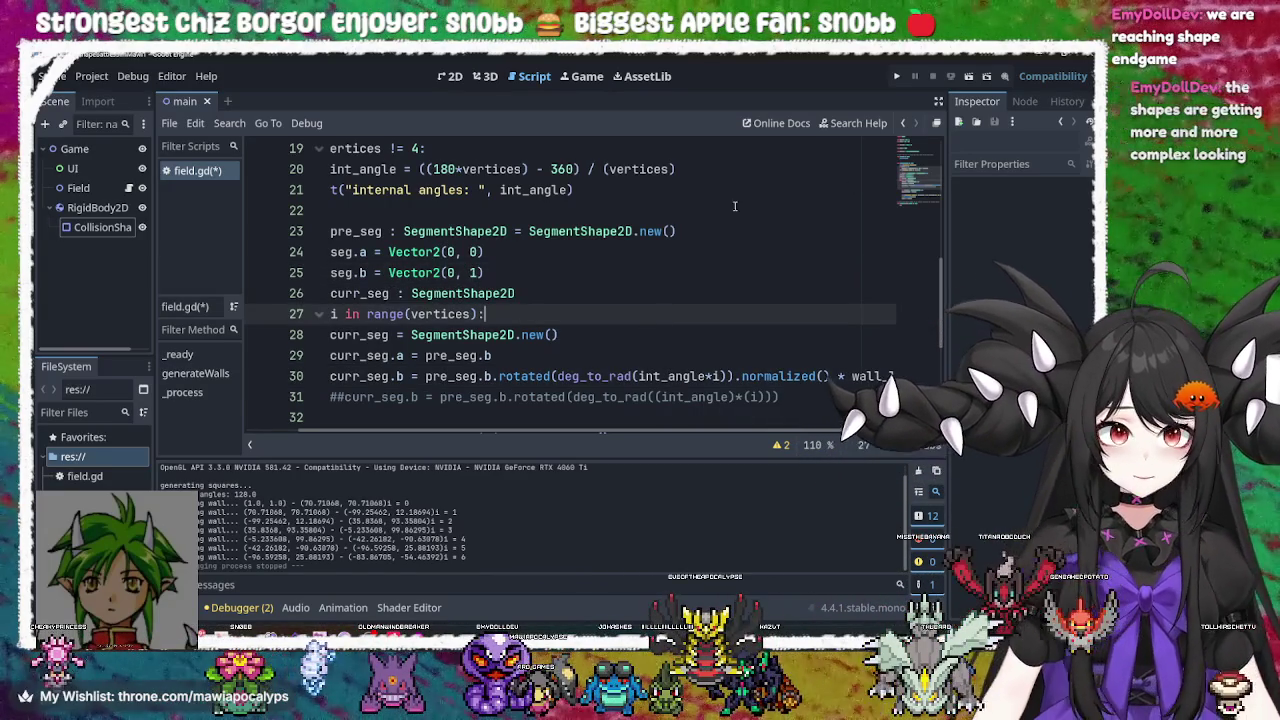
left_click(897, 77)
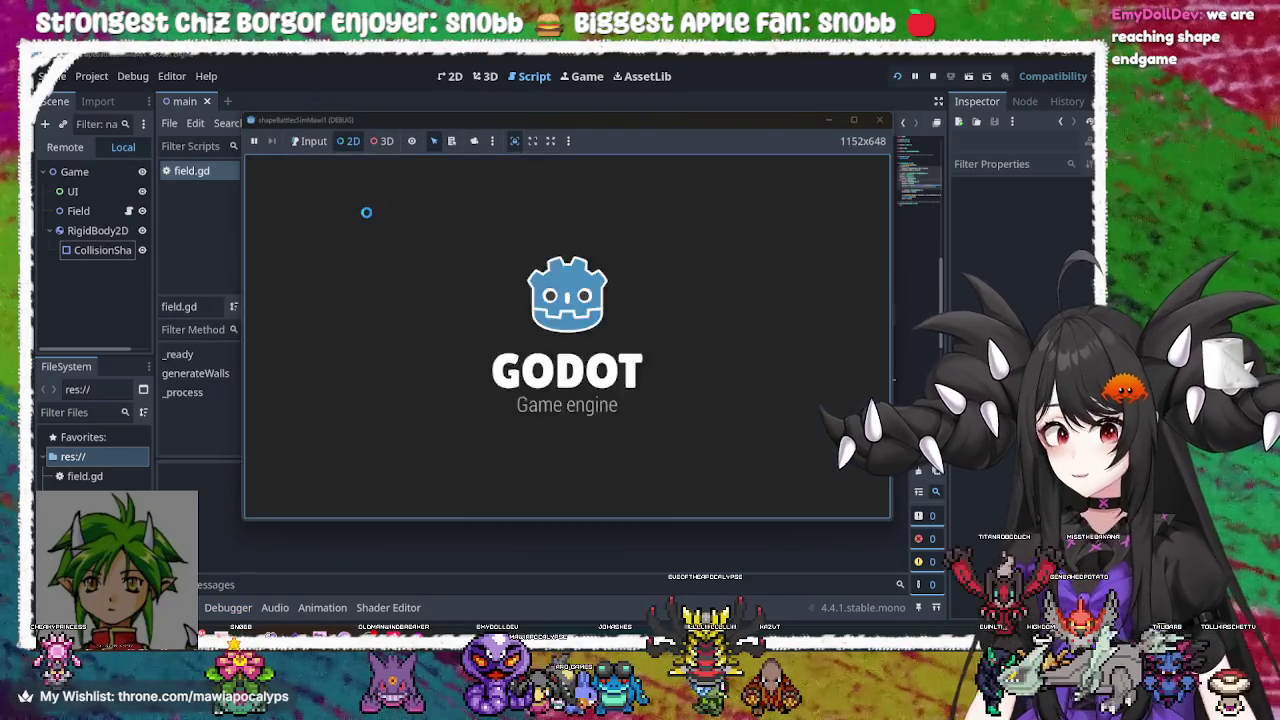
Stop the game, set vertices to 4, and run it again
key("F8")
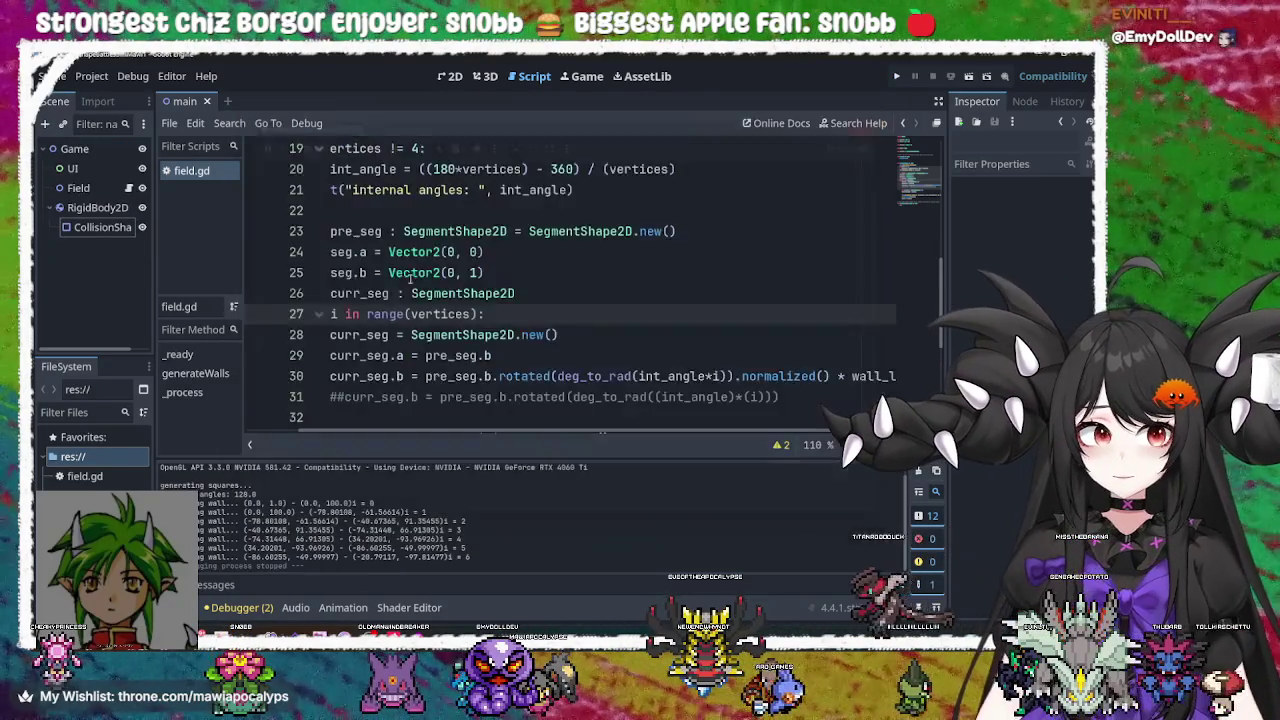
scroll(465, 240, "up", 6)
left_click(449, 187)
key("BackSpace")
type("4")
key("F5")
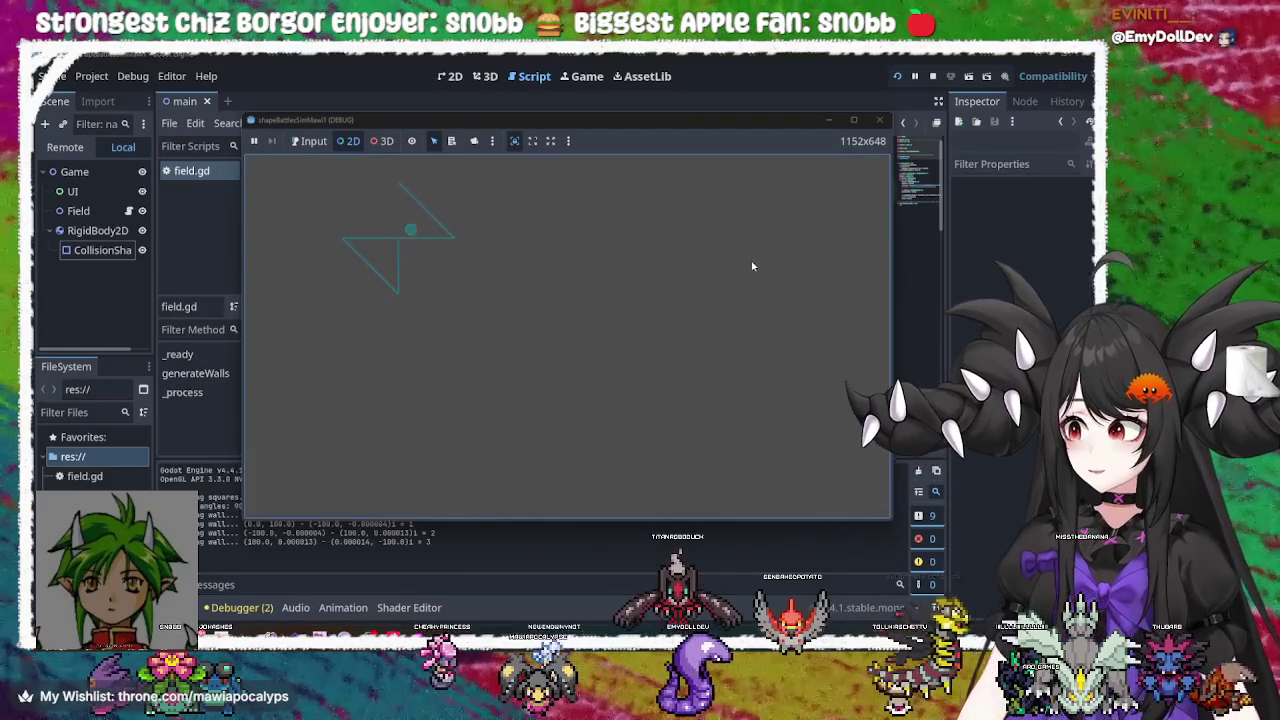
Stop, set vertices to 3, rerun, inspect the triangle's wall shape, and close the game
key("F8")
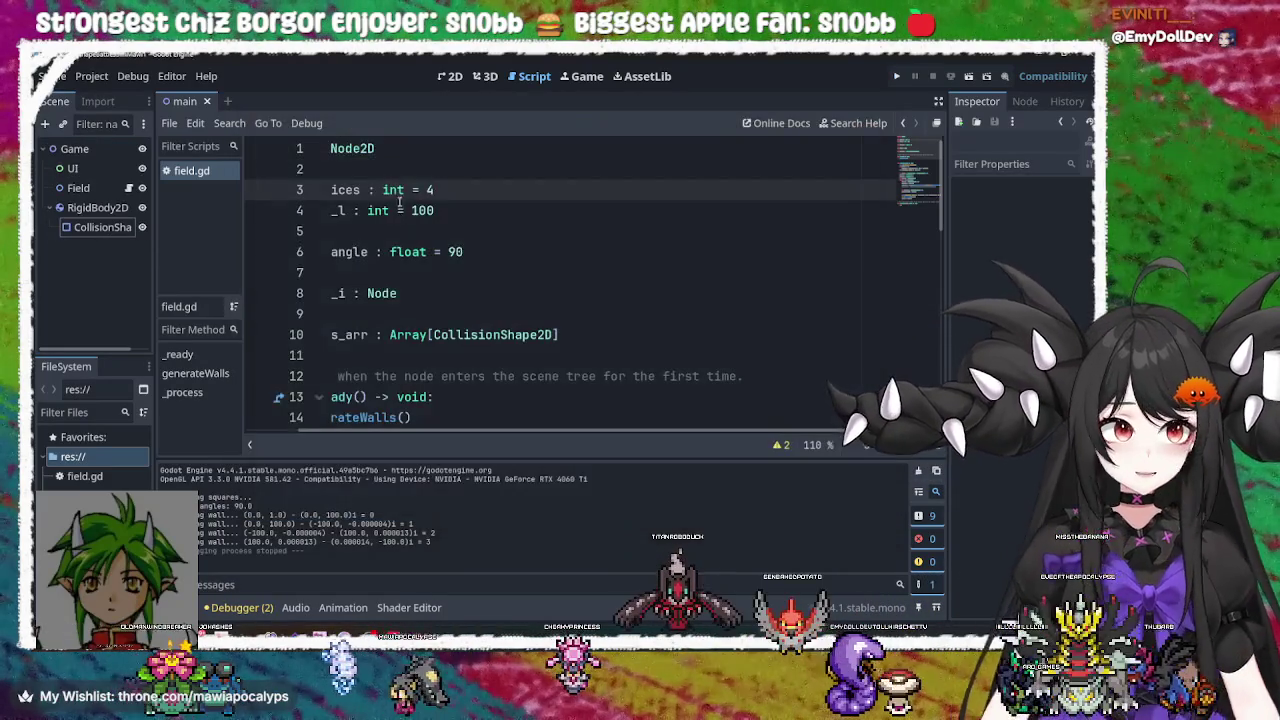
key("BackSpace")
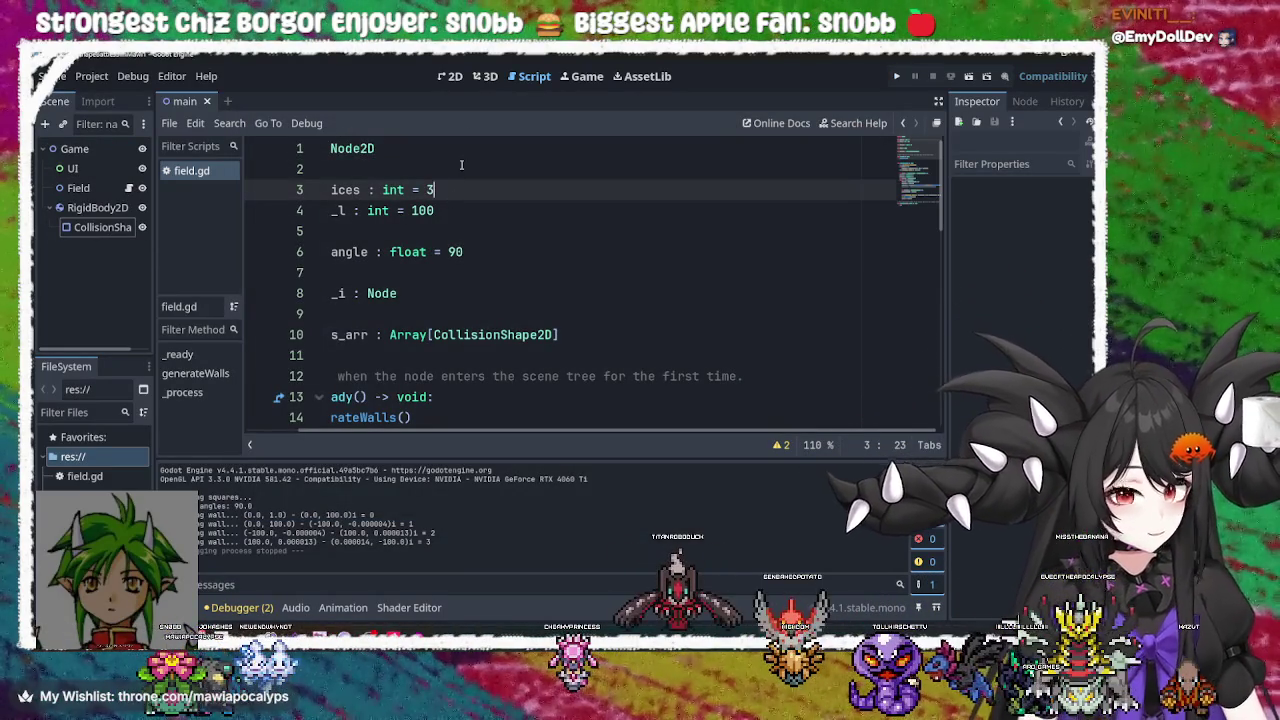
type("3")
left_click(895, 75)
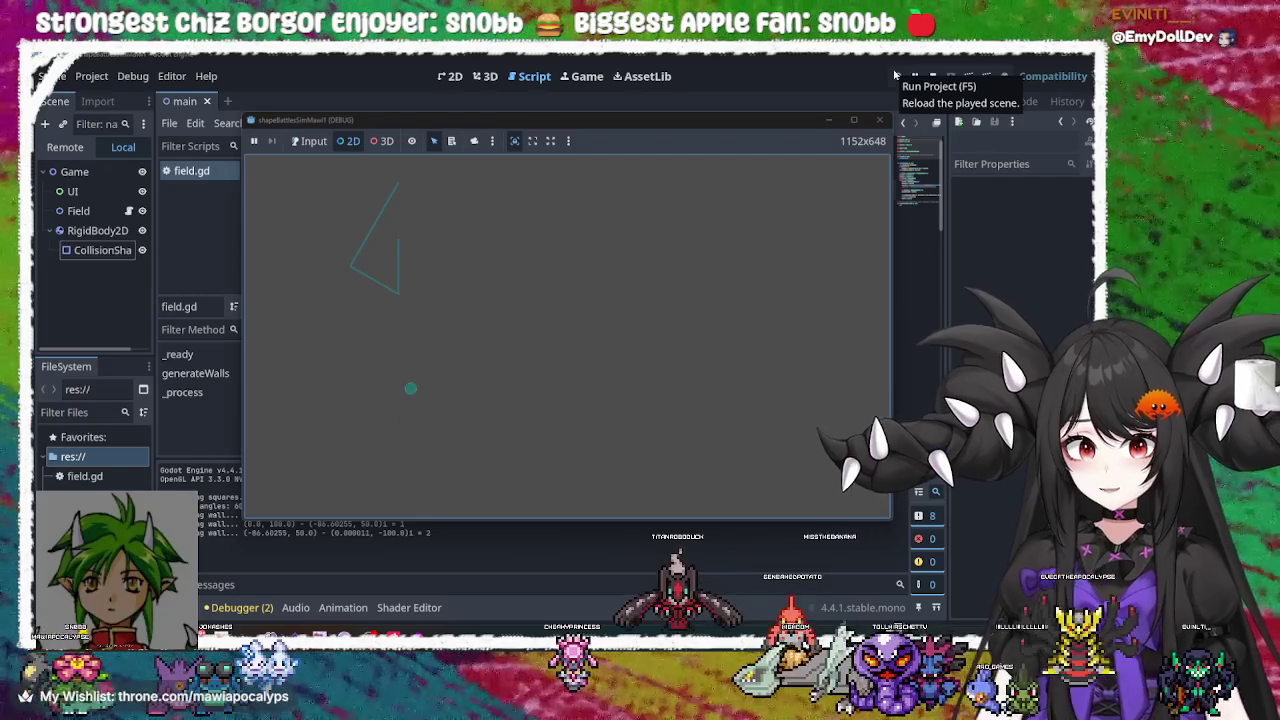
left_click(379, 227)
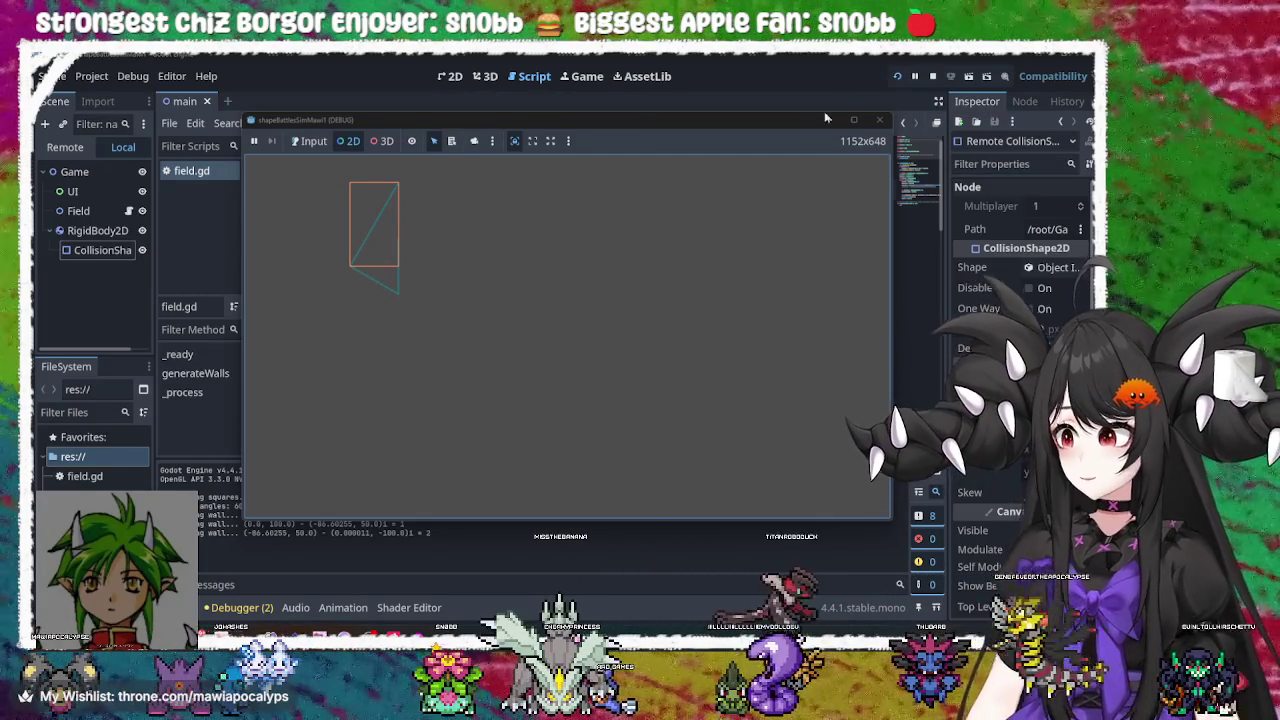
left_click(880, 121)
scroll(613, 335, "down", 10)
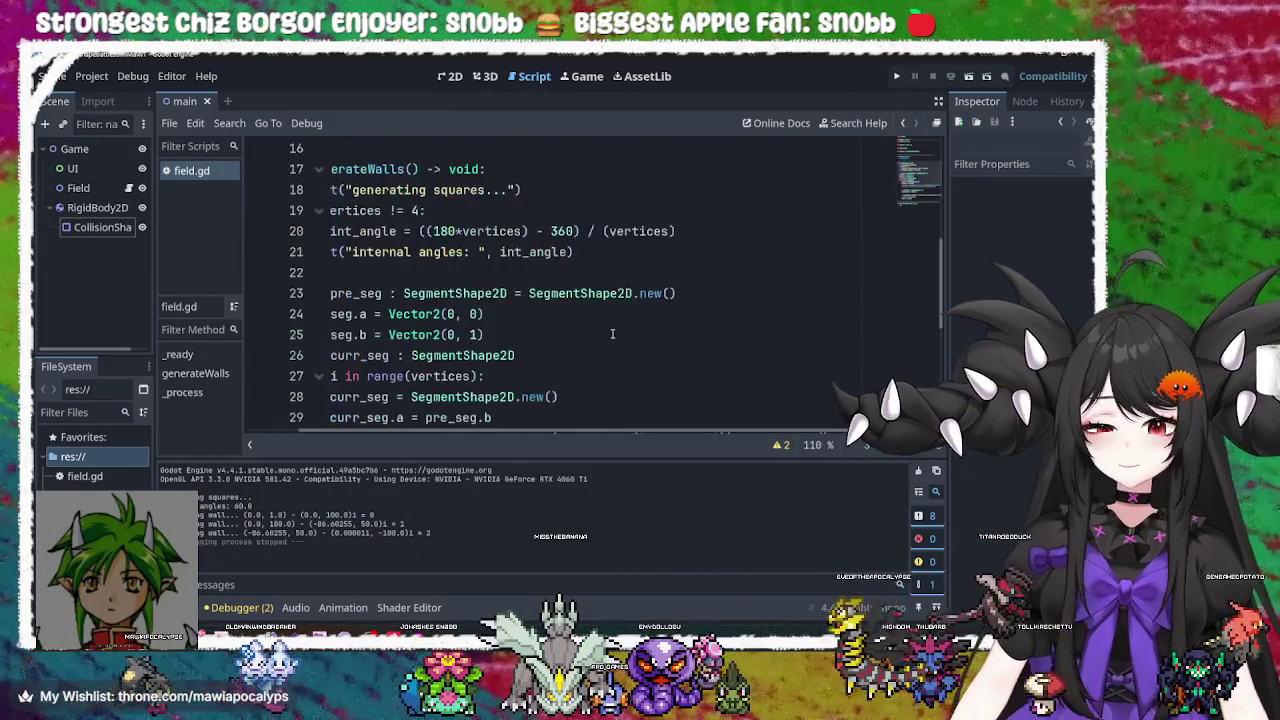
scroll(613, 335, "up", 5)
scroll(615, 335, "down", 4)
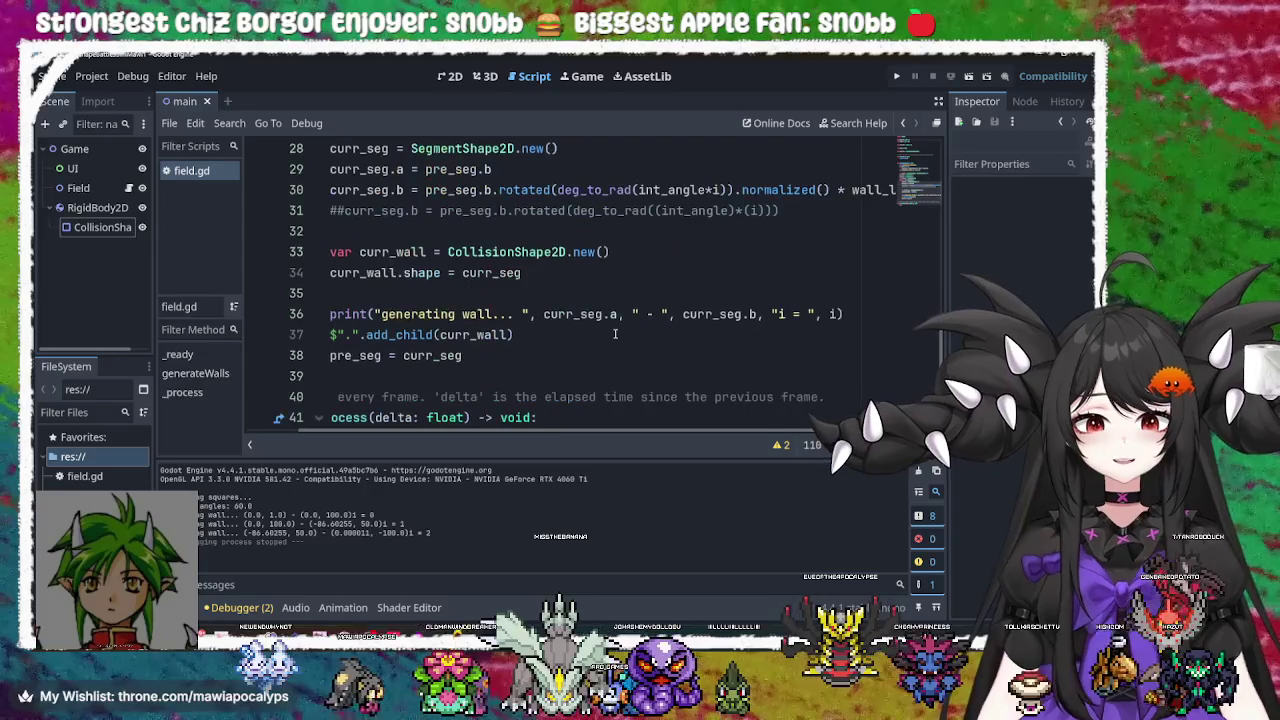
left_click(645, 190)
scroll(700, 260, "up", 2)
left_click(763, 334)
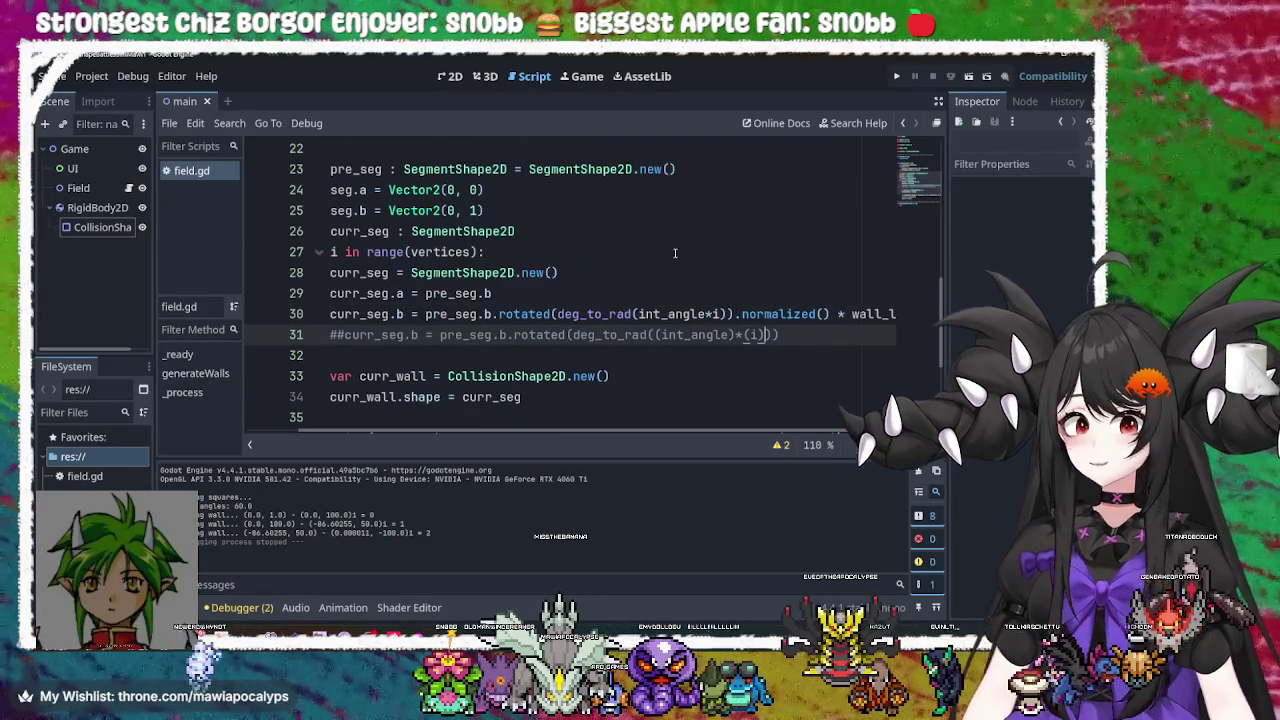
left_click(551, 314)
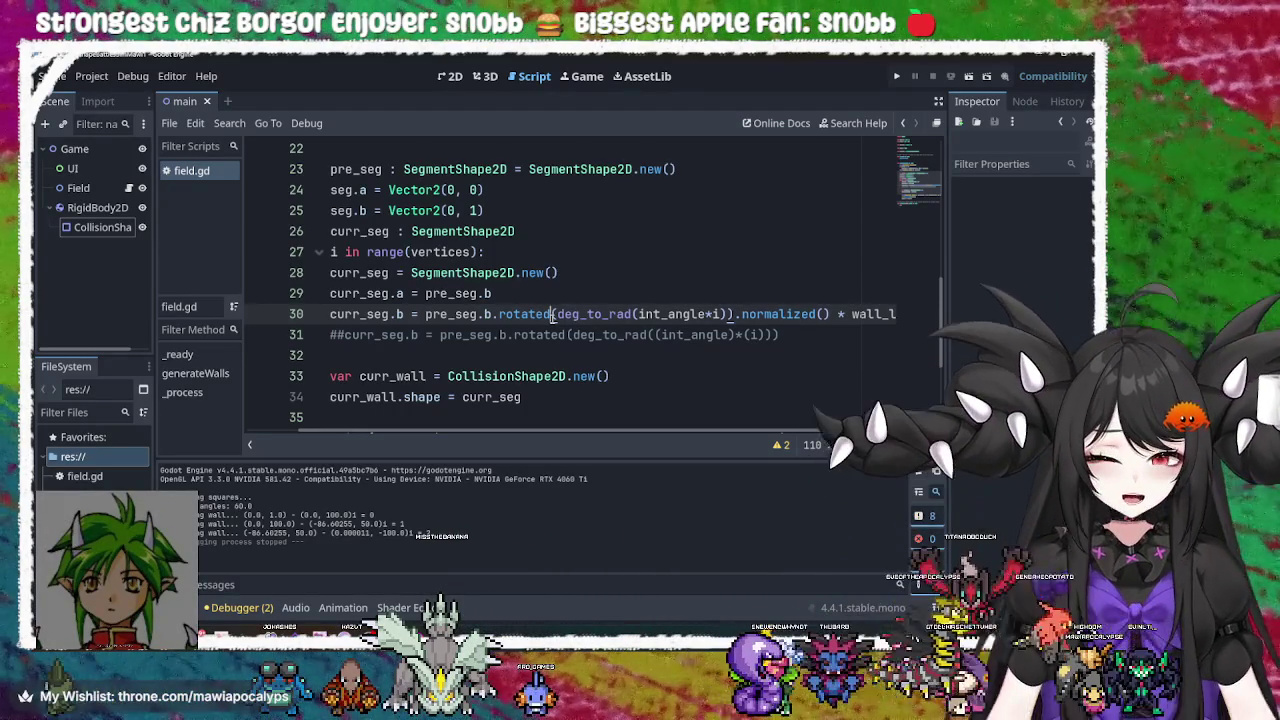
double_click(525, 316)
double_click(590, 316)
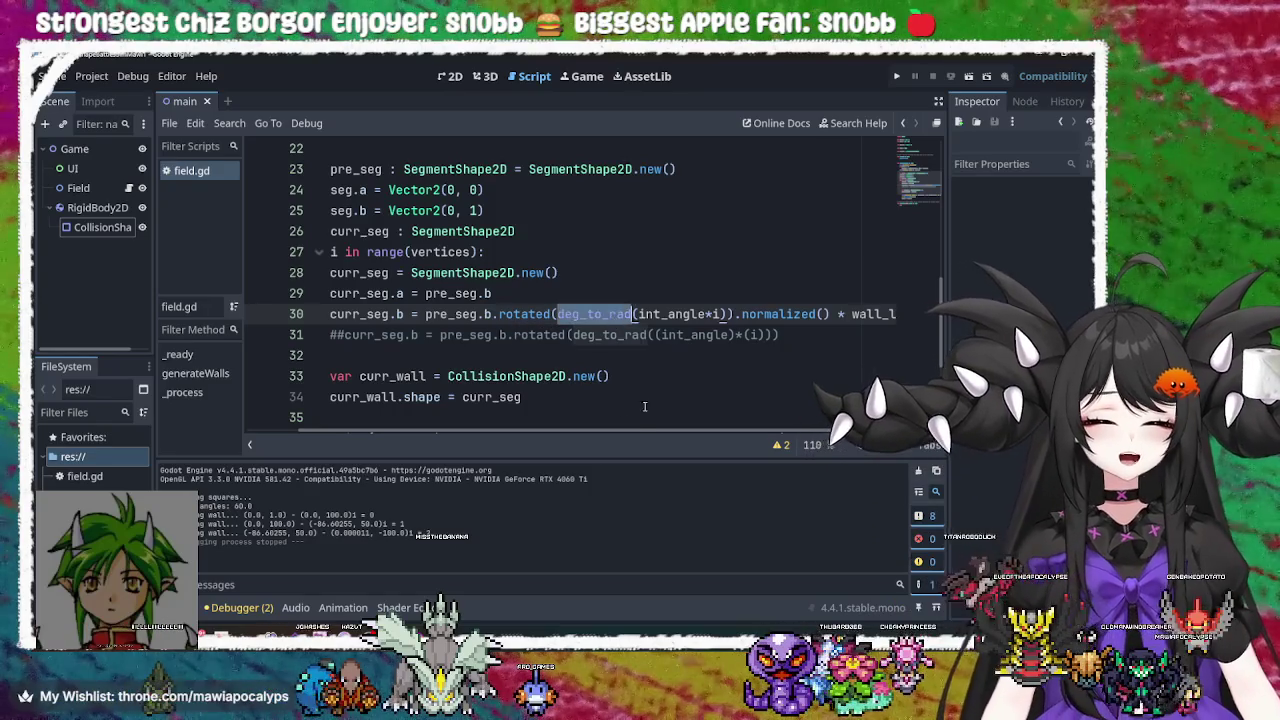
left_click(790, 314)
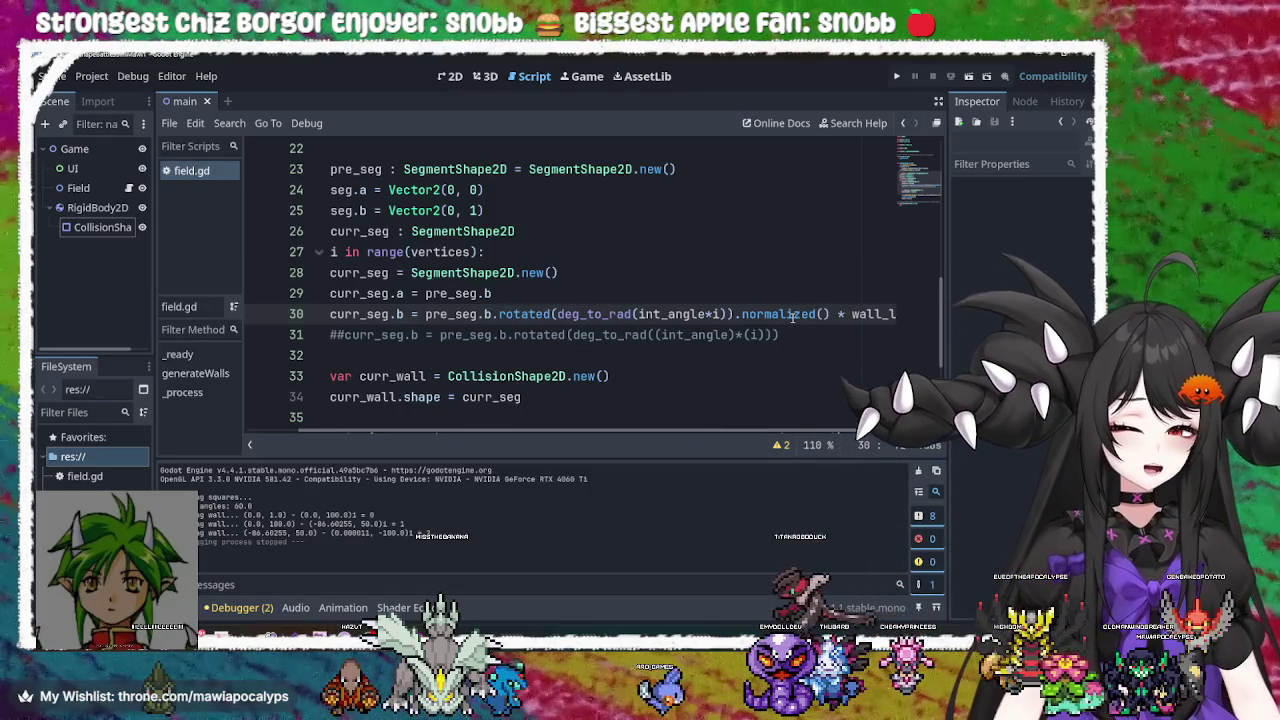
mouse_move(790, 335)
left_mouse_down()
mouse_move(757, 314)
mouse_move(752, 293)
left_mouse_up()
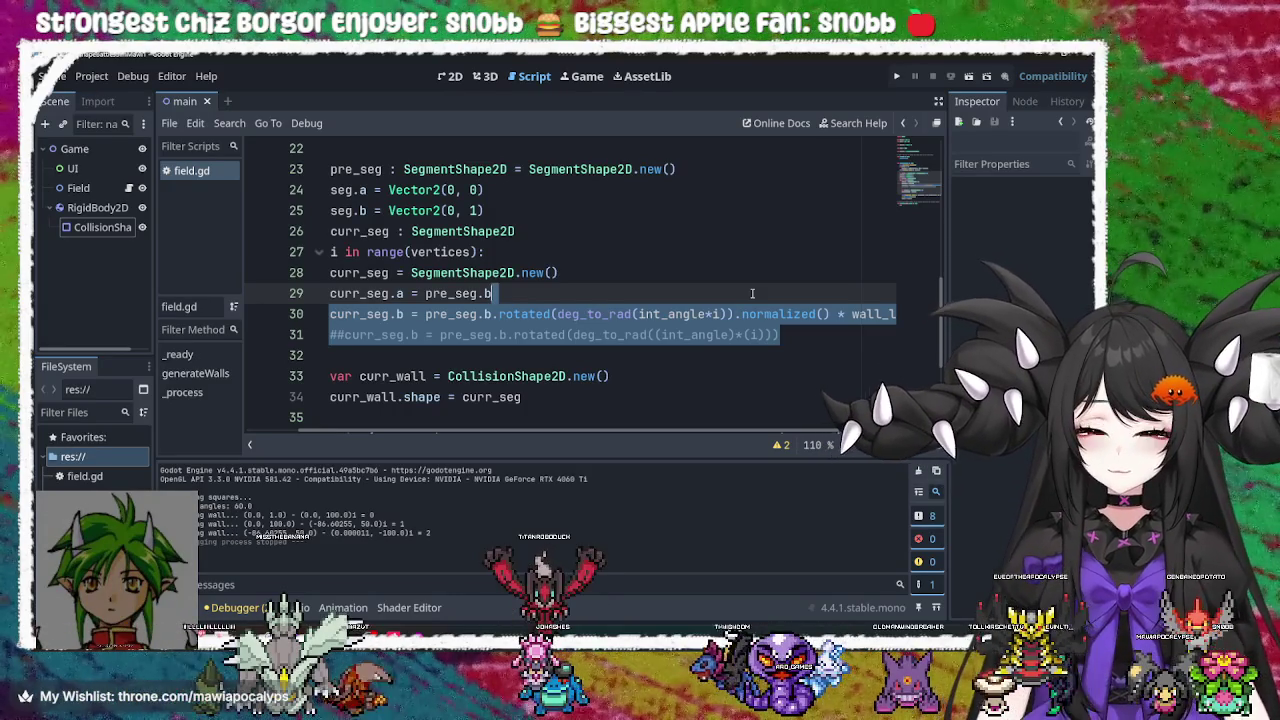
mouse_move(797, 335)
left_mouse_down()
mouse_move(480, 314)
mouse_move(420, 293)
left_mouse_up()
Delete the old curr_seg.b rotation expression, the commented line, and pre_seg.b from curr_seg.a
left_click_drag(797, 335, 425, 314)
key("BackSpace")
left_click_drag(544, 293, 474, 293)
key("BackSpace")
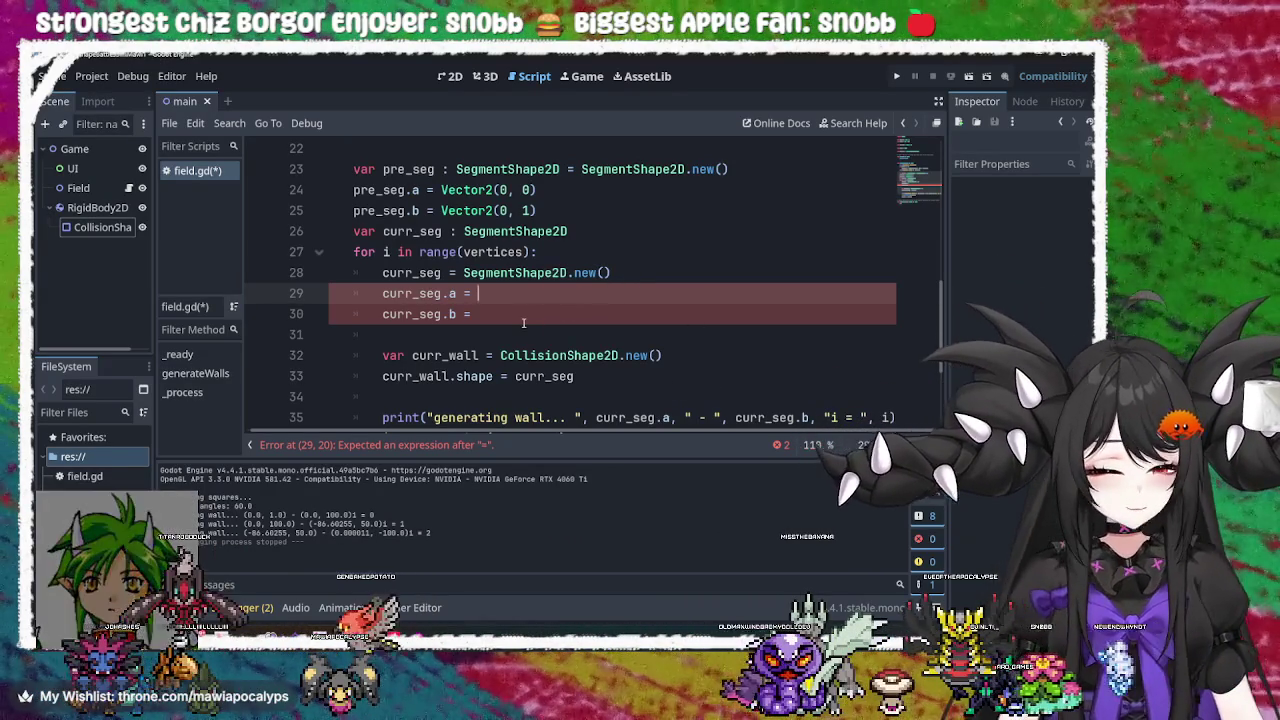
left_click(498, 291)
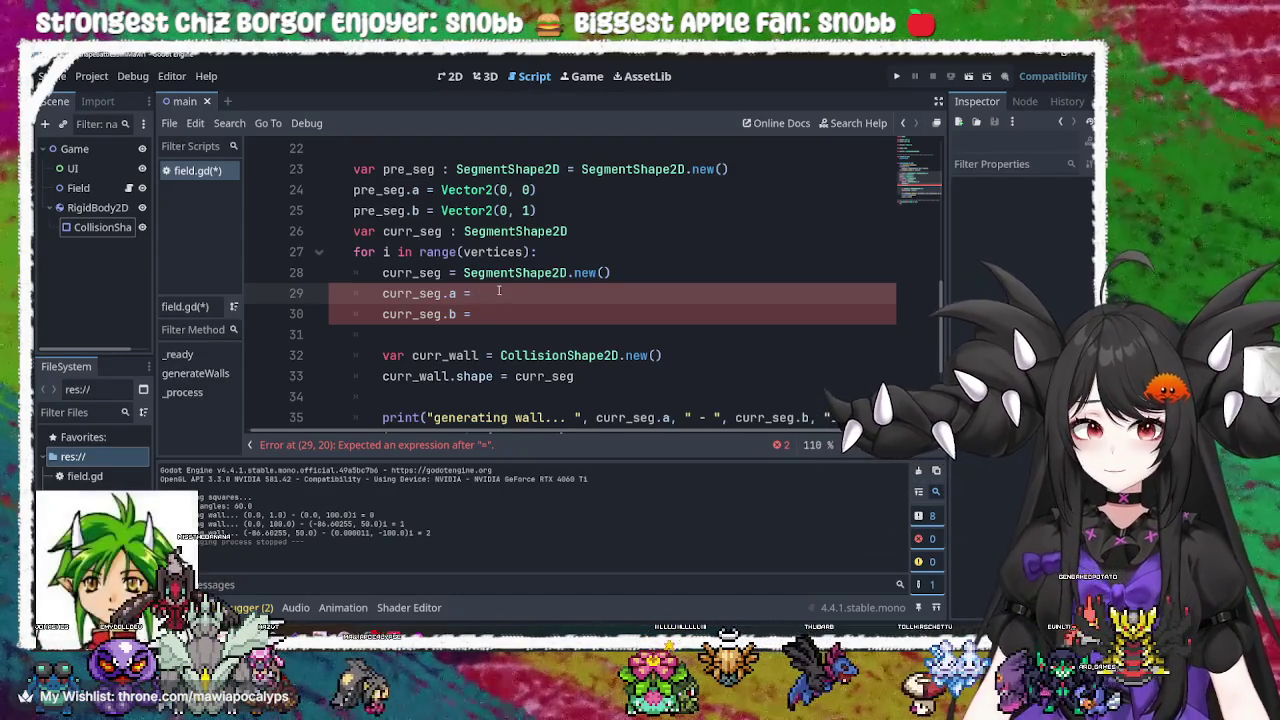
mouse_move(545, 210)
left_mouse_down()
mouse_move(530, 207)
mouse_move(735, 169)
left_mouse_up()
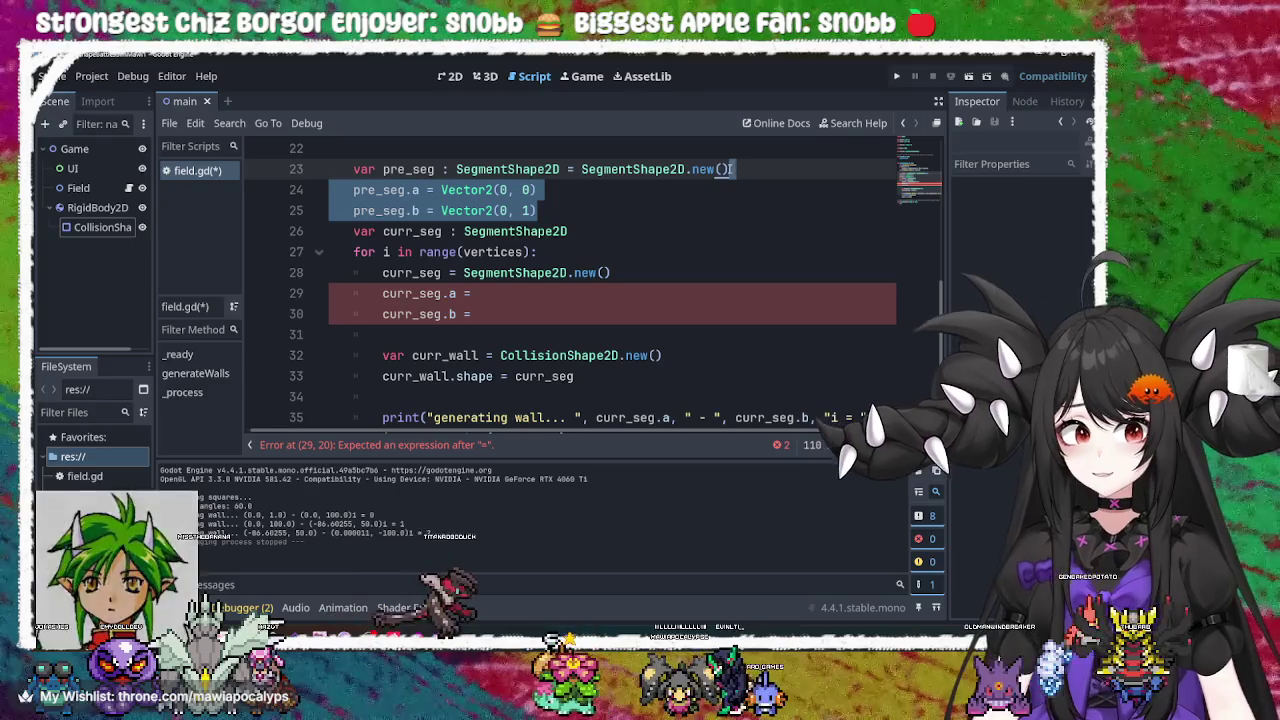
Change pre_seg.b's starting value on line 25 to Vector2(0, 0)
mouse_move(480, 314)
left_mouse_down()
mouse_move(477, 294)
mouse_move(618, 256)
left_mouse_up()
left_click(605, 316)
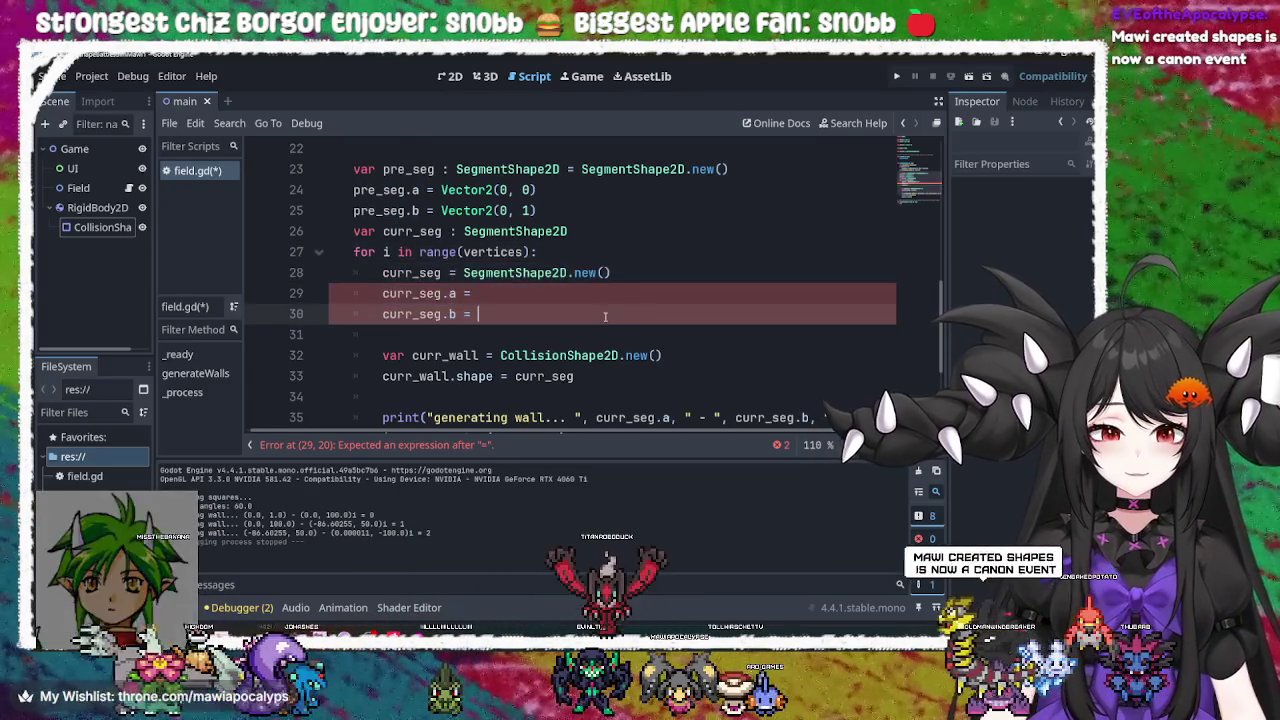
left_click(477, 294)
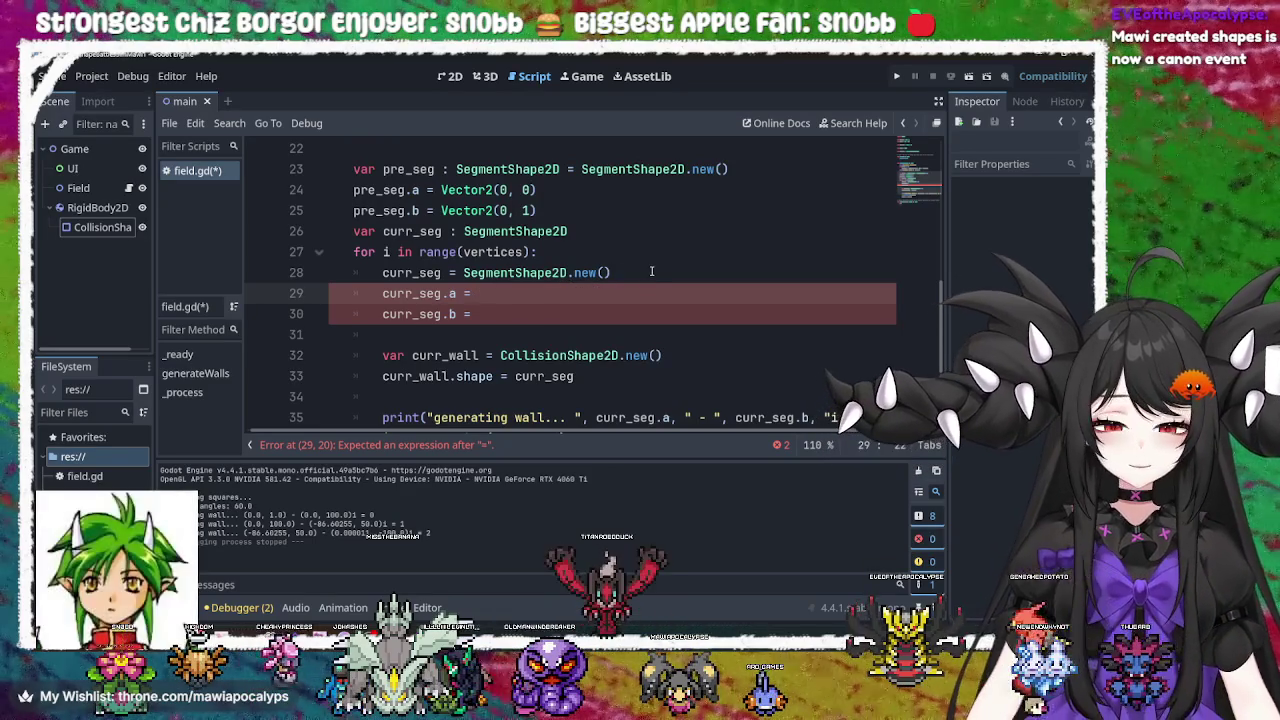
left_click(613, 272)
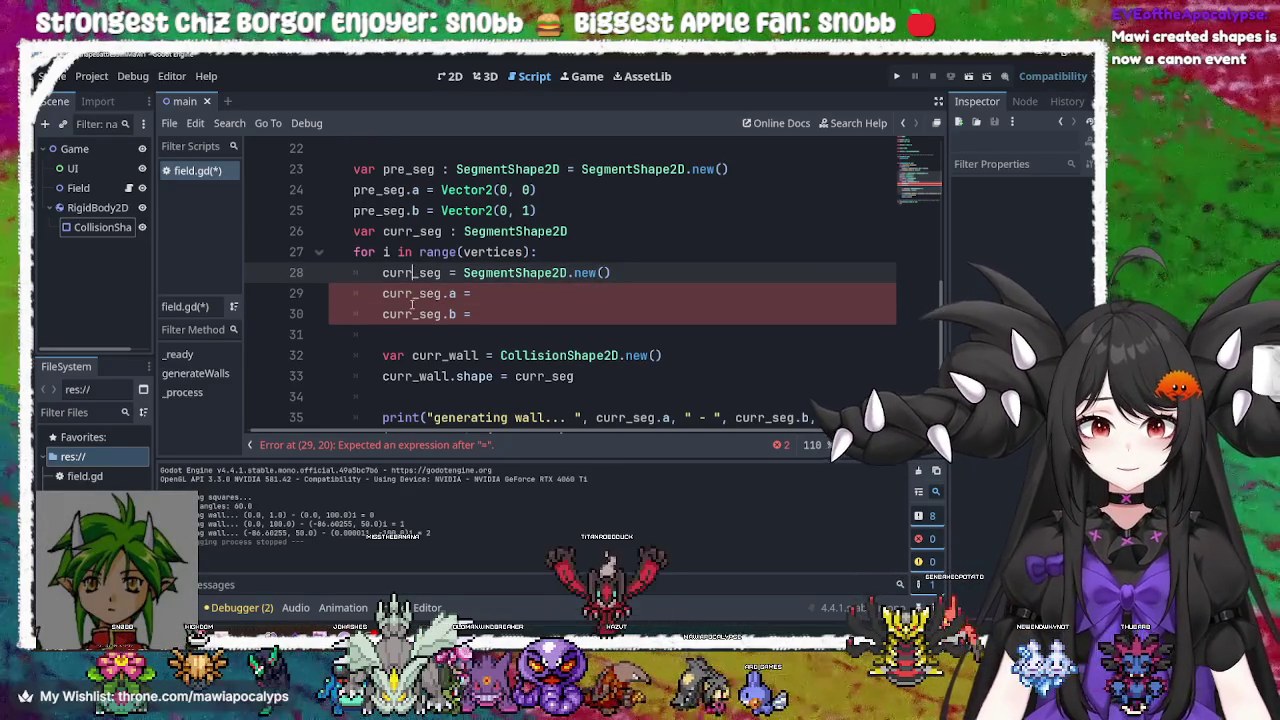
left_click(404, 190)
left_click(610, 208)
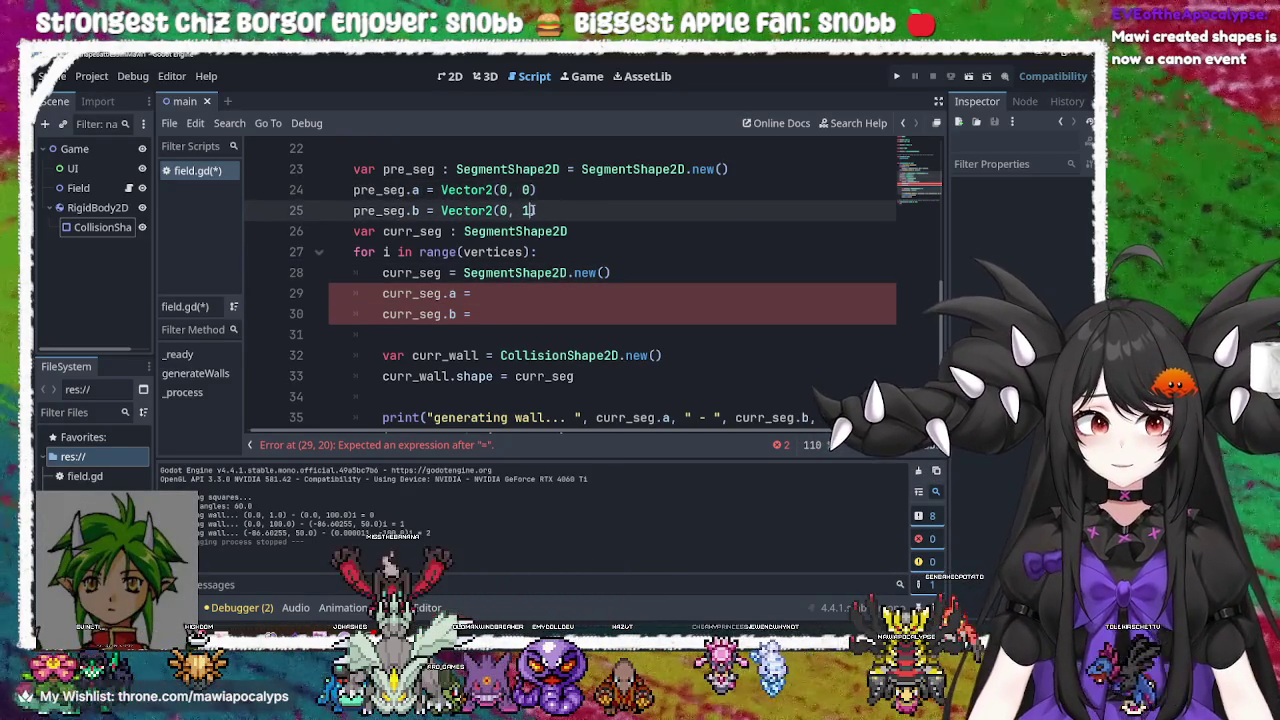
key("BackSpace")
key("BackSpace")
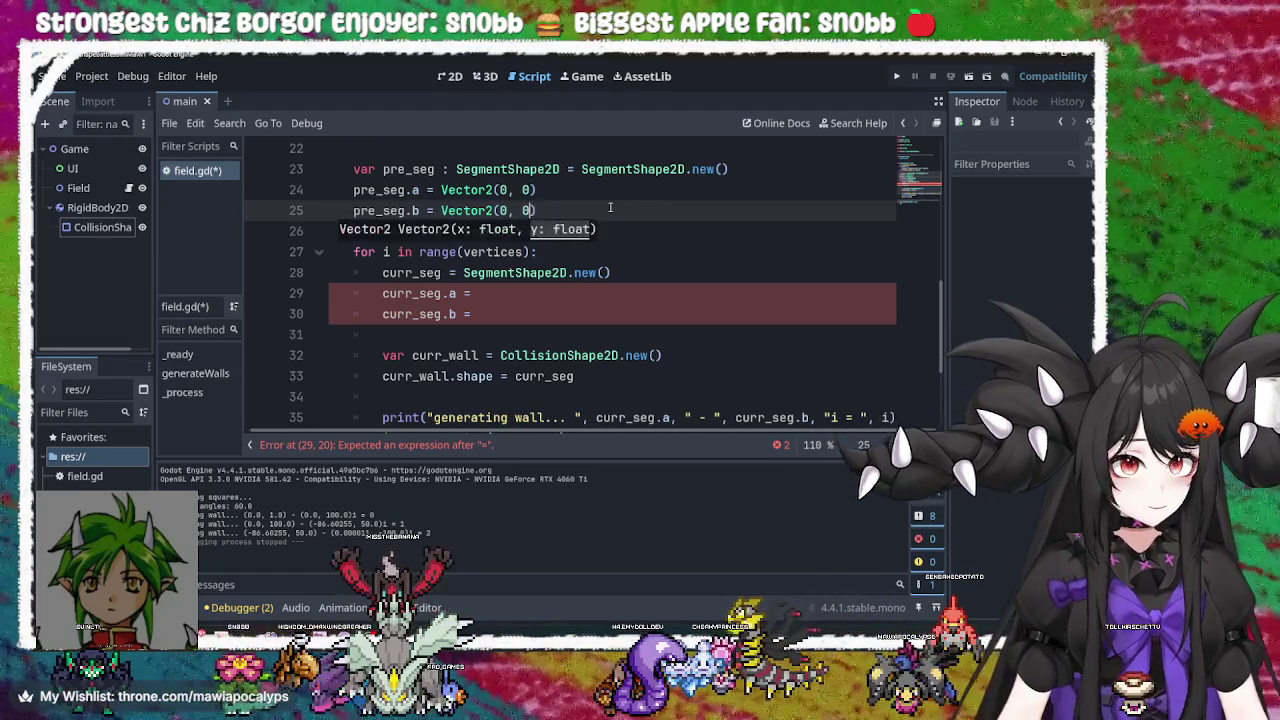
type("0)")
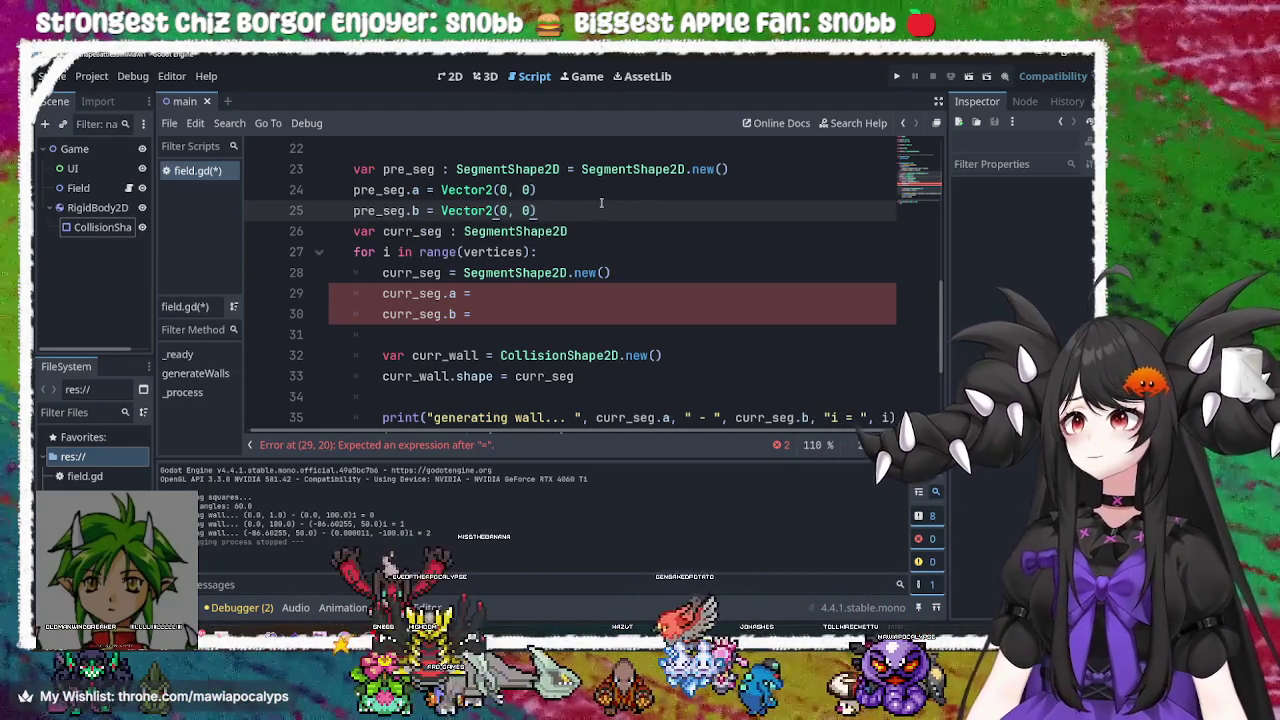
Copy pre_seg.b and paste it as the value of curr_seg.a on line 29
left_click(504, 295)
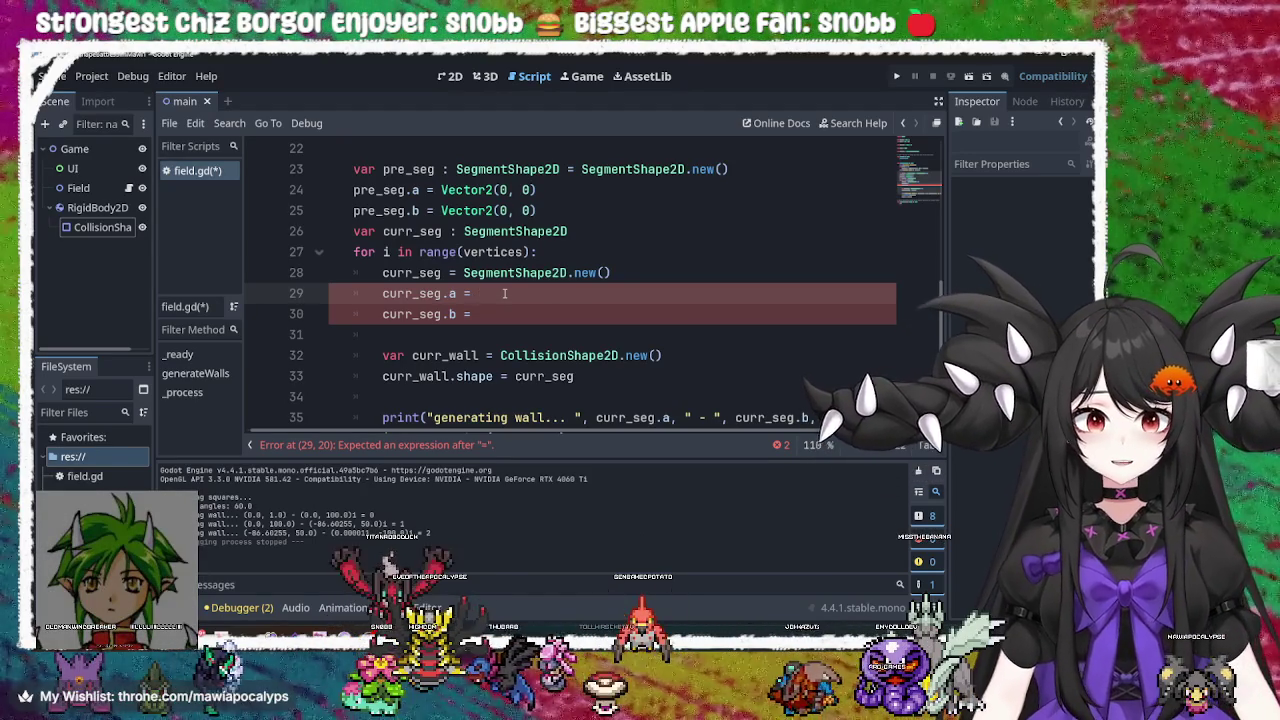
left_click_drag(420, 210, 355, 210)
key("ctrl+c")
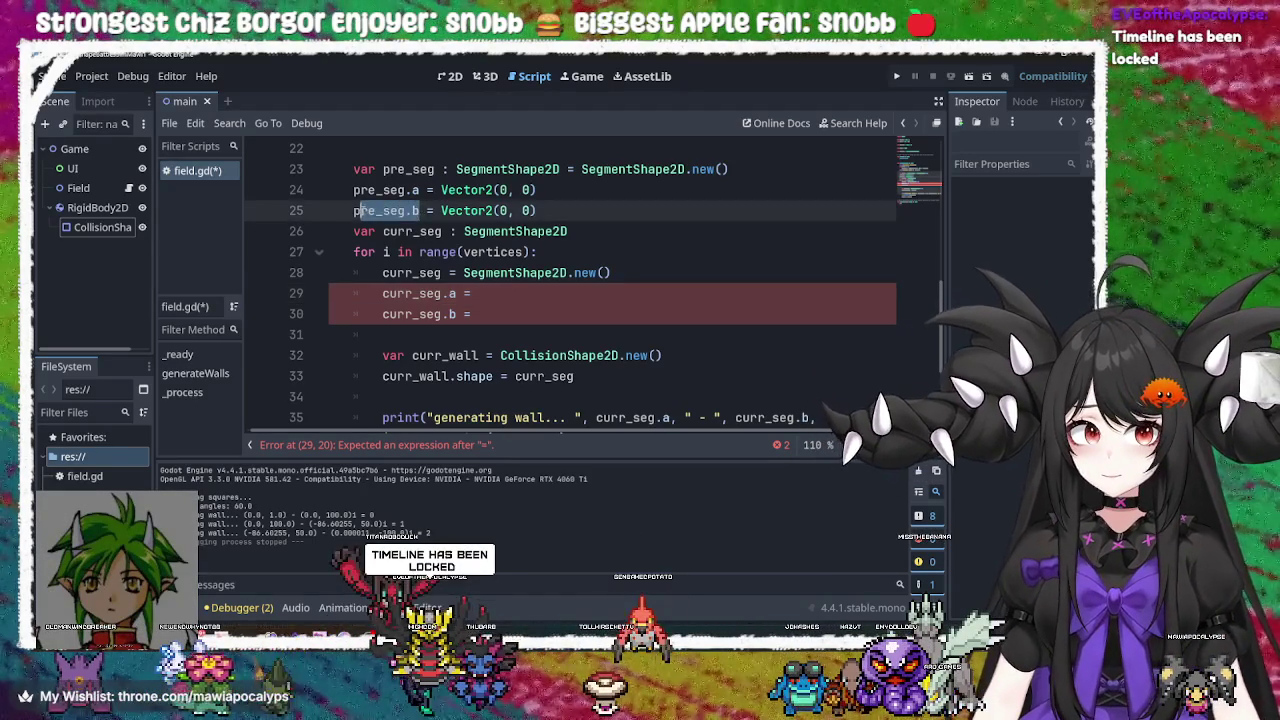
left_click(486, 293)
key("ctrl+v")
key("Down")
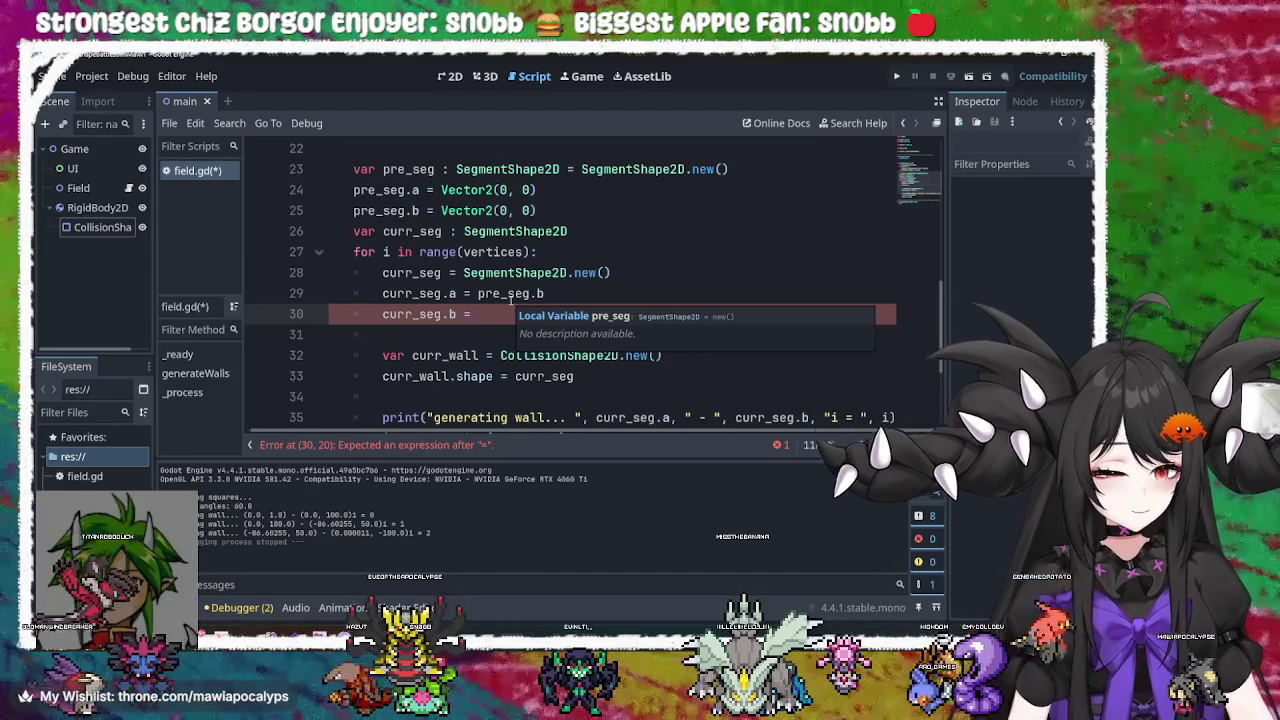
Assign Vector2(0, wall_l) to curr_seg.b on line 30 and begin a .rot rotation call
type("(")
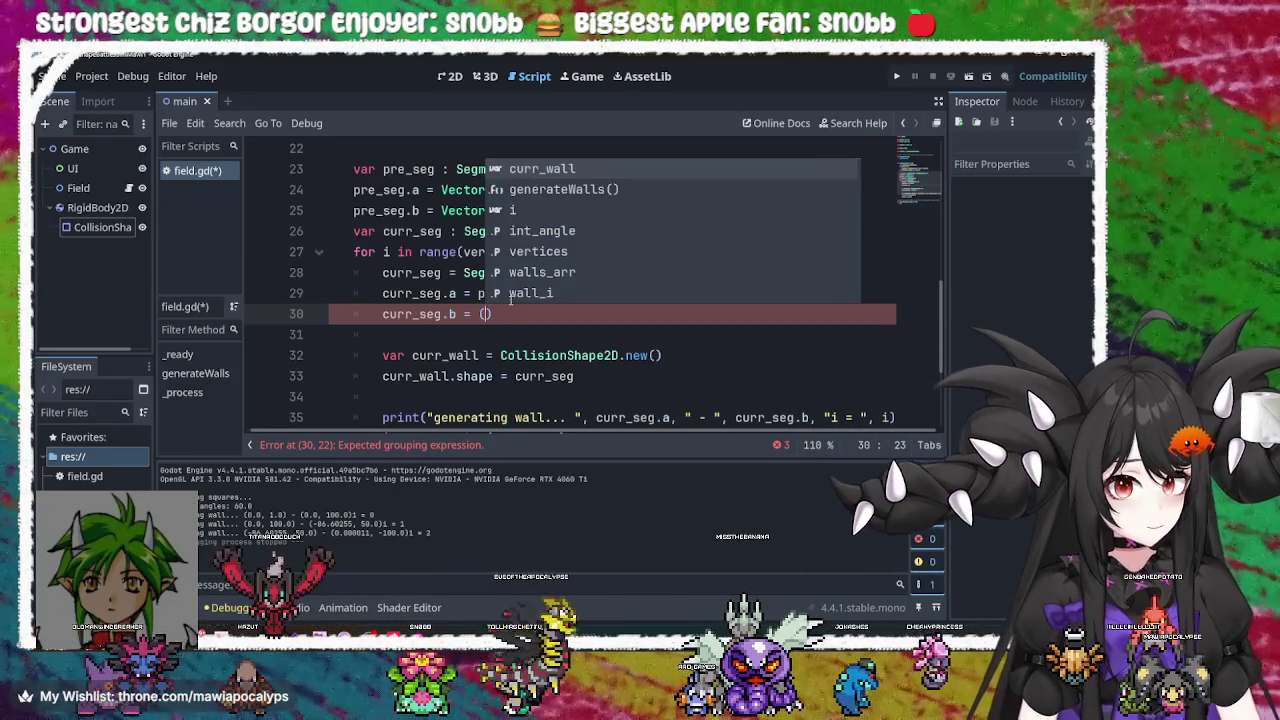
type("0, ")
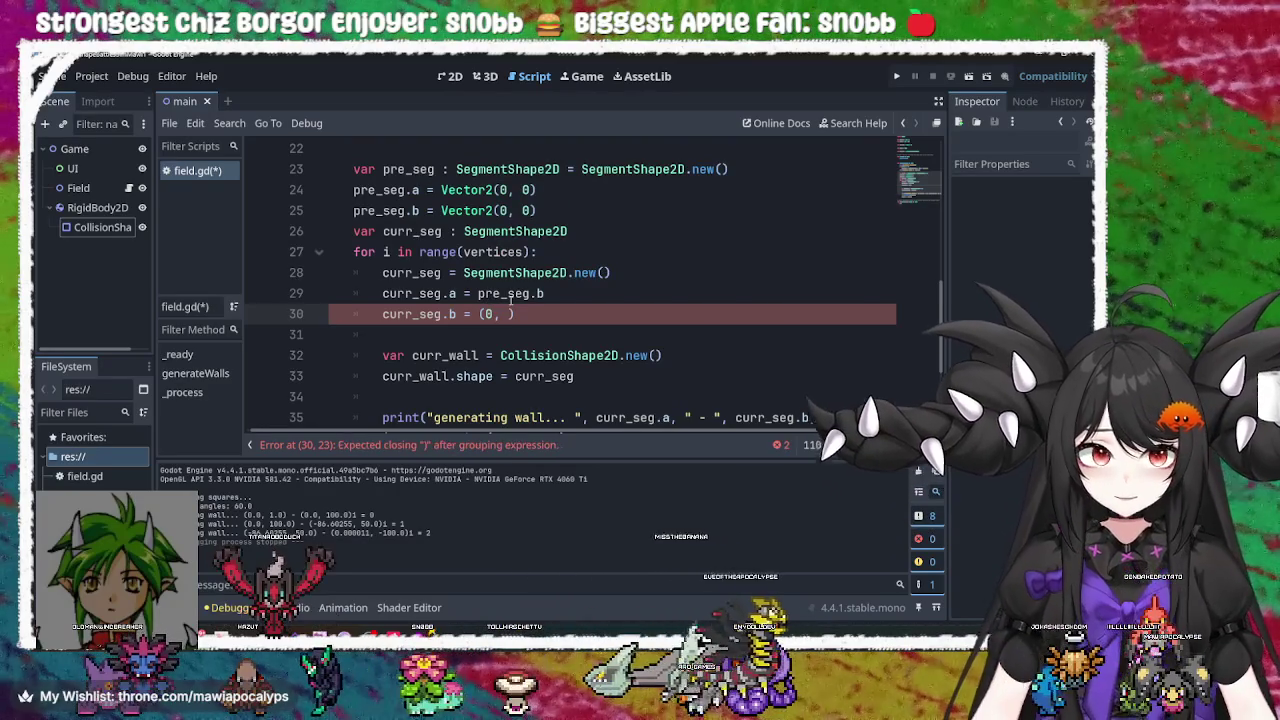
type("wall")
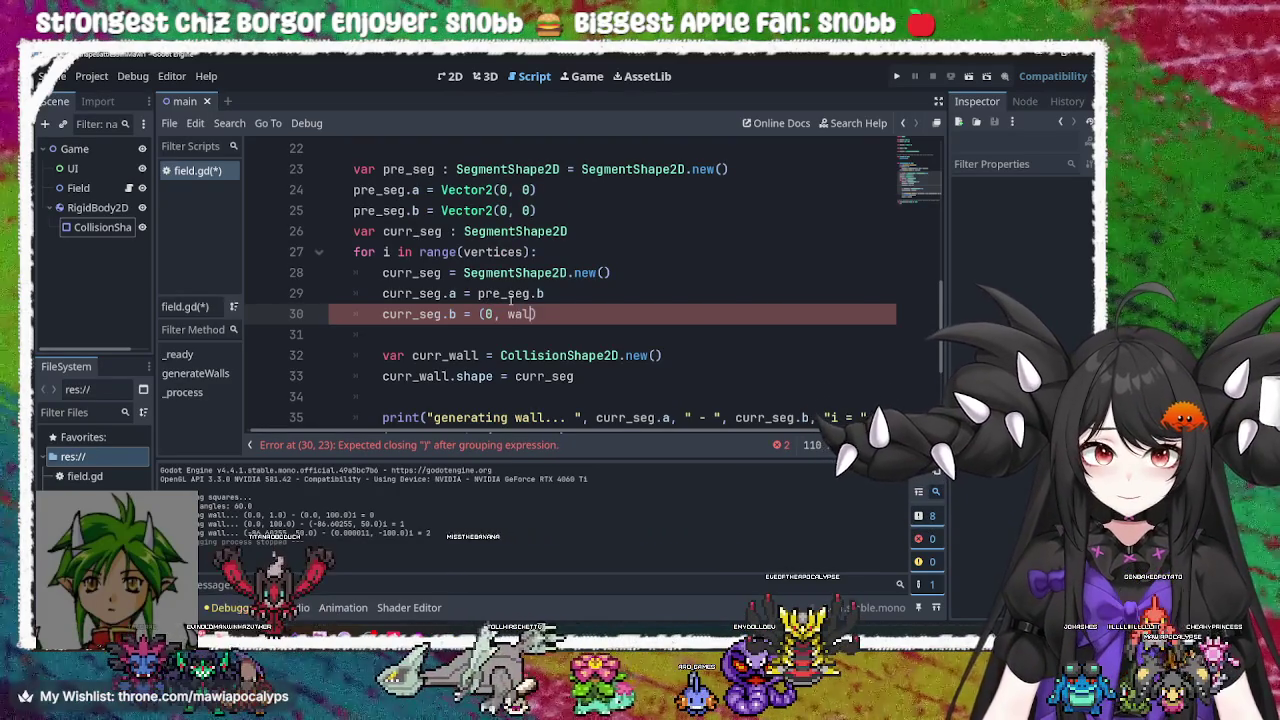
type("_")
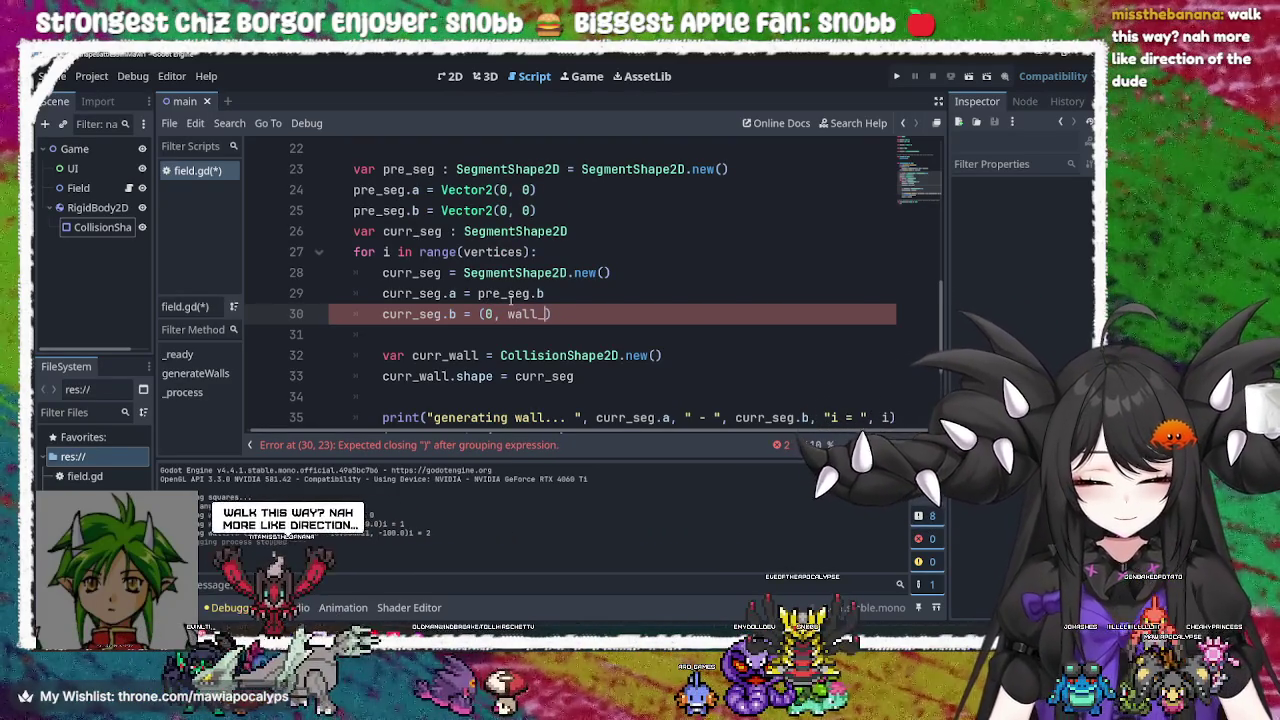
type("l")
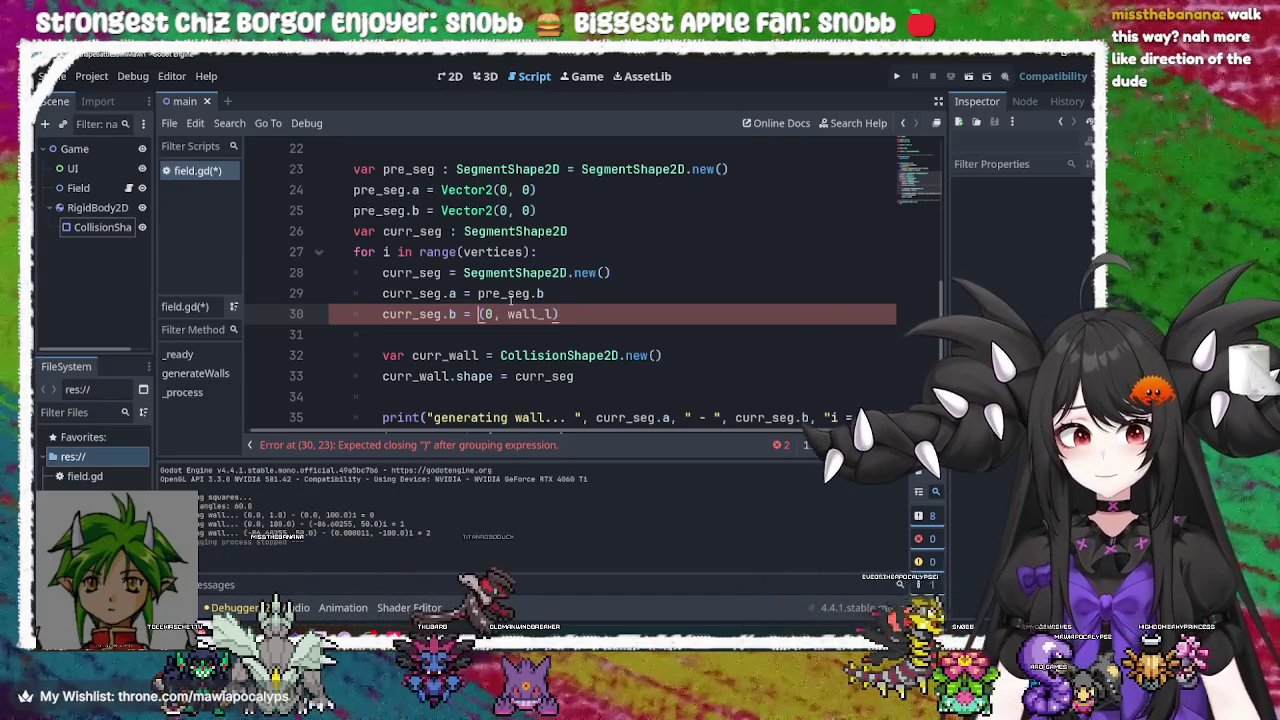
type("Vector2")
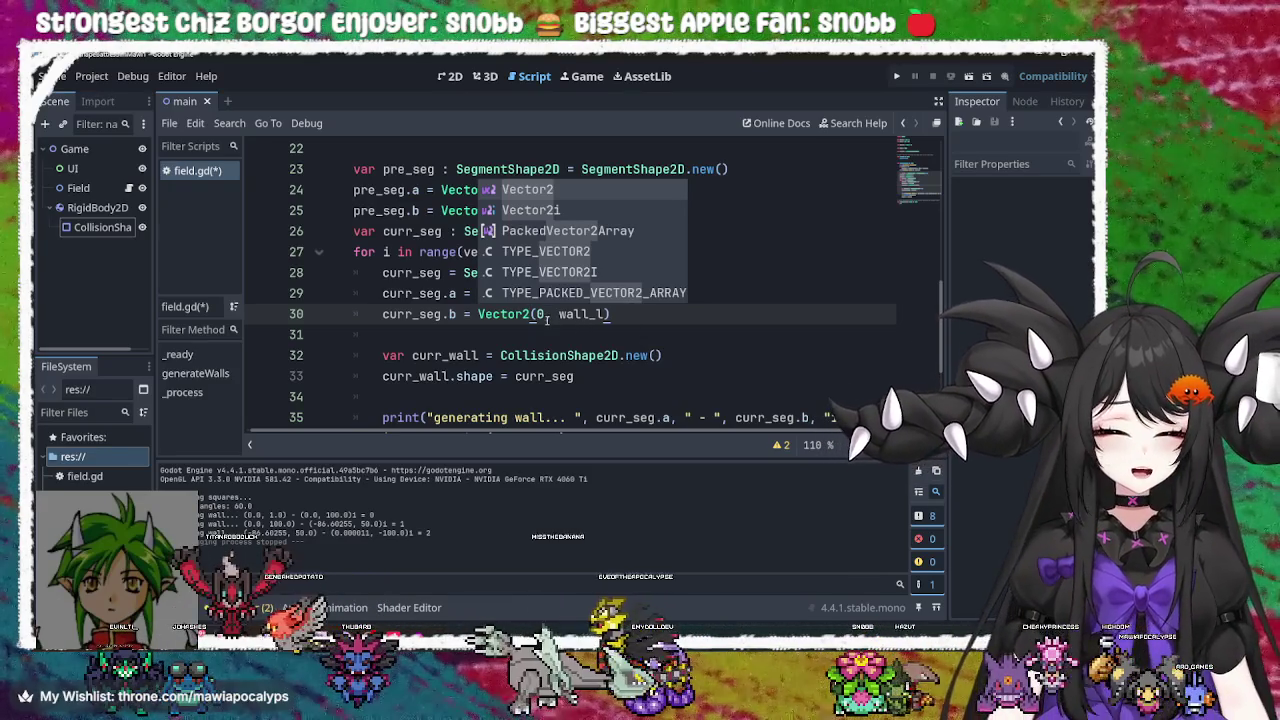
left_click(618, 313)
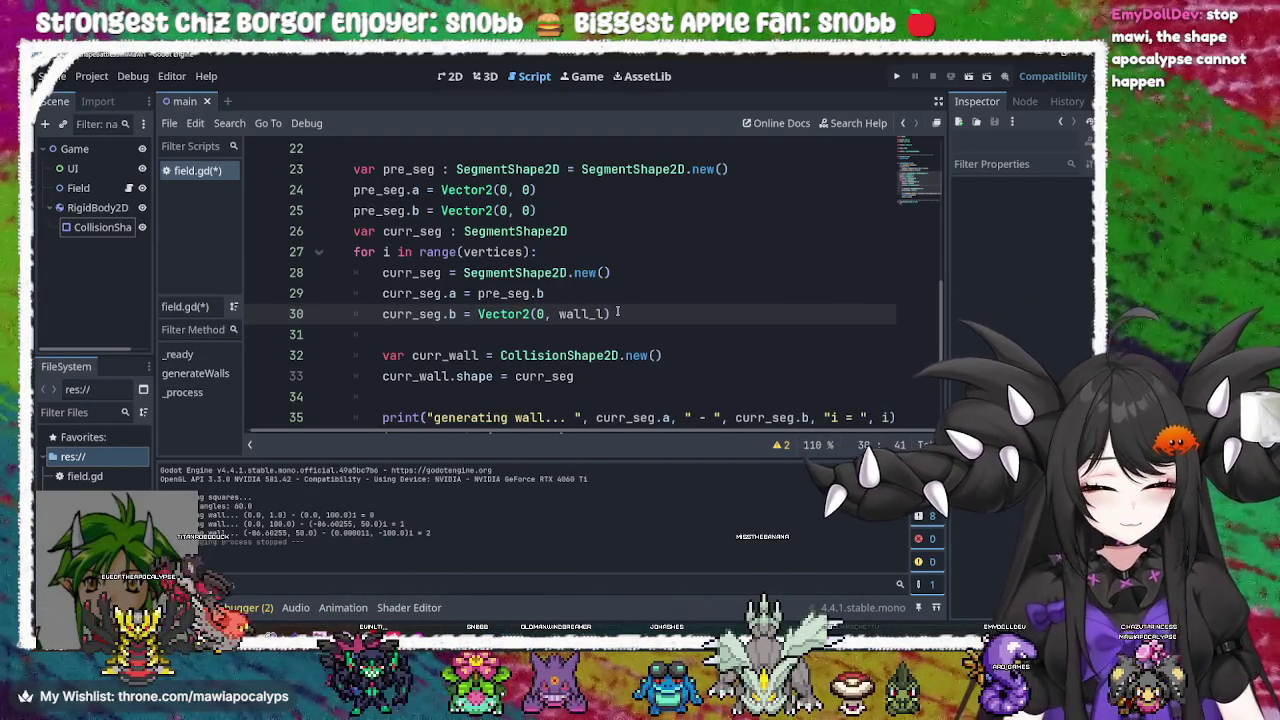
type("*")
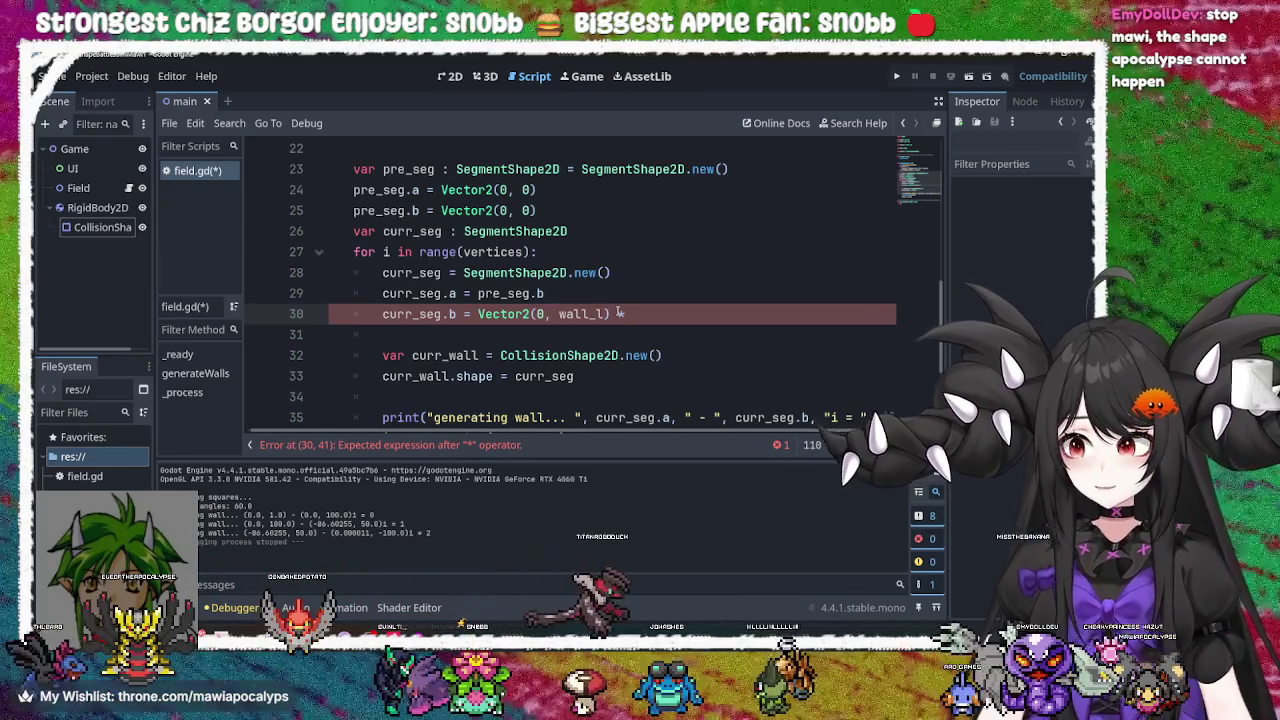
key("BackSpace")
key("BackSpace")
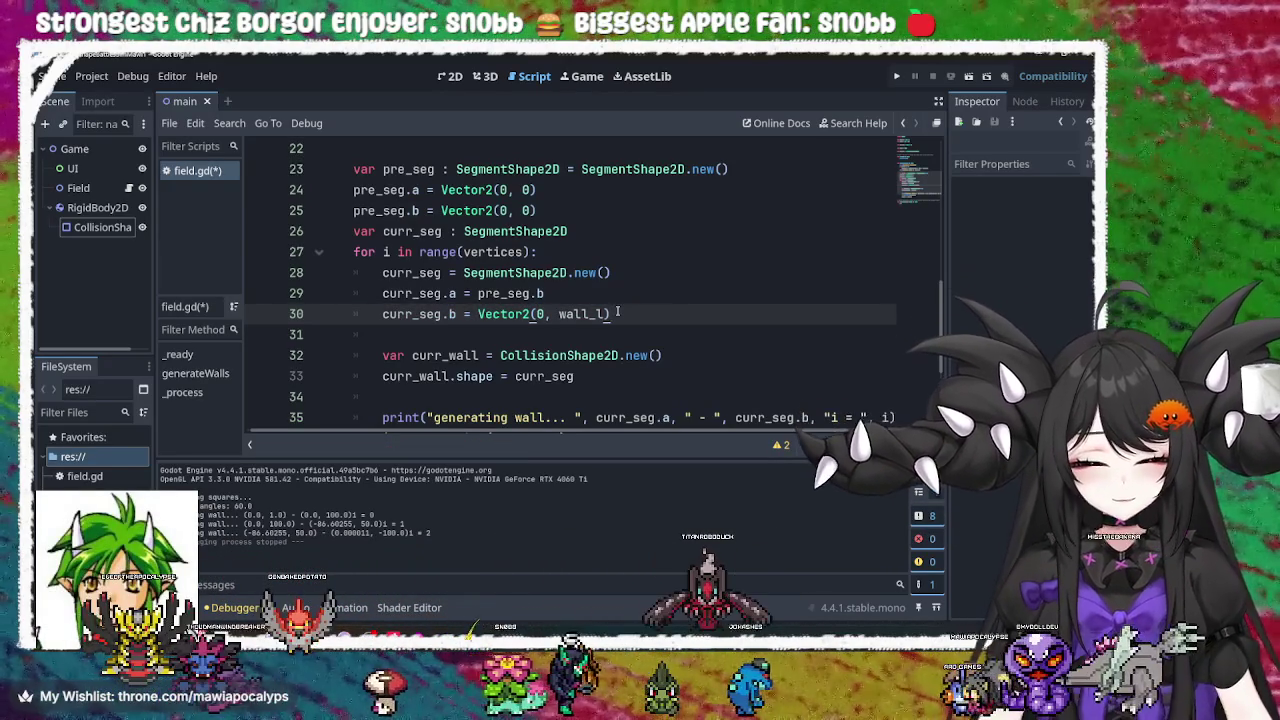
type(".rot")
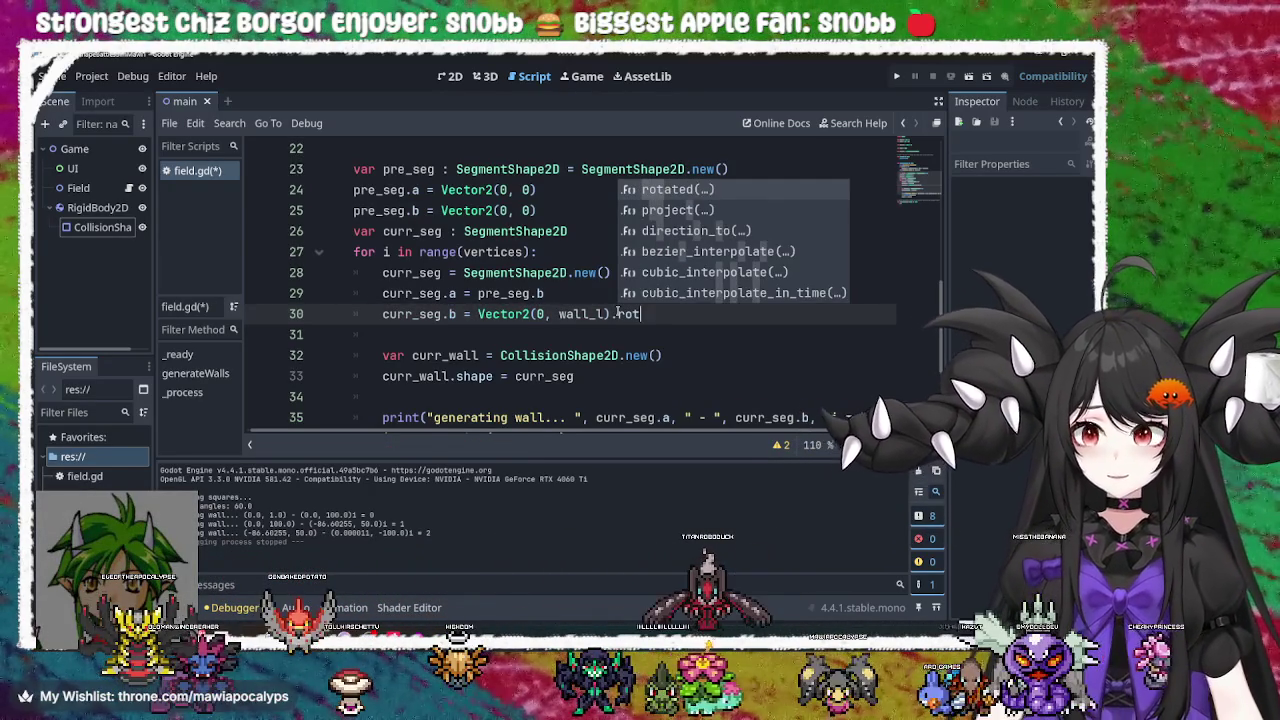
Append .rotated() to Vector2(0, wall_l) for curr_seg.b and start its angle argument with '2/'
key("Return")
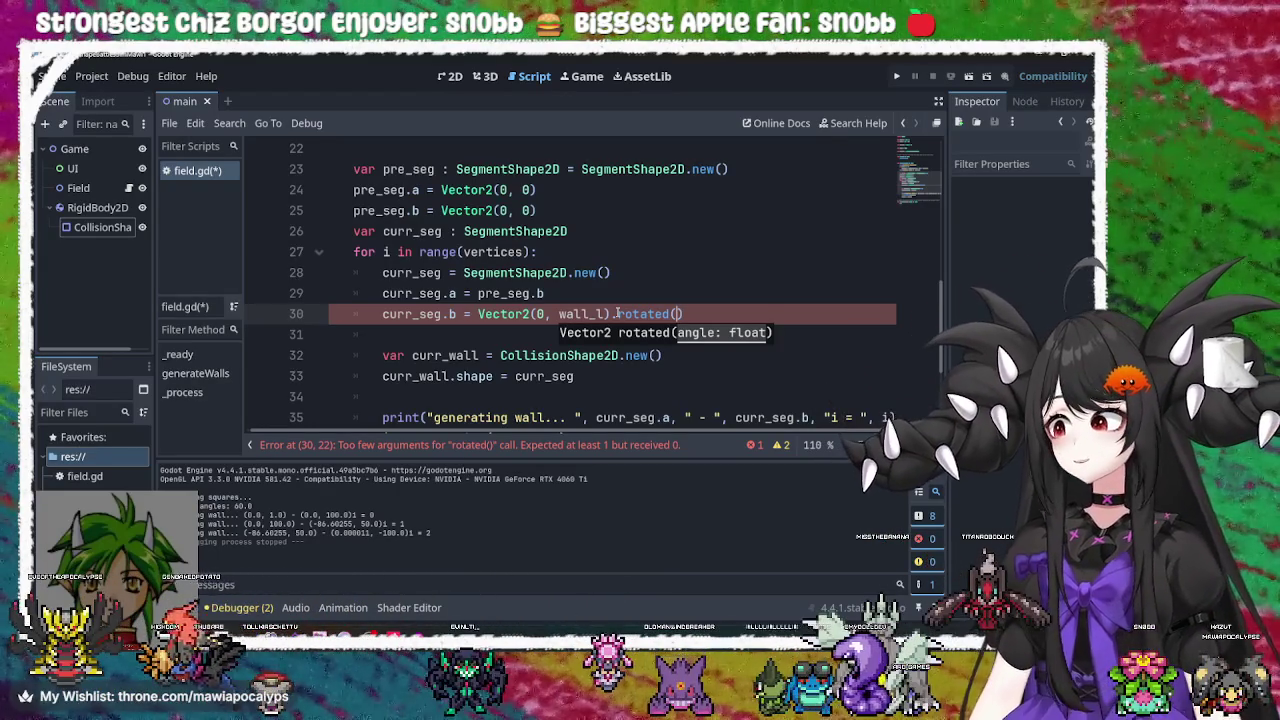
key("Escape")
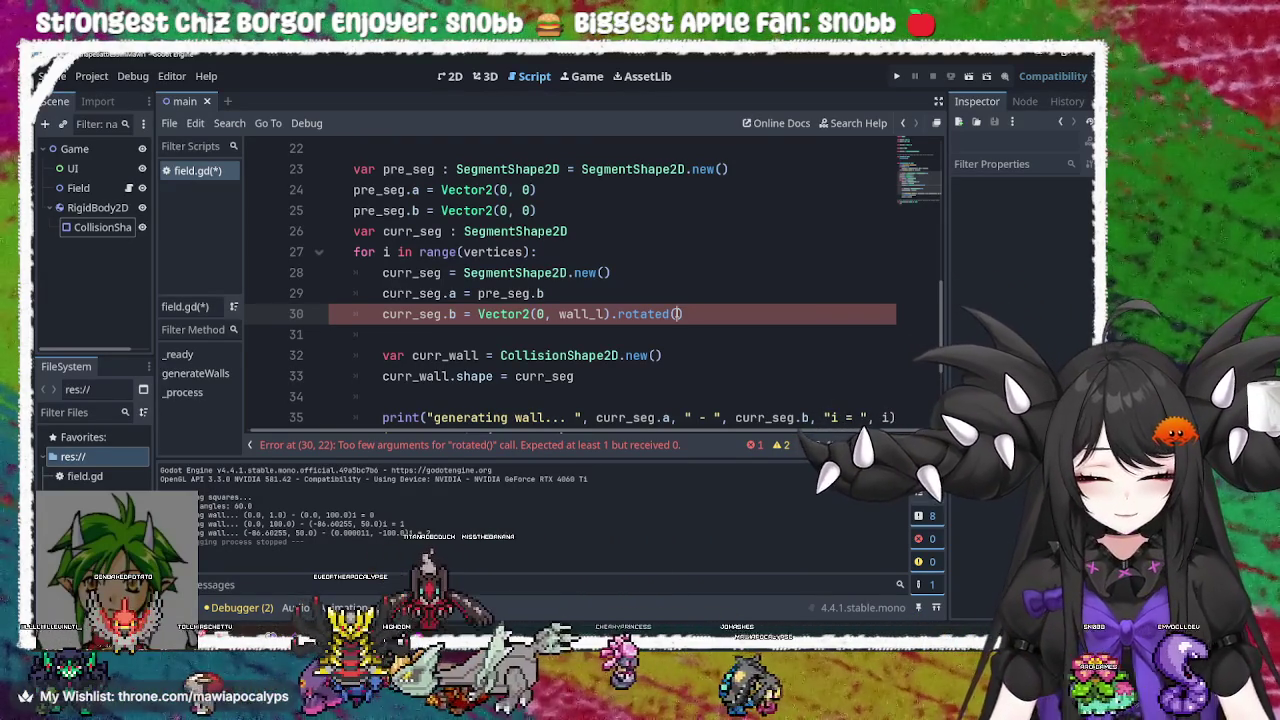
type("2/")
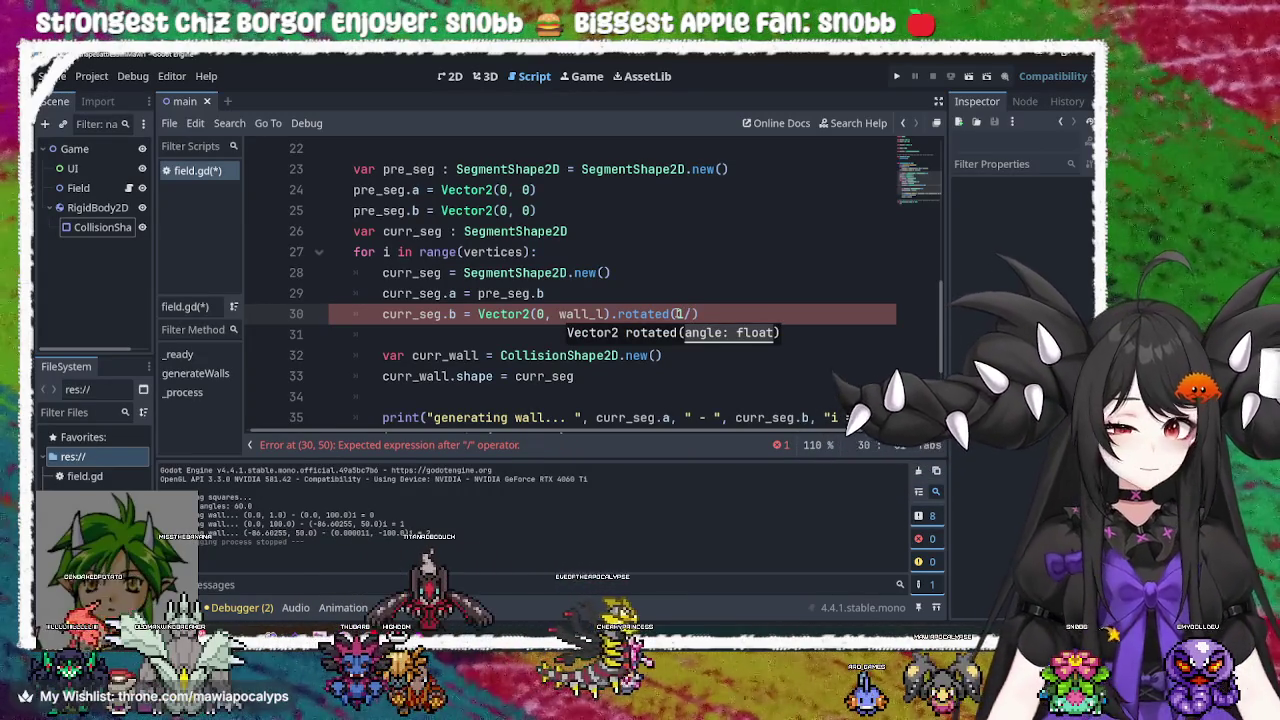
scroll(576, 261, "up", 7)
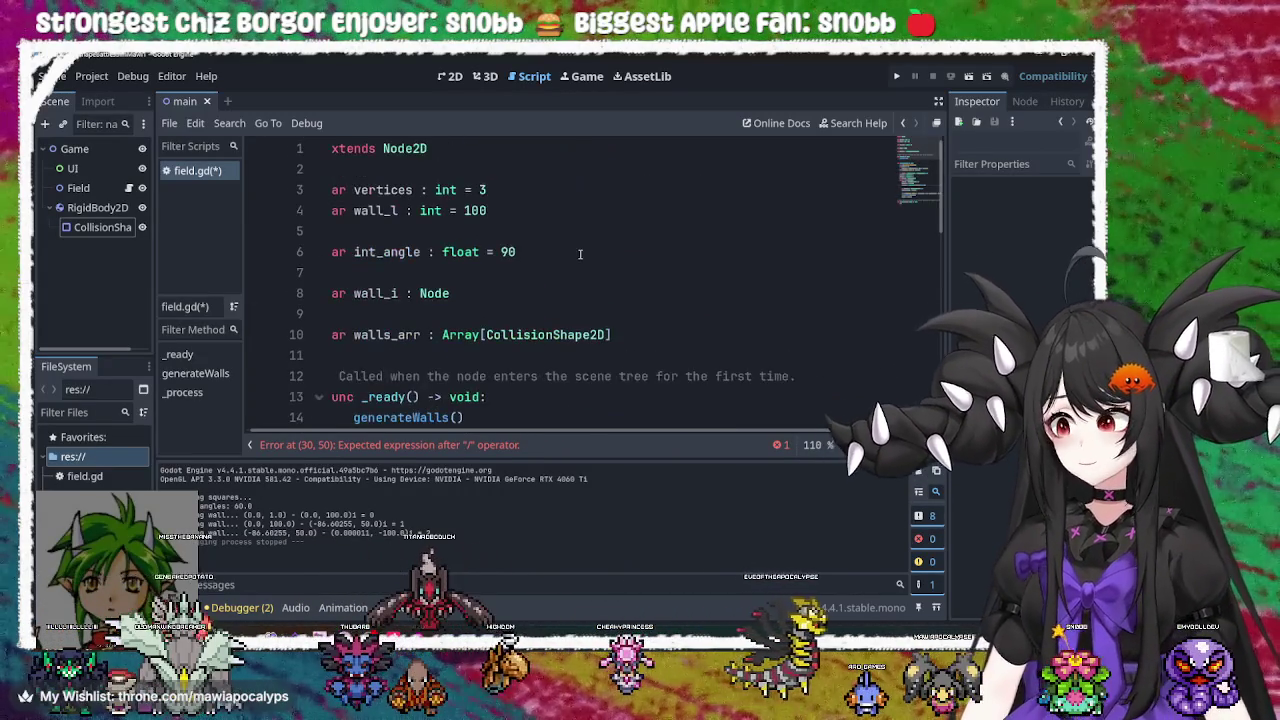
scroll(530, 321, "down", 4)
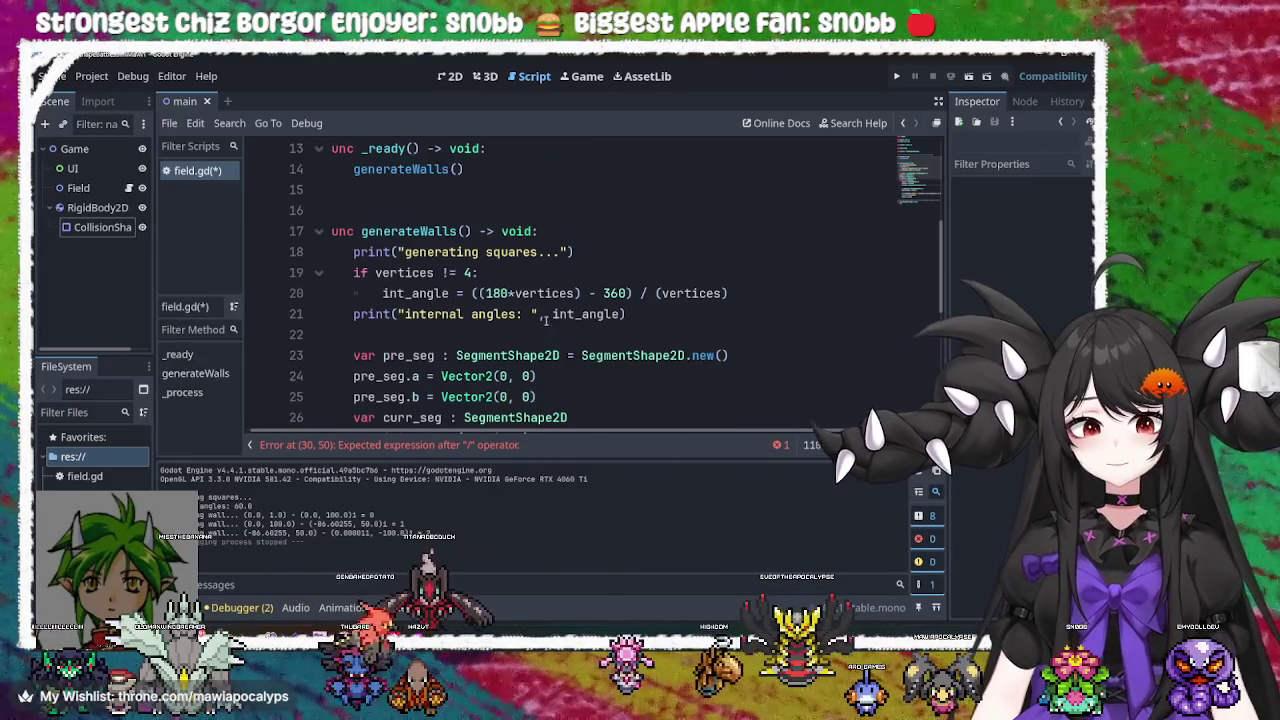
left_click(479, 293)
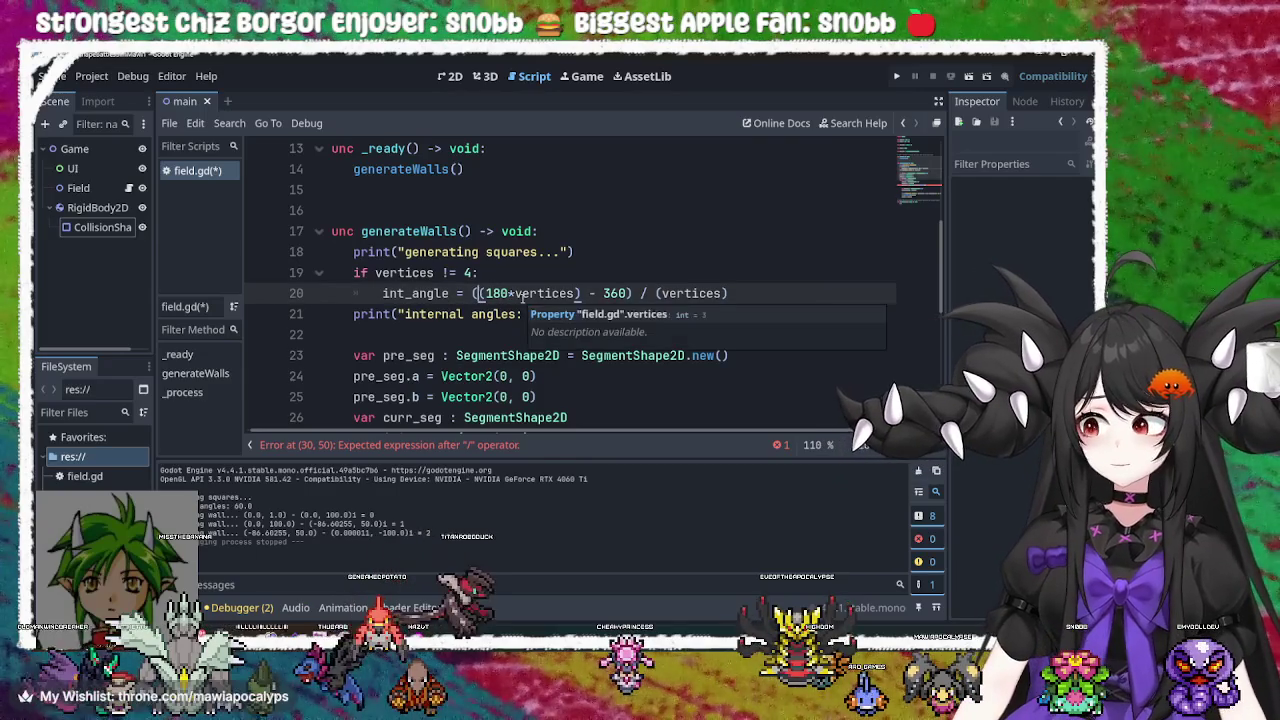
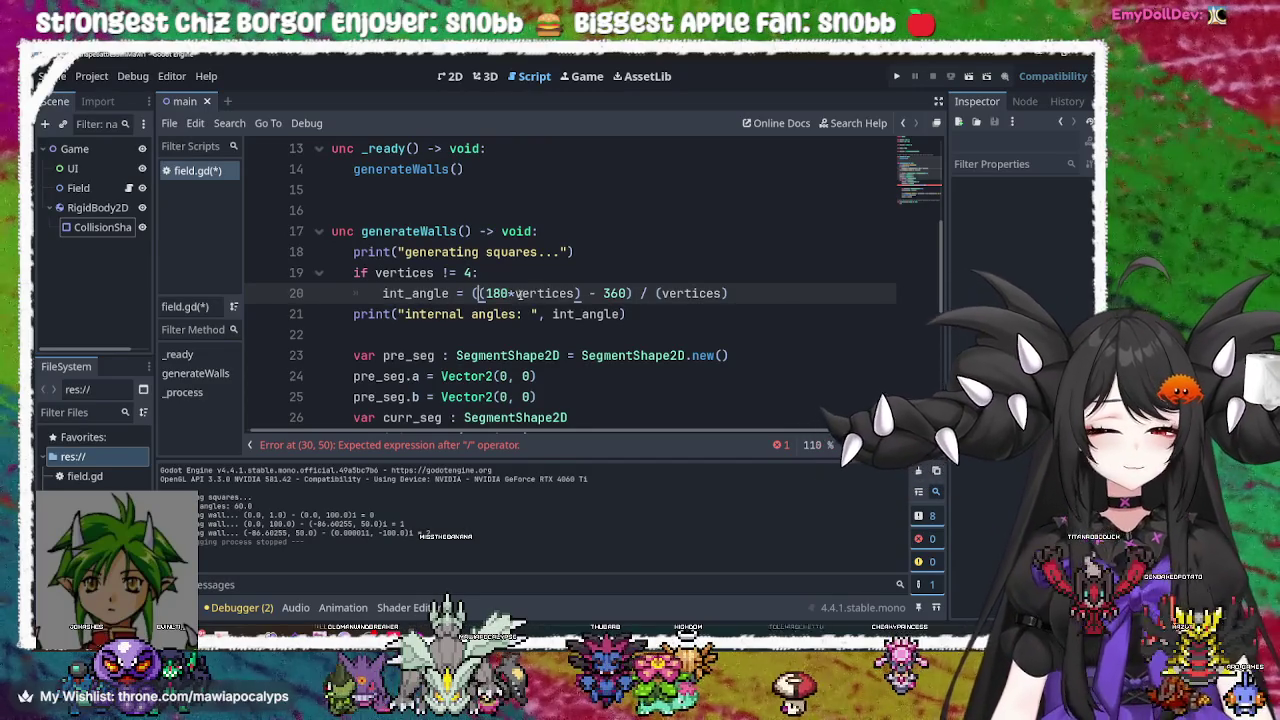
Insert * between 180 and vertices in the line 20 int_angle formula
left_click_drag(510, 293, 485, 293)
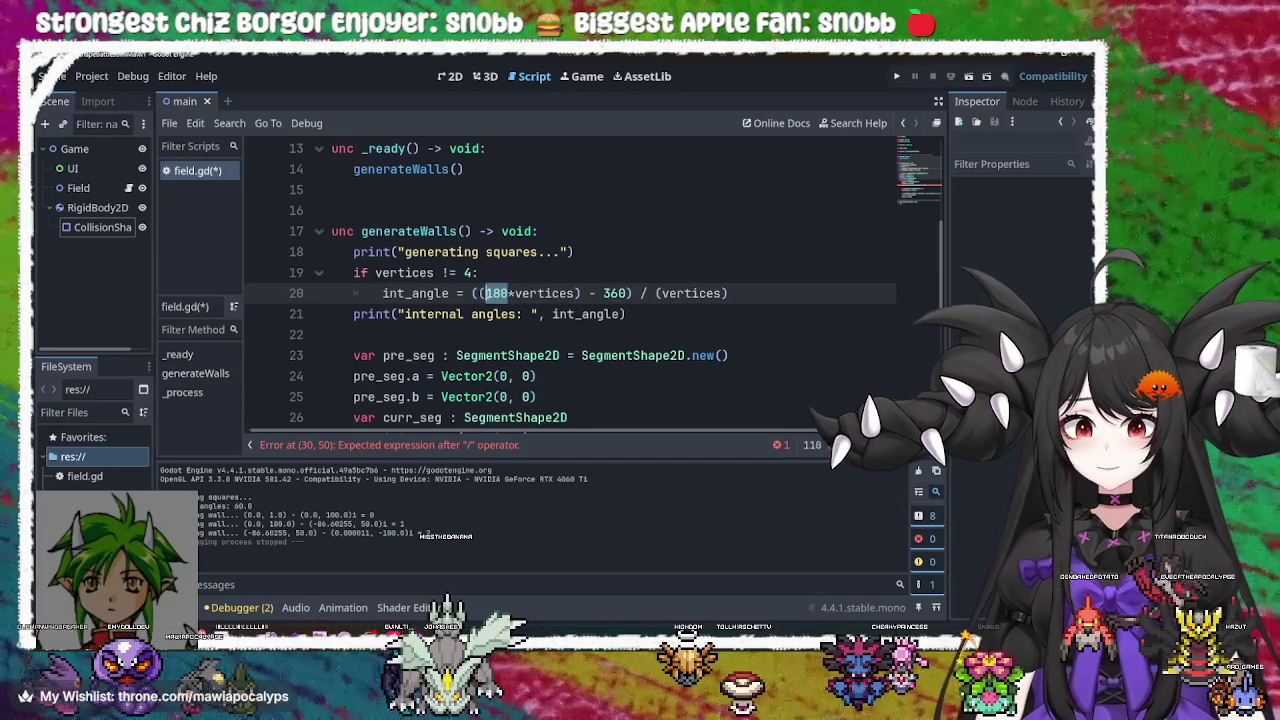
left_click(503, 293)
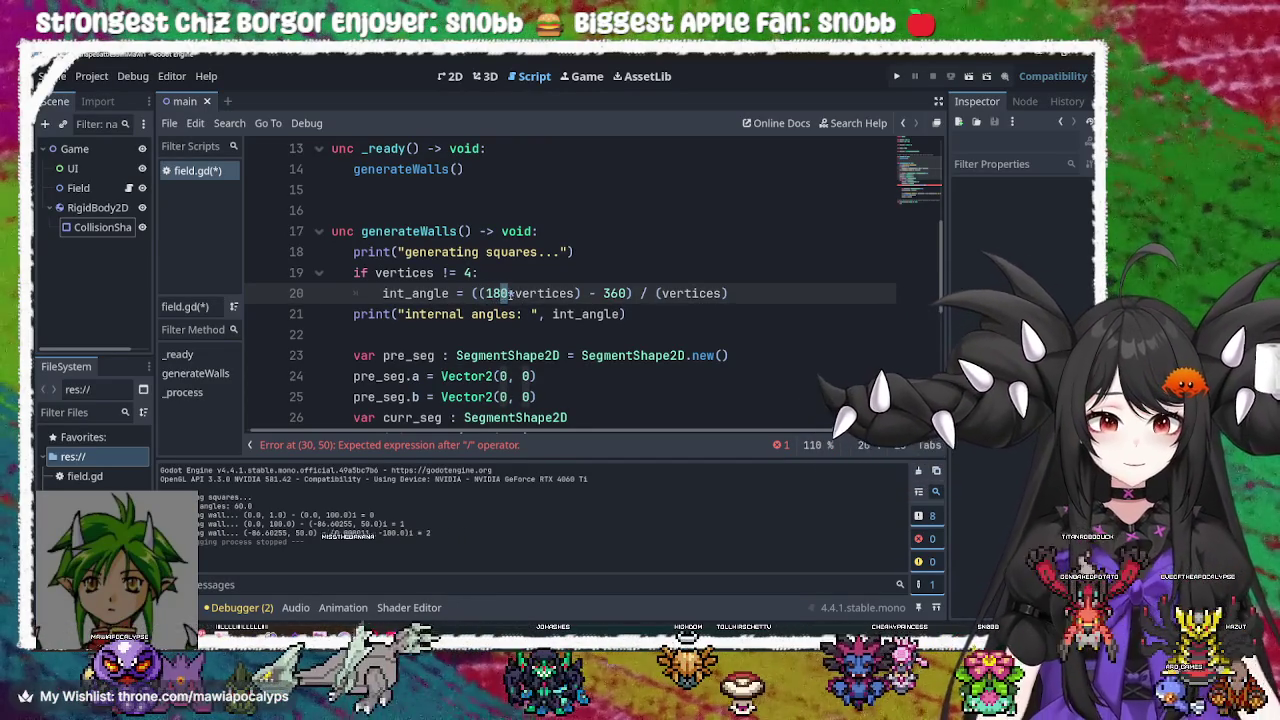
type("*")
double_click(545, 293)
left_click(603, 293)
double_click(615, 293)
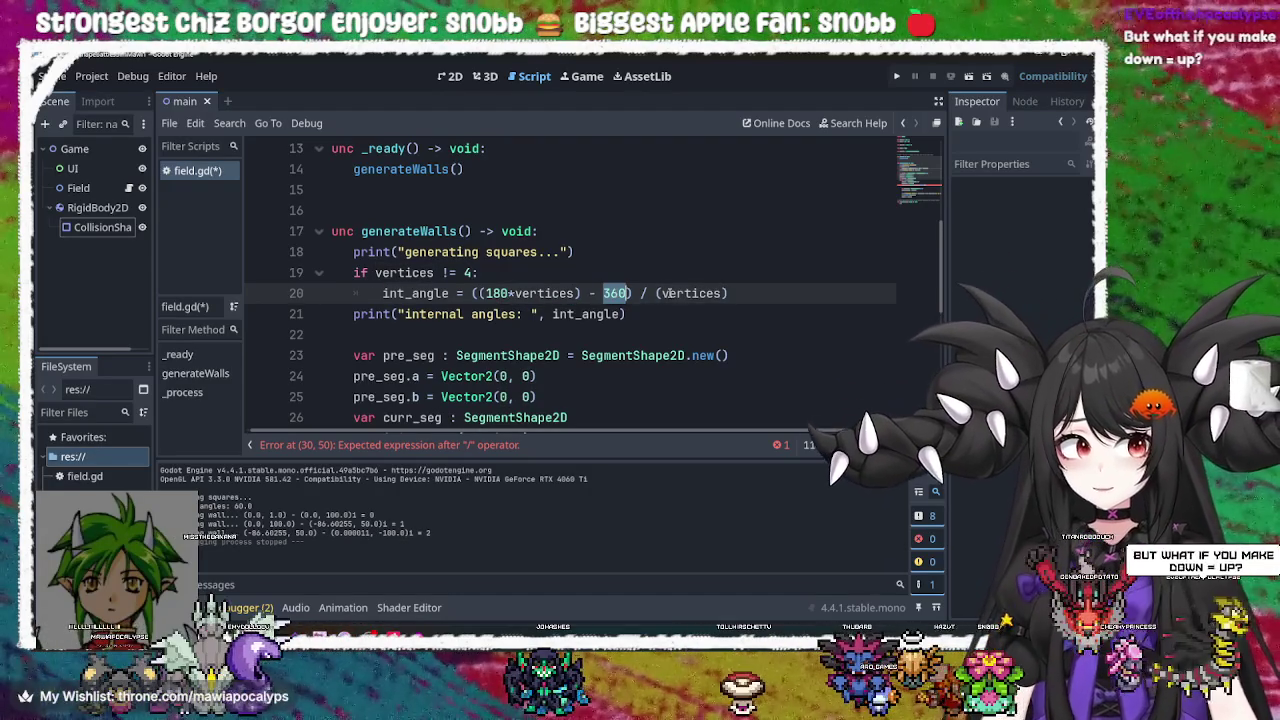
double_click(688, 293)
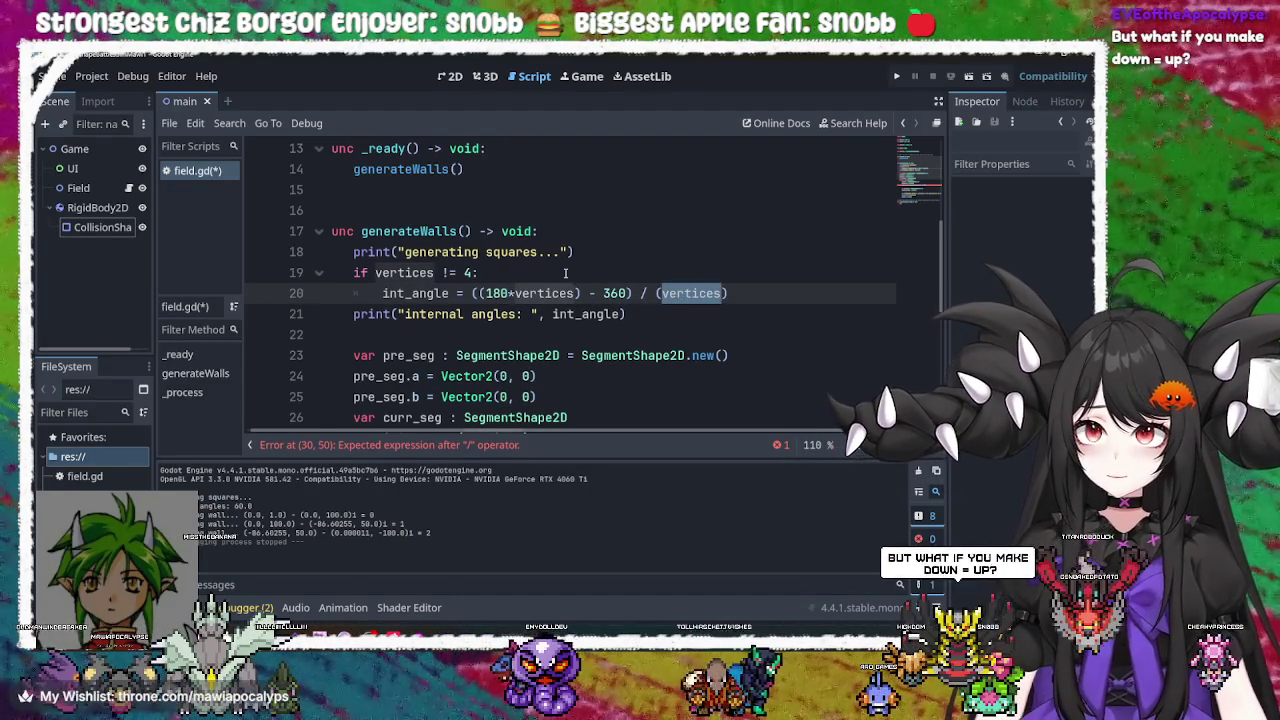
Select the 90 default value of int_angle on line 6
scroll(480, 260, "up", 2)
scroll(480, 260, "down", 2)
double_click(415, 293)
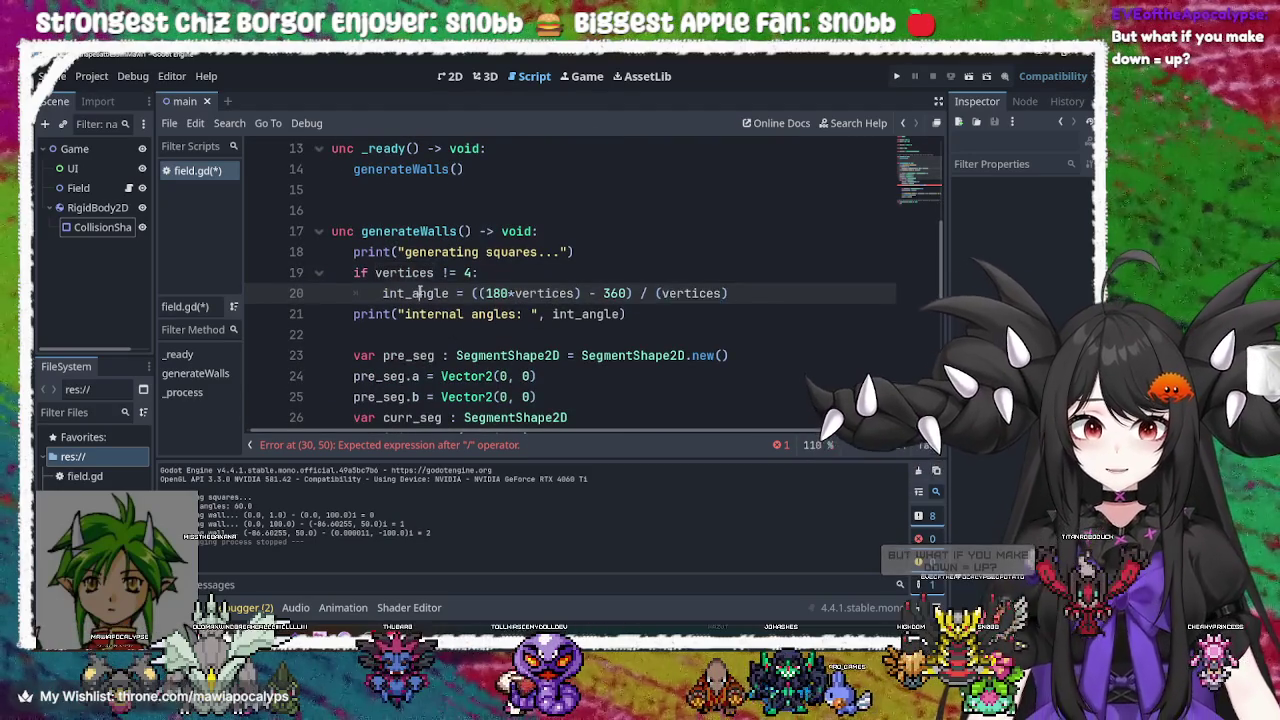
scroll(486, 273, "up", 4)
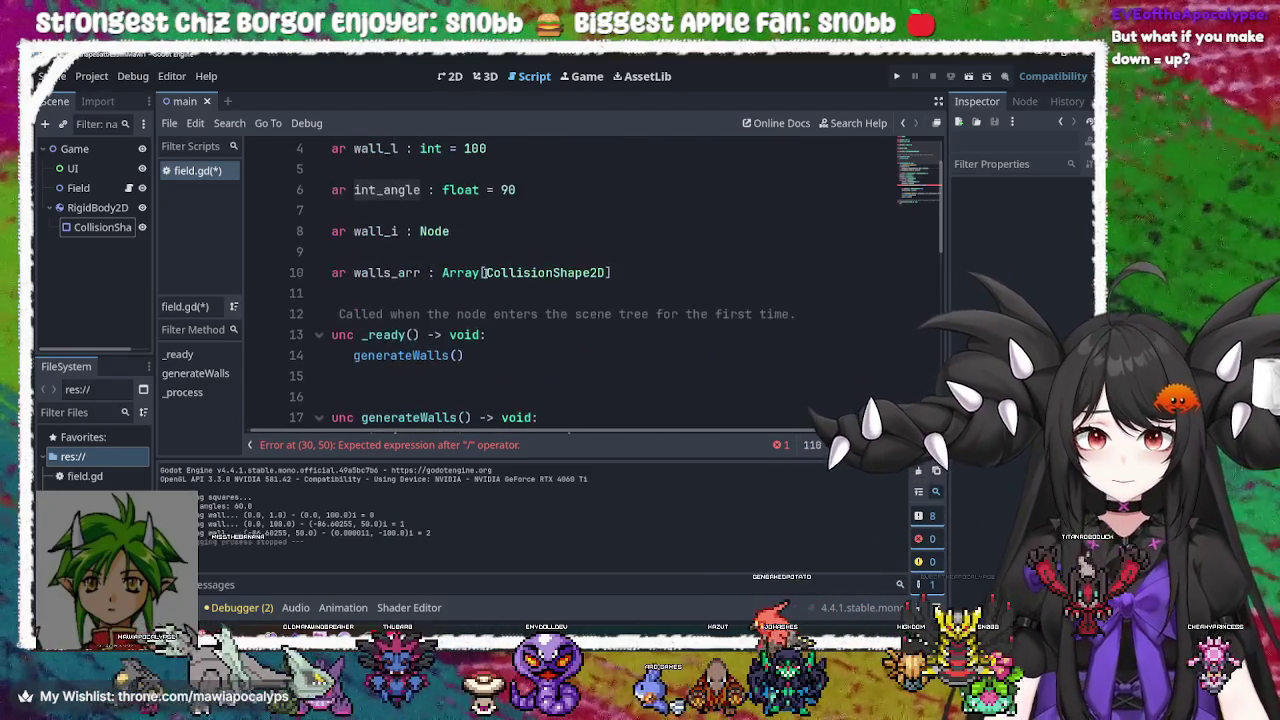
double_click(509, 252)
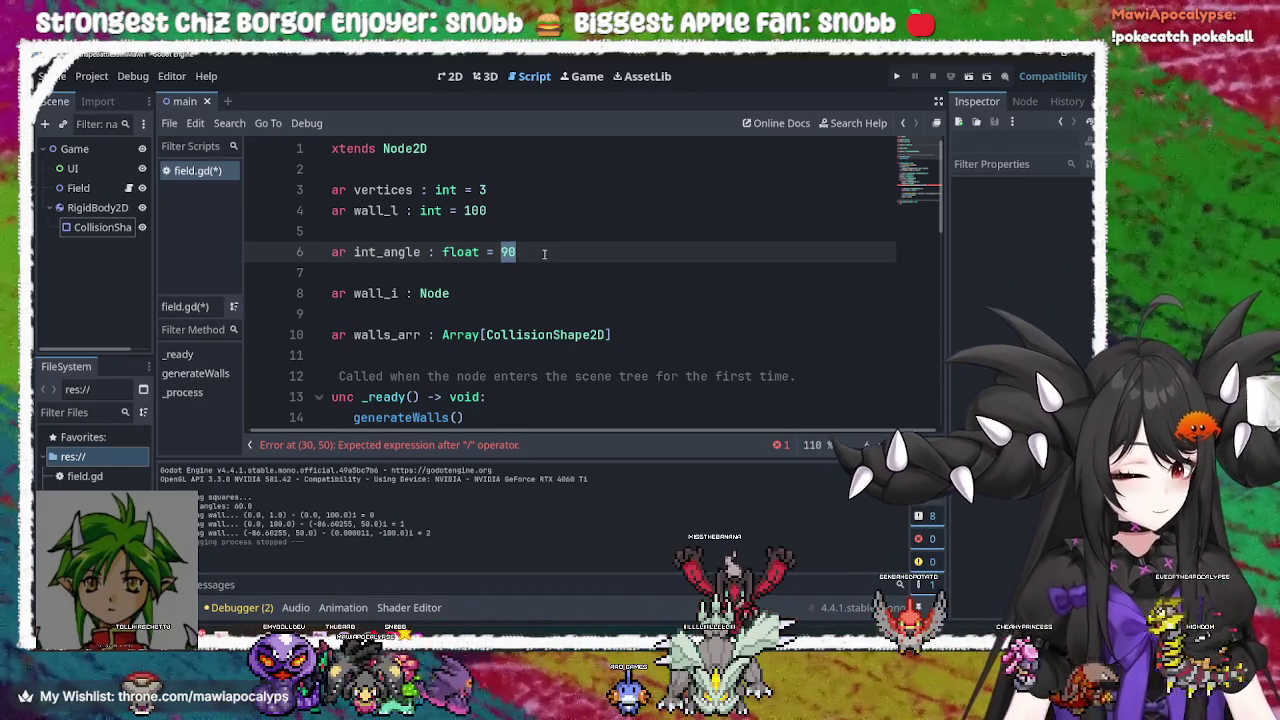
Set int_angle's default to 0.5 and rewrite line 20 as ((1*vertices) - 2) / (vertices)
type("0.5")
scroll(578, 337, "down", 1)
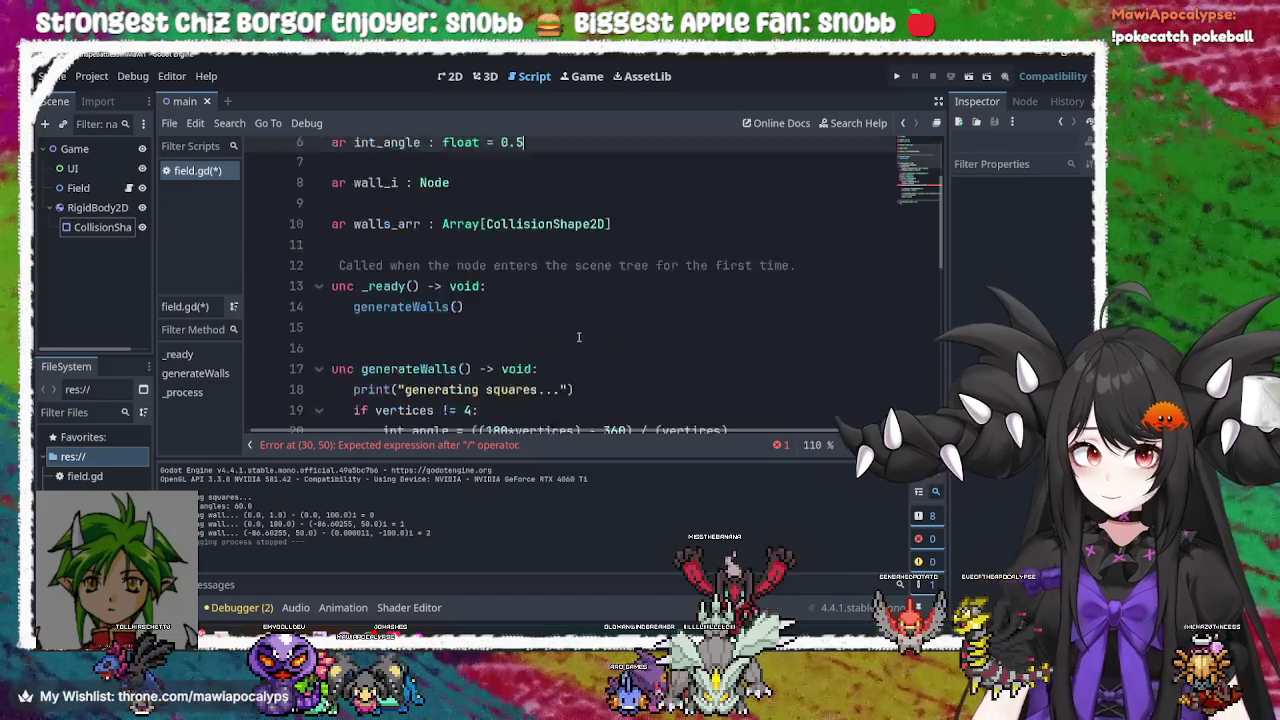
scroll(578, 337, "down", 3)
left_click(540, 356)
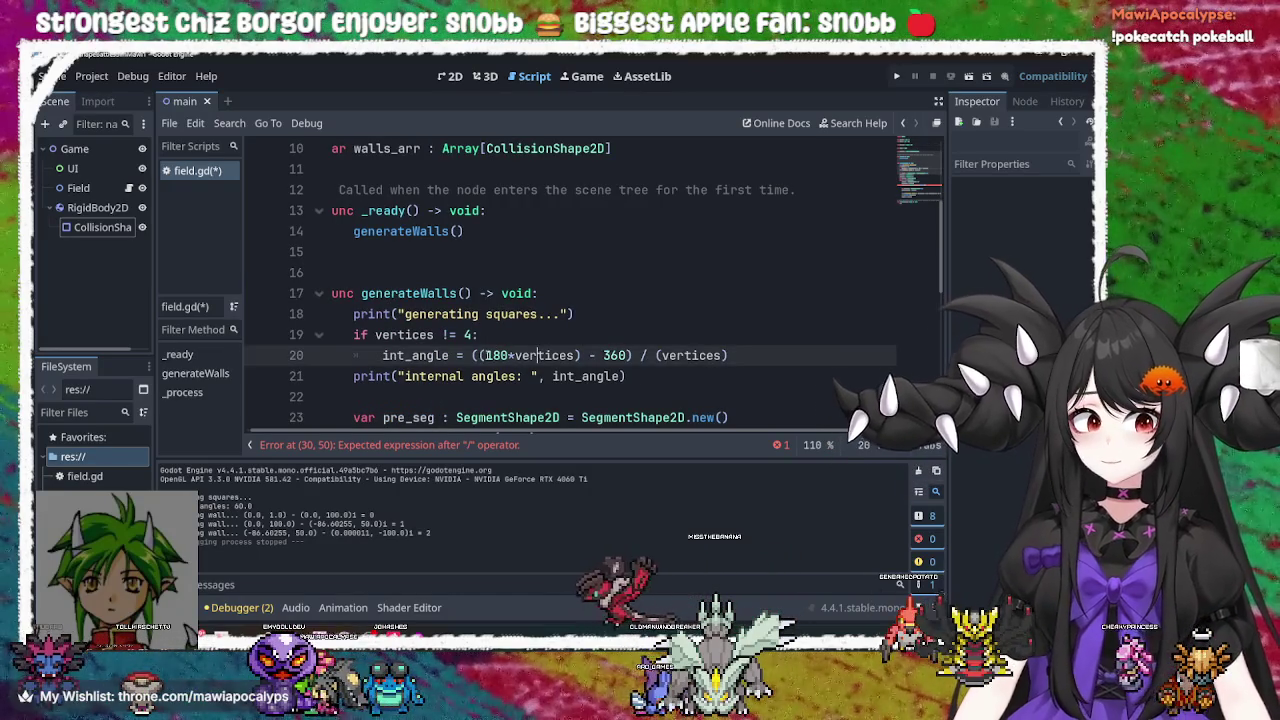
left_click(486, 355)
double_click(496, 355)
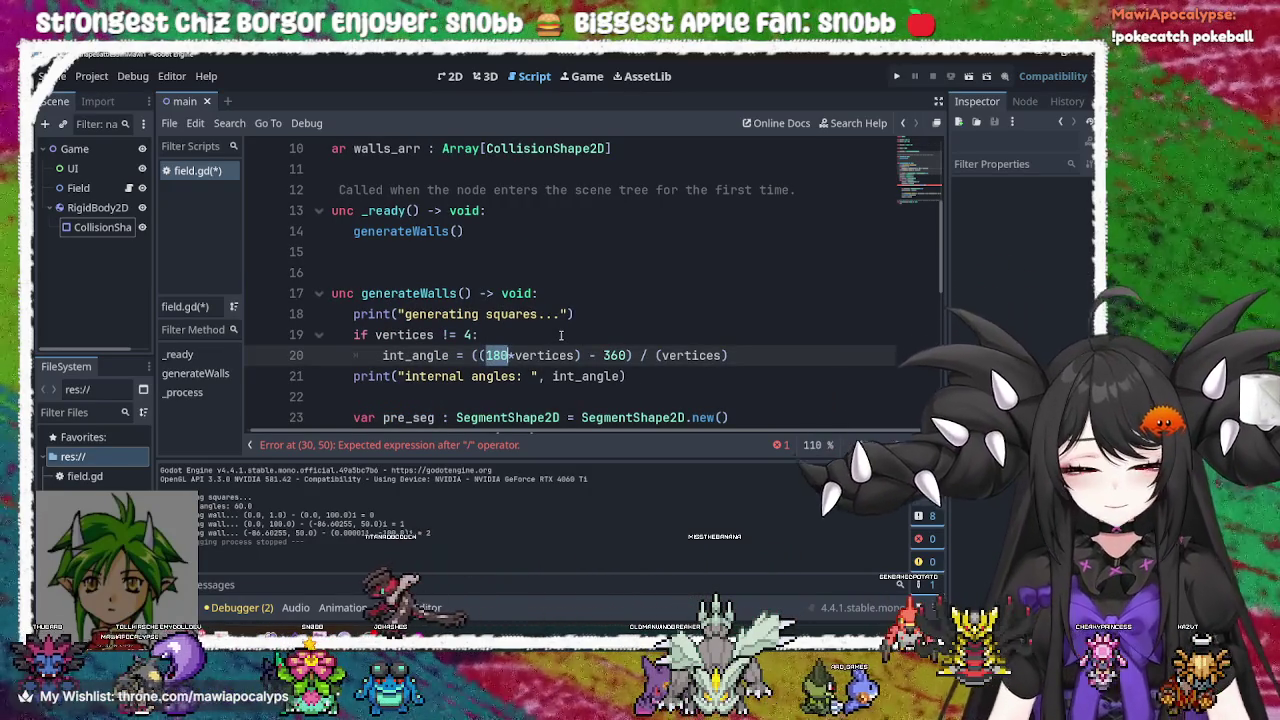
type("1")
double_click(600, 355)
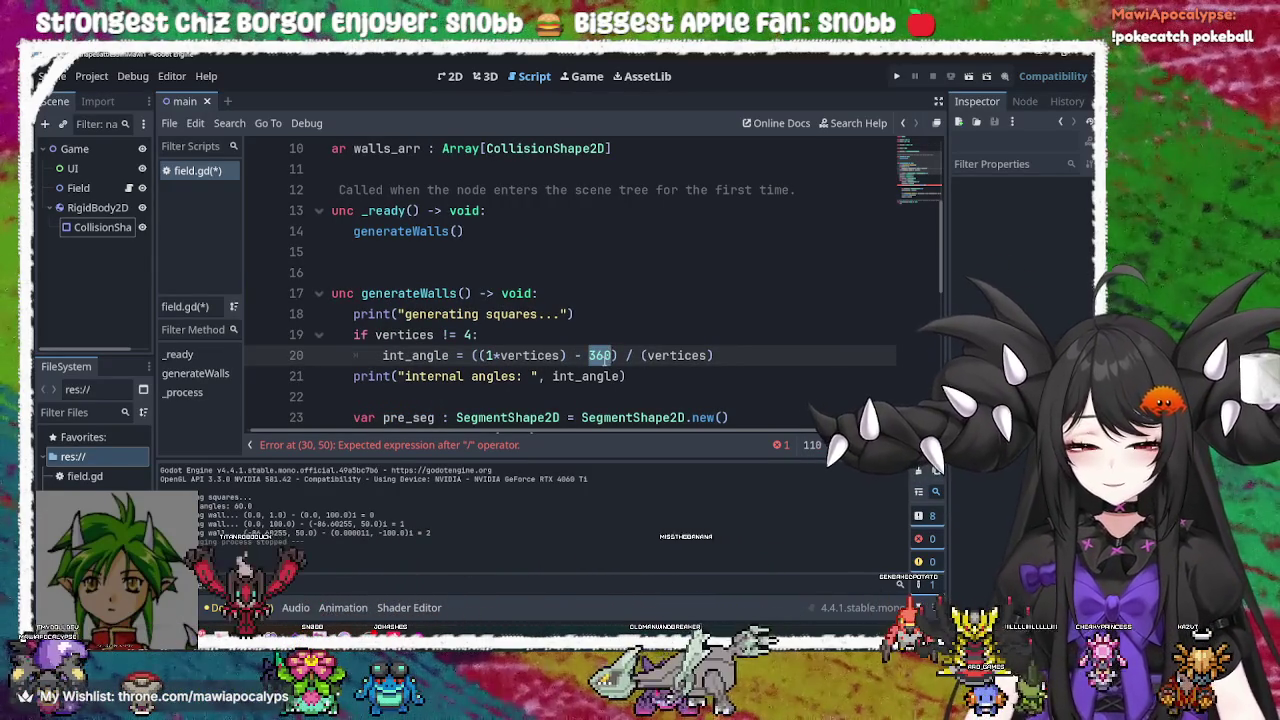
type("2")
Save the edited field.gd script
key("Up")
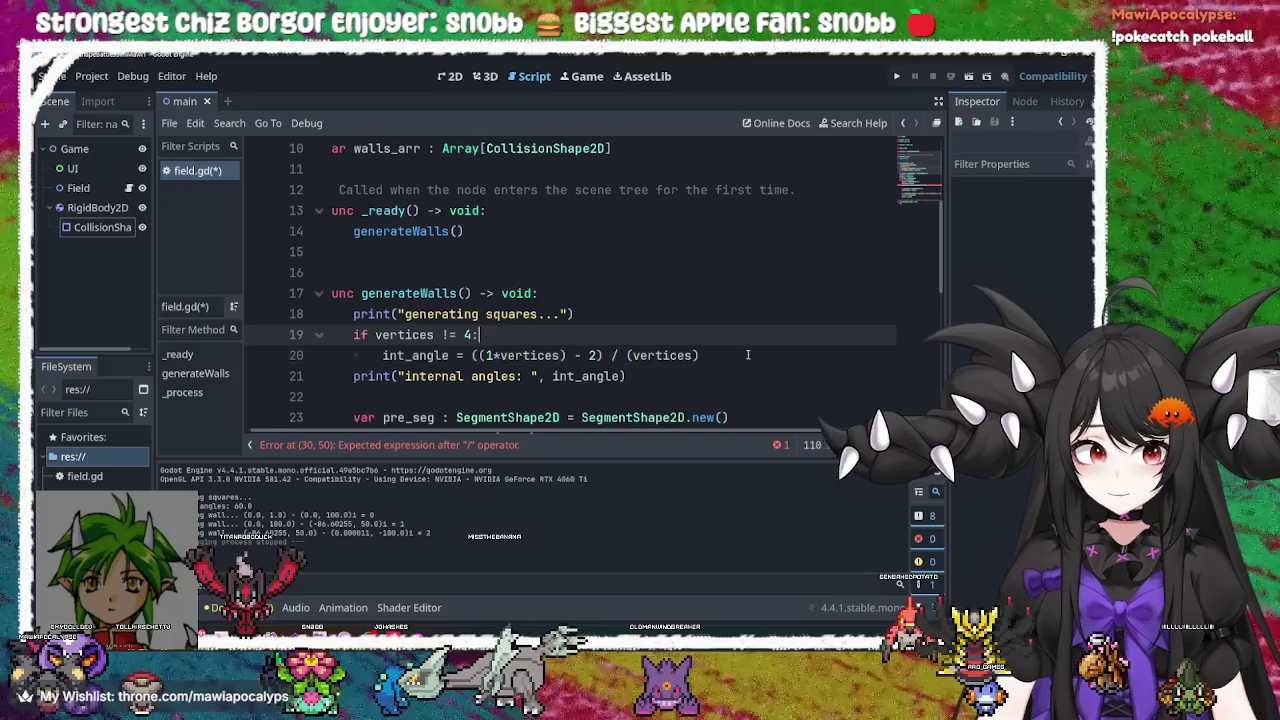
left_click(751, 355)
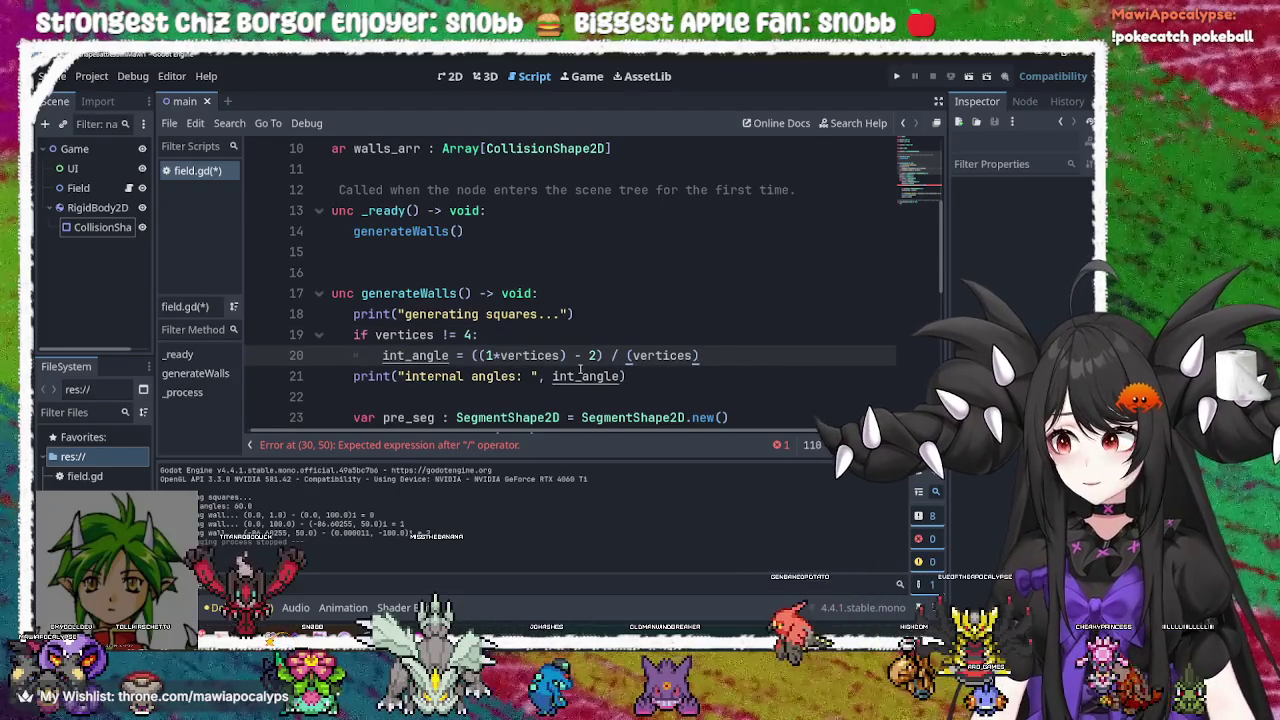
key("ctrl+s")
Replace the broken 1/ argument on line 30 with rotated(int_angle), then test-run the game
left_click(580, 376)
scroll(600, 360, "down", 3)
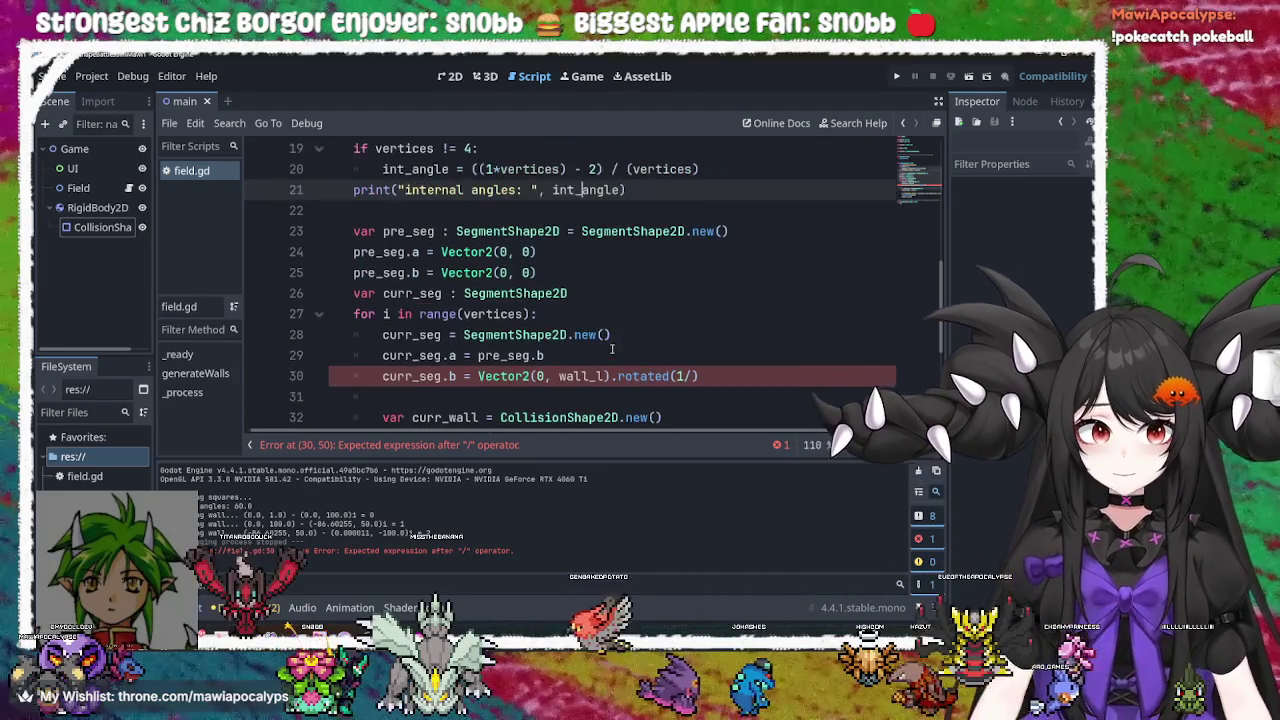
left_click(617, 376)
double_click(582, 376)
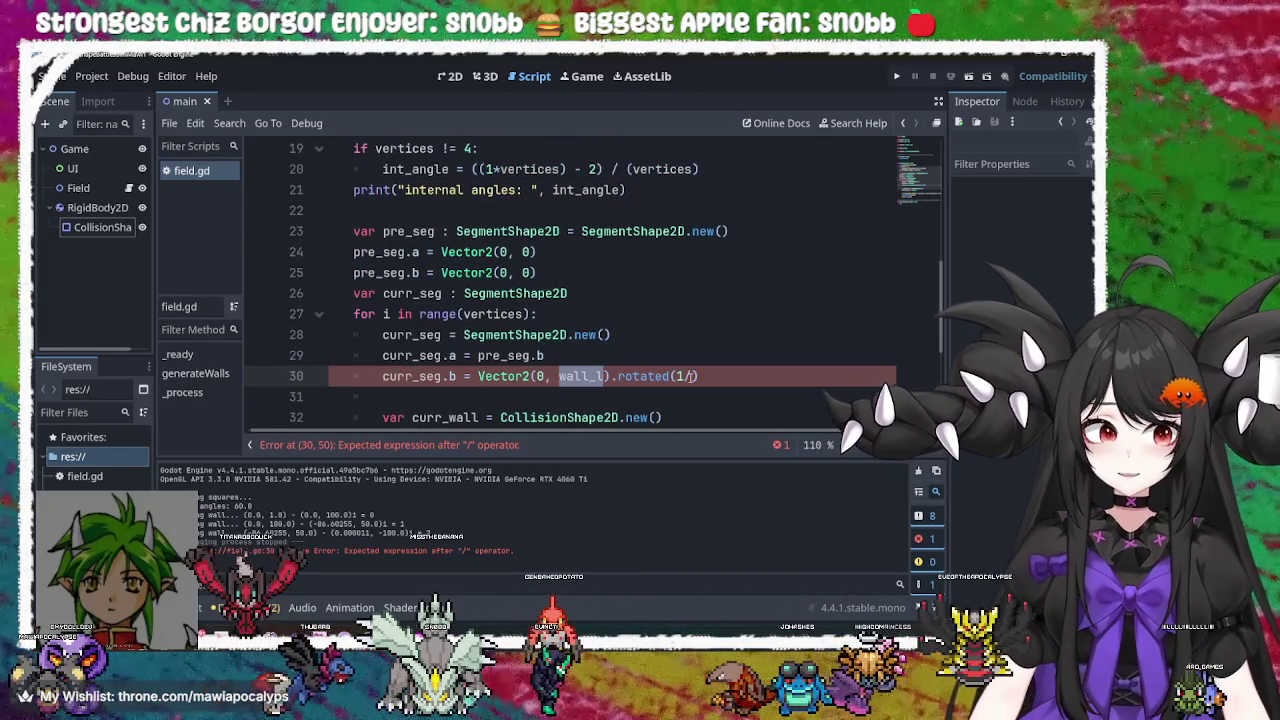
left_click(690, 376)
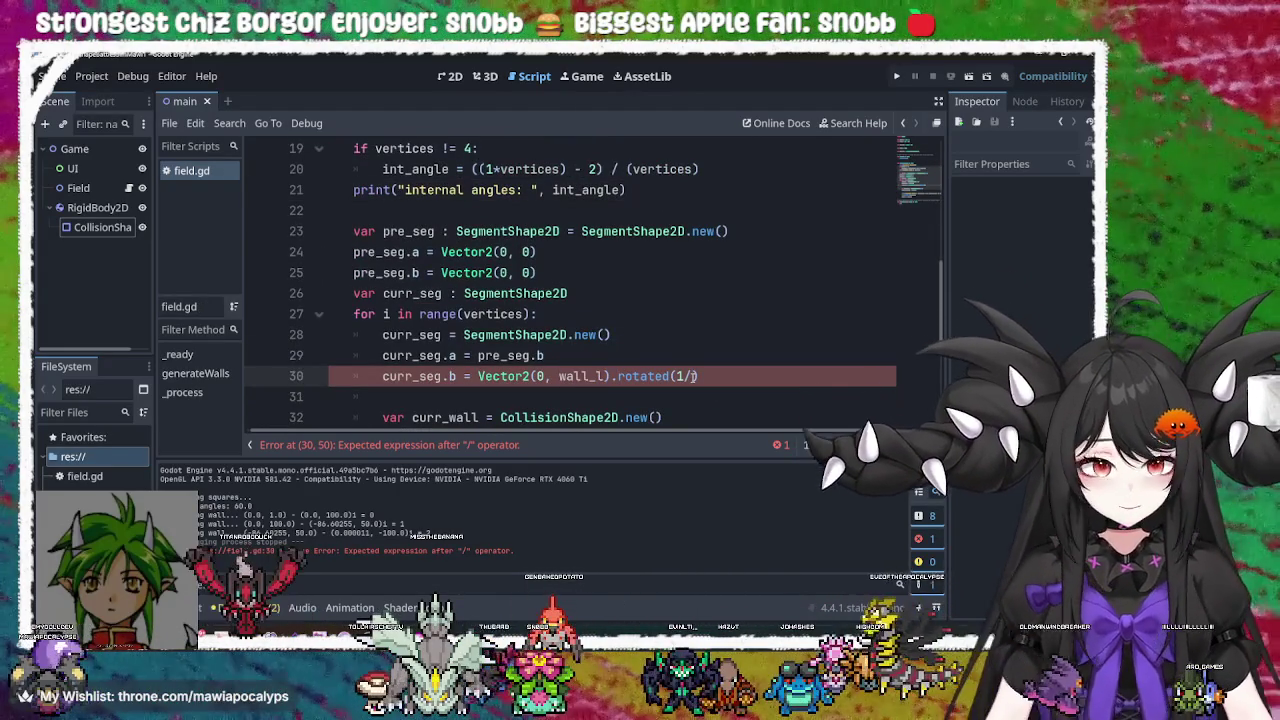
key("BackSpace")
key("BackSpace")
scroll(551, 292, "up", 6)
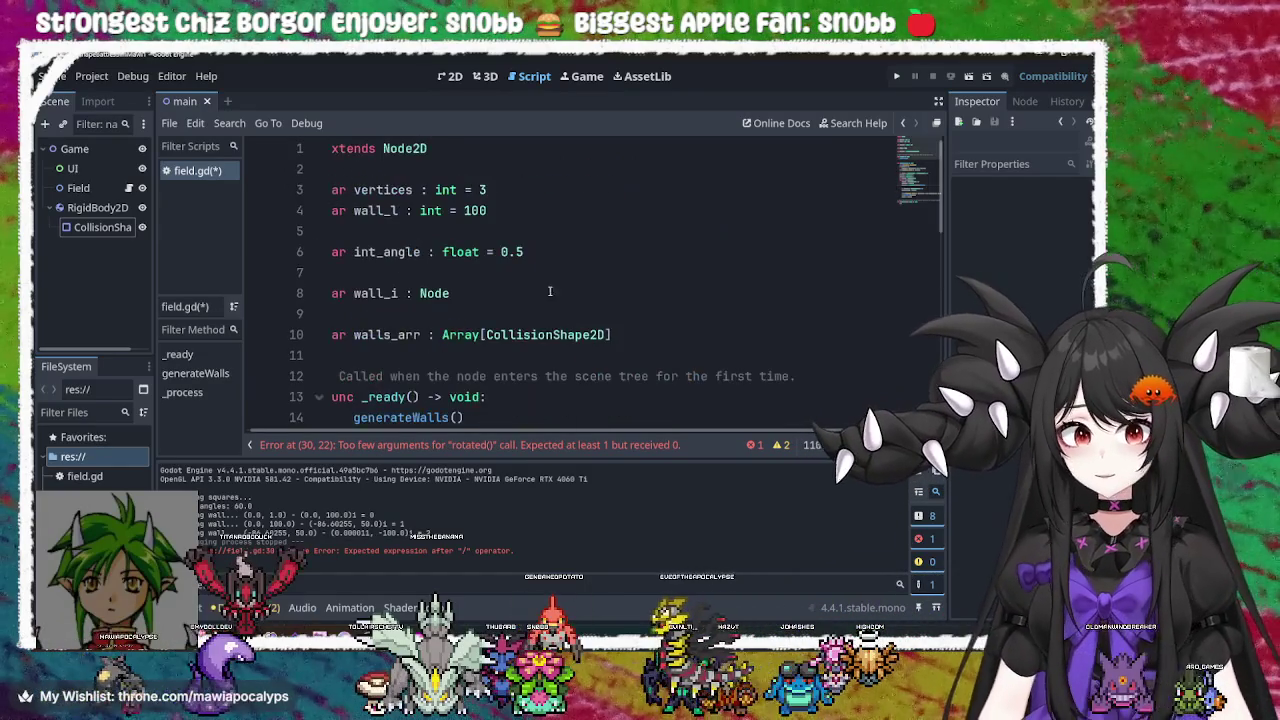
double_click(386, 252)
key("ctrl+c")
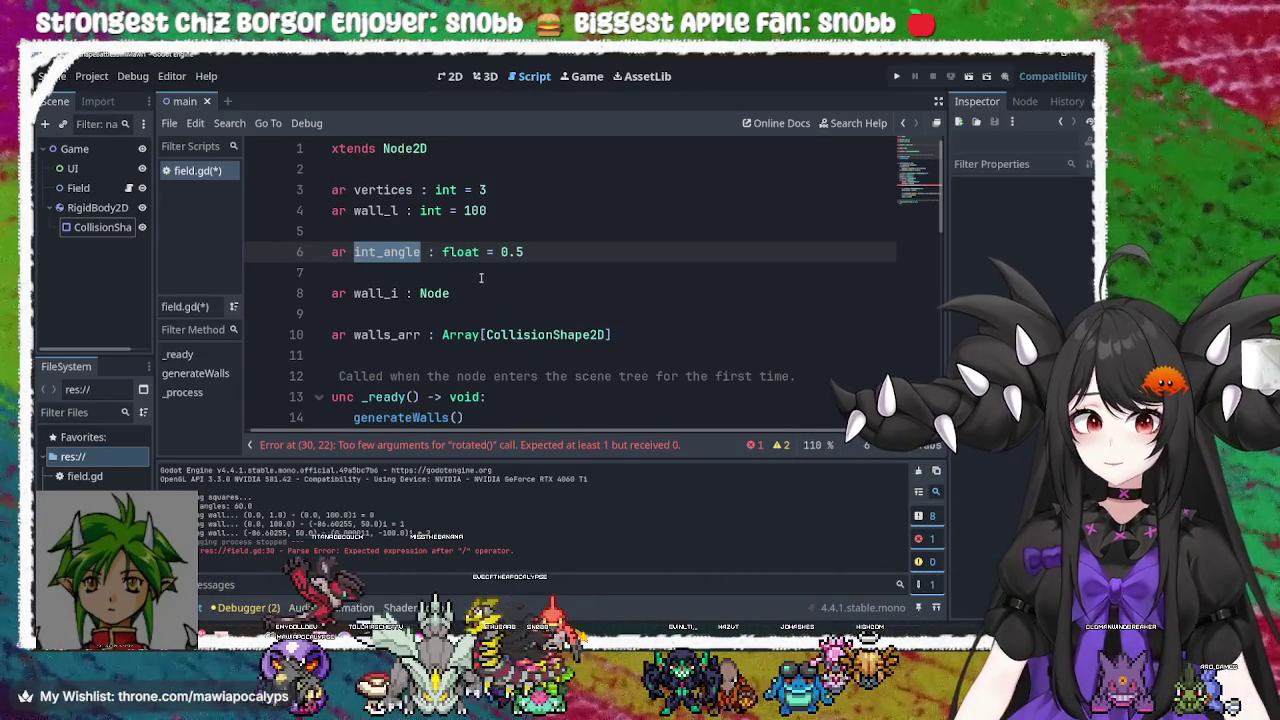
scroll(600, 290, "down", 8)
scroll(669, 291, "up", 2)
left_click(677, 335)
key("ctrl+v")
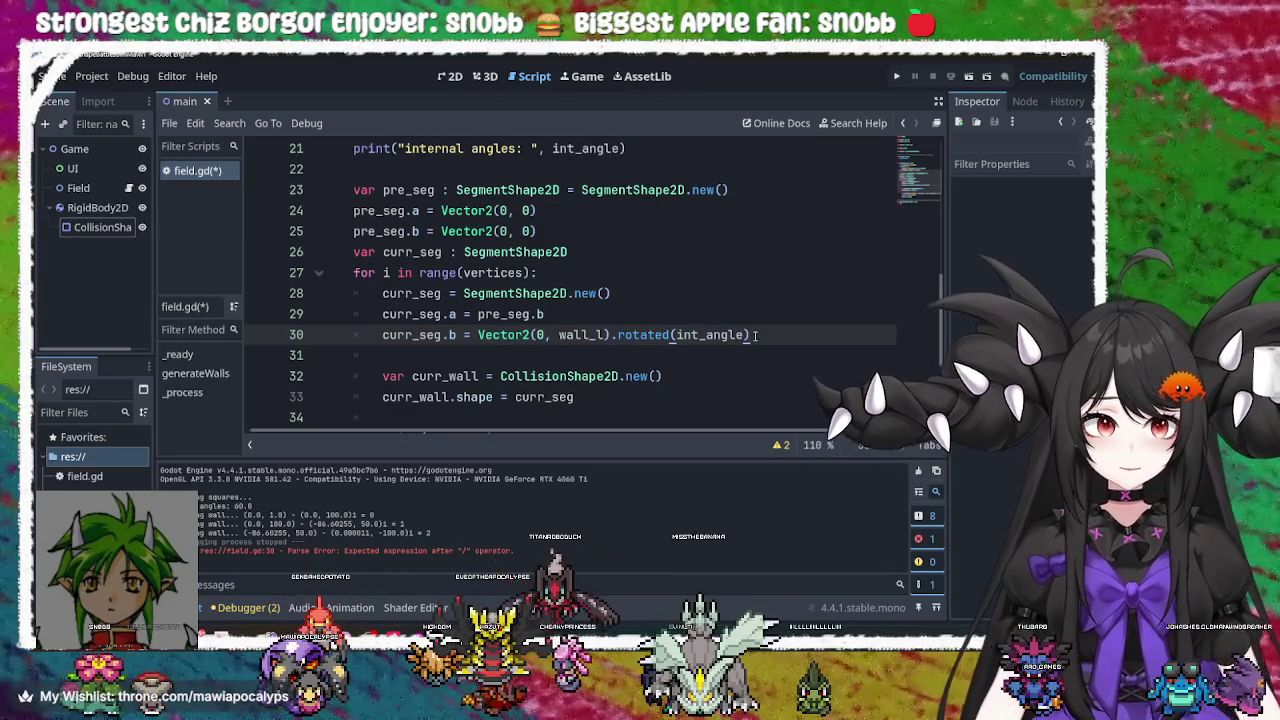
left_click(897, 75)
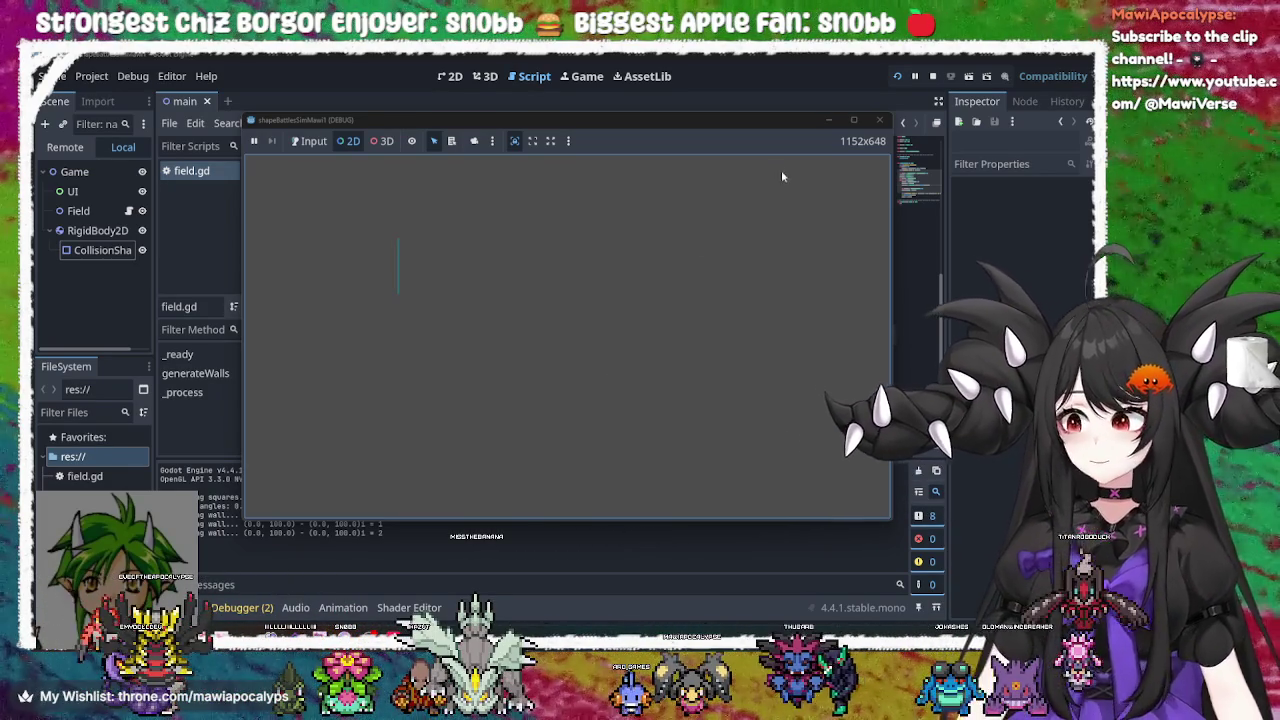
Stop the running game to return to the script editor
left_click(877, 120)
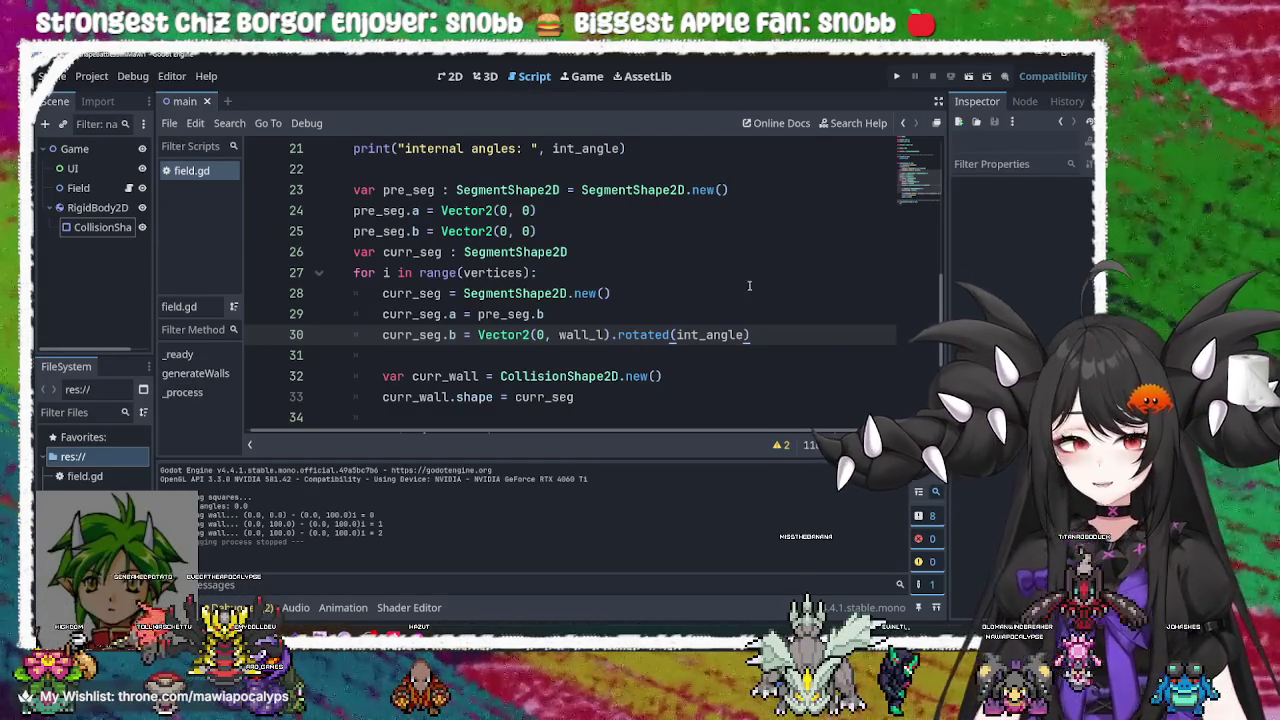
double_click(668, 335)
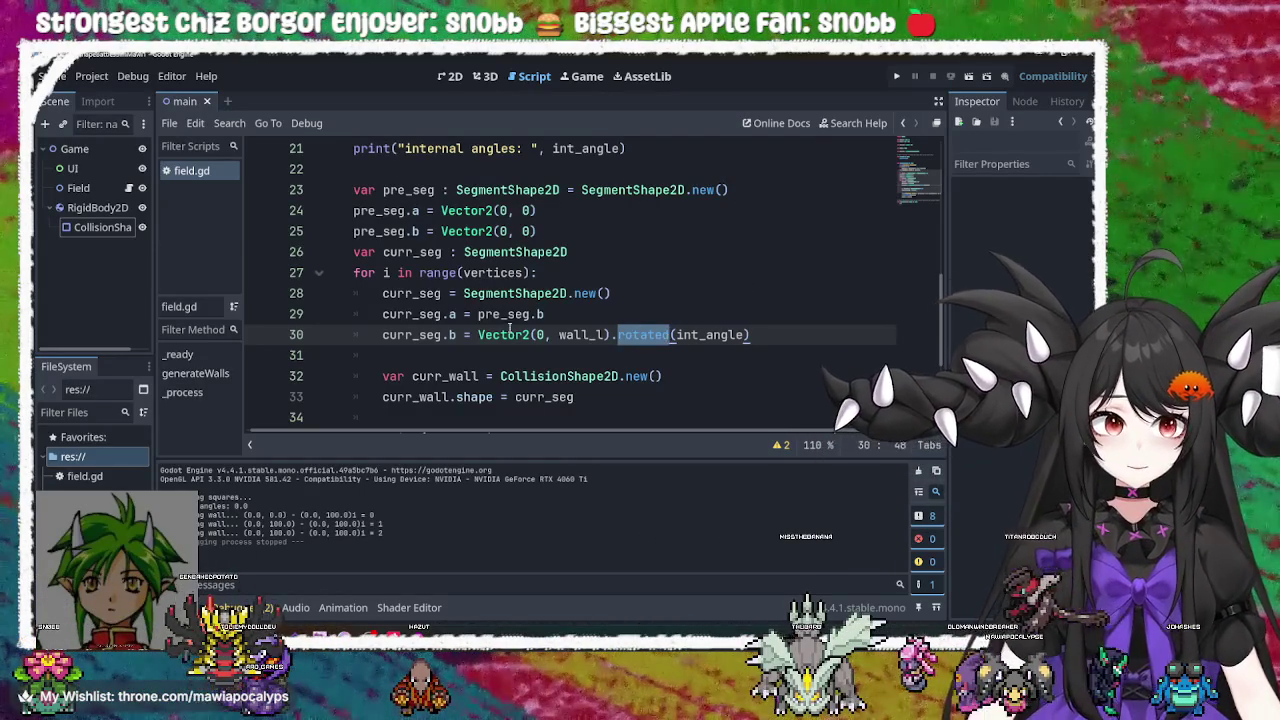
double_click(506, 335)
double_click(648, 335)
double_click(508, 335)
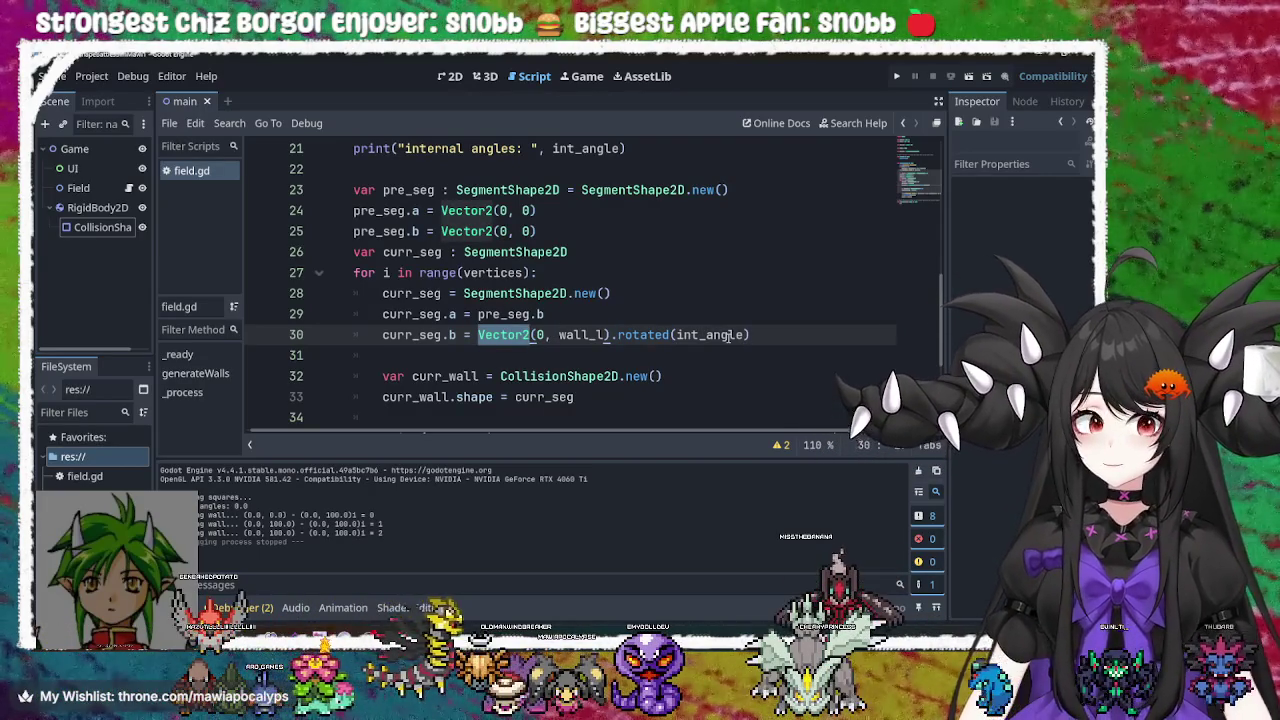
double_click(645, 335)
double_click(520, 335)
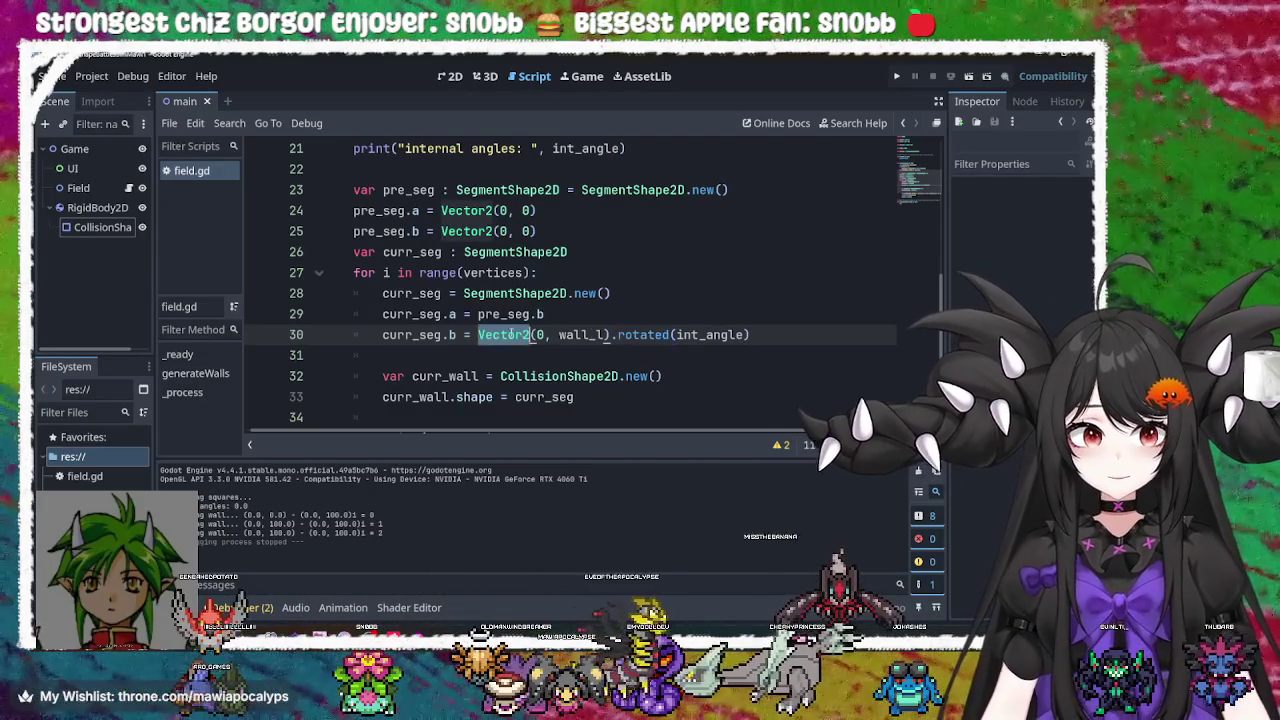
double_click(645, 335)
double_click(520, 335)
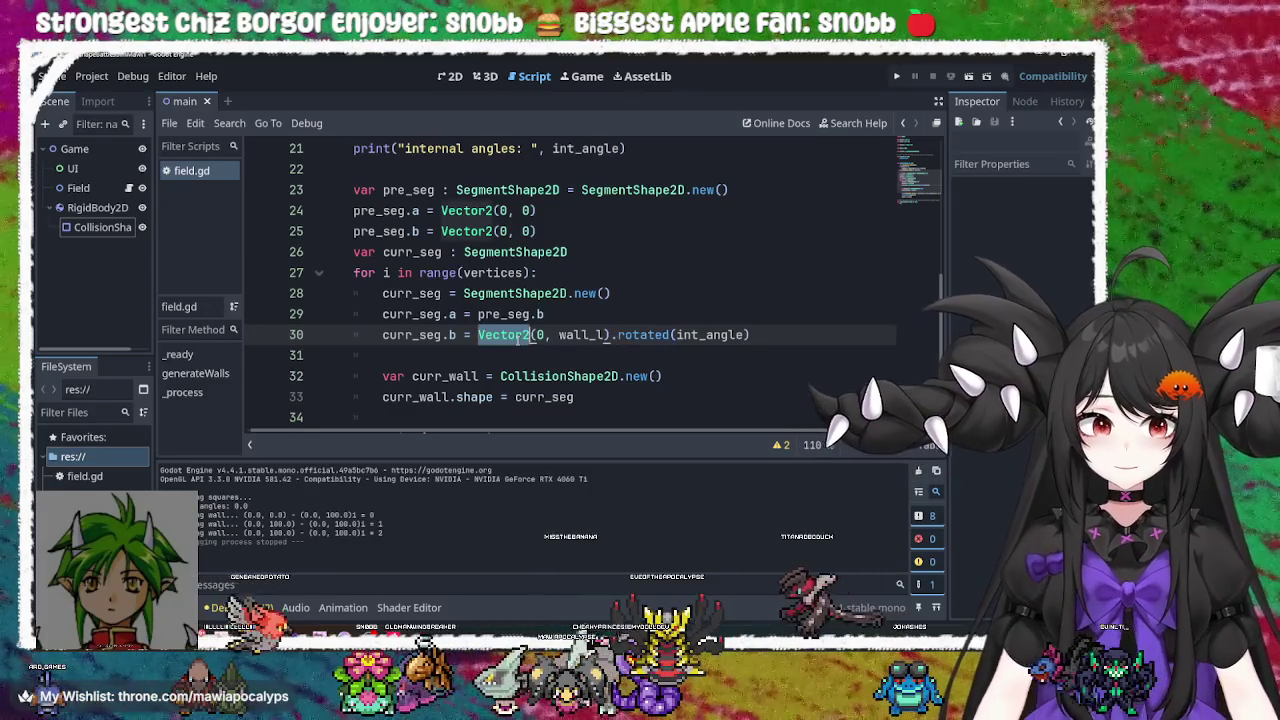
left_click(650, 335)
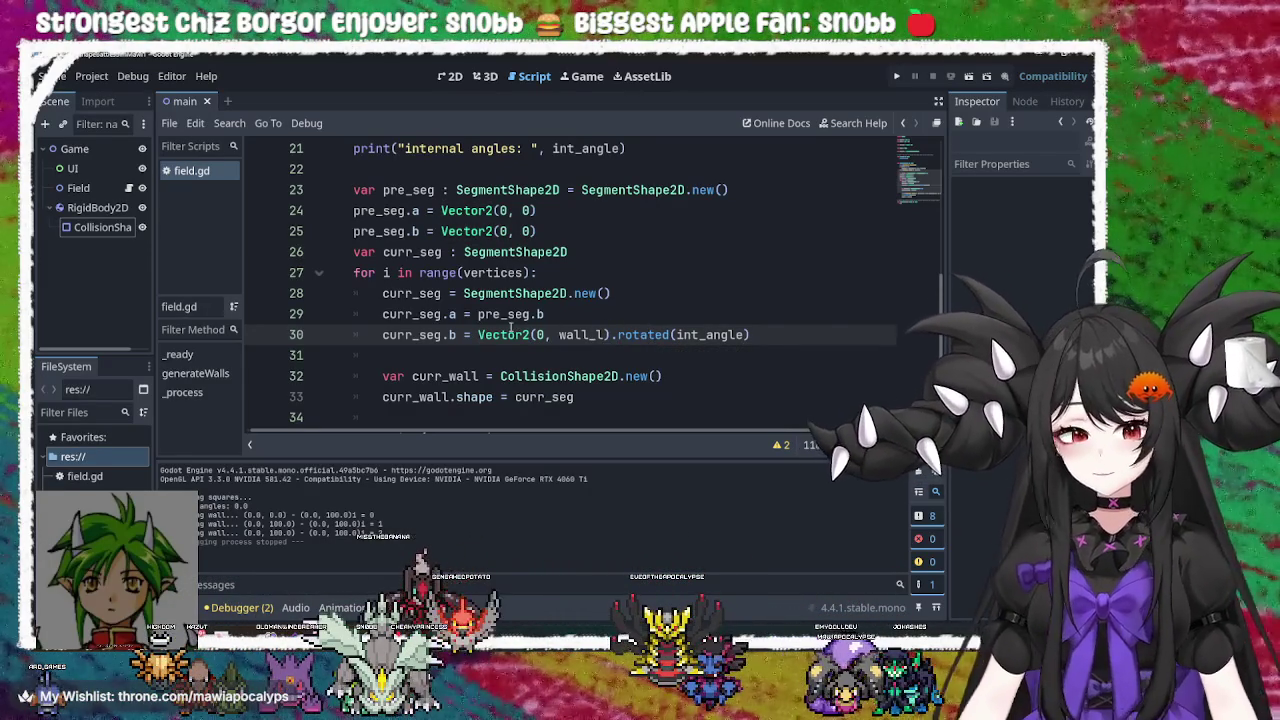
left_click(769, 334)
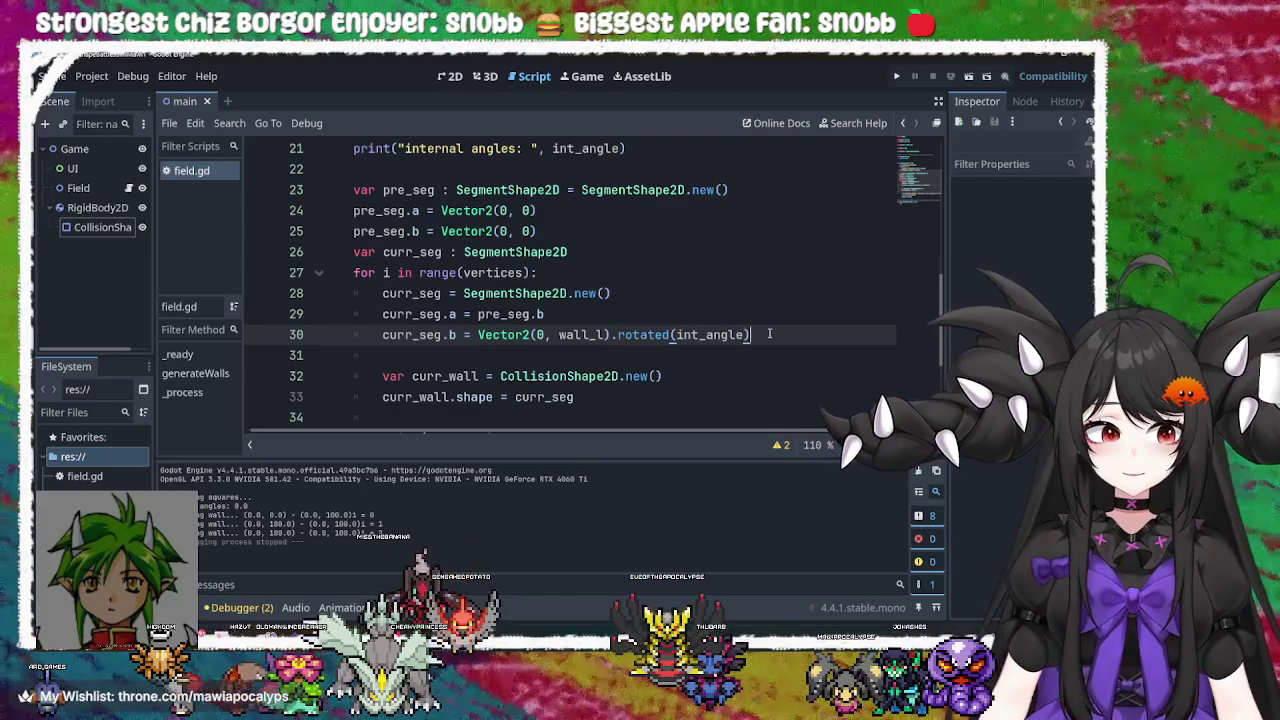
mouse_move(641, 335)
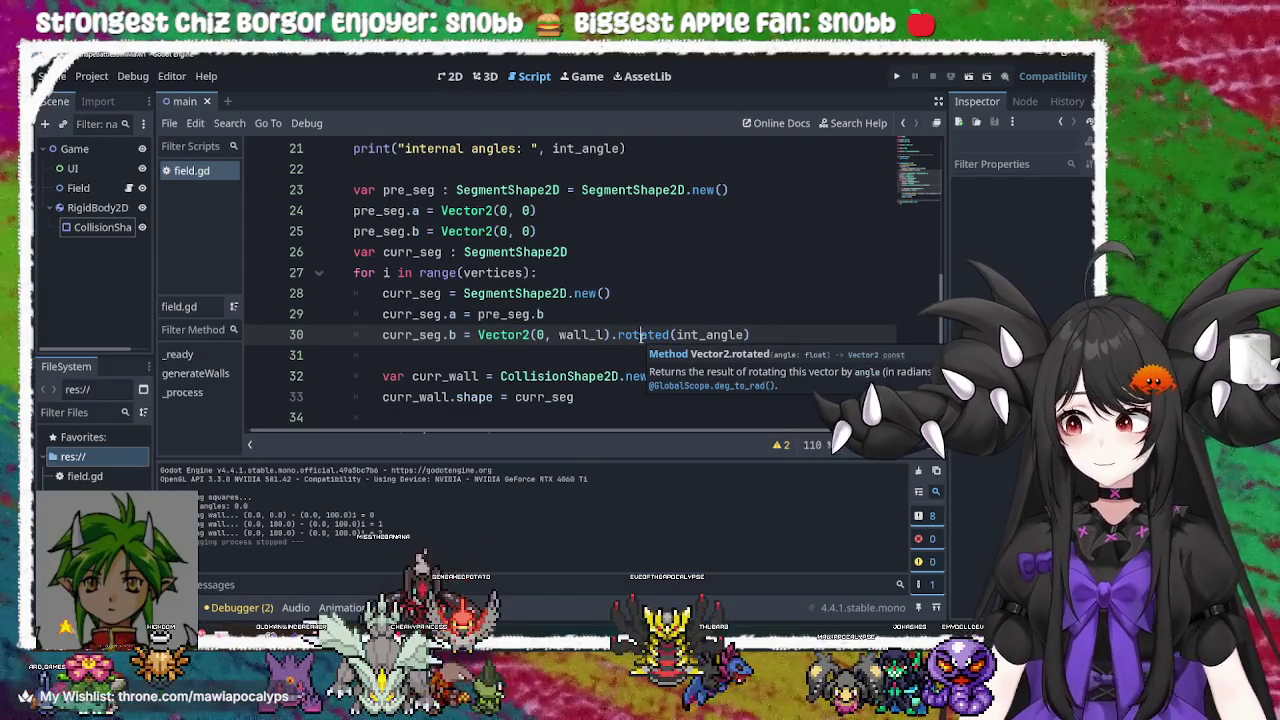
left_click(807, 334)
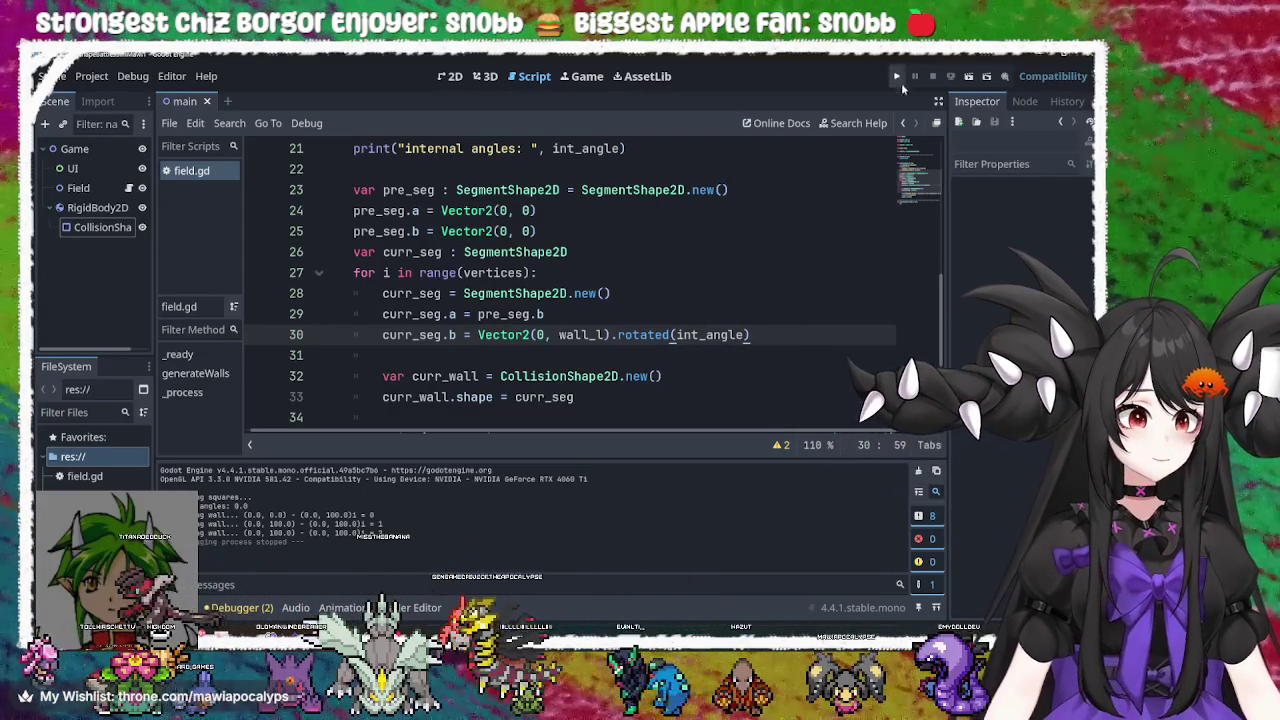
left_click(897, 77)
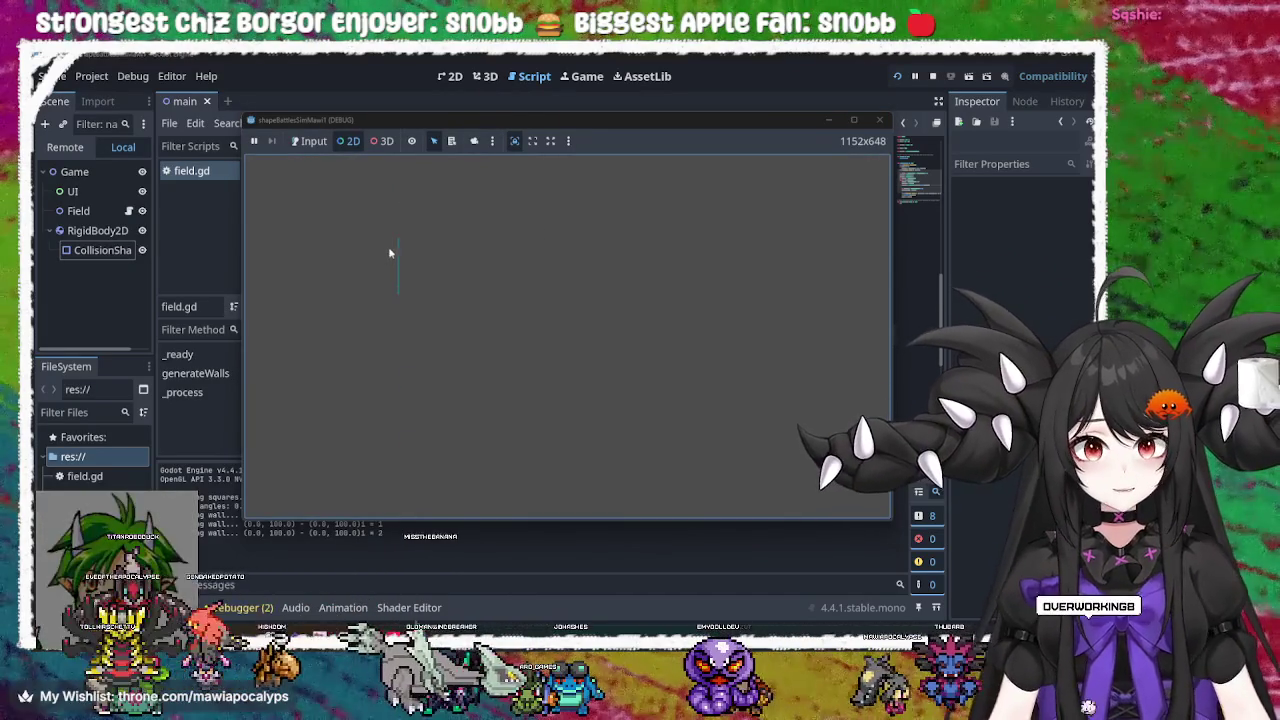
left_click(879, 120)
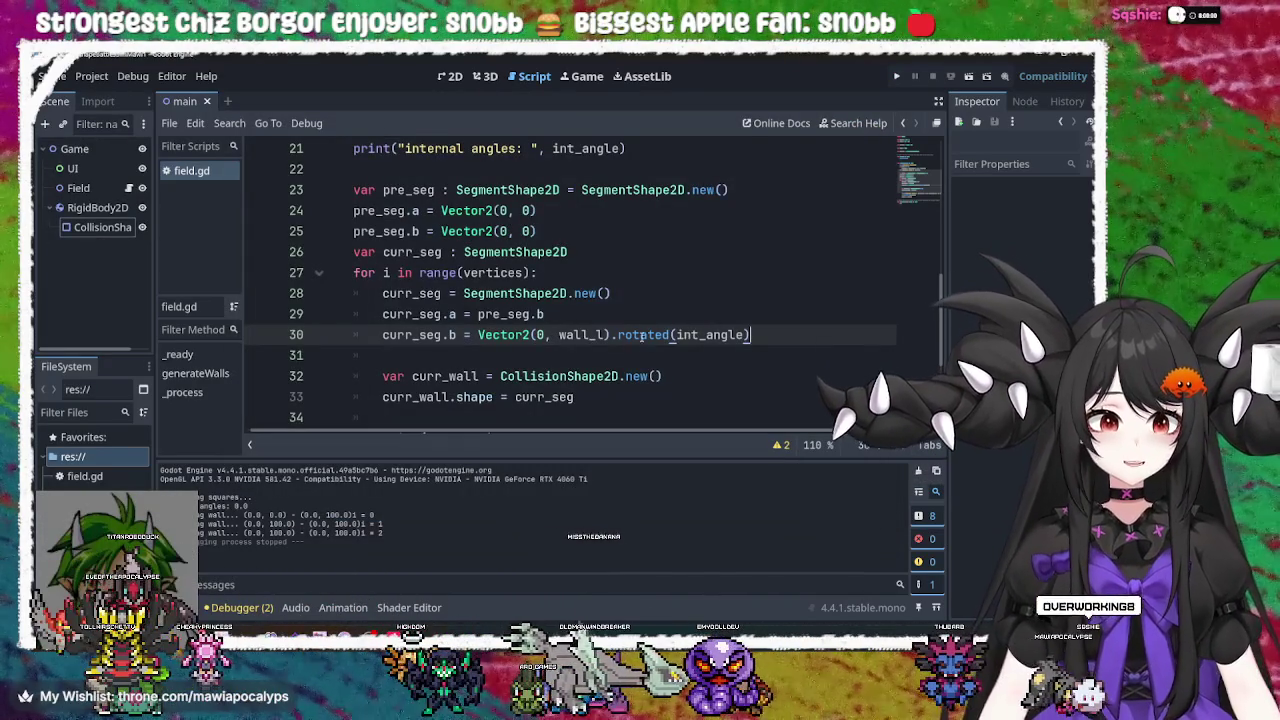
left_click(634, 335)
mouse_move(651, 337)
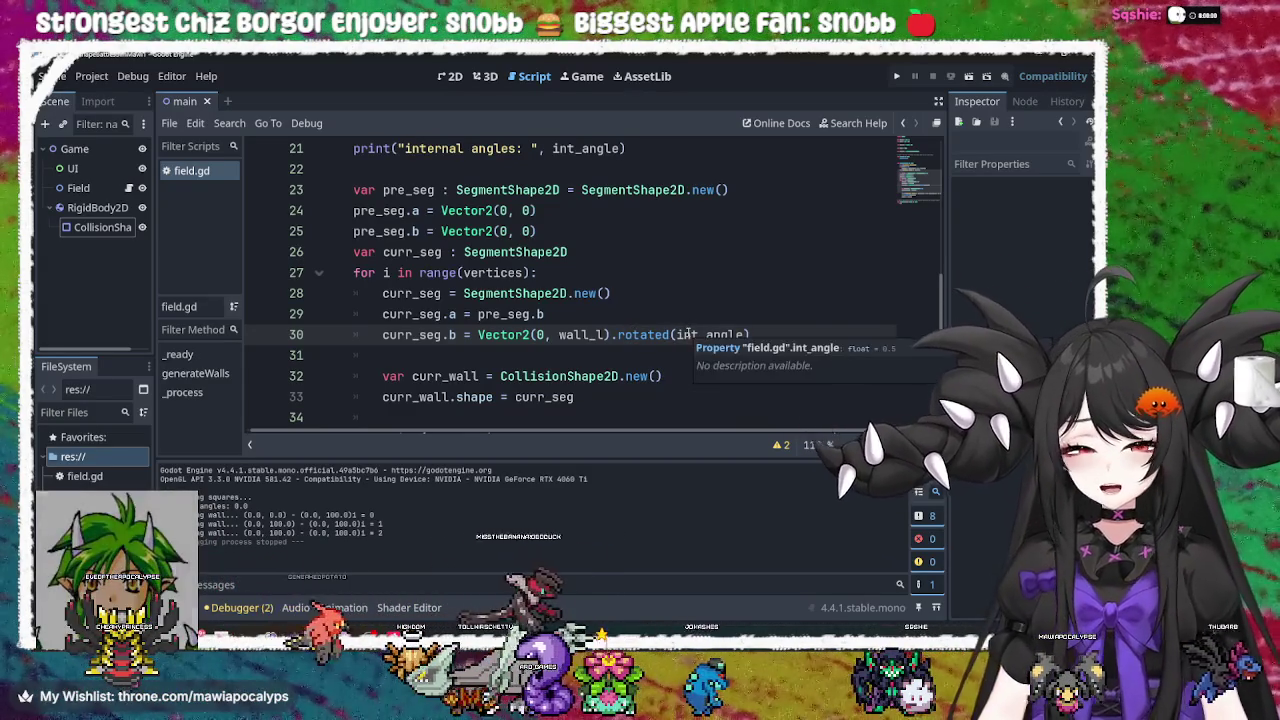
Dismiss the Vector2.rotated() documentation tooltip at the end of line 30
left_click(776, 335)
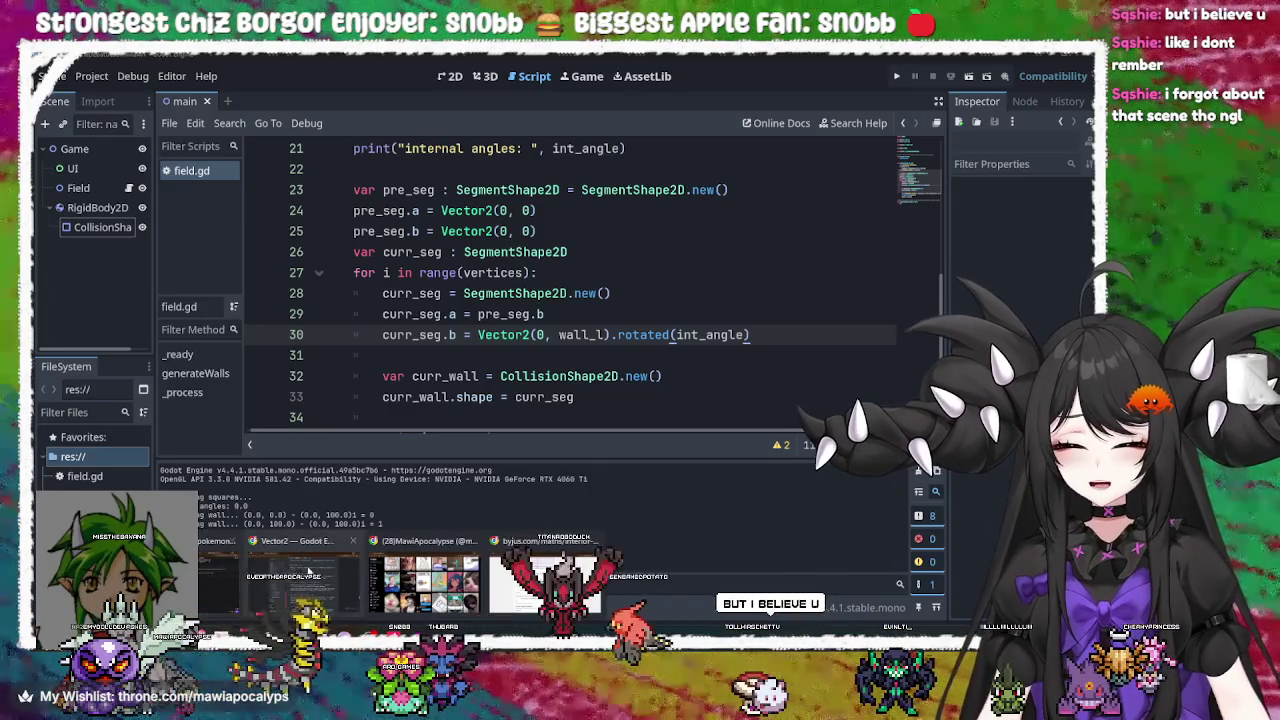
In a new Chrome tab, search Google for 'game of thrones 67' and show only video results
left_click(423, 580)
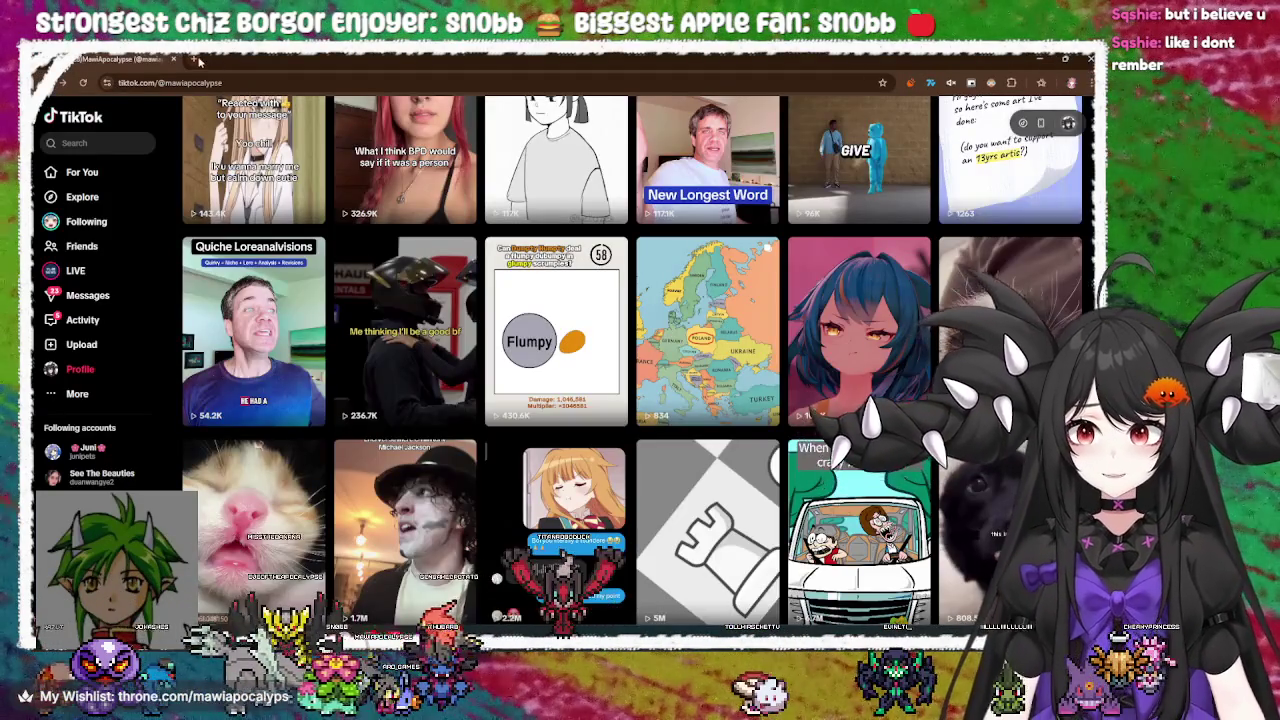
key("ctrl+t")
type("game ")
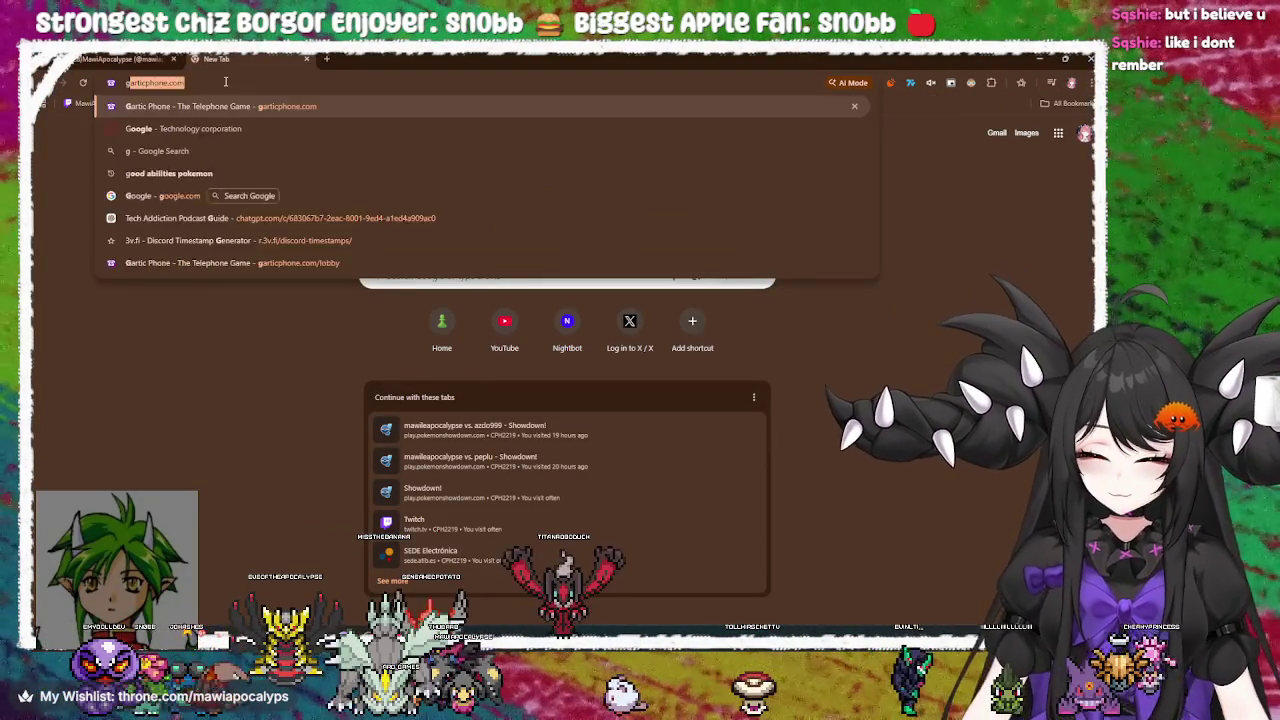
type("of thrones ")
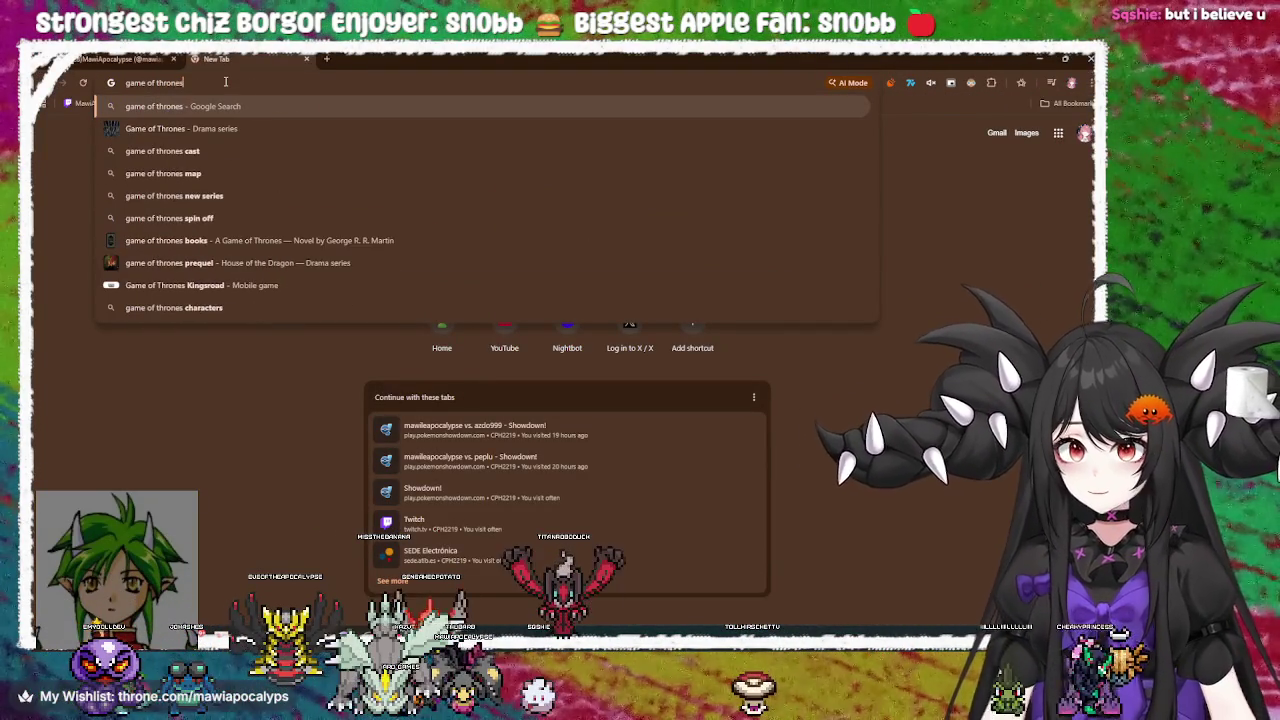
type("67")
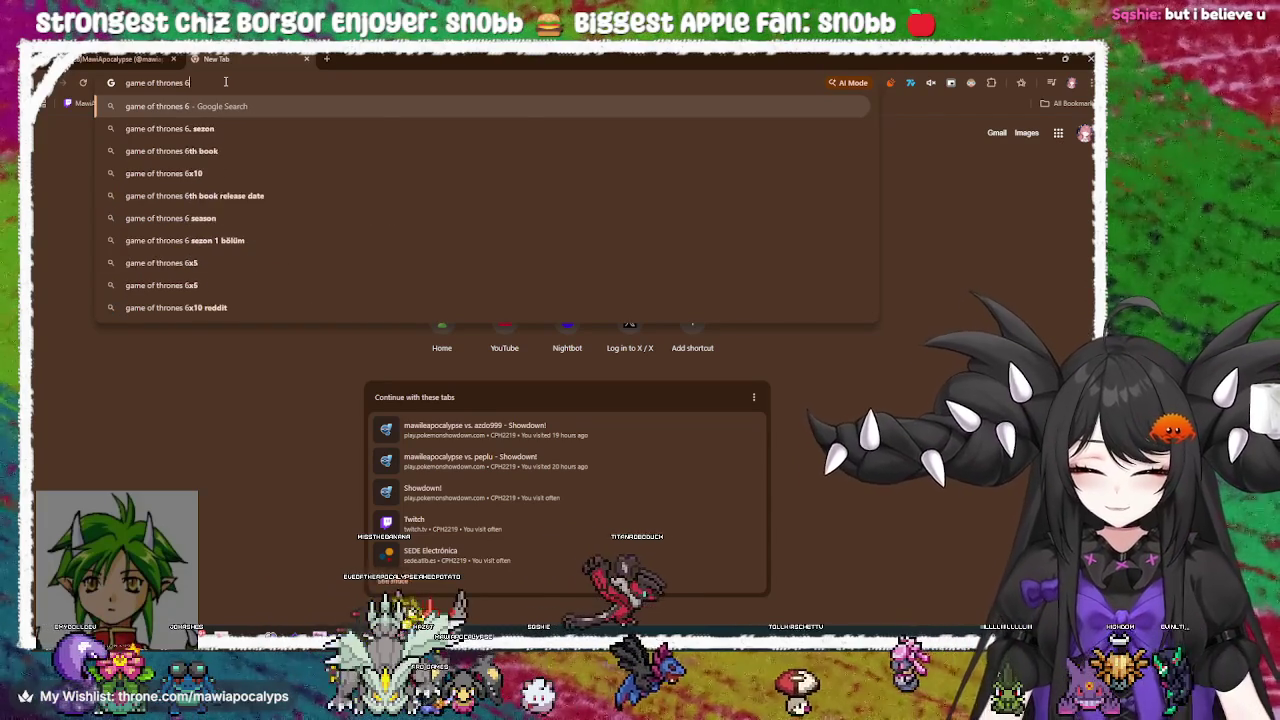
key("Return")
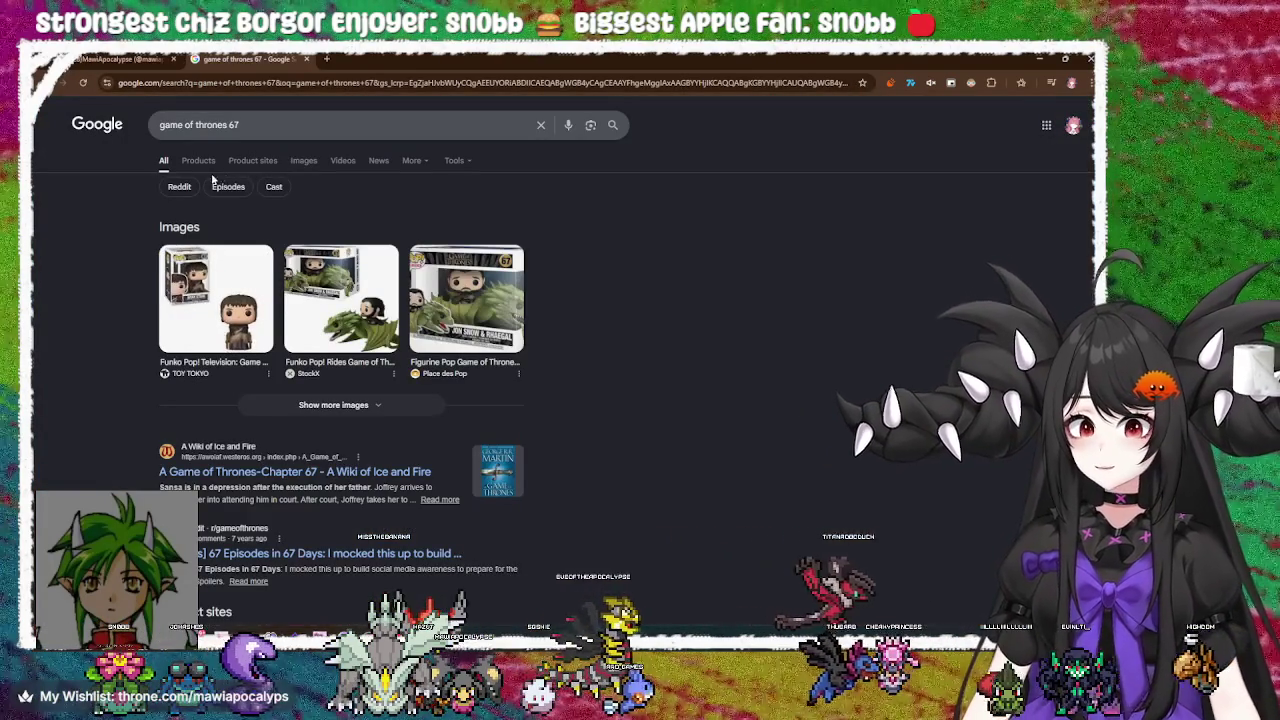
left_click(342, 160)
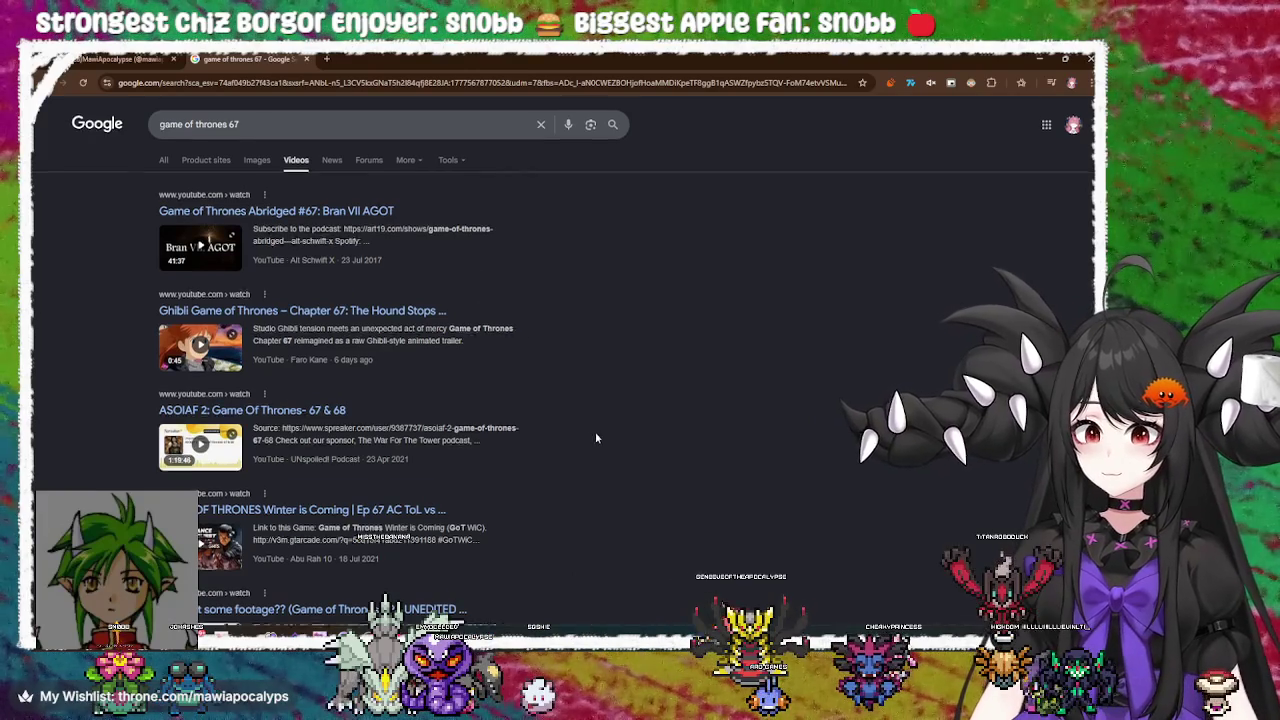
scroll(593, 433, "down", 4)
scroll(593, 433, "up", 4)
left_click_drag(245, 125, 126, 122)
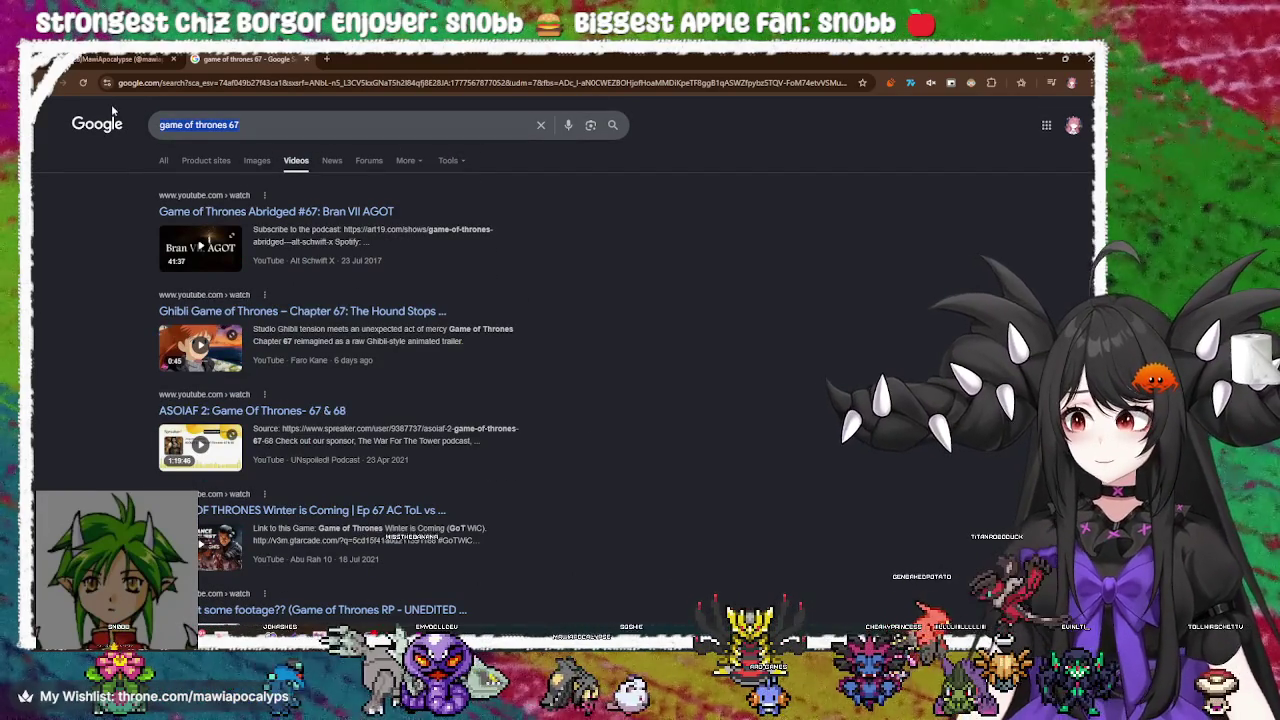
Search for 'knight of the seven realms 67' and browse the results
type("knight of the ")
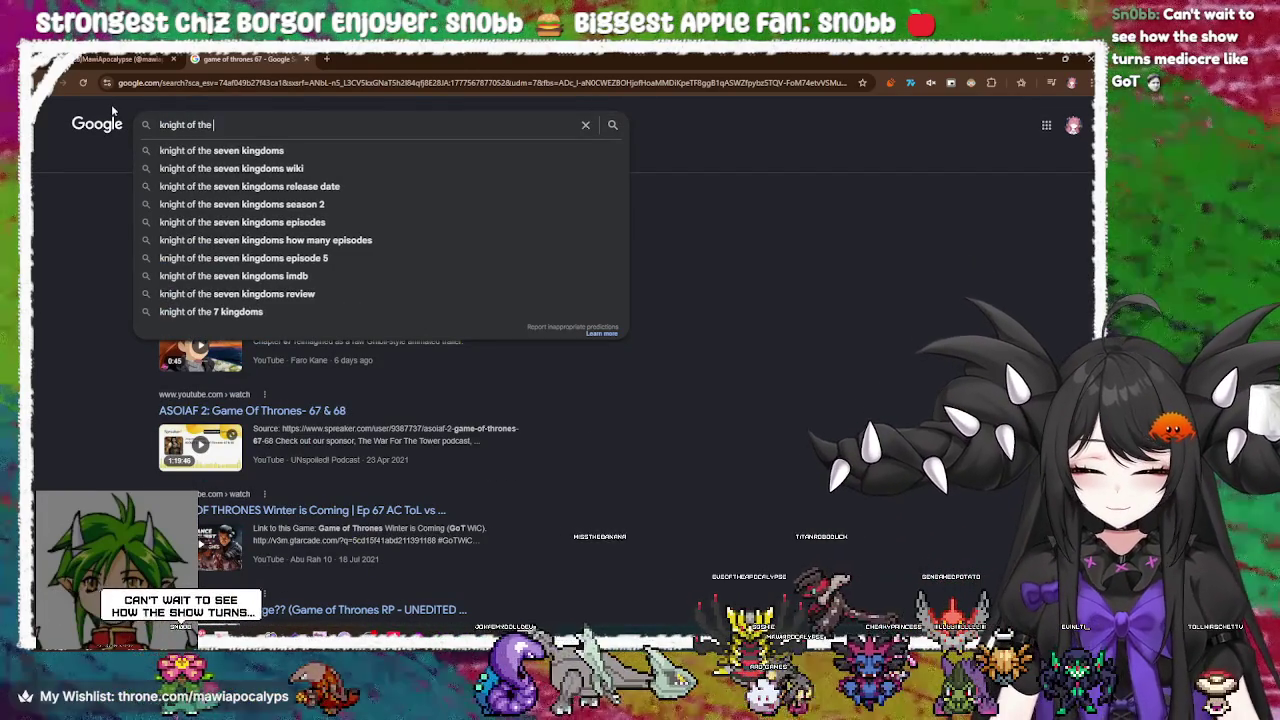
type("seven realms ")
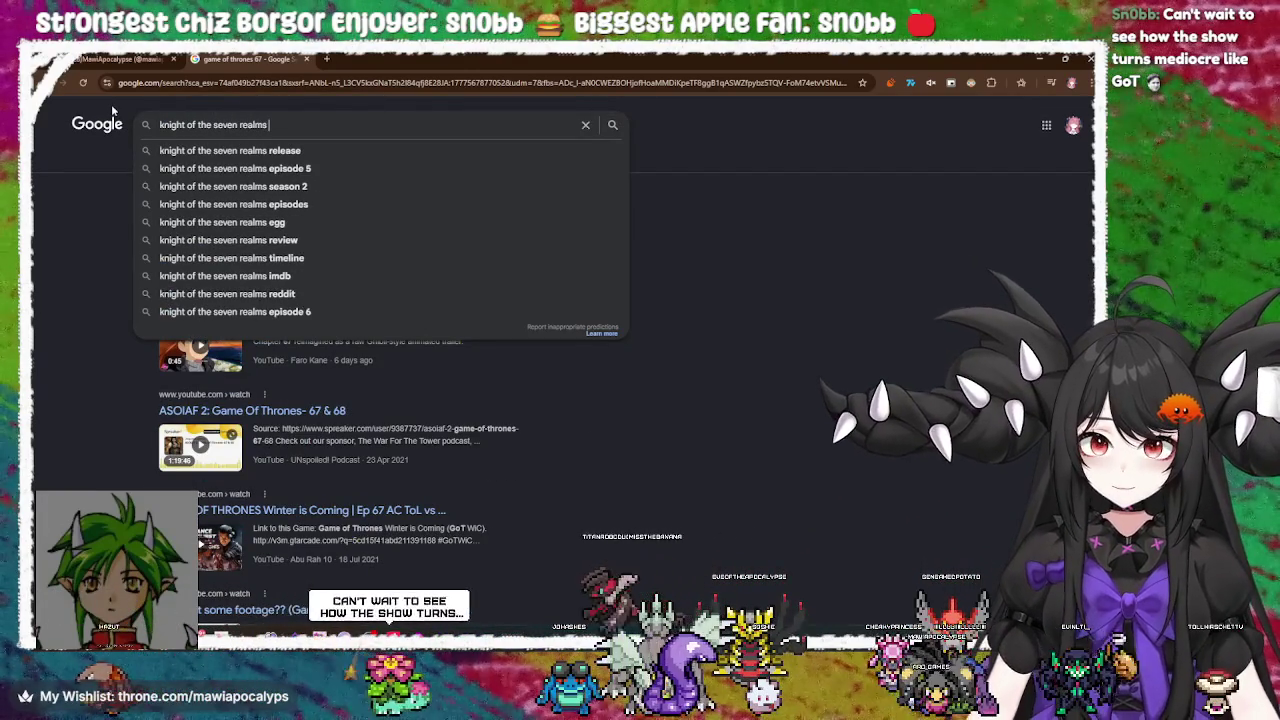
type("67")
key("Return")
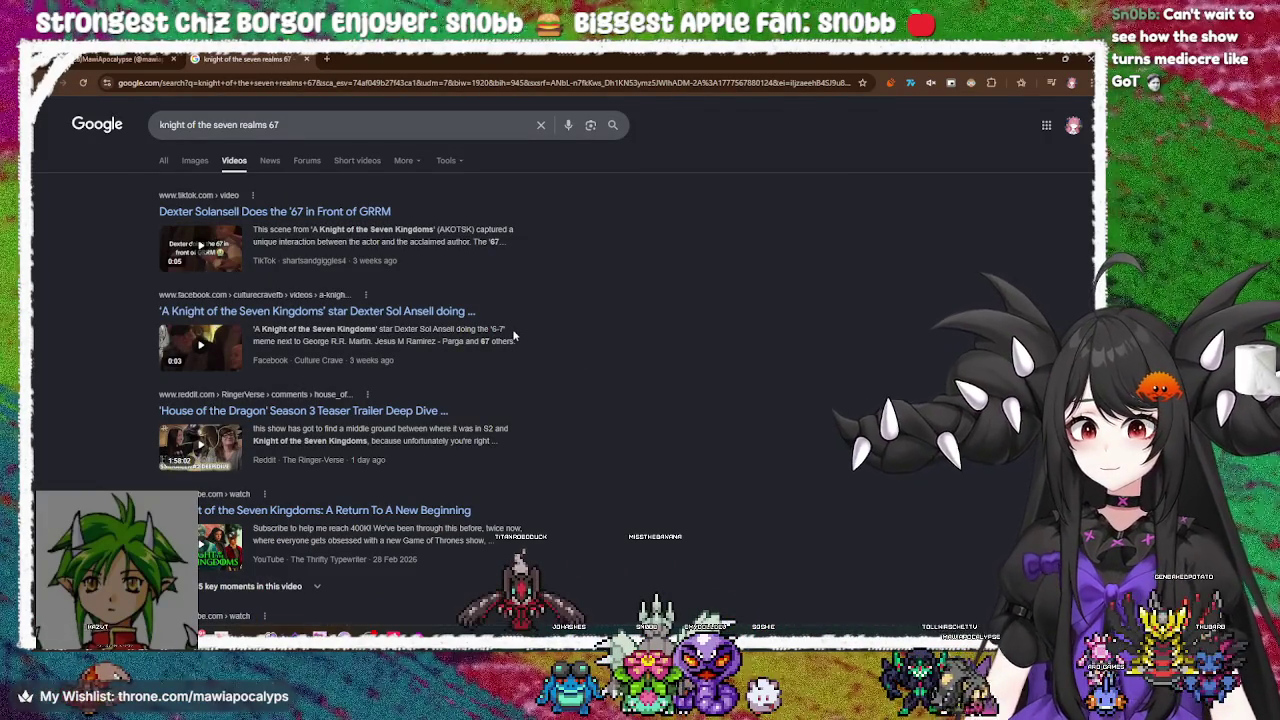
scroll(513, 336, "down", 3)
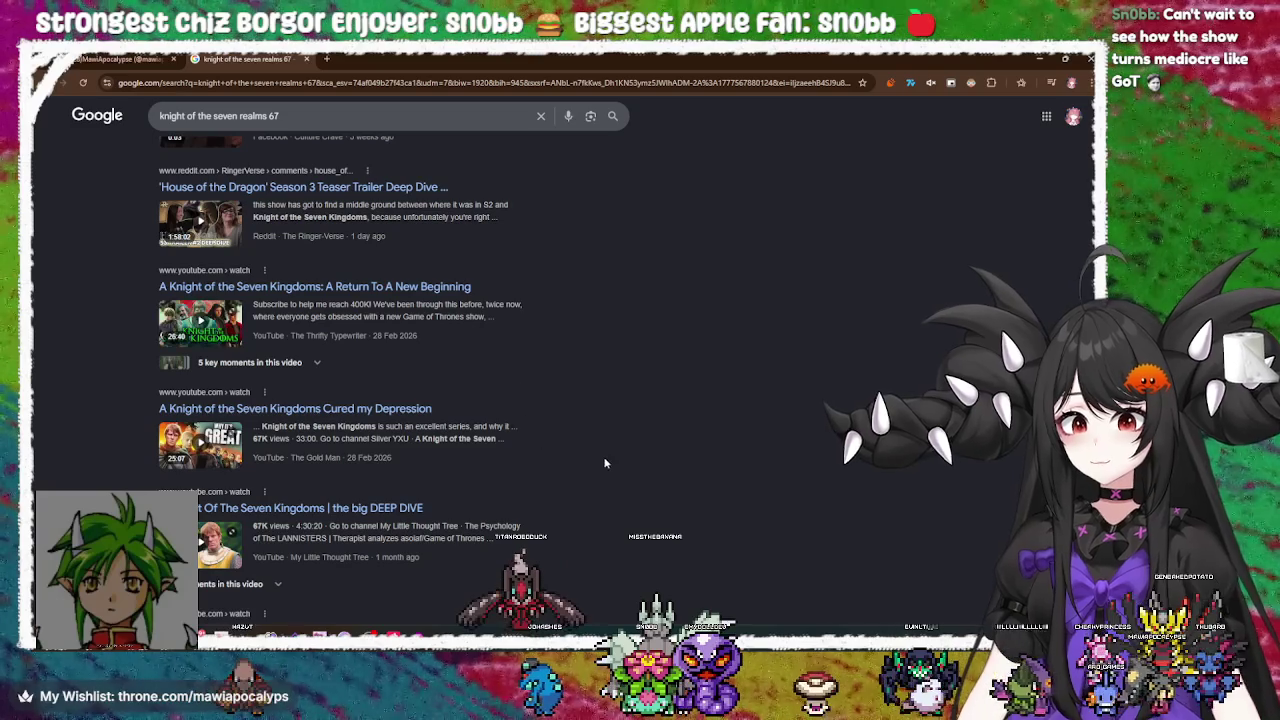
scroll(600, 463, "down", 2)
scroll(610, 463, "up", 5)
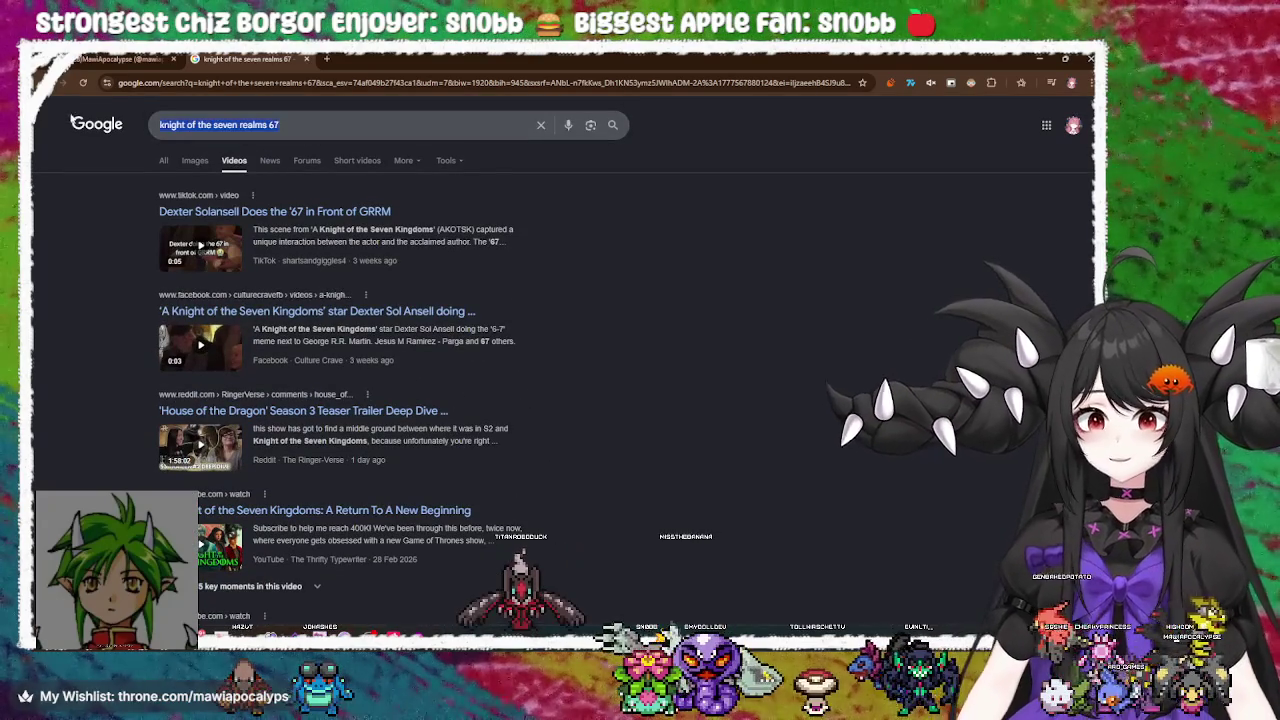
Search for 'youtube', then go back to the TikTok profile tab
key("BackSpace")
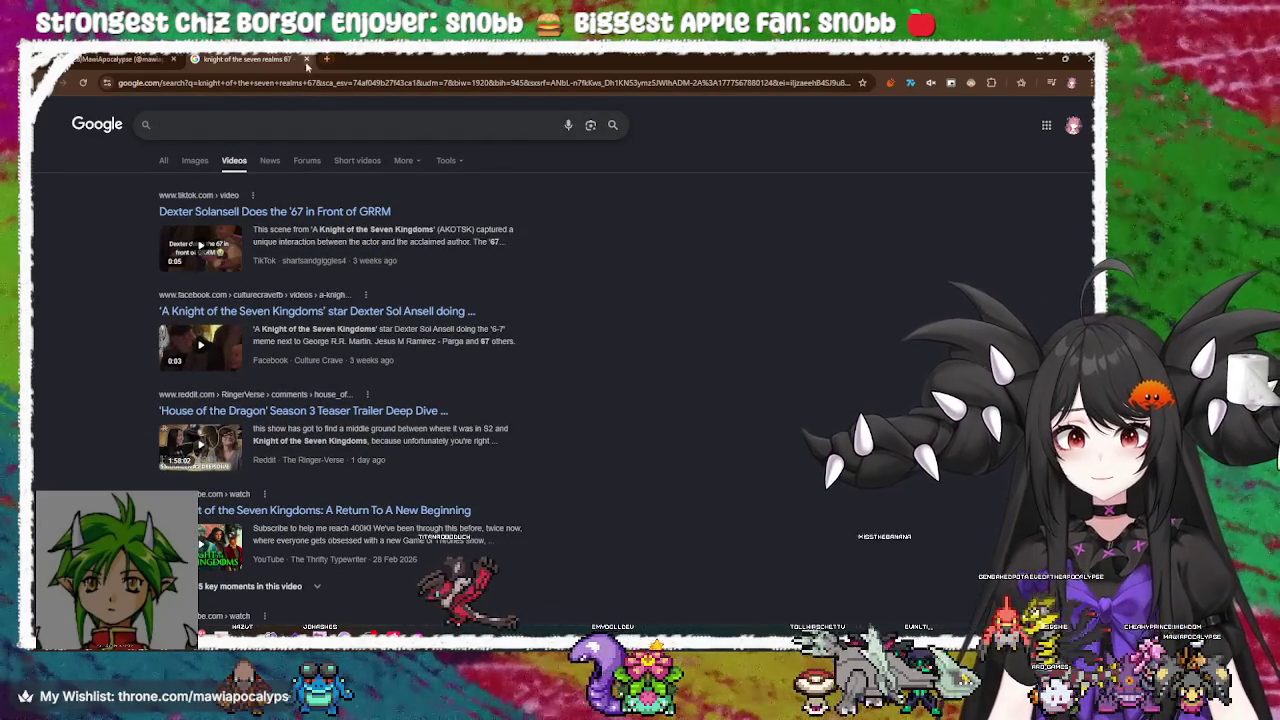
type("youtube")
key("Return")
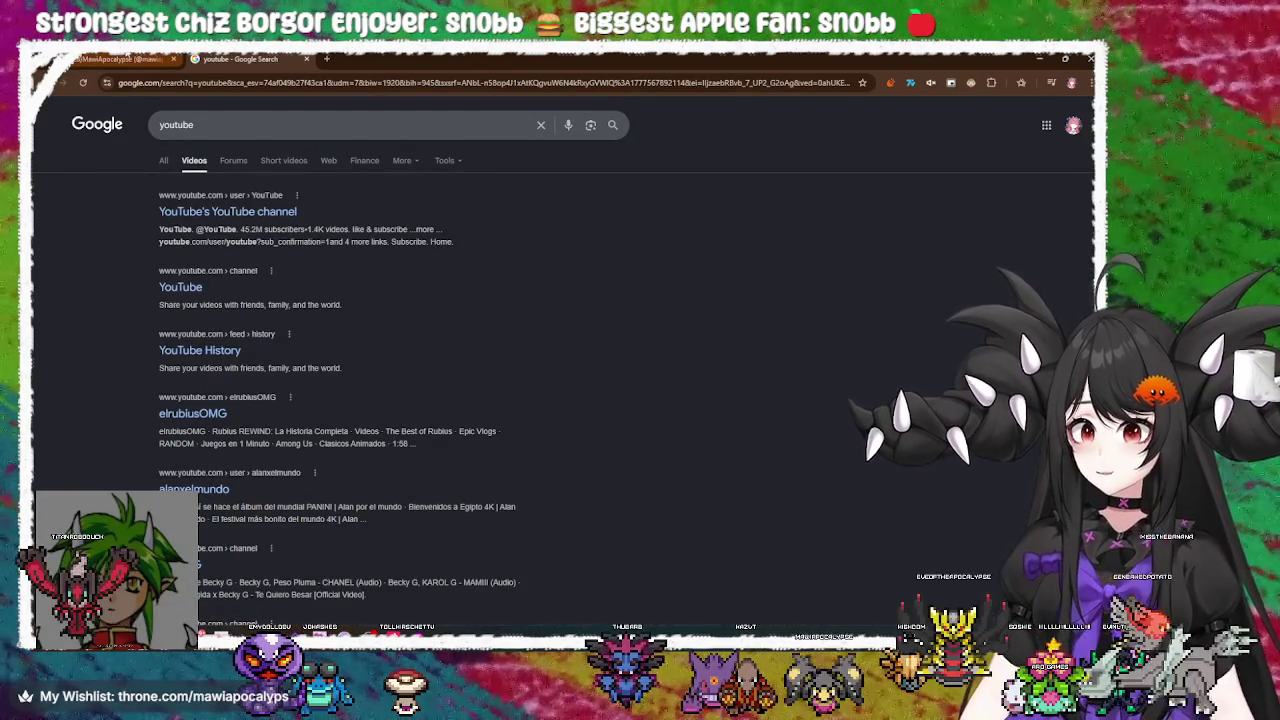
left_click(125, 57)
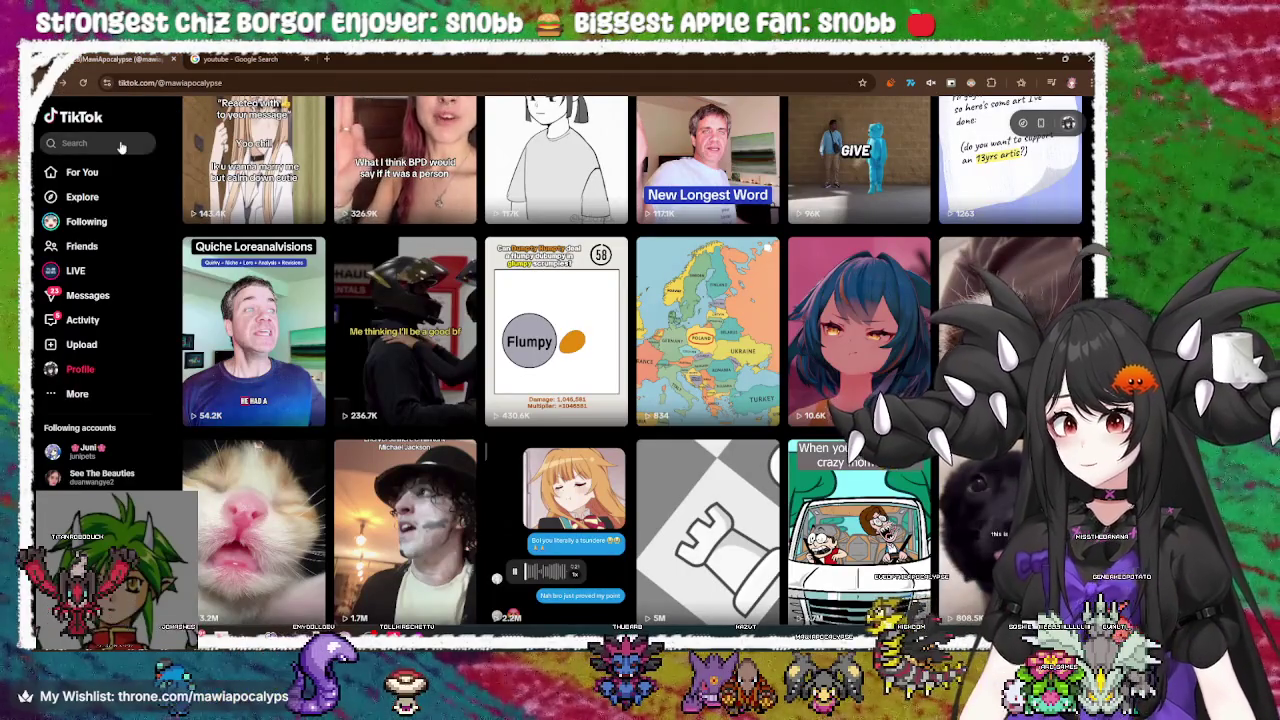
Search TikTok for 'knight of the seven realms 67' and watch the 'is this 67?' video
left_click(120, 145)
type("knight of the seven realms 67")
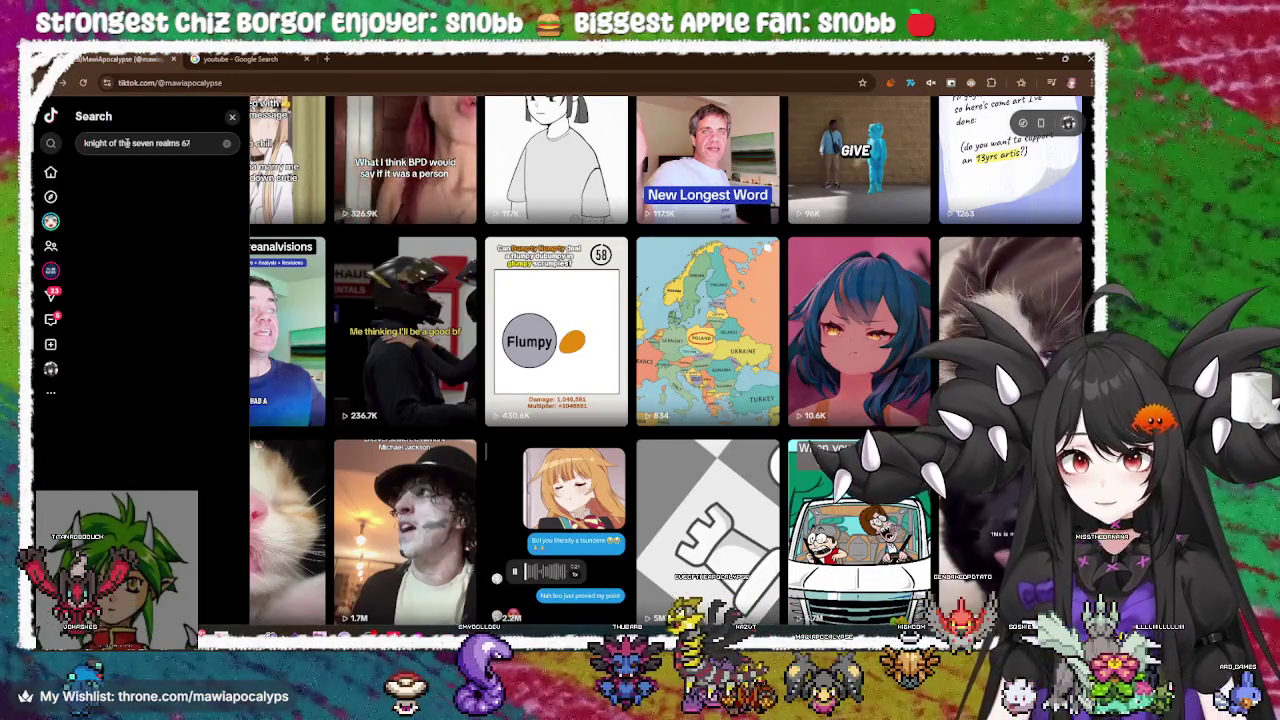
key("Return")
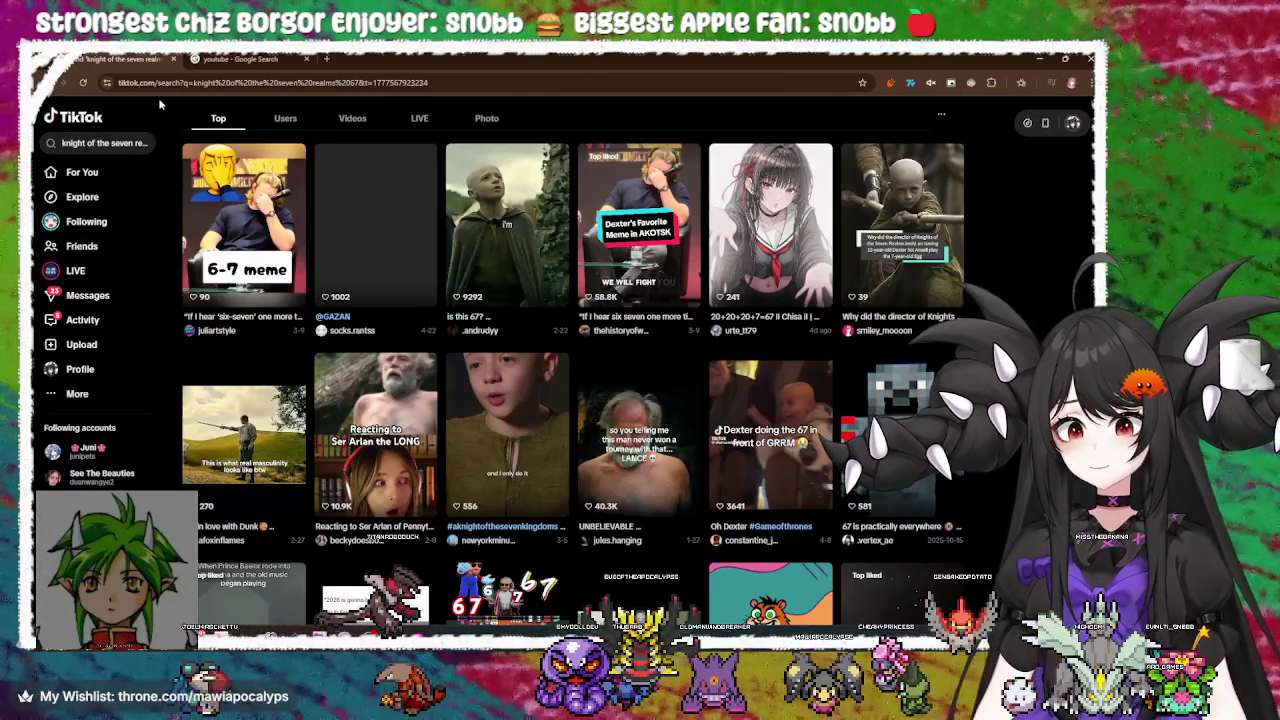
left_click(491, 211)
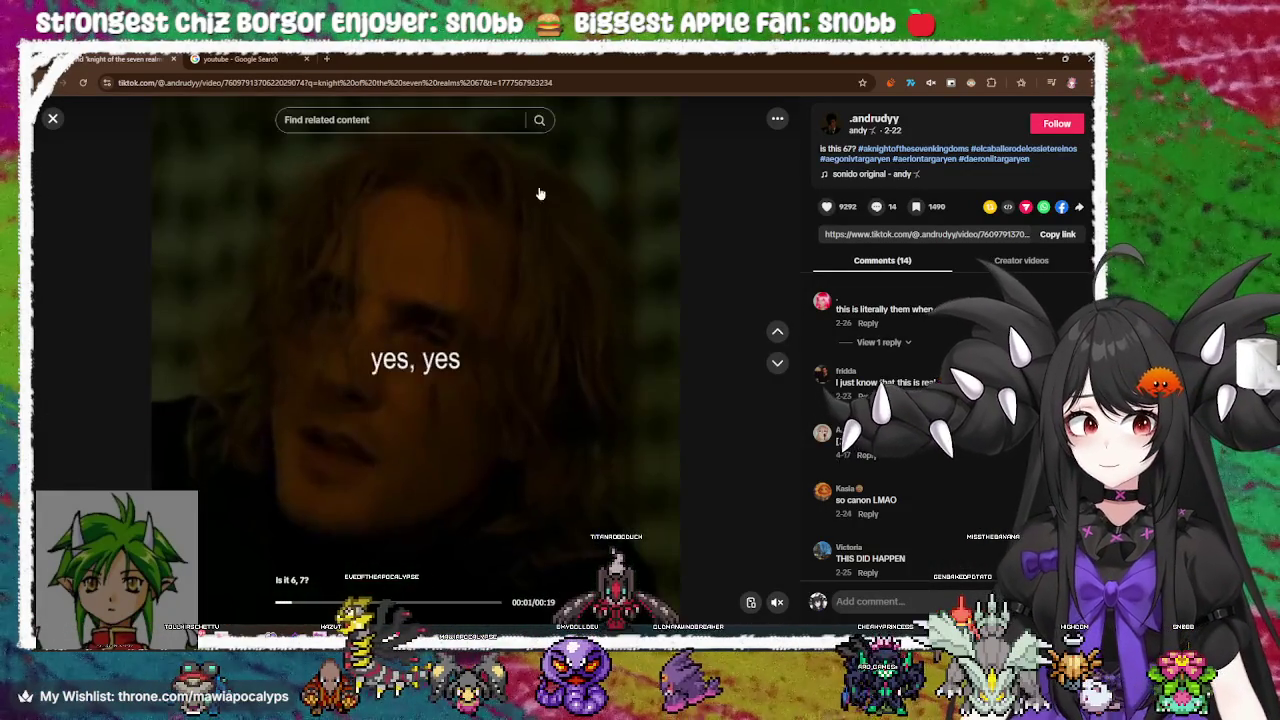
left_click(483, 390)
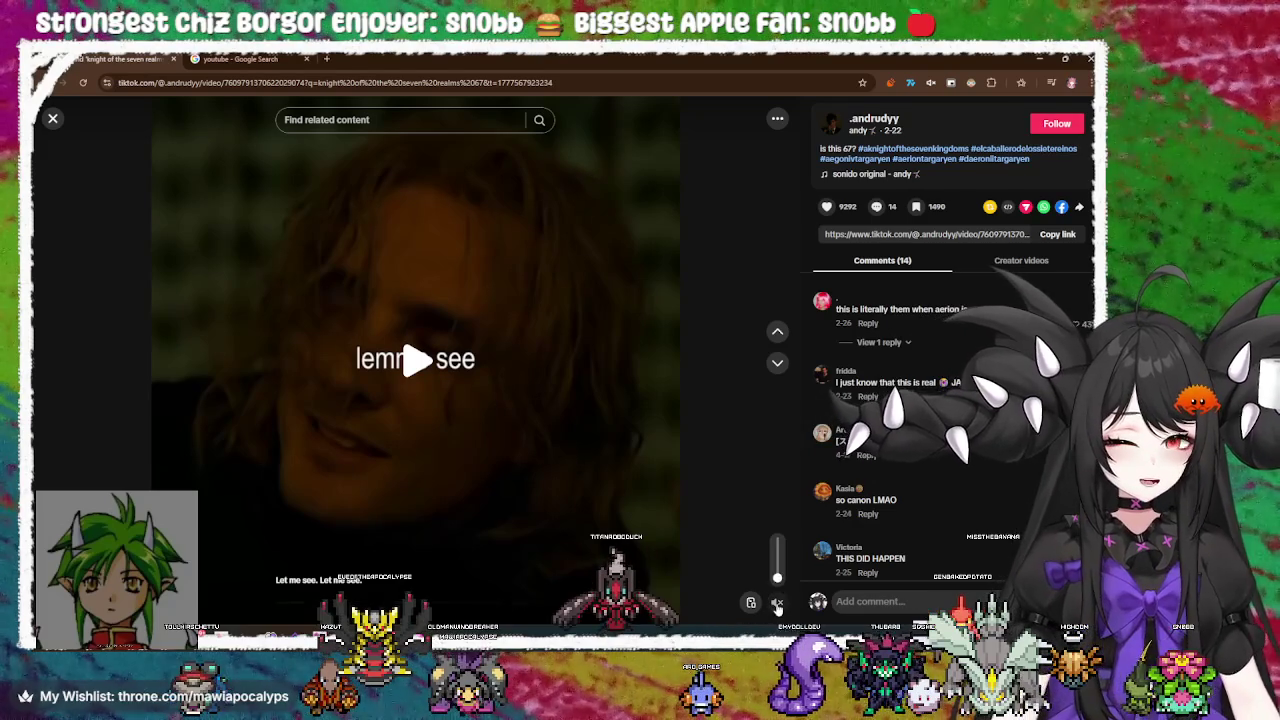
left_click_drag(299, 604, 451, 603)
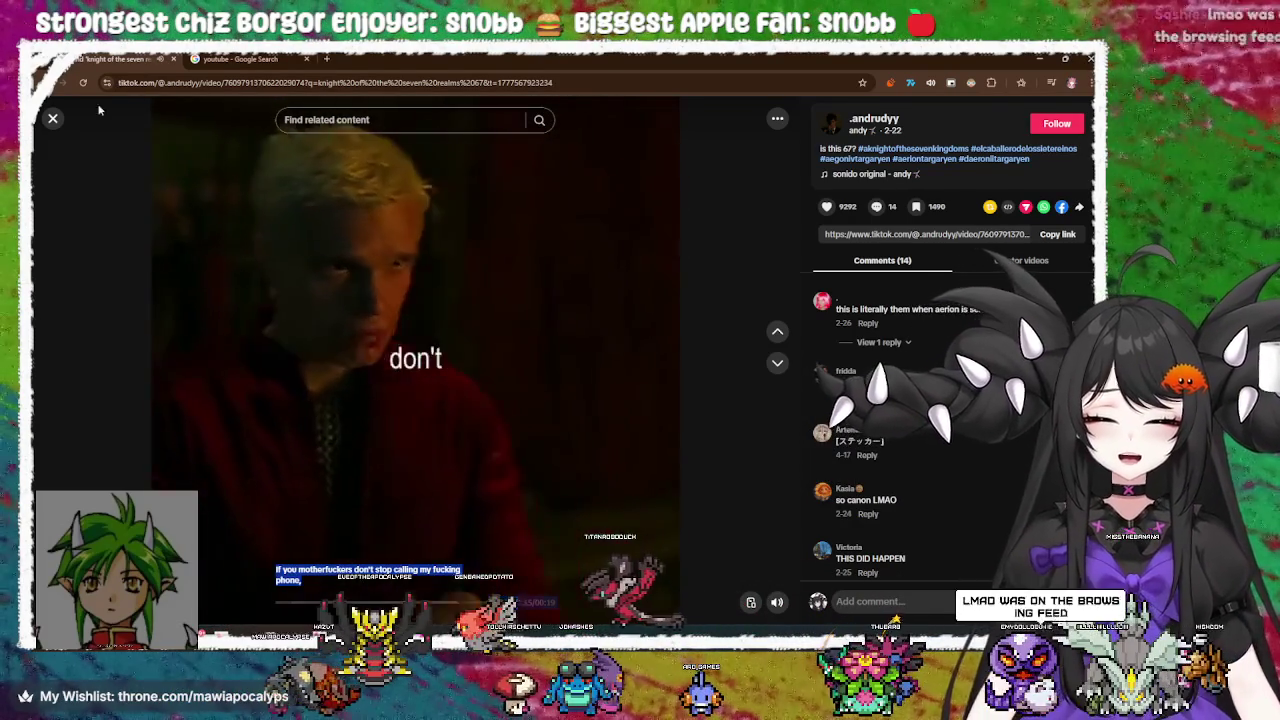
key("Escape")
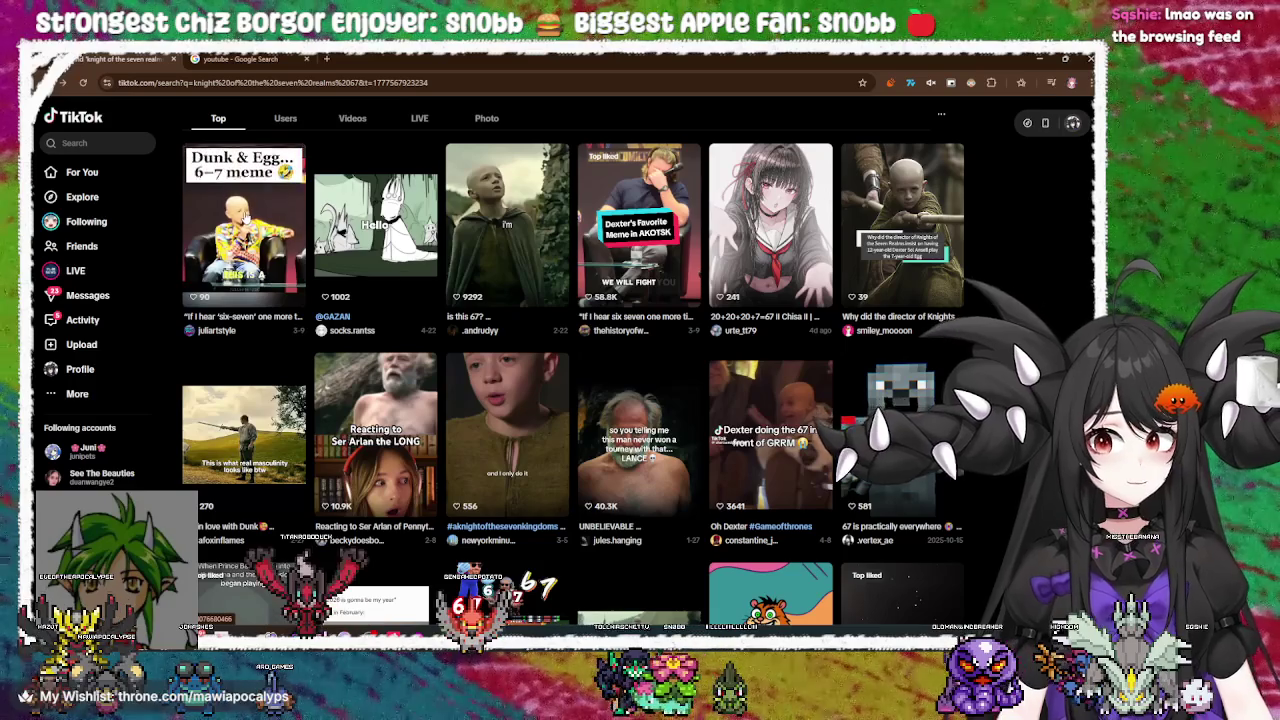
Watch and close the 'THIS IS KILLING ME' result video
scroll(240, 428, "down", 2)
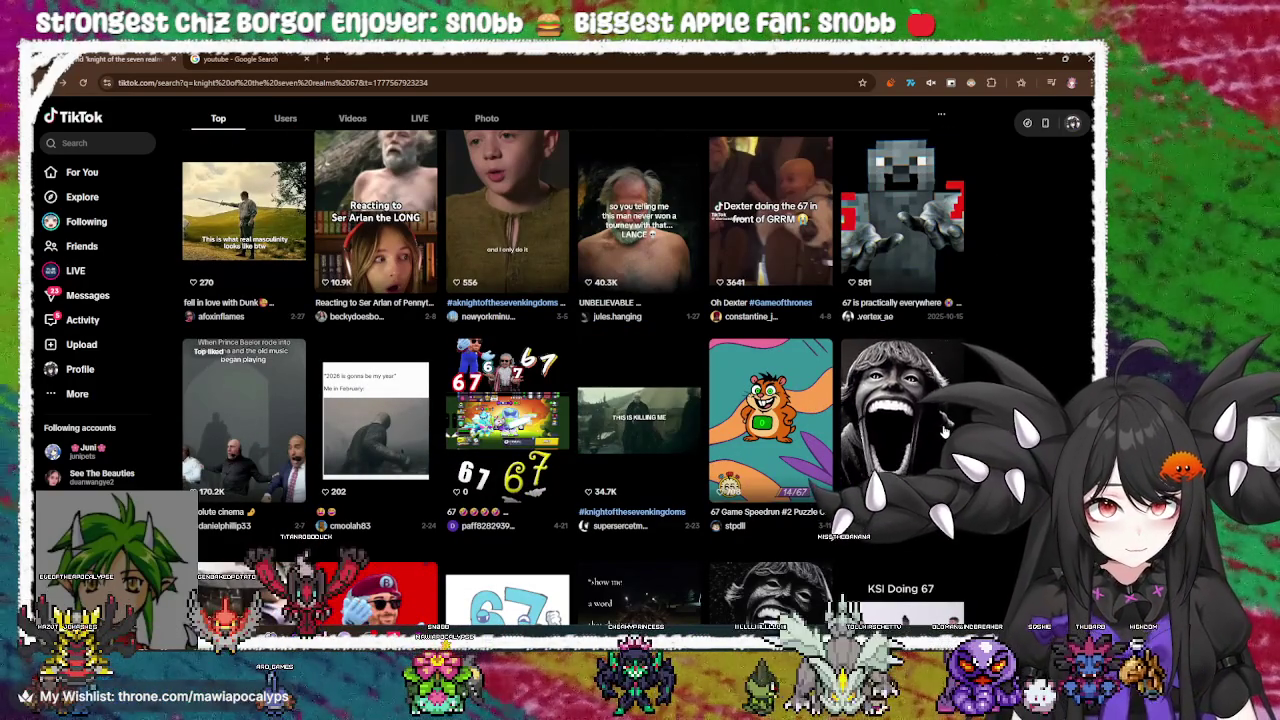
left_click(632, 434)
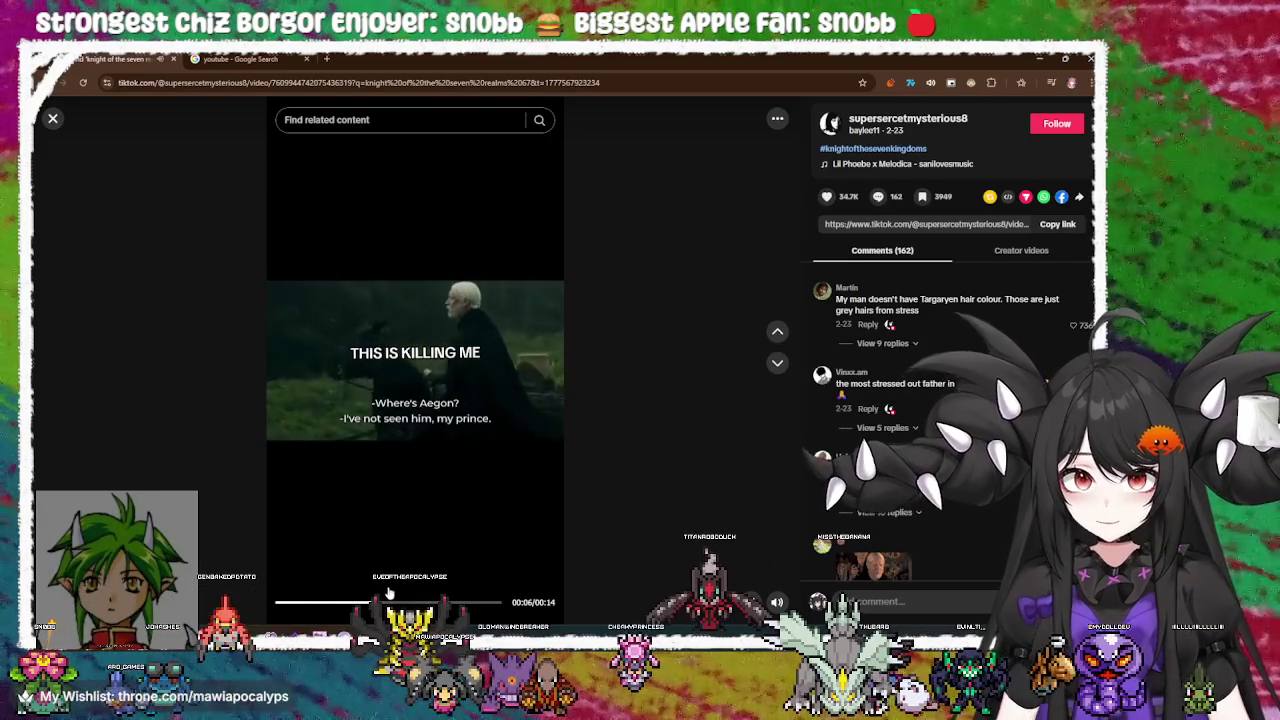
left_click(171, 177)
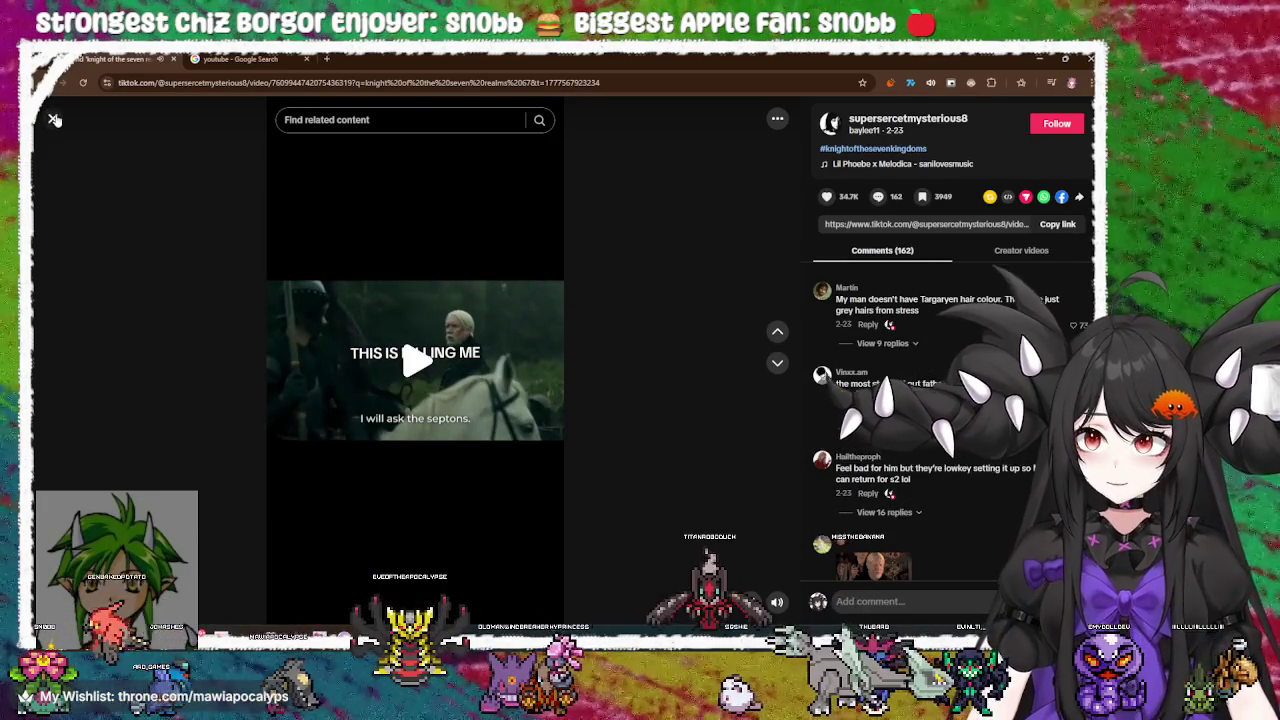
left_click(53, 118)
Watch the 'I WISH HE WAS REAL' video, then return to the Google Search tab
scroll(693, 490, "down", 3)
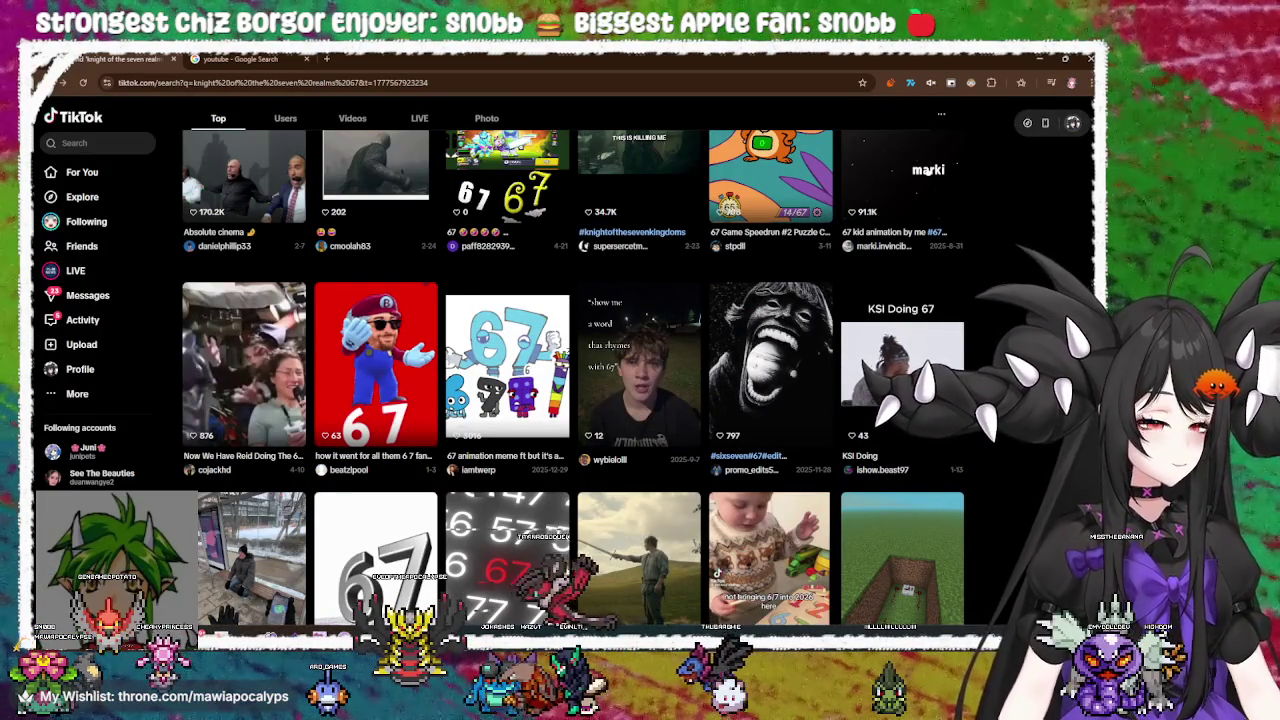
scroll(692, 363, "down", 1)
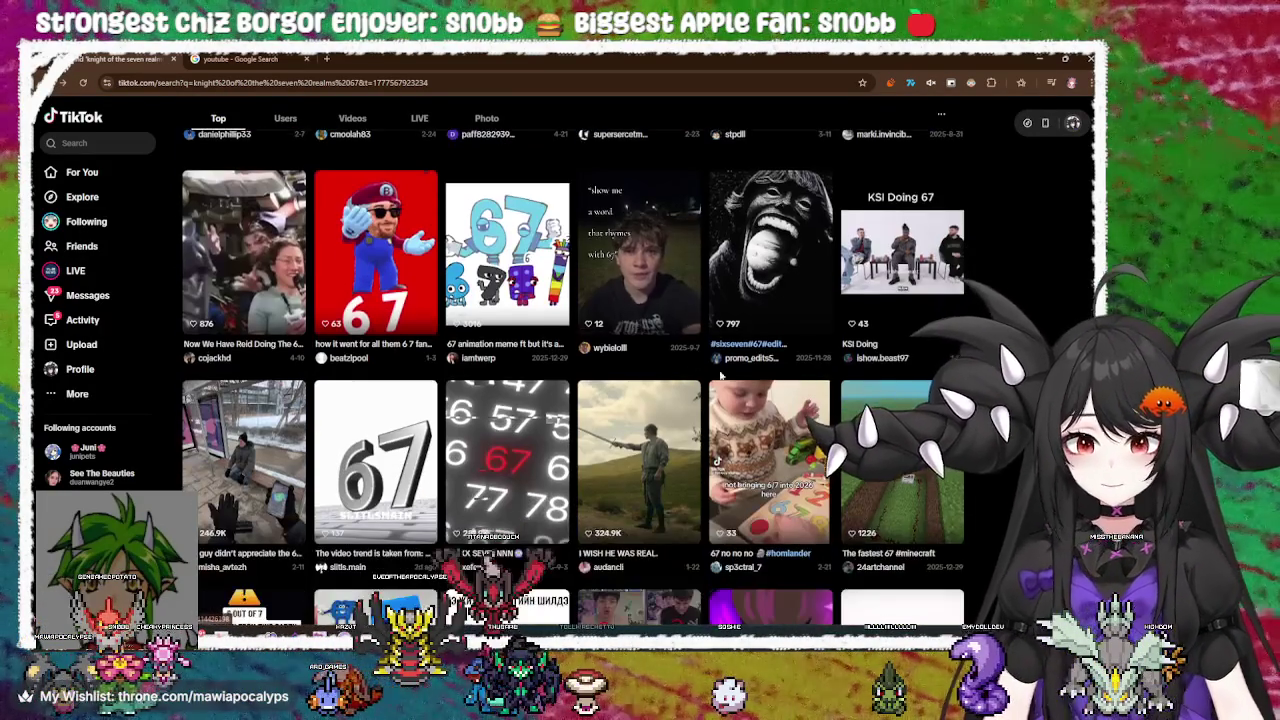
scroll(692, 363, "down", 2)
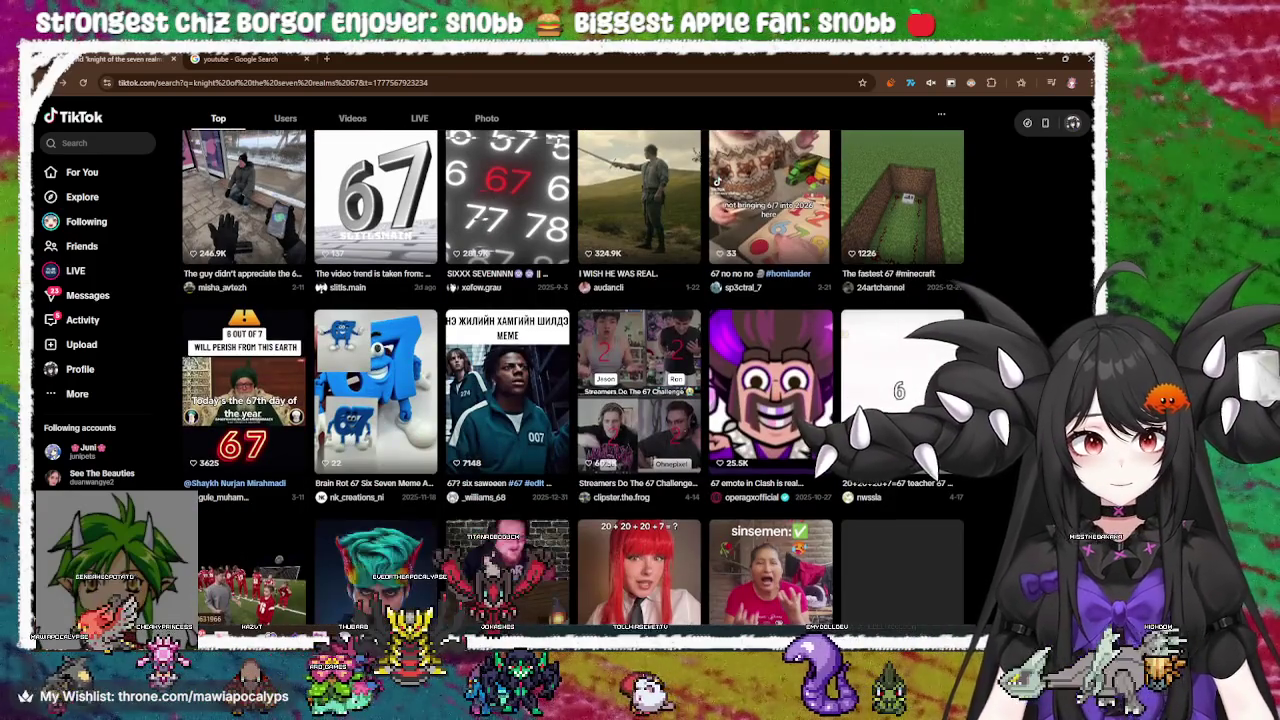
scroll(692, 363, "up", 1)
left_click(660, 350)
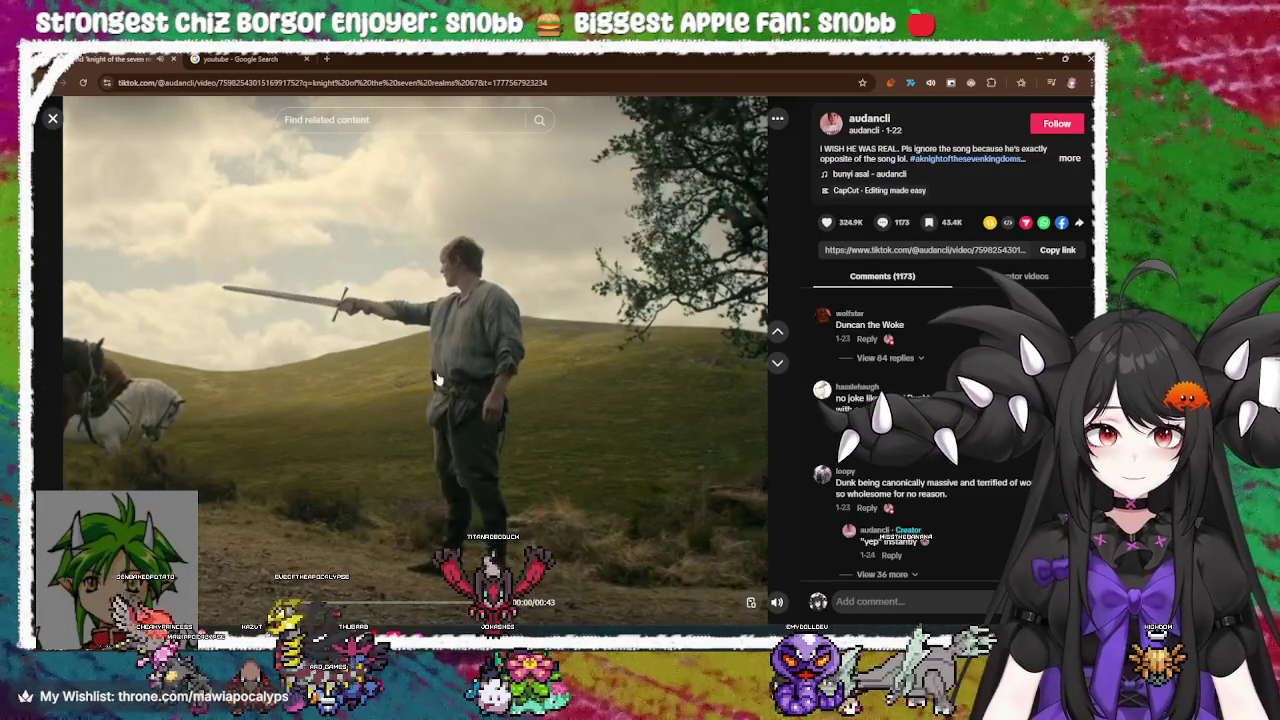
left_click(400, 363)
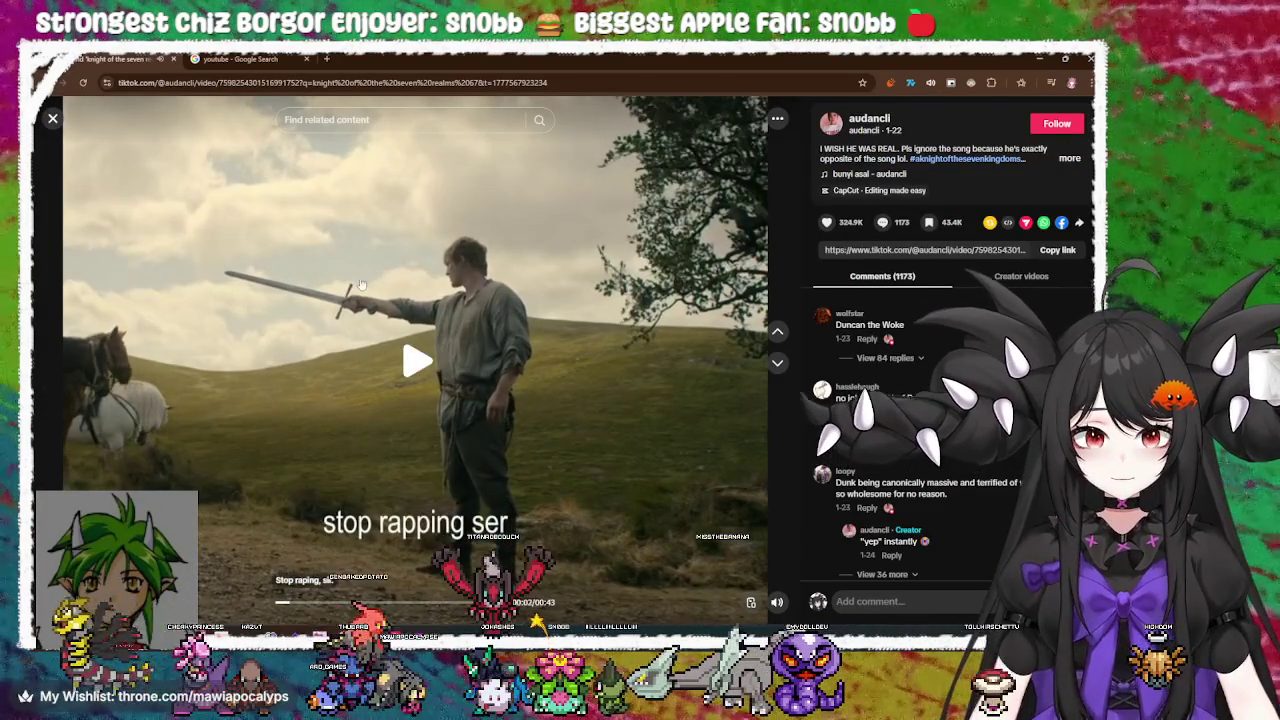
key("Escape")
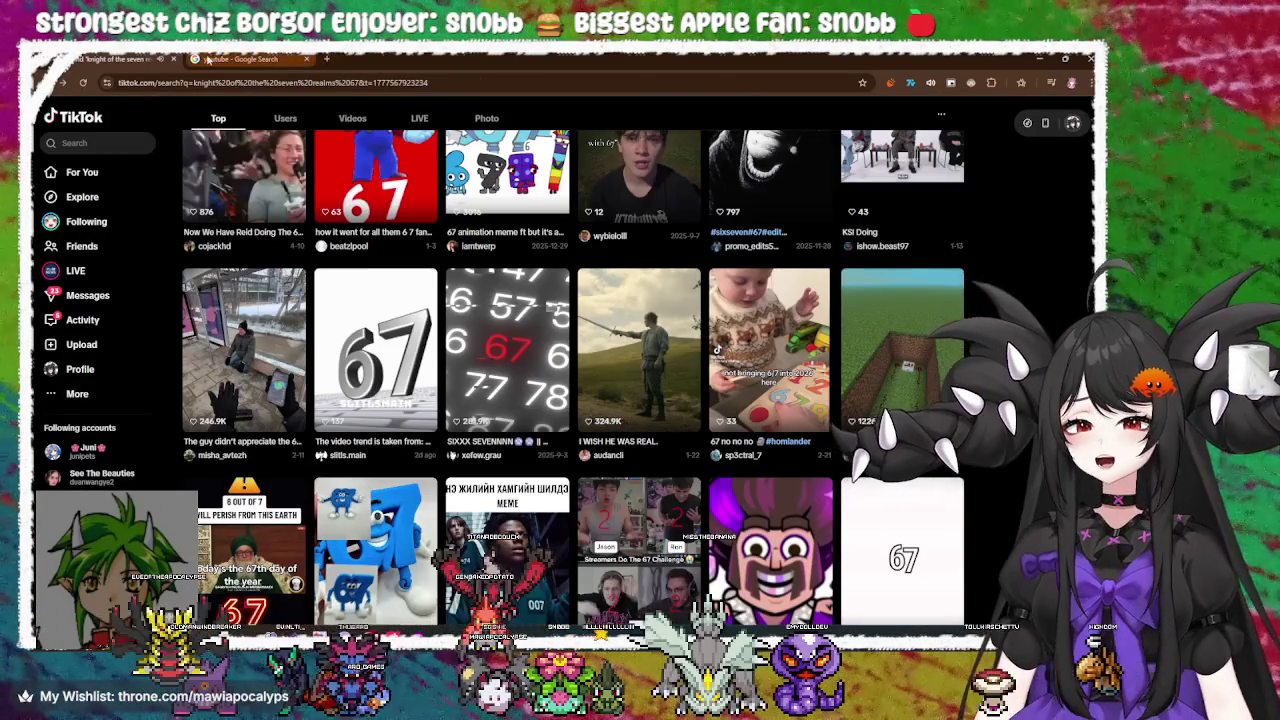
left_click(207, 60)
Open TikTok in a new Chrome tab and bring up its recent searches panel
key("alt+Tab")
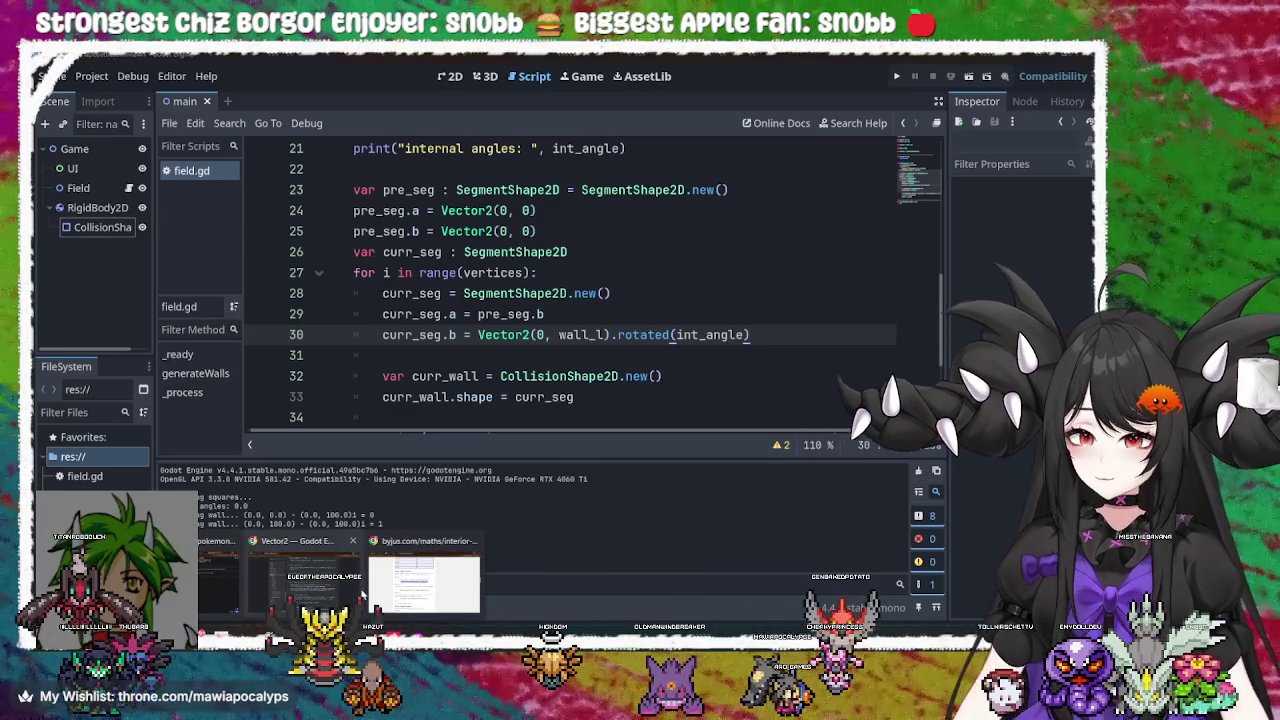
left_click(425, 575)
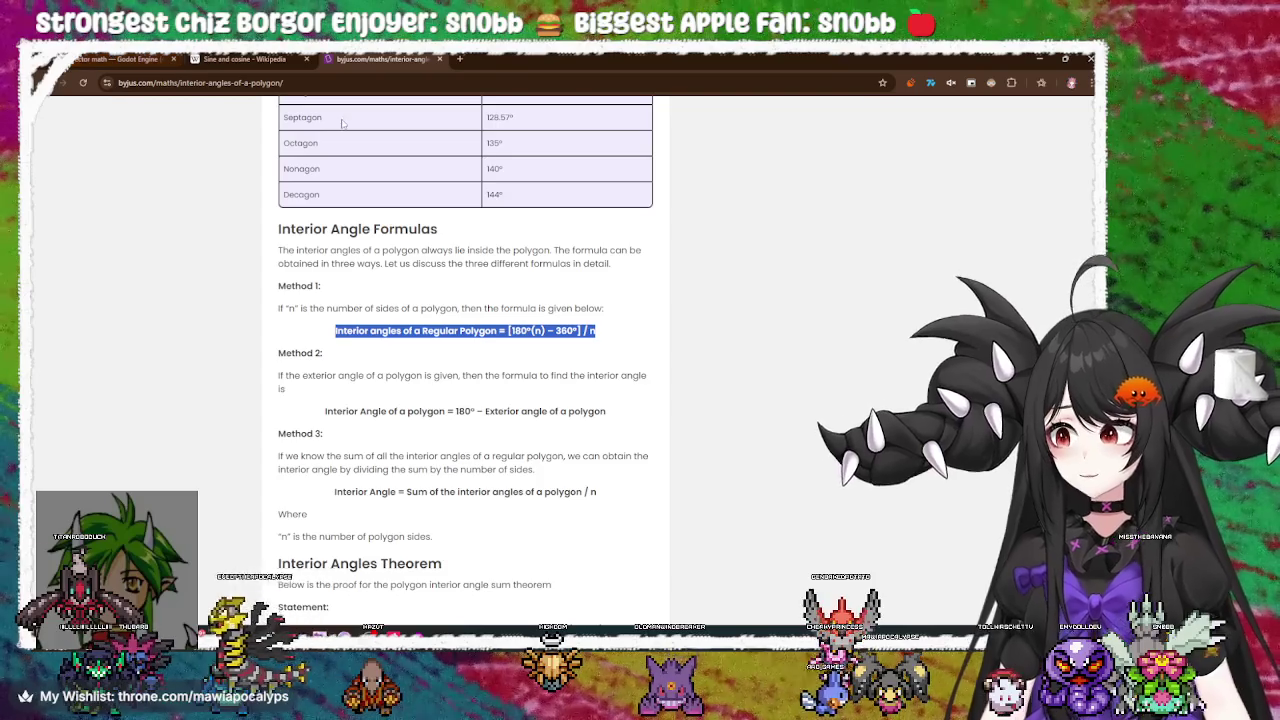
key("ctrl+t")
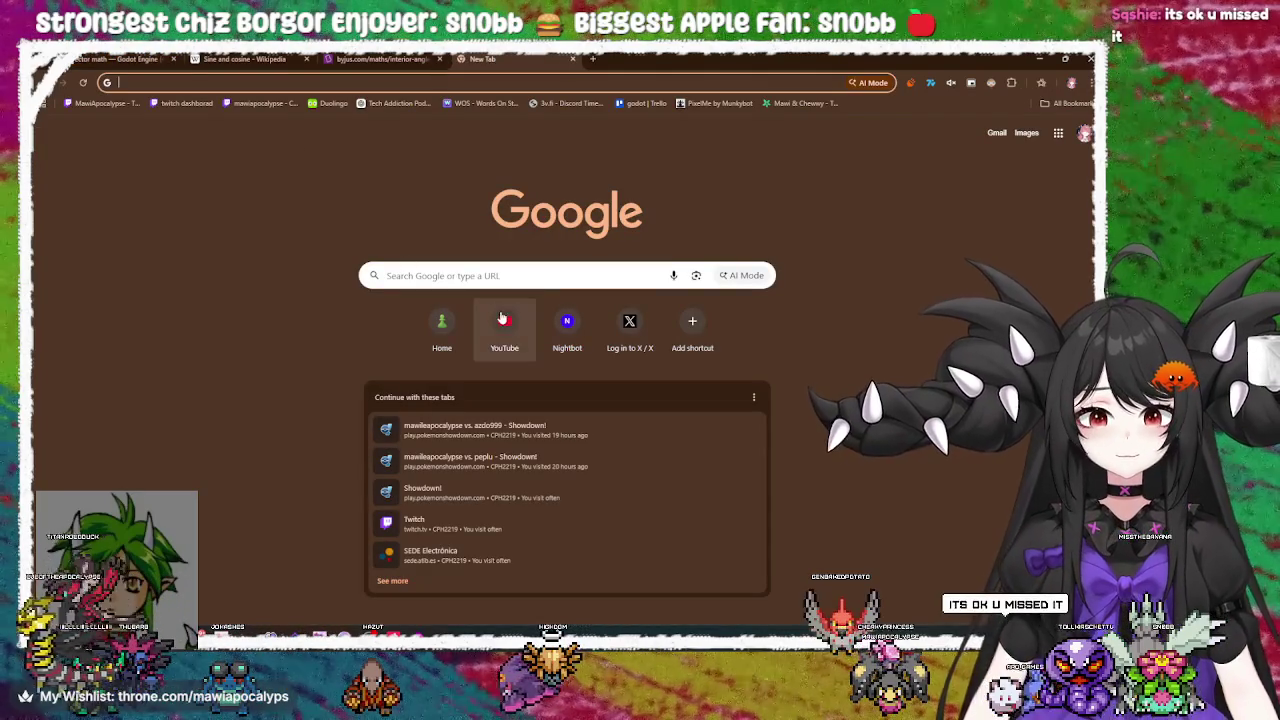
left_click(310, 82)
type("tiktok.com")
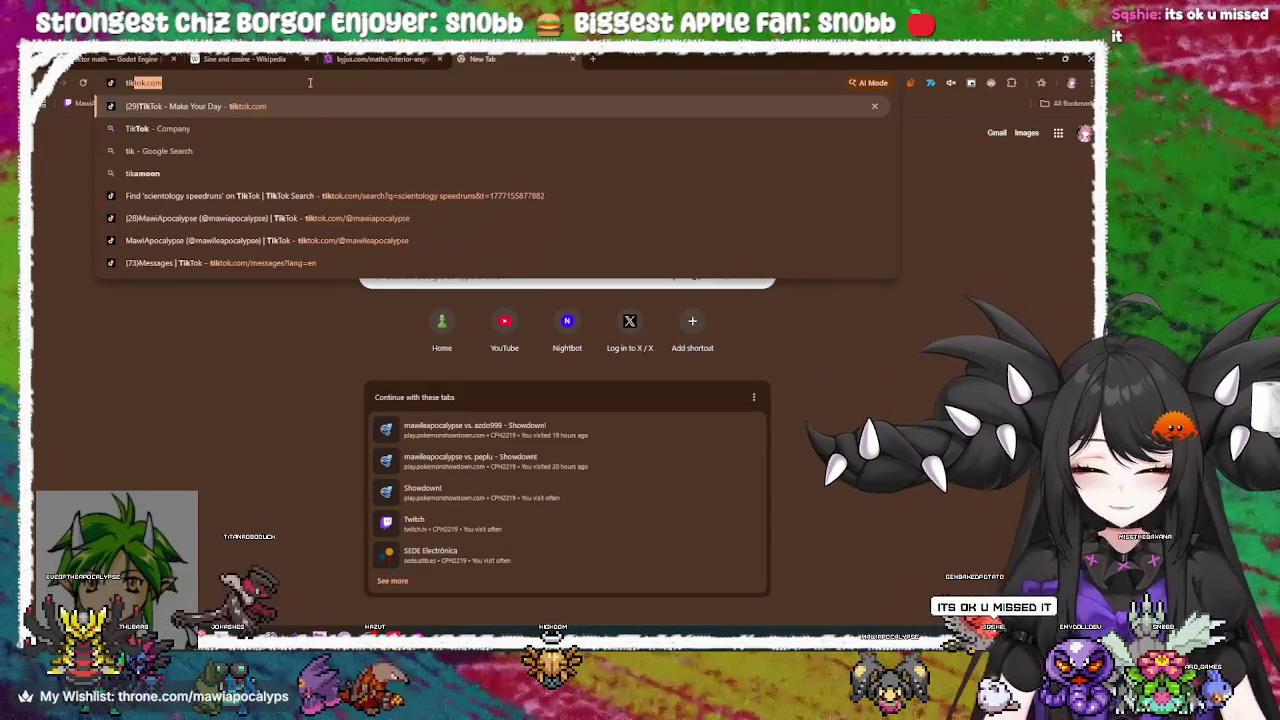
key("Return")
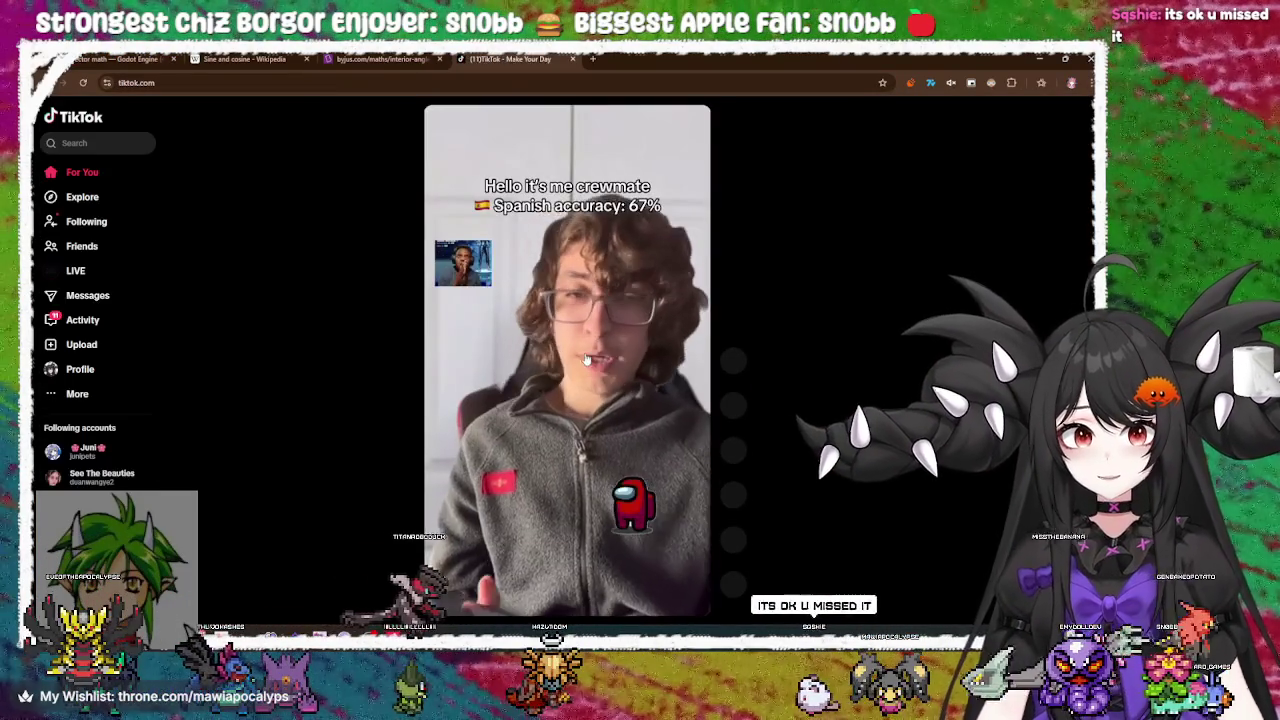
left_click(103, 145)
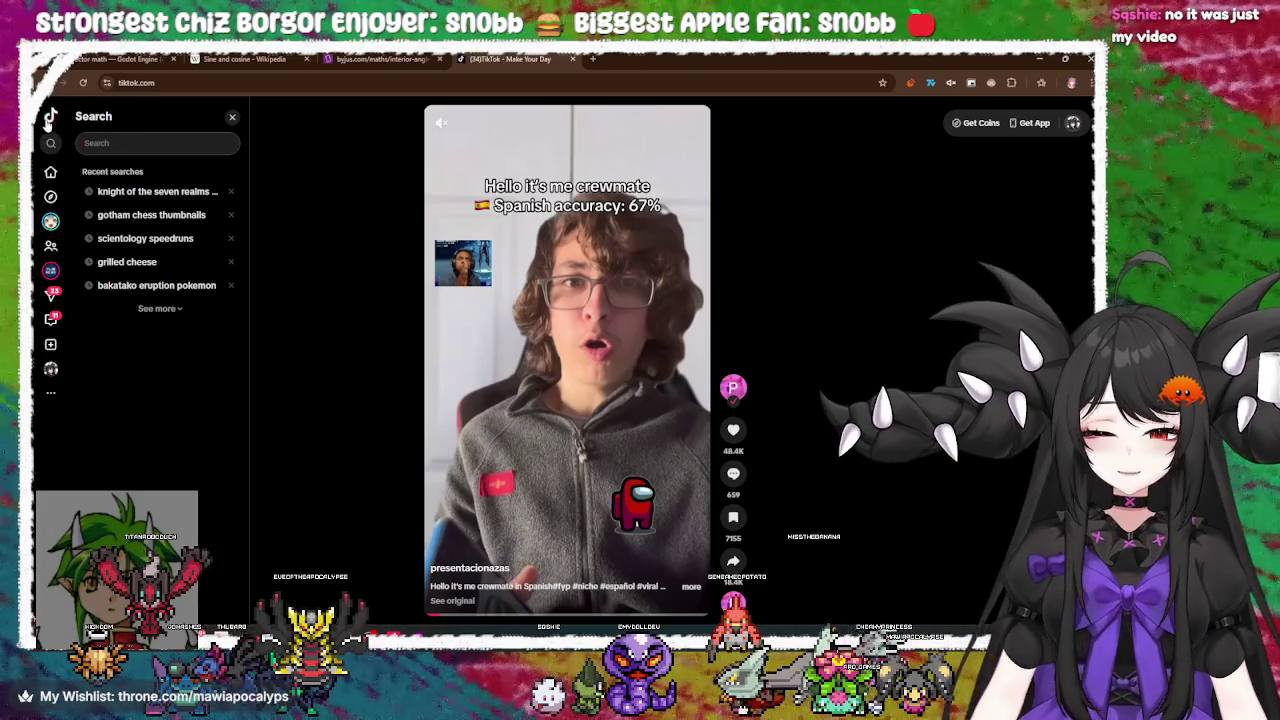
left_click(50, 320)
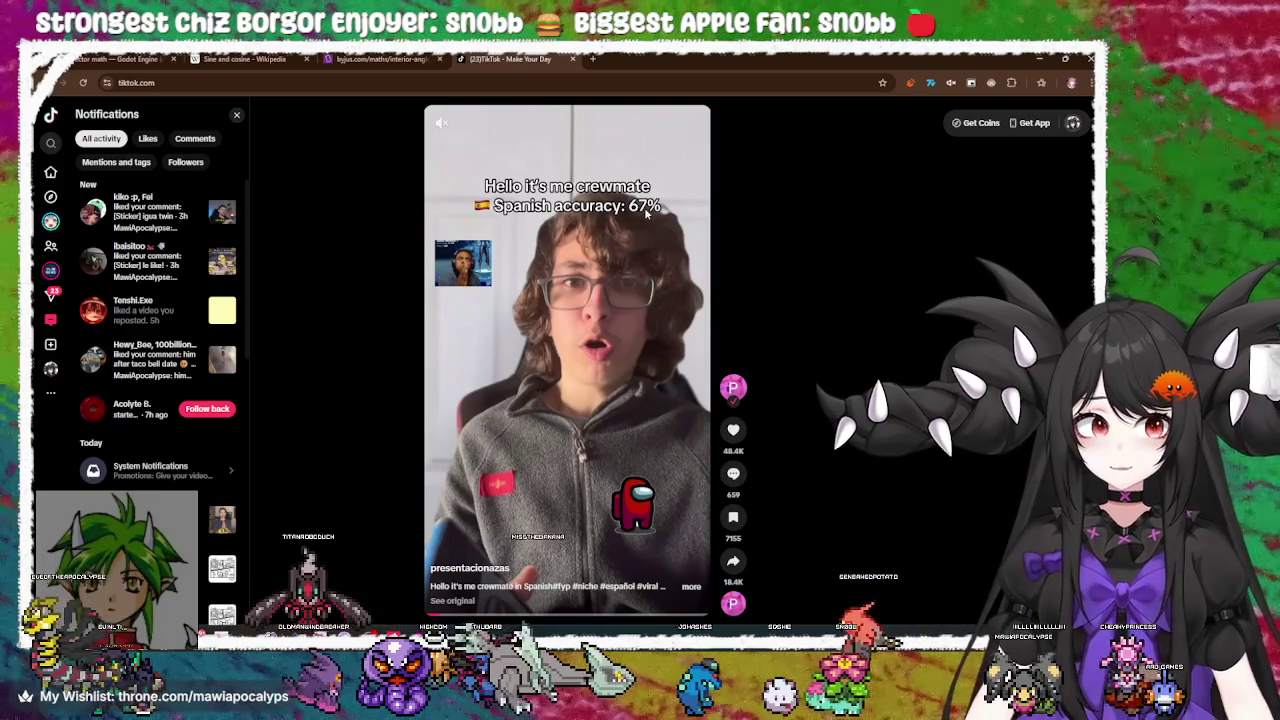
left_click(636, 343)
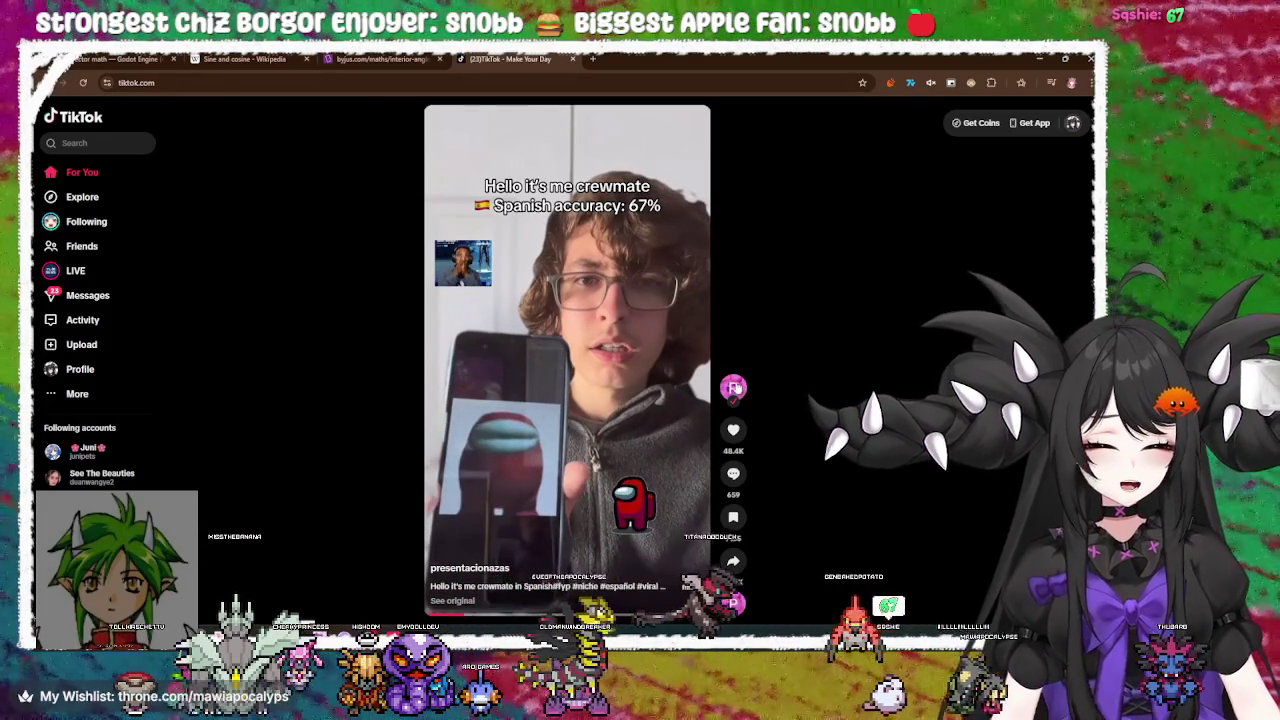
left_click(735, 388)
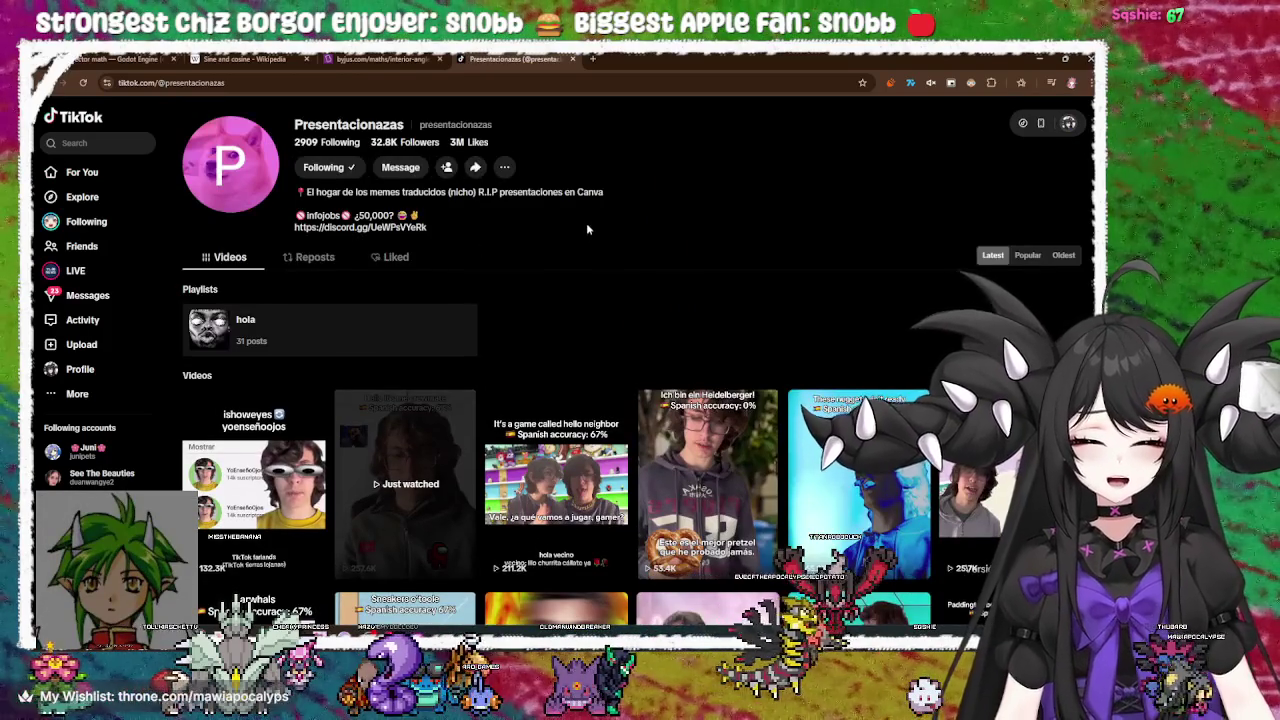
scroll(655, 120, "down", 2)
scroll(771, 100, "down", 1)
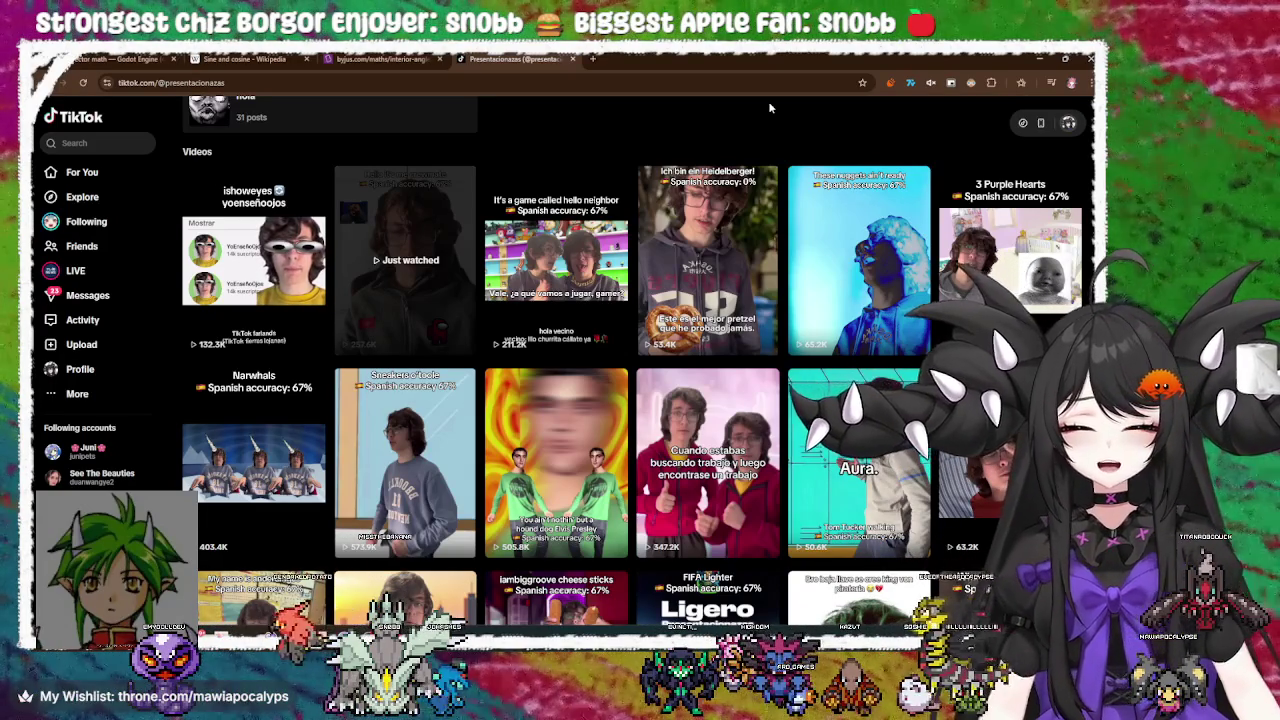
scroll(768, 101, "down", 3)
scroll(770, 108, "down", 1)
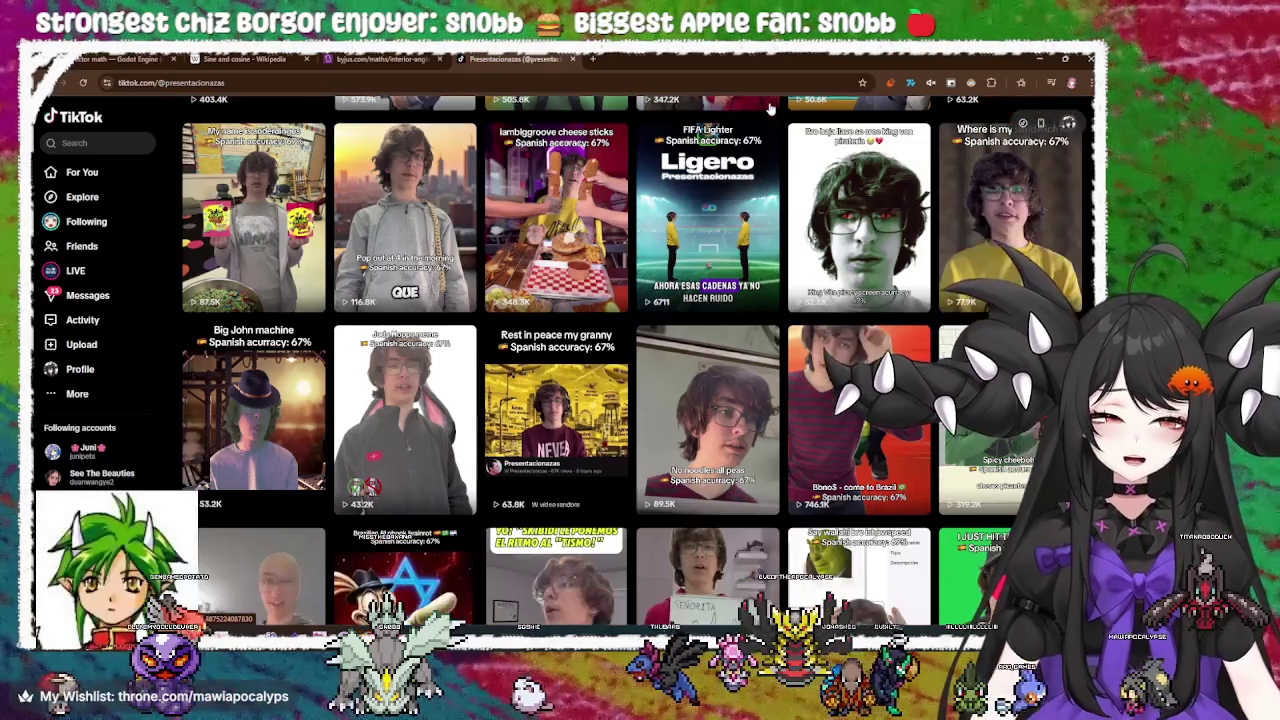
scroll(760, 160, "down", 2)
scroll(760, 160, "down", 4)
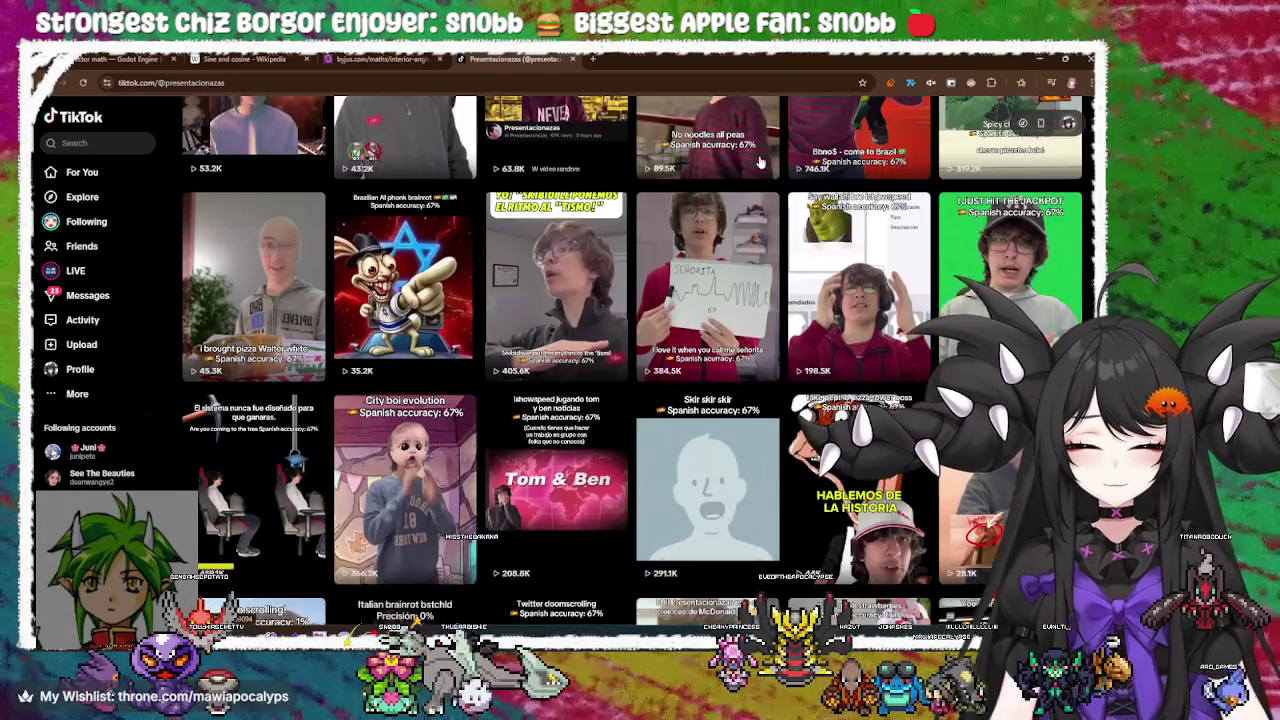
scroll(757, 165, "down", 1)
scroll(757, 165, "down", 1)
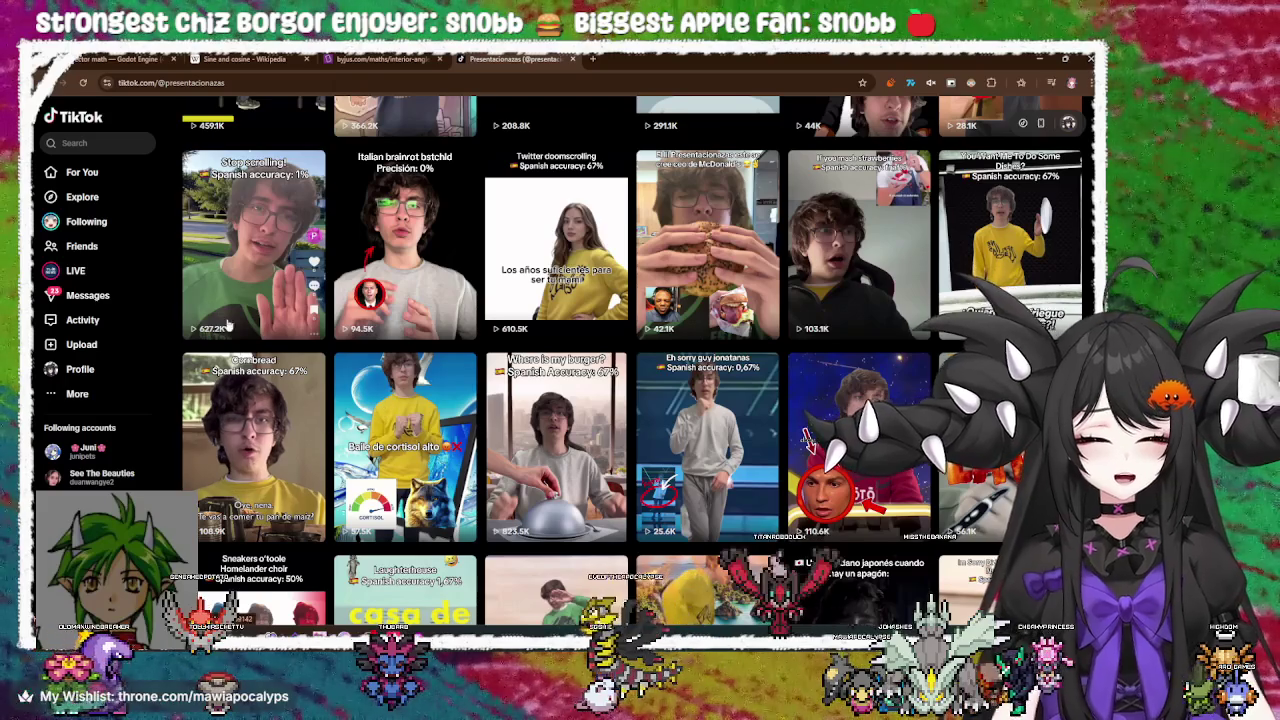
left_click(68, 175)
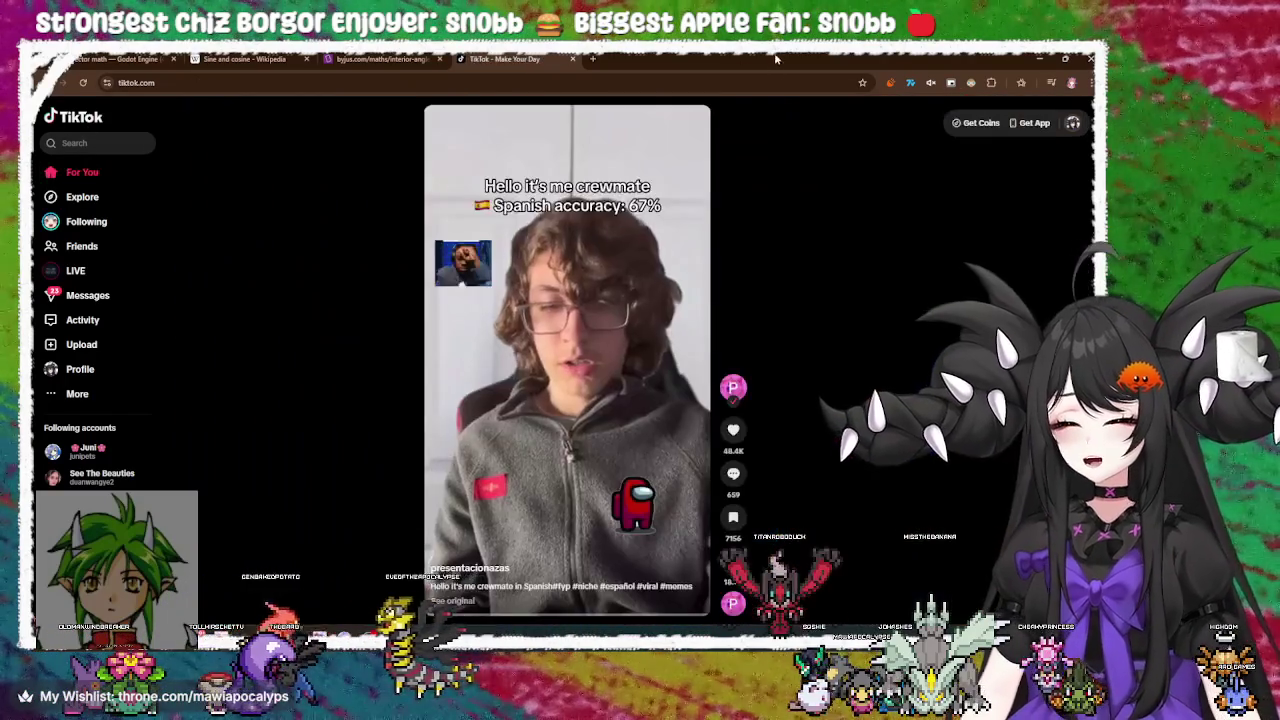
Scroll the TikTok feed to the next video, pause and resume it, then close the TikTok tab
scroll(617, 290, "down", 5)
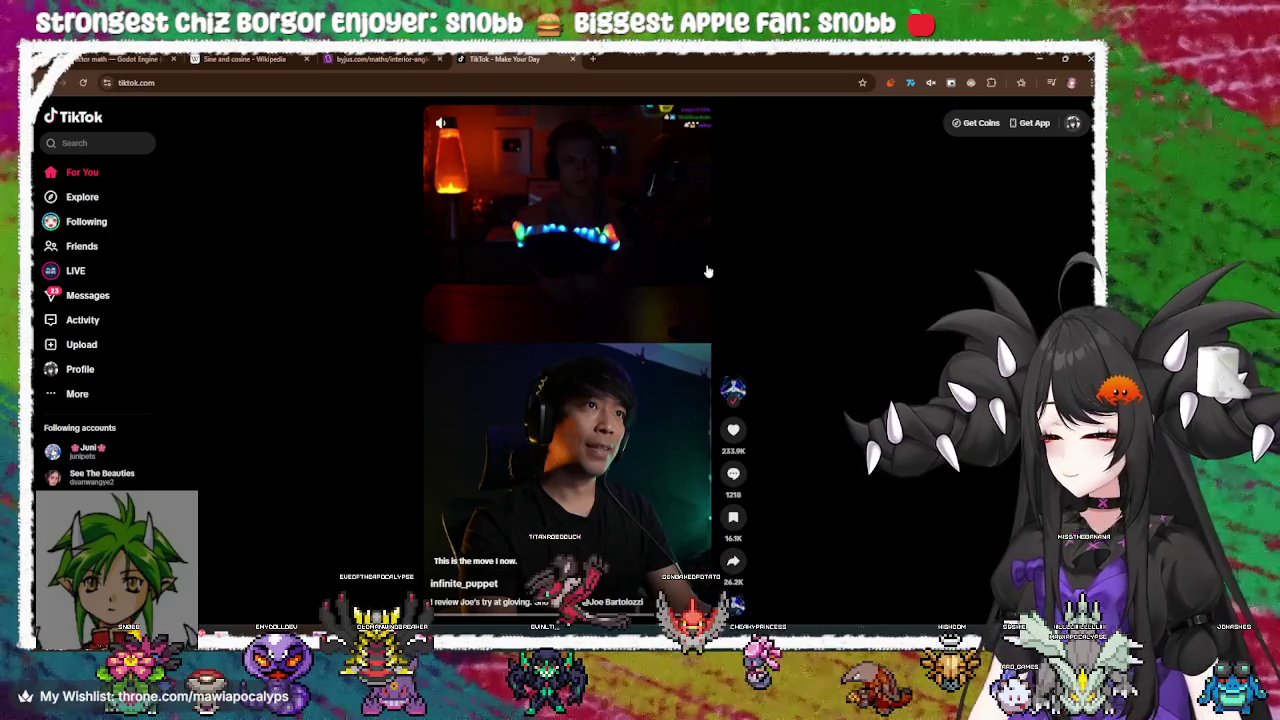
mouse_move(644, 292)
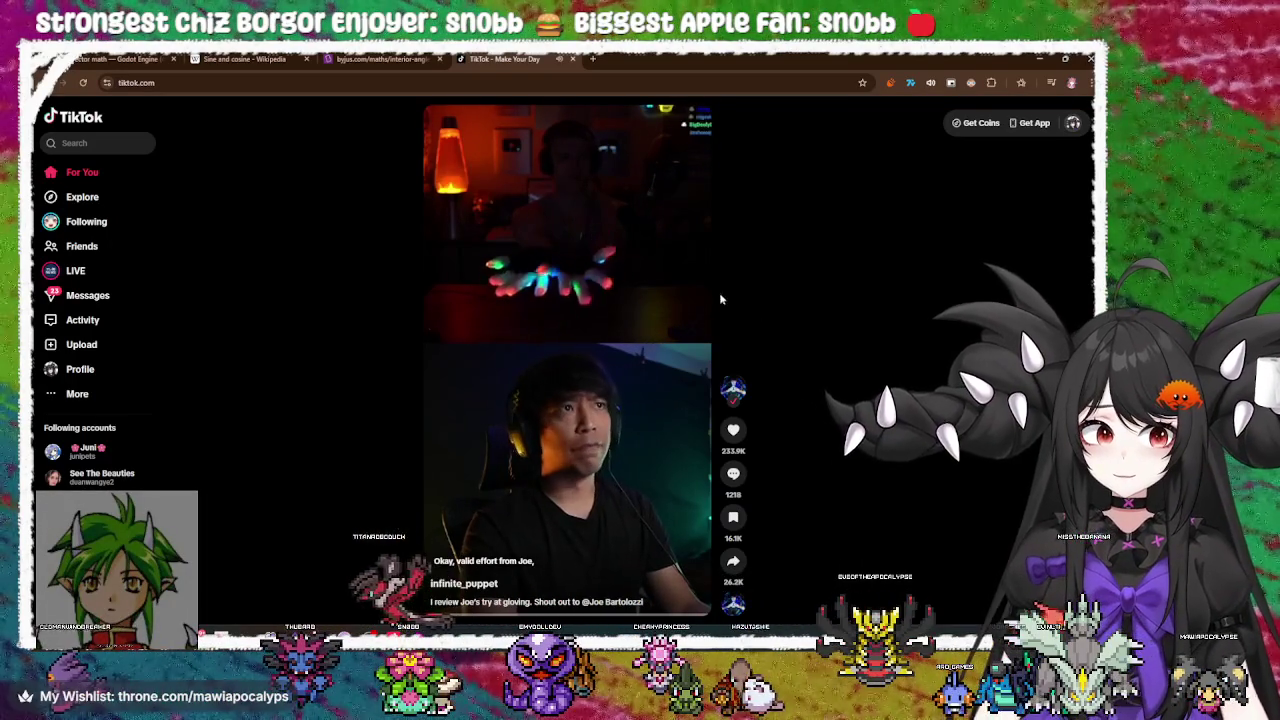
left_click(513, 265)
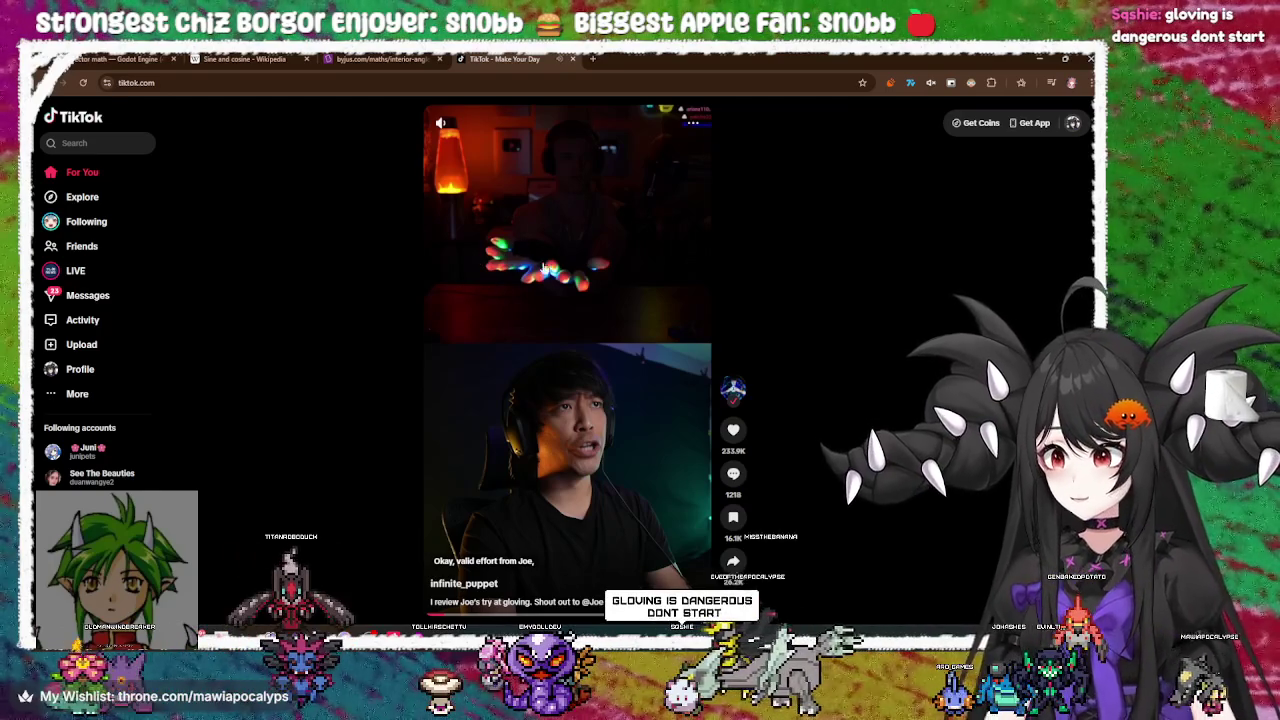
left_click(516, 270)
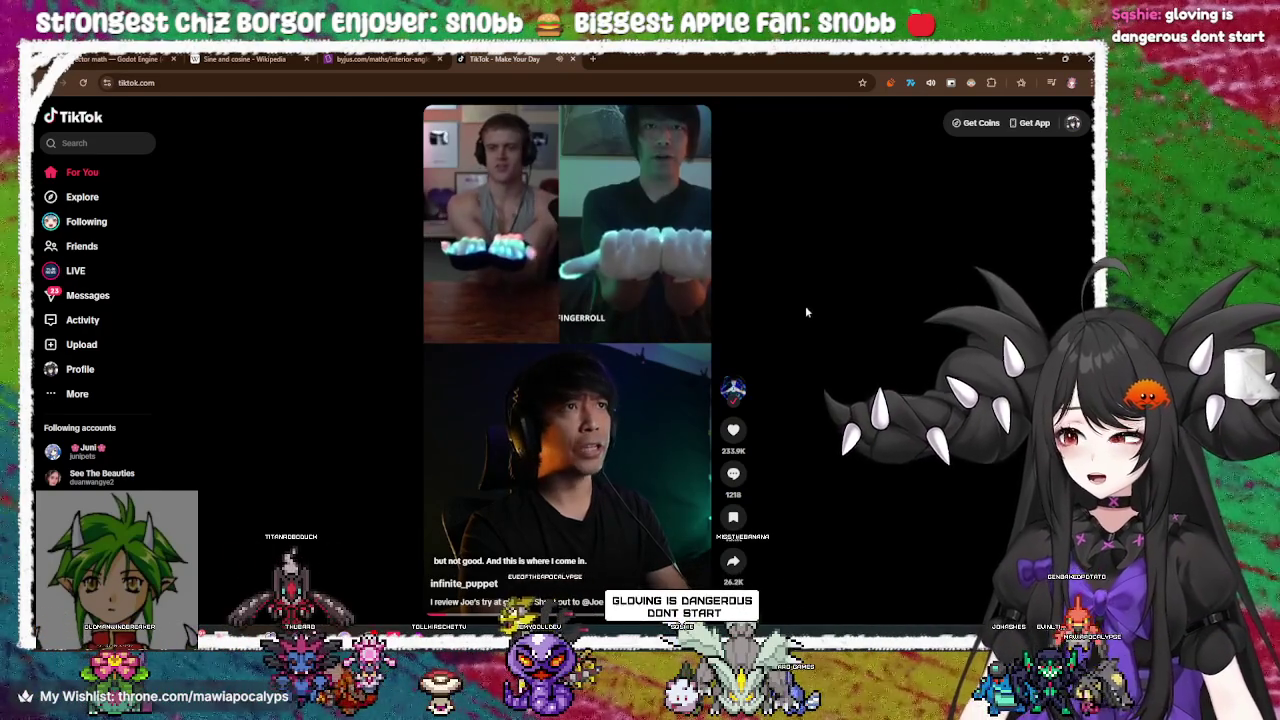
left_click(655, 322)
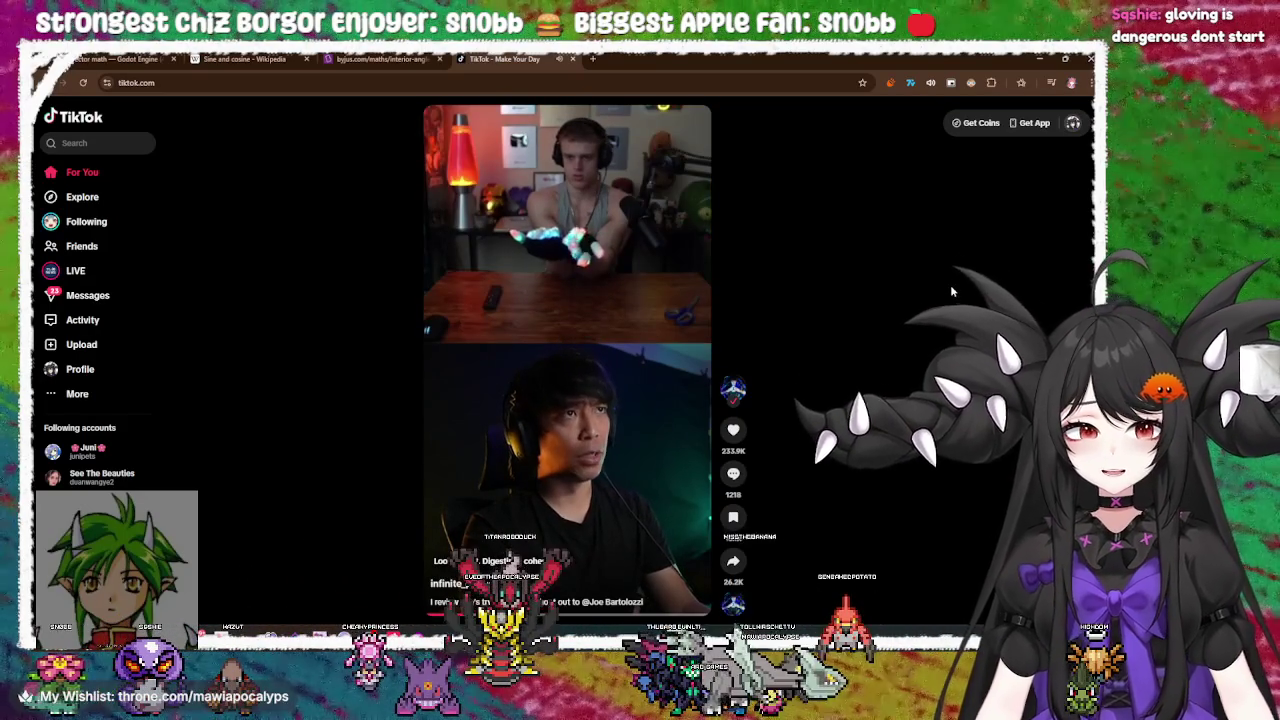
mouse_move(572, 279)
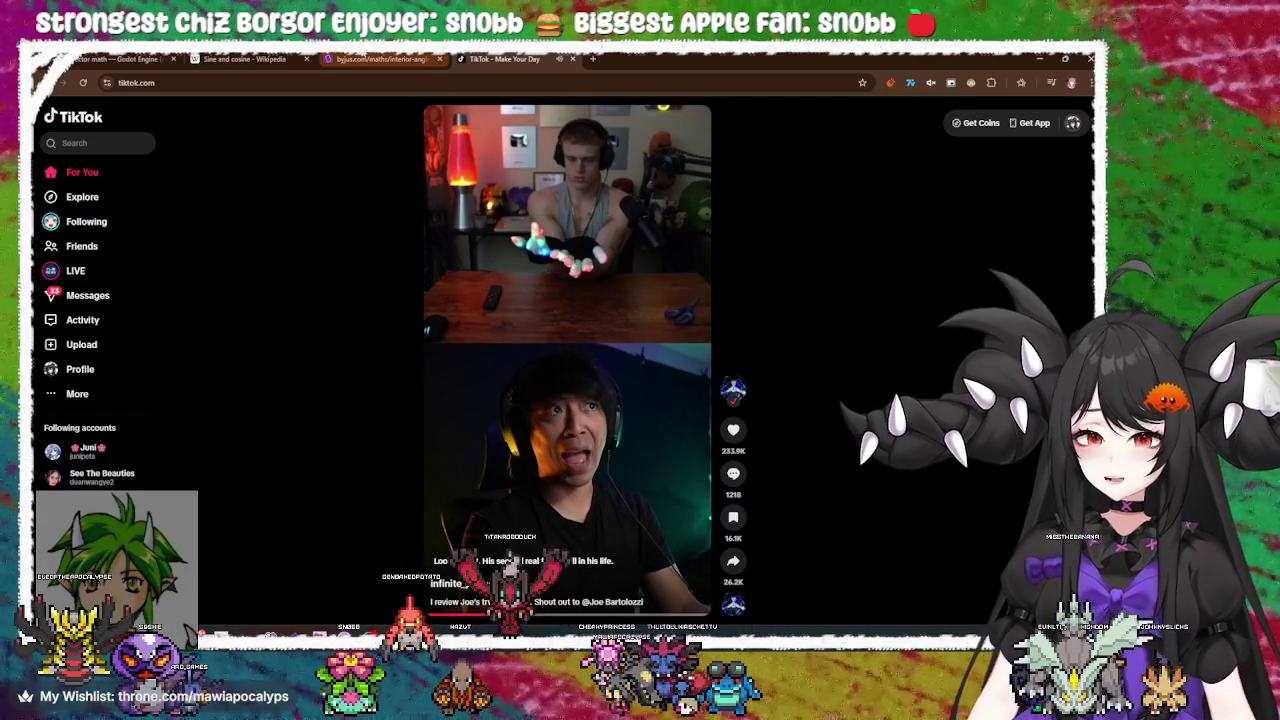
mouse_move(380, 59)
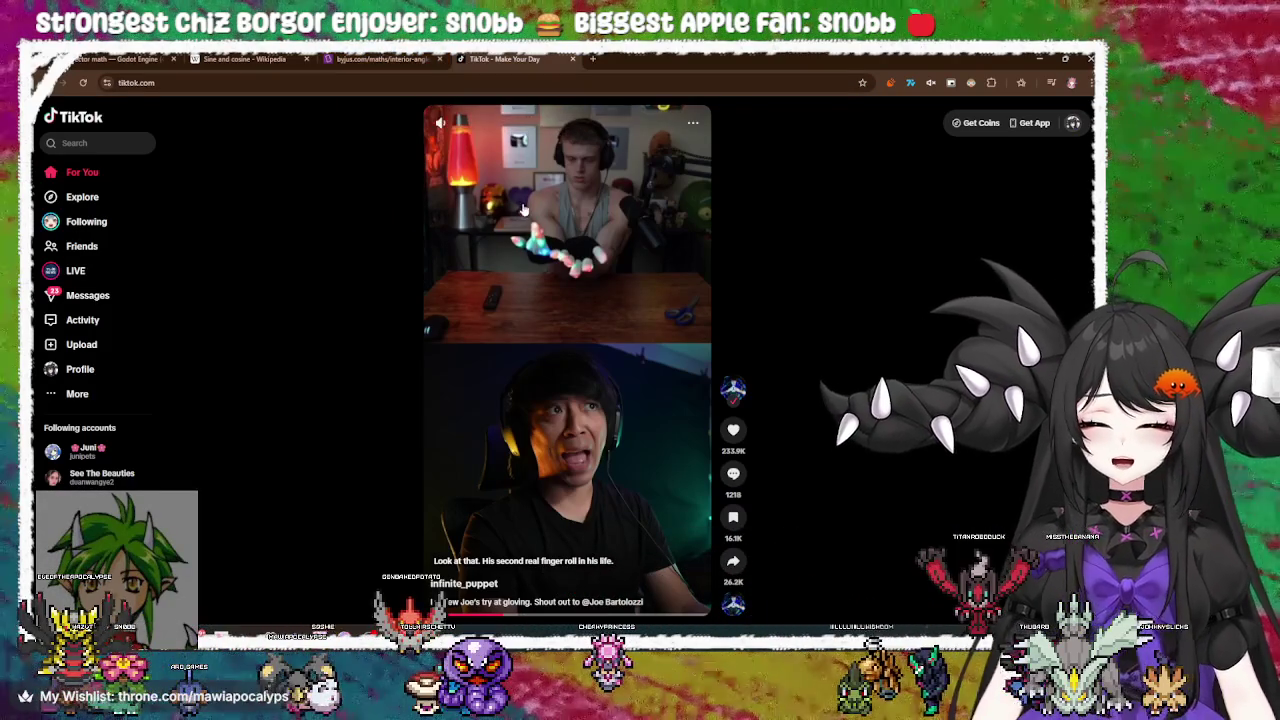
left_click(573, 60)
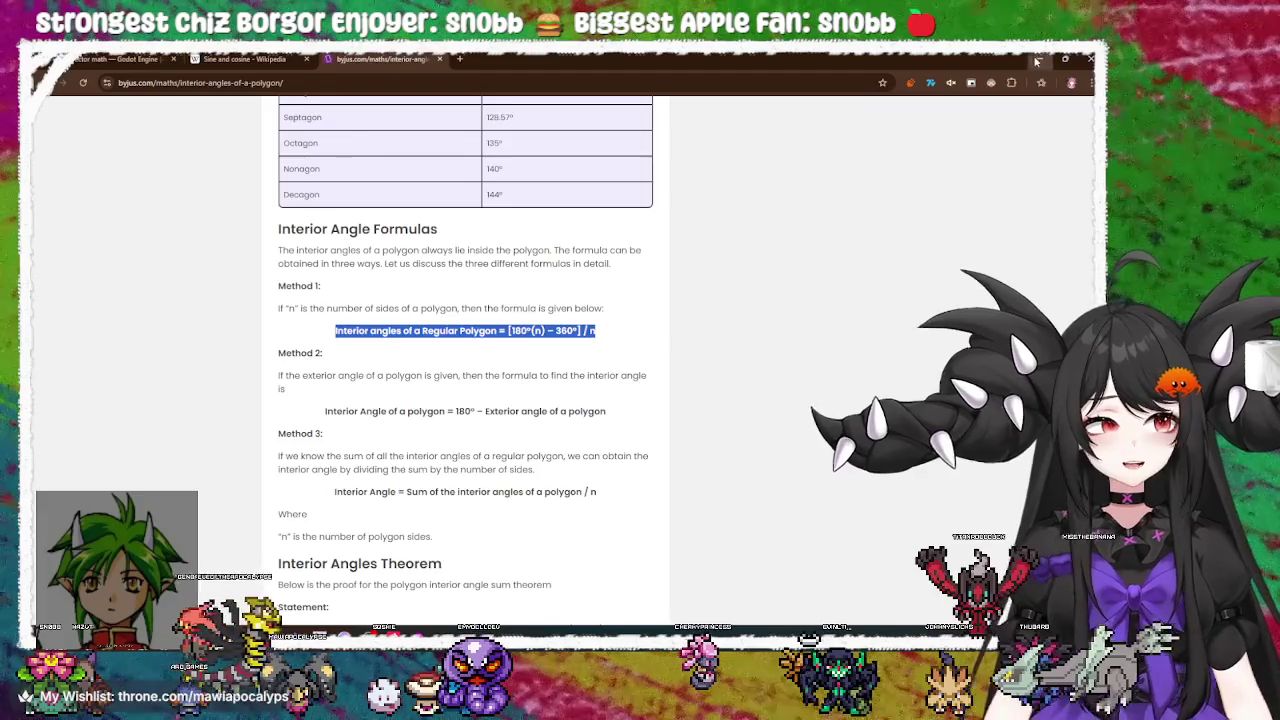
Back in Godot, test-run the game and close the game window
left_click(1037, 60)
left_click(683, 352)
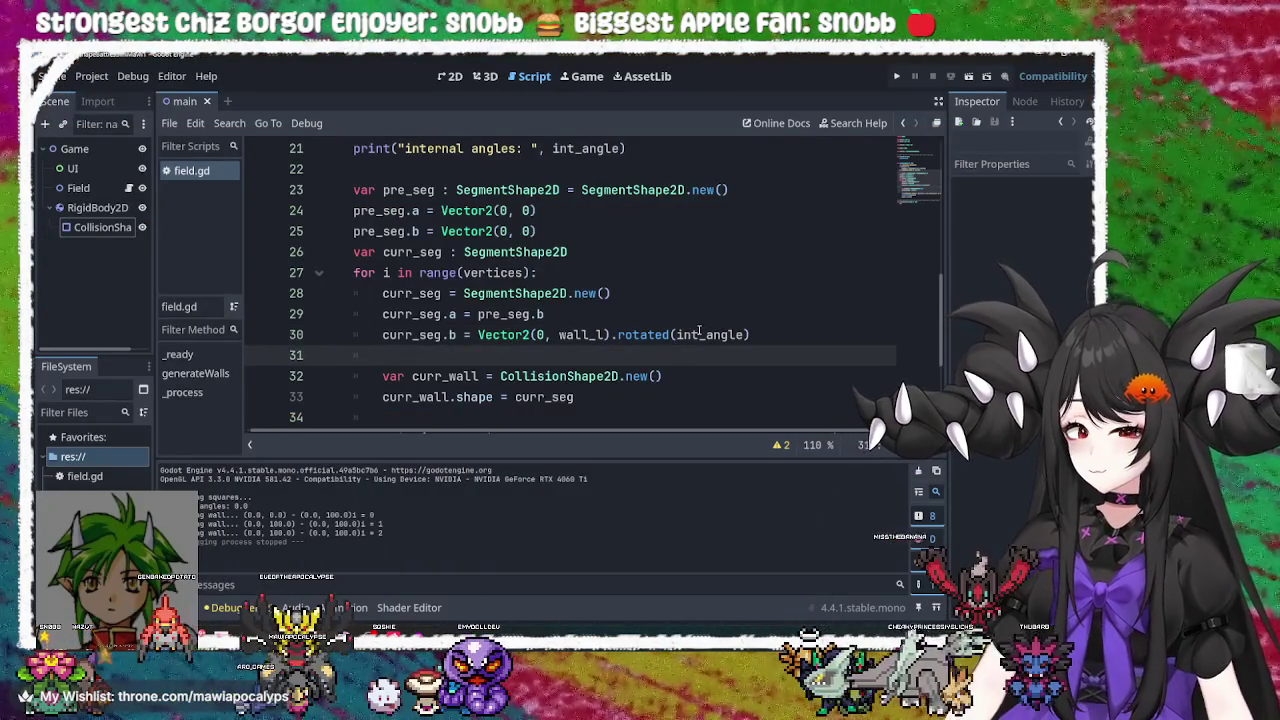
left_click(699, 334)
left_click(896, 76)
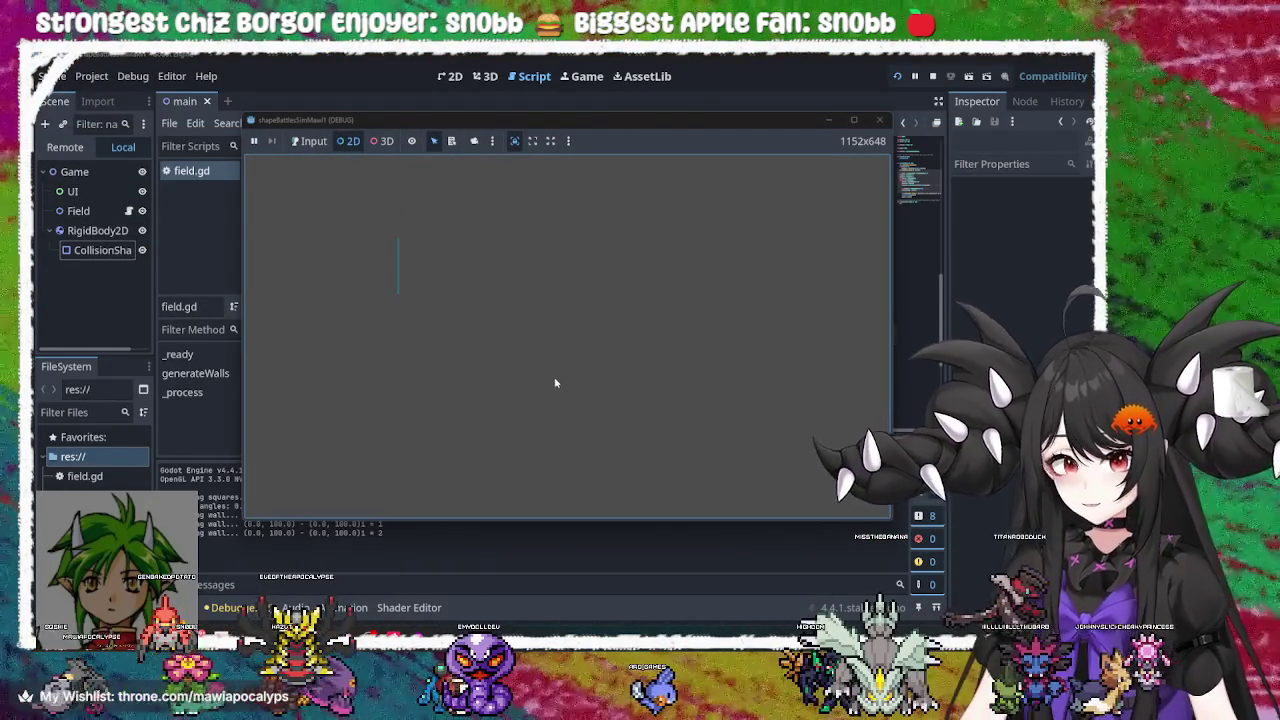
left_click(879, 121)
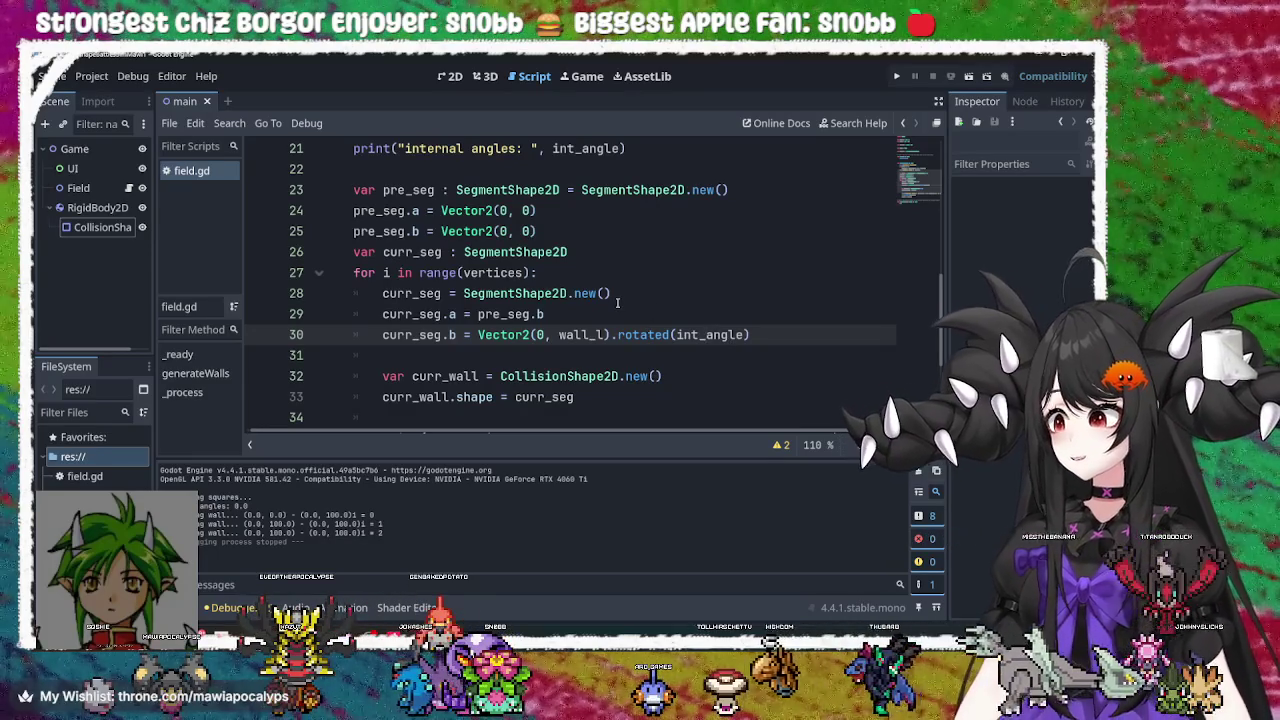
Select the int_angle argument in line 30's rotated() call, highlighting its other uses
scroll(610, 305, "down", 2)
scroll(600, 310, "up", 3)
scroll(590, 315, "down", 1)
left_click(580, 321)
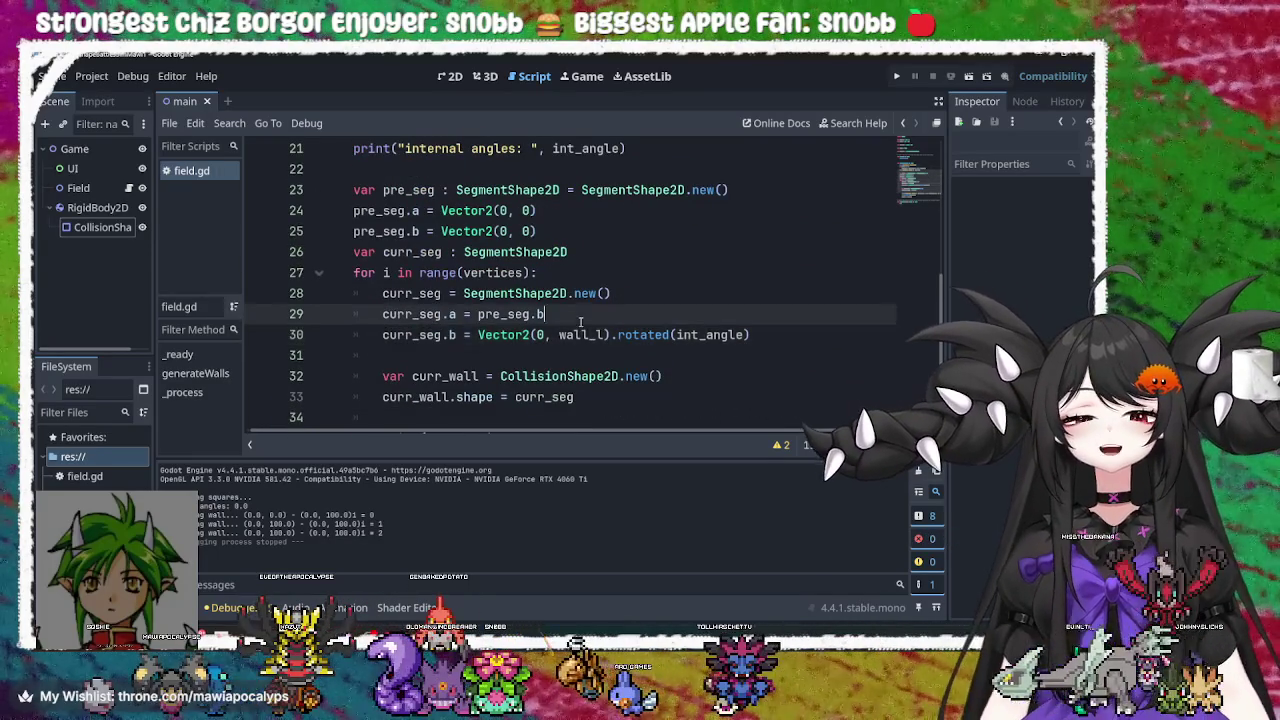
left_click(580, 334)
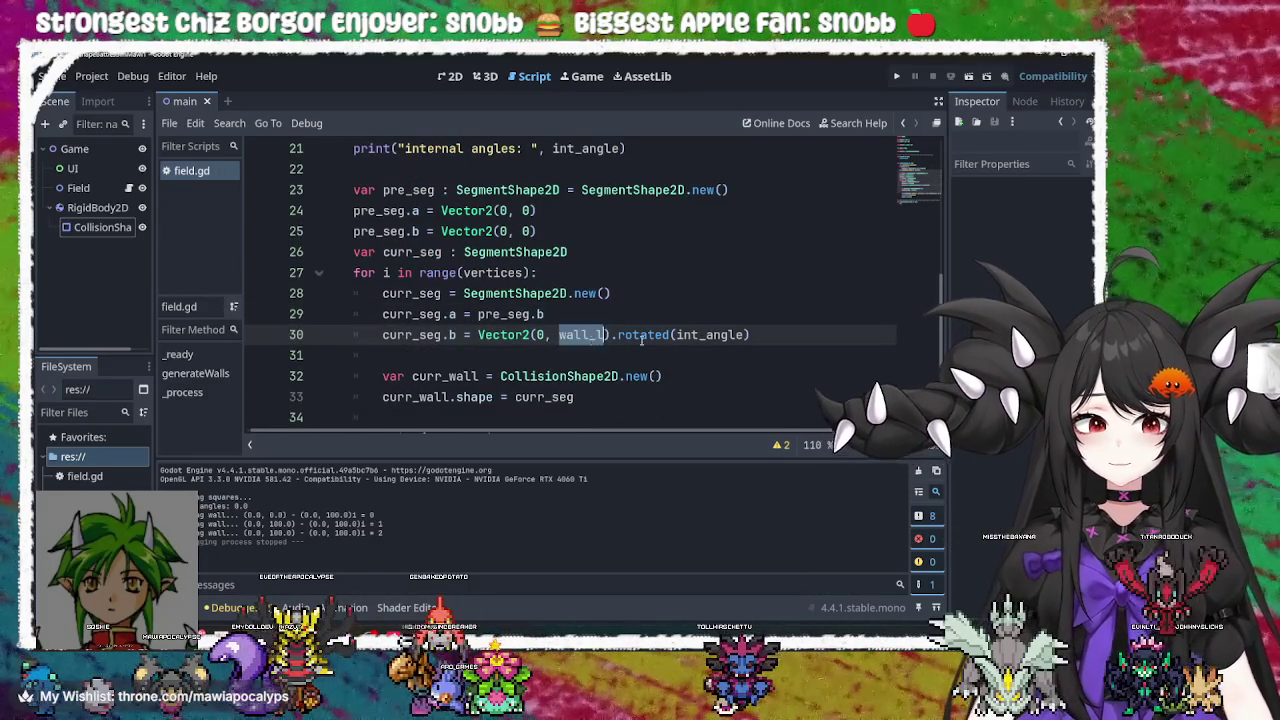
double_click(710, 334)
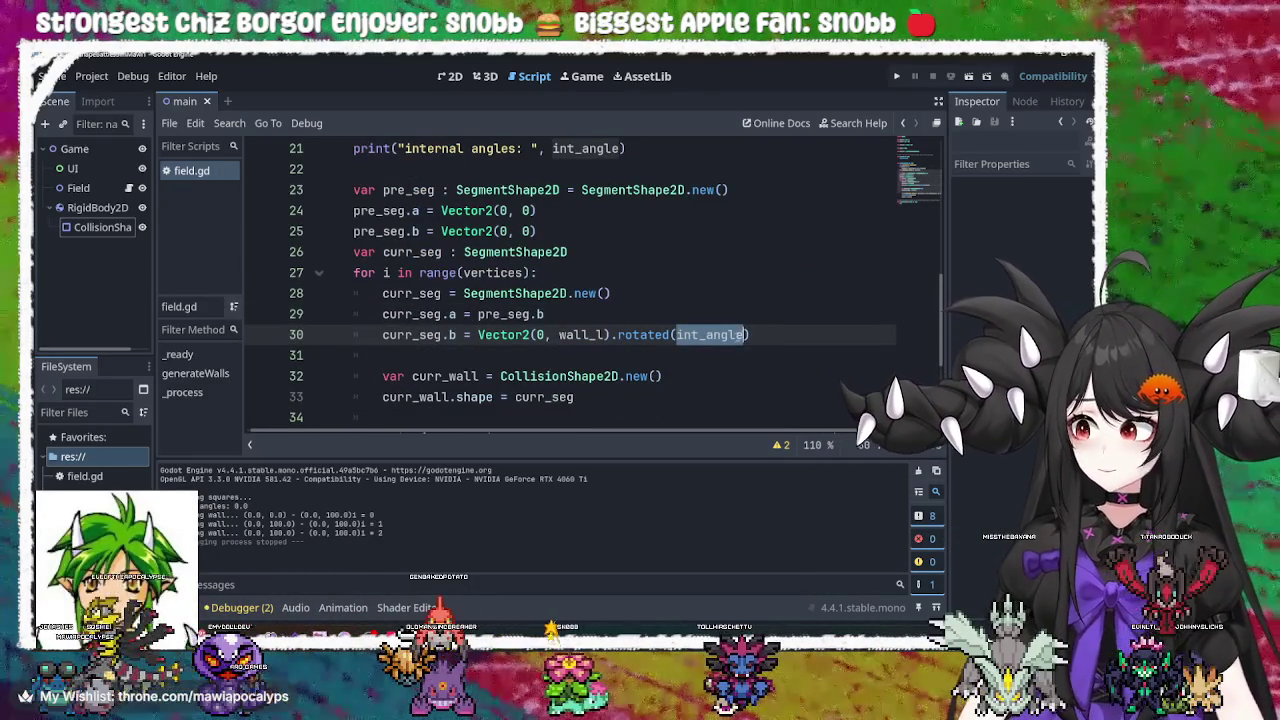
left_click(757, 335)
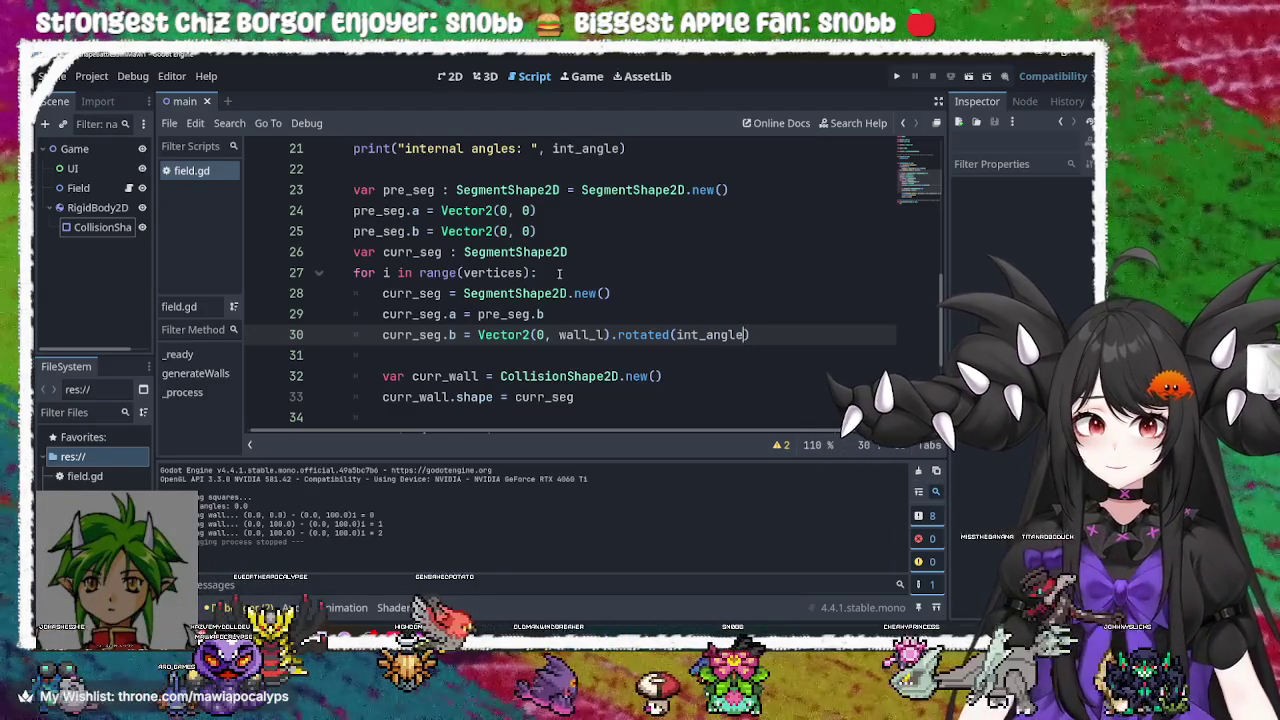
key("ctrl+shift+Left")
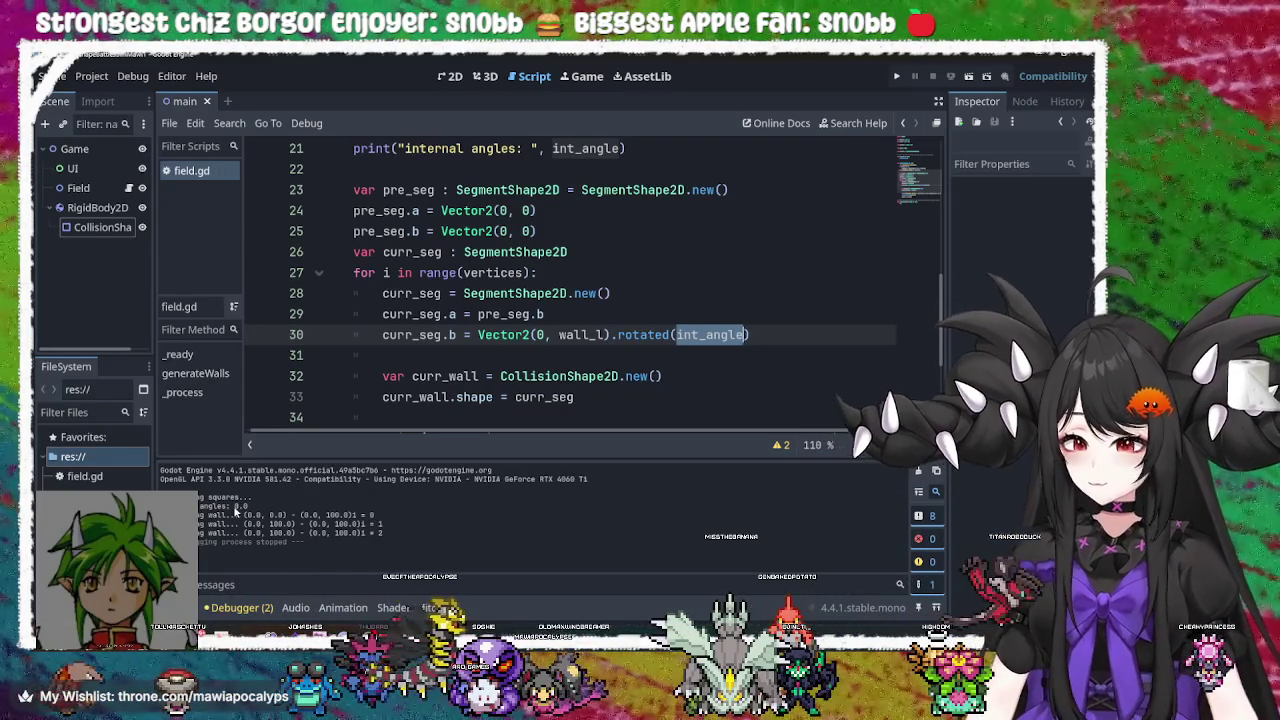
Inspect the int_angle declaration on line 6 and its internal-angle formula
scroll(682, 265, "up", 7)
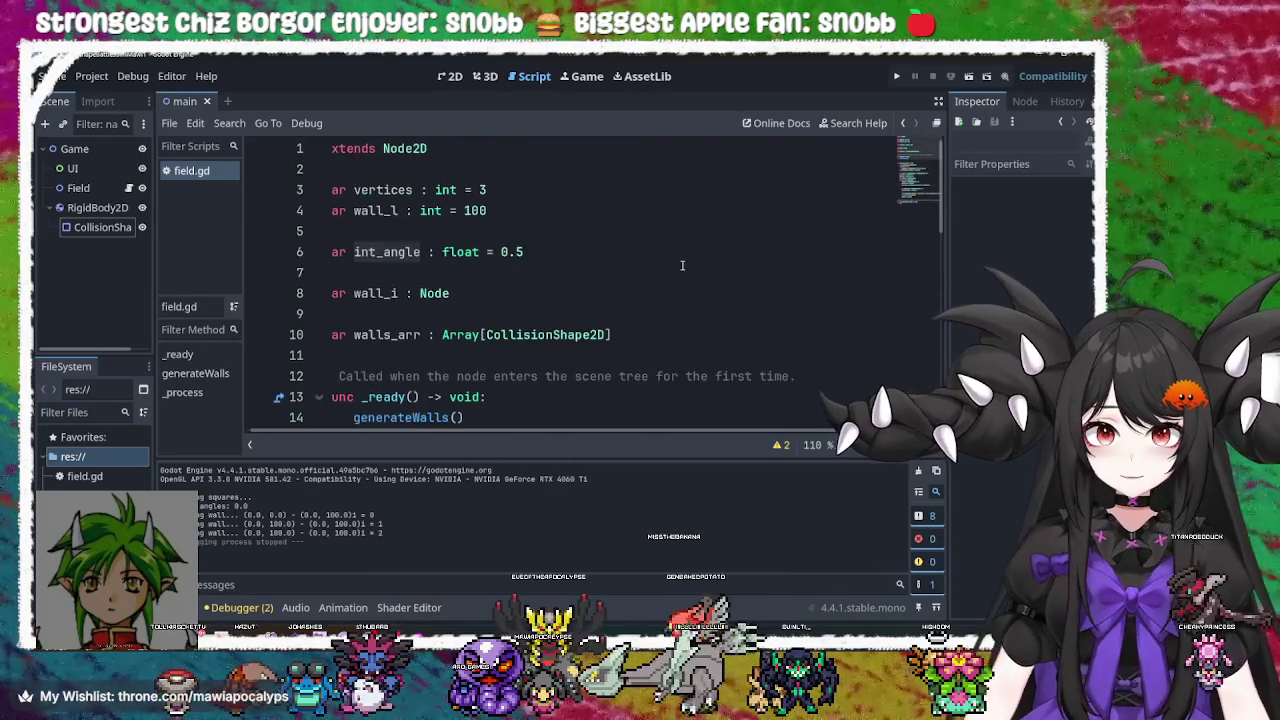
left_click(390, 252)
double_click(392, 252)
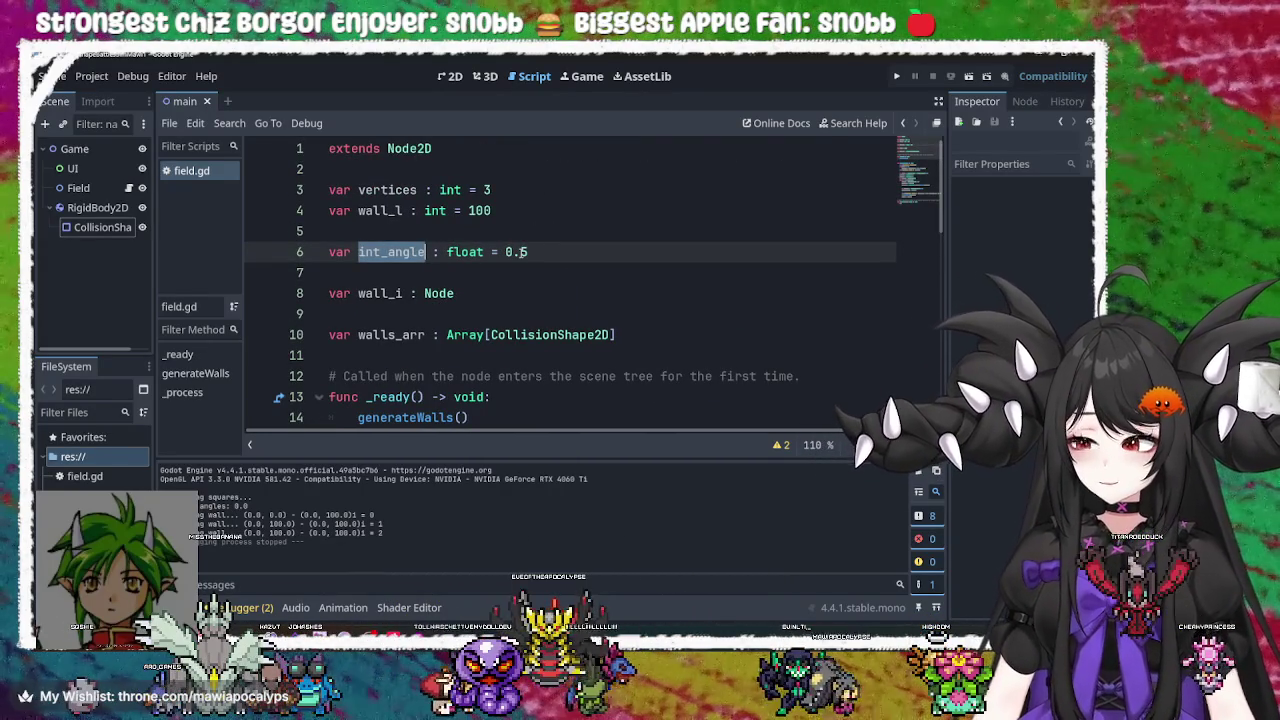
scroll(522, 252, "down", 7)
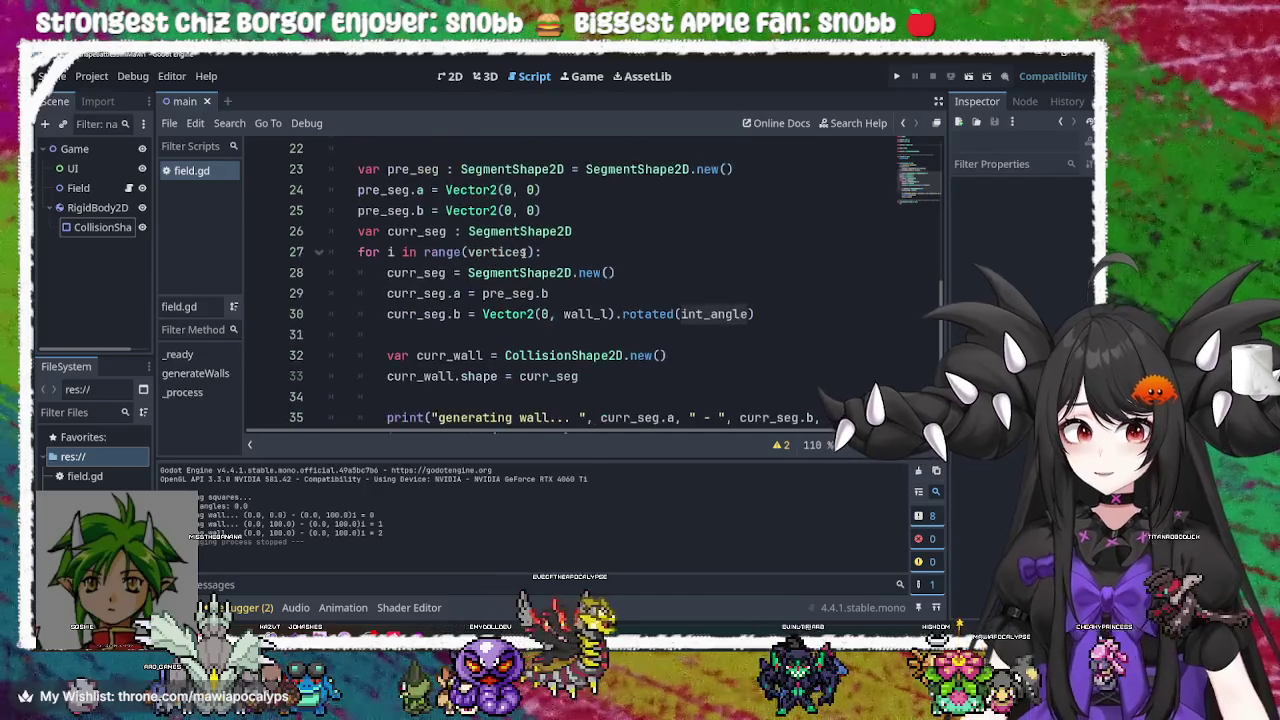
scroll(533, 252, "up", 2)
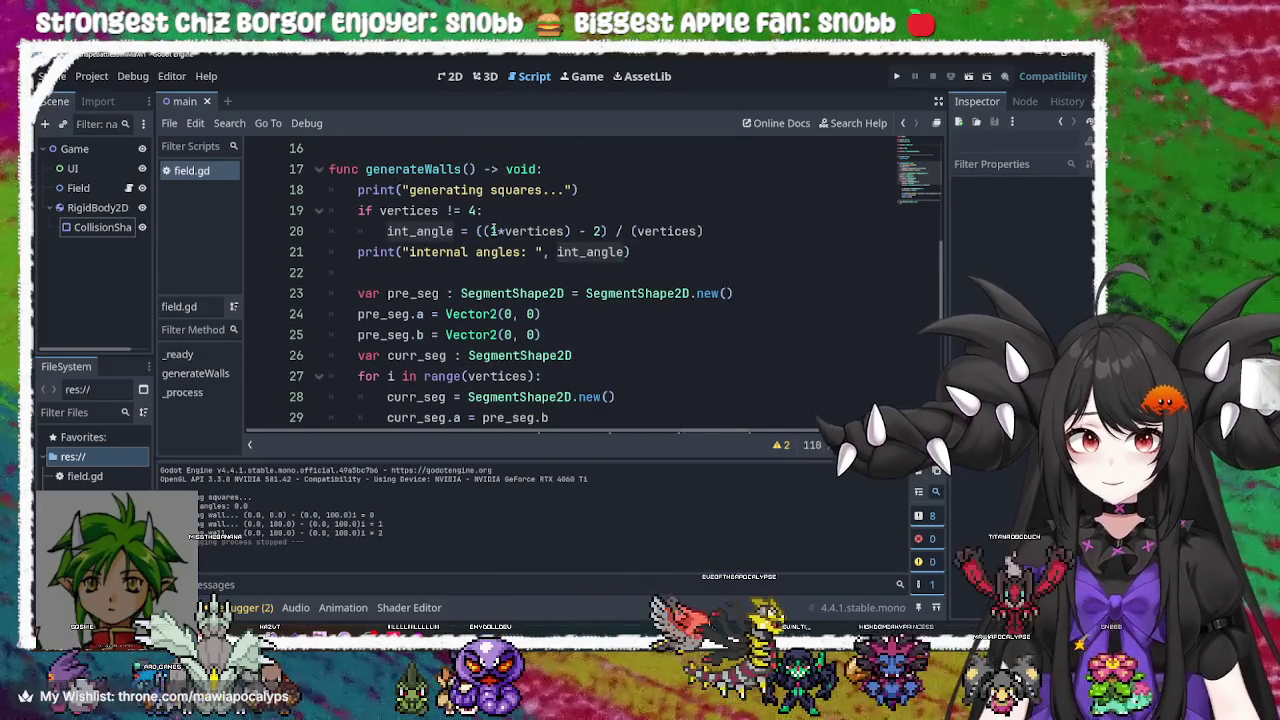
left_click(491, 231)
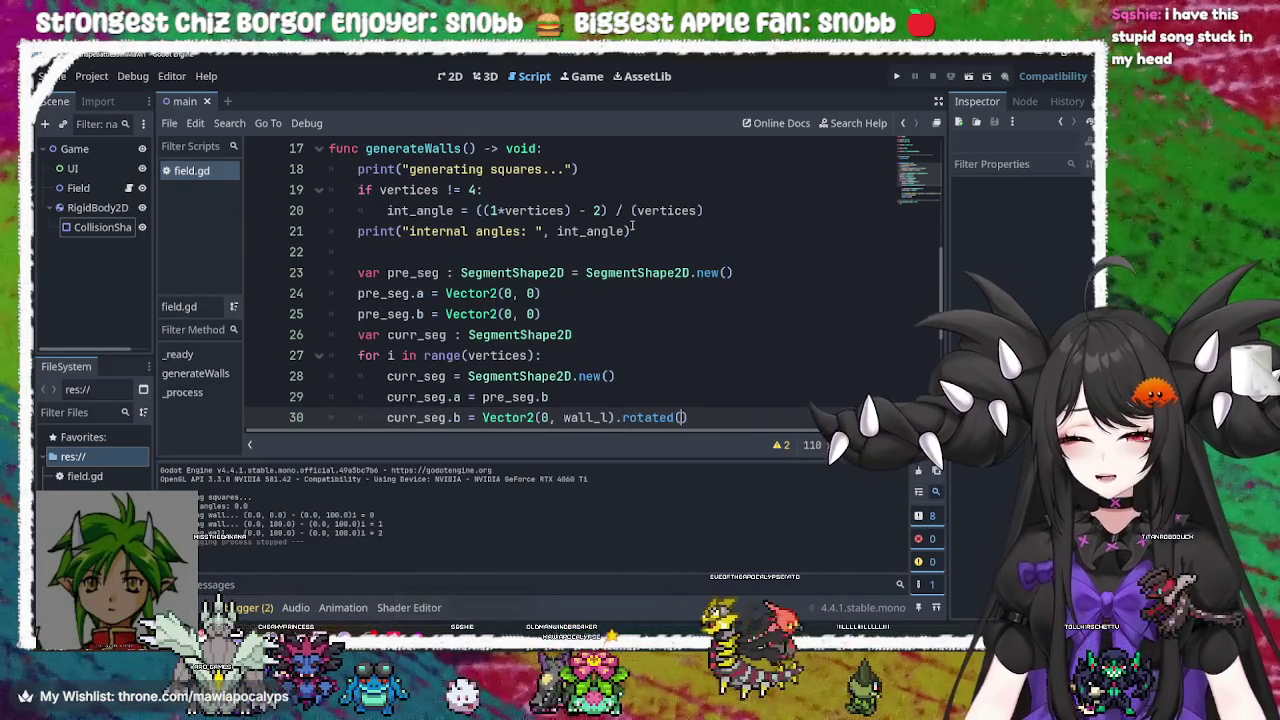
Restore the ((180*vertices) - 360) / vertices formula and end line 30 with Vector2(0, wall_l)
key("ctrl+z")
key("ctrl+z")
key("ctrl+z")
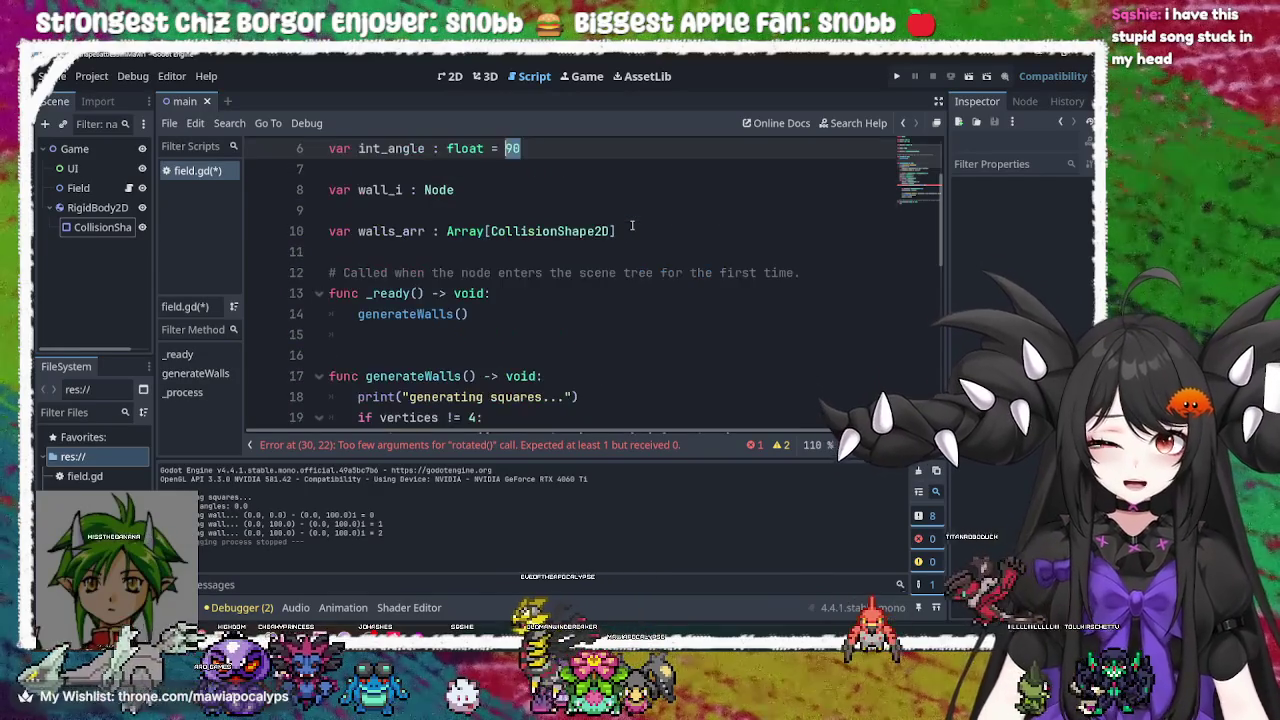
key("ctrl+y")
key("ctrl+y")
key("ctrl+y")
key("BackSpace")
key("BackSpace")
key("BackSpace")
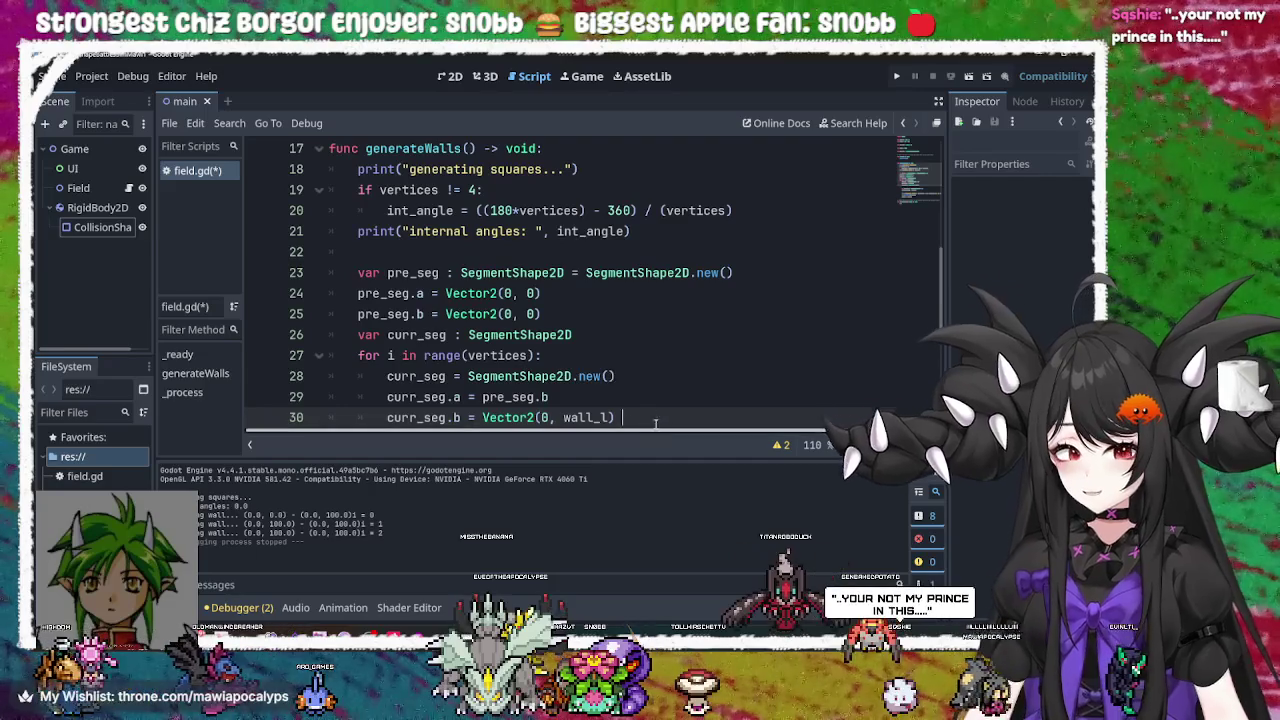
key("BackSpace")
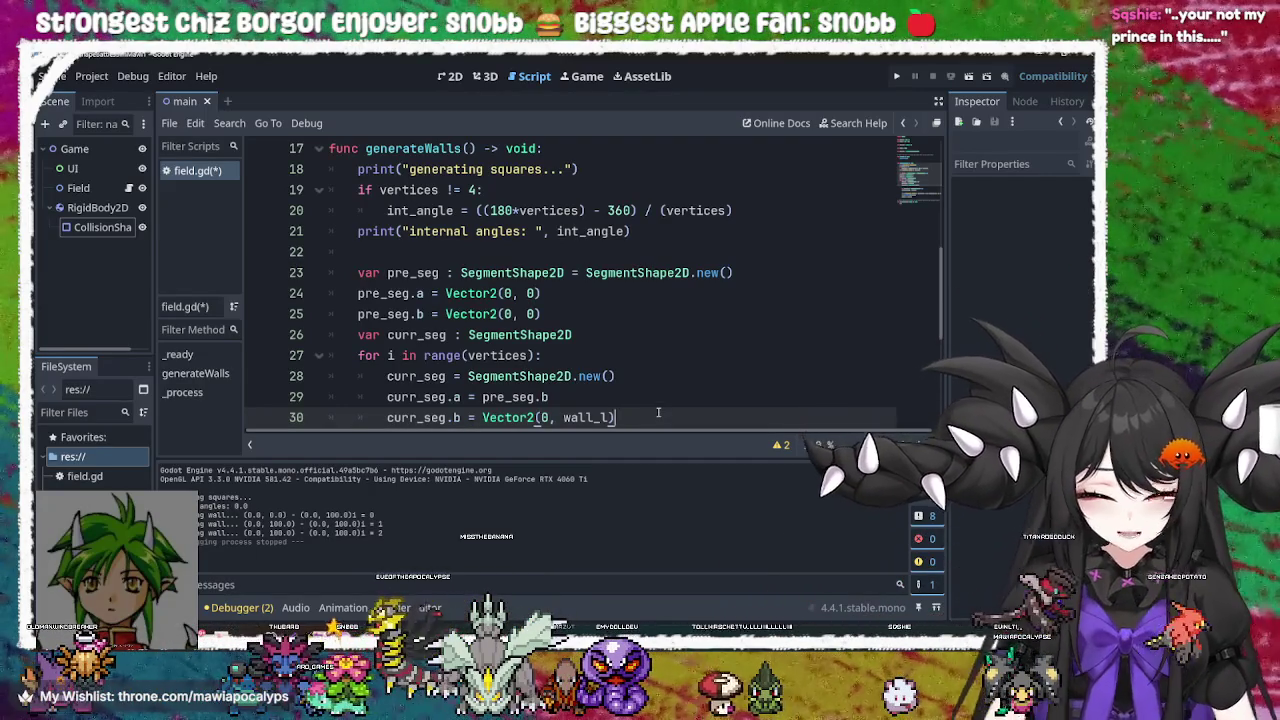
type(".")
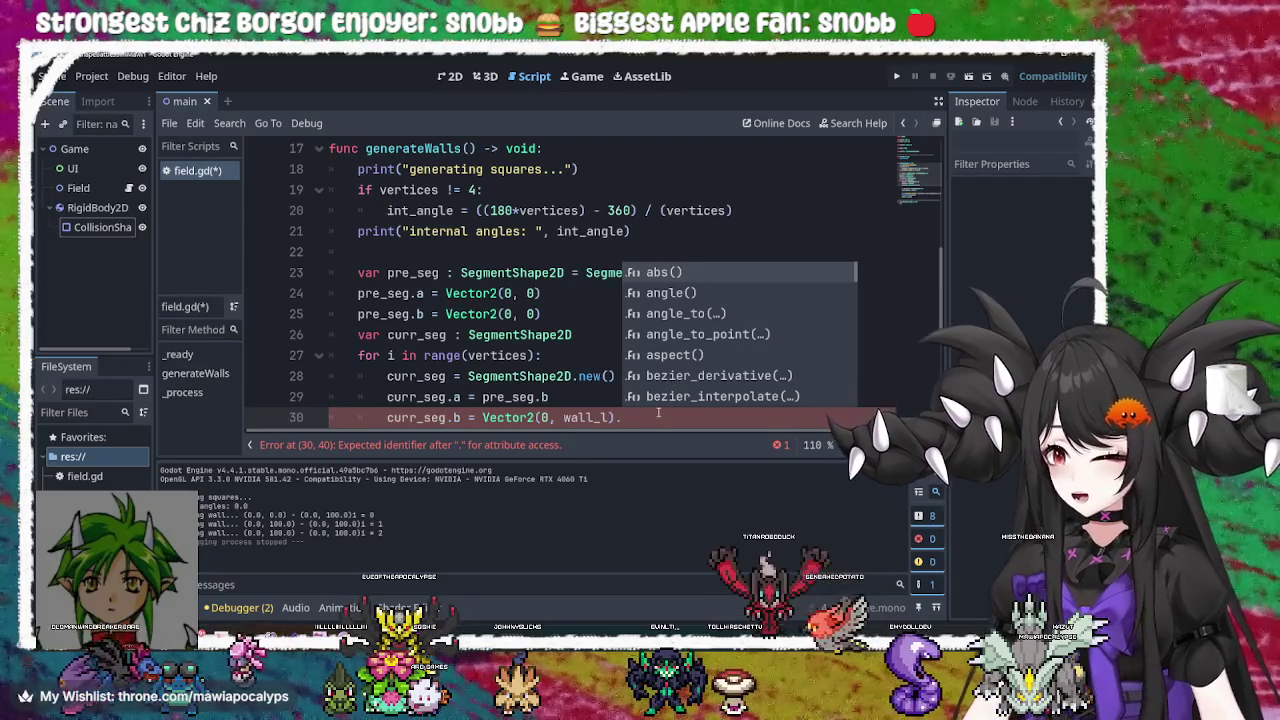
left_click(645, 417)
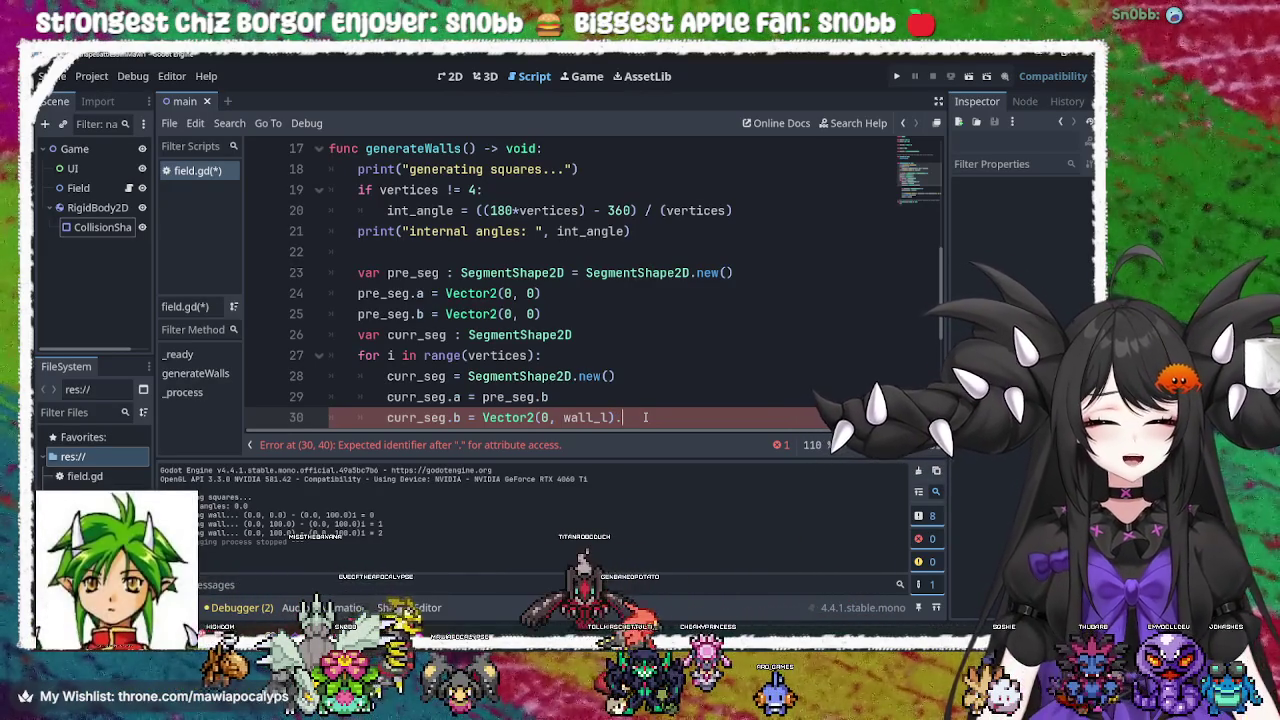
Append rotated(int_angle/180) to Vector2(0, wall_l) on line 30 and save field.gd
scroll(658, 274, "down", 1)
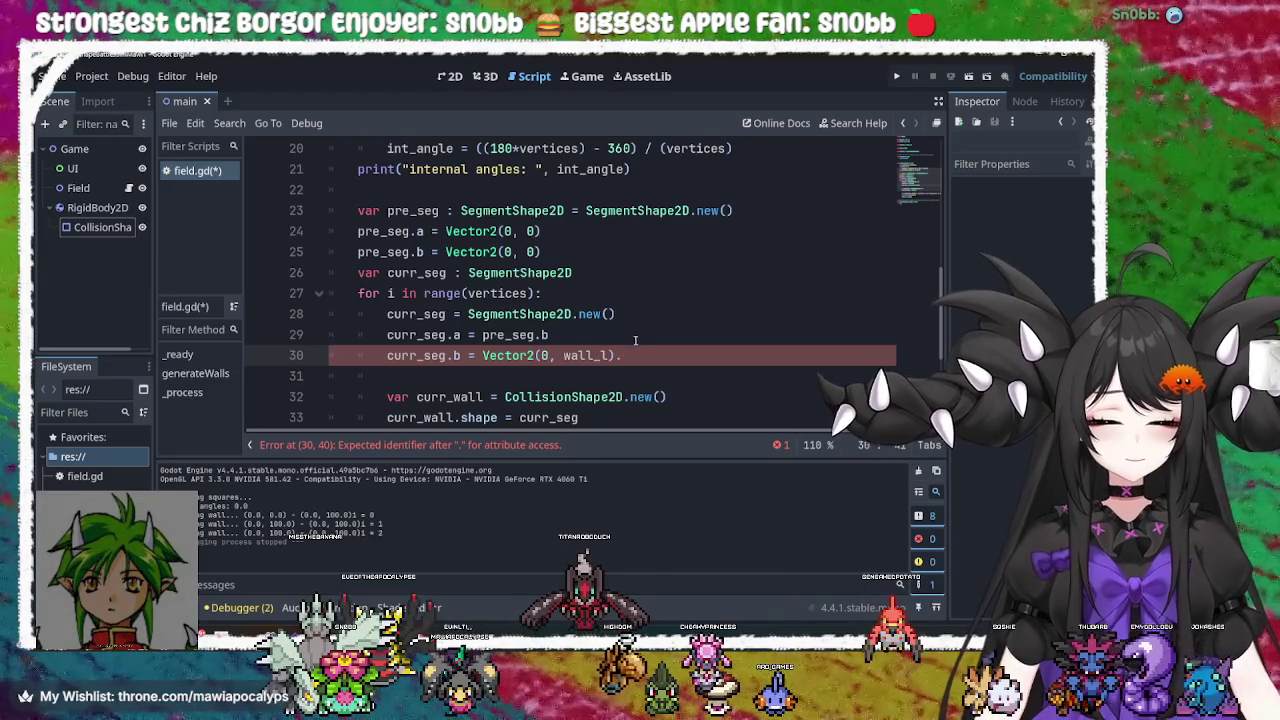
left_click(430, 252)
double_click(565, 355)
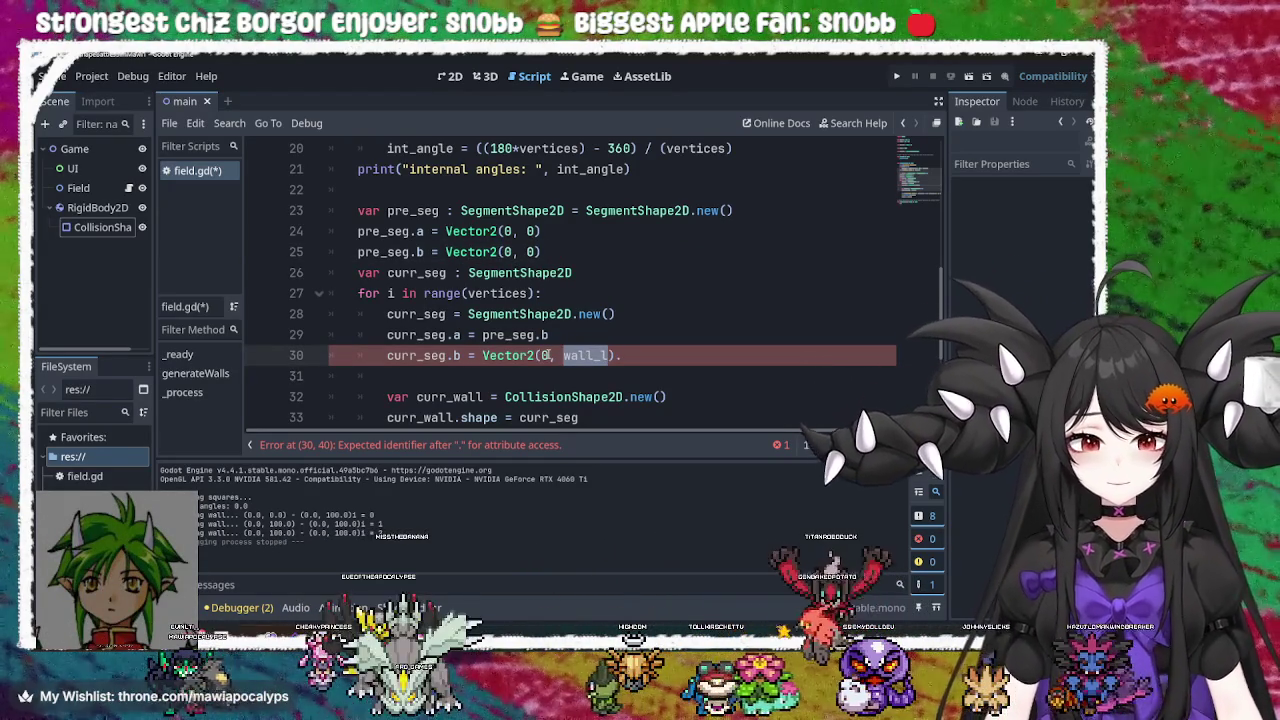
left_click(640, 352)
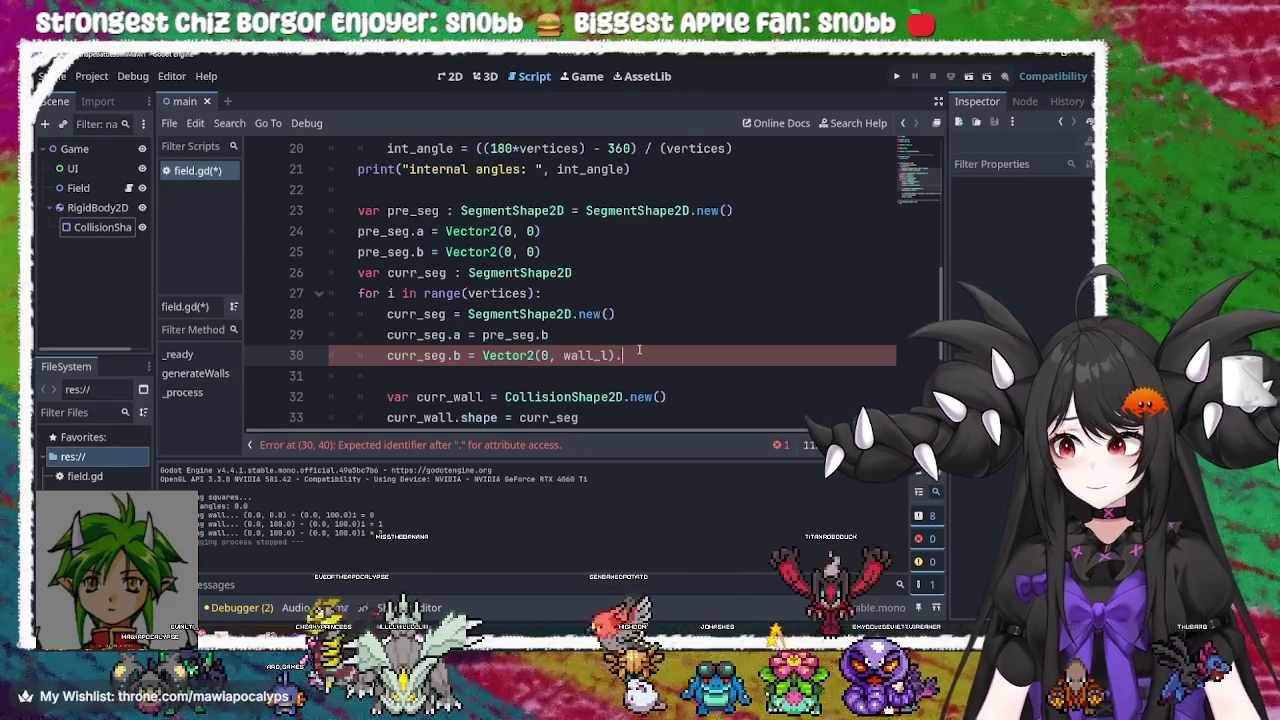
double_click(604, 355)
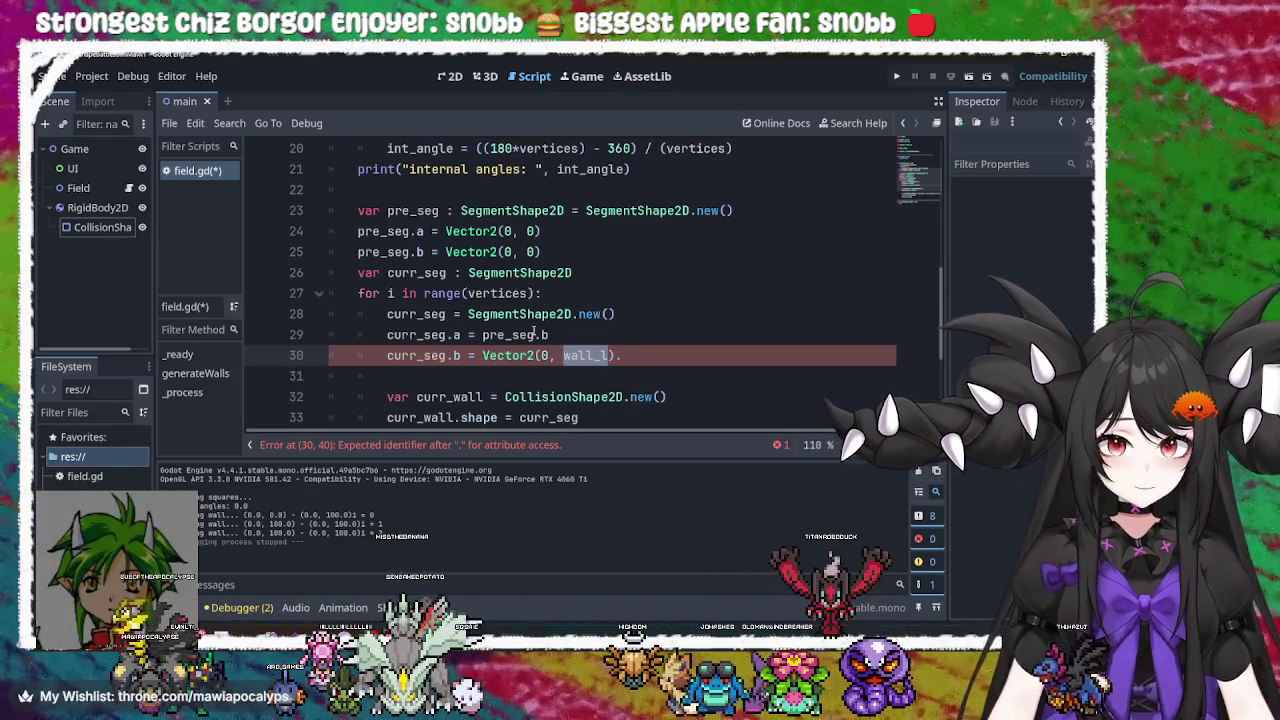
left_click(667, 355)
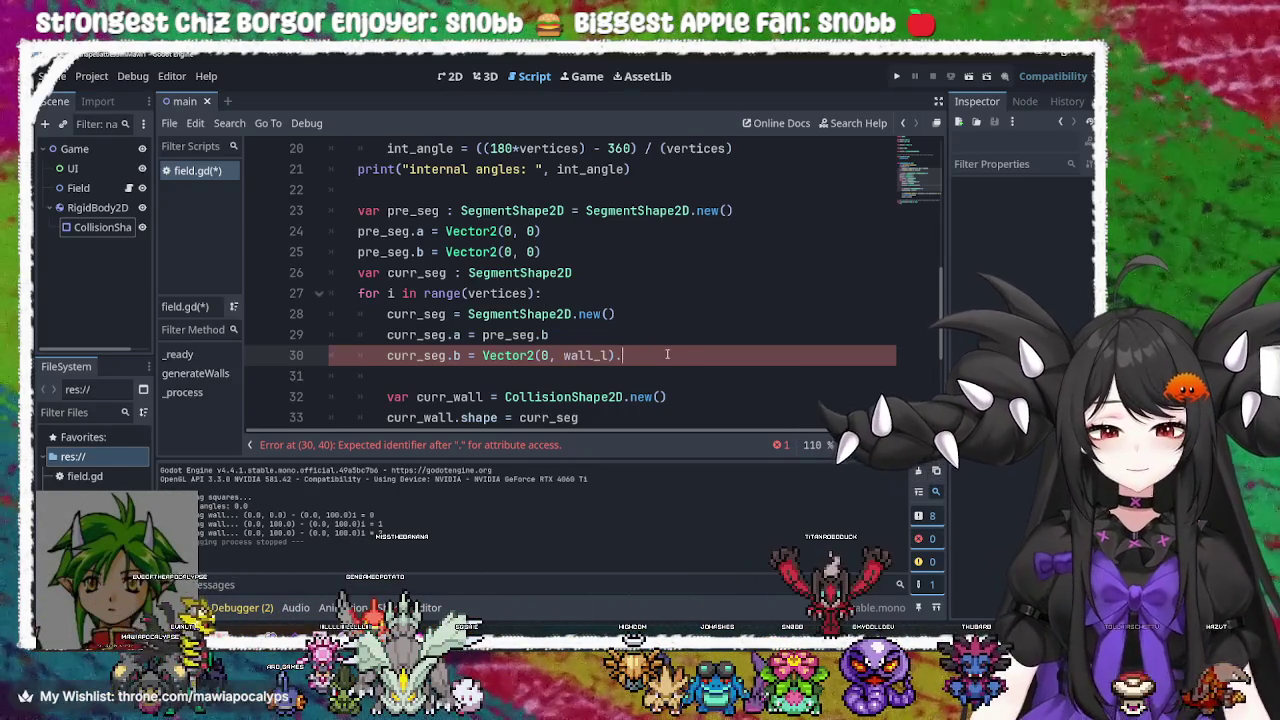
type("rot")
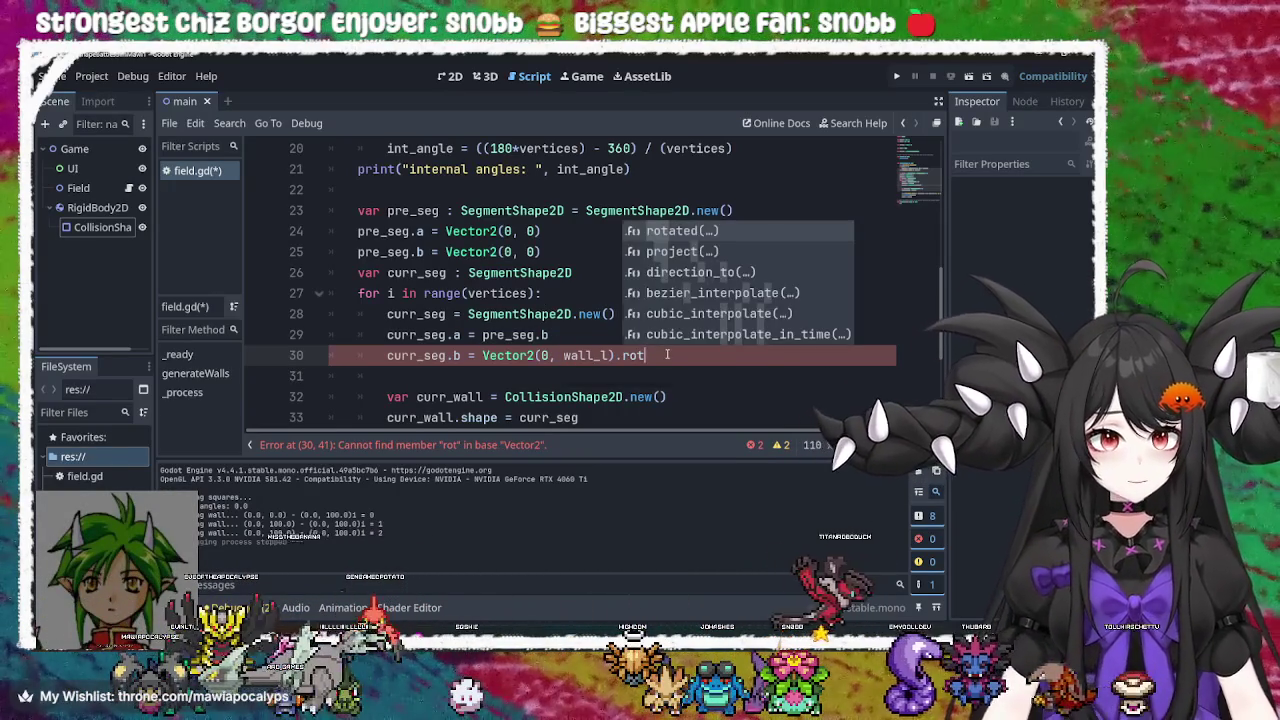
key("Return")
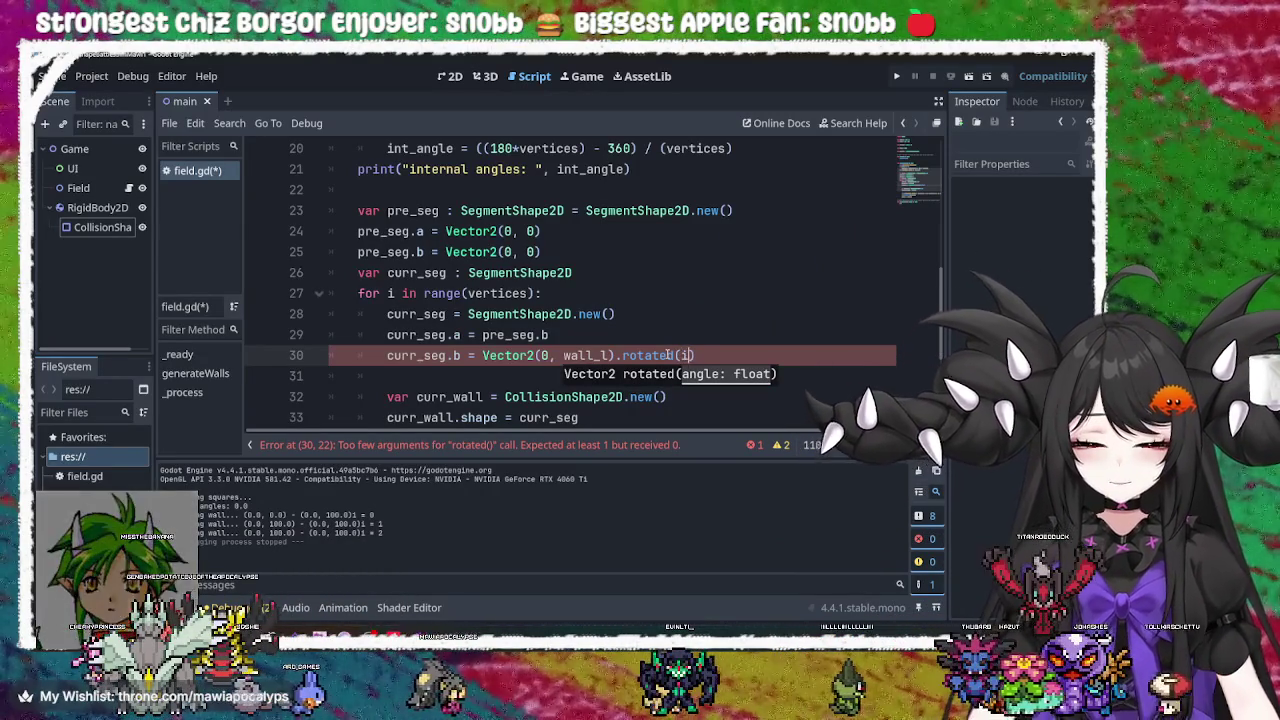
type("int")
key("Return")
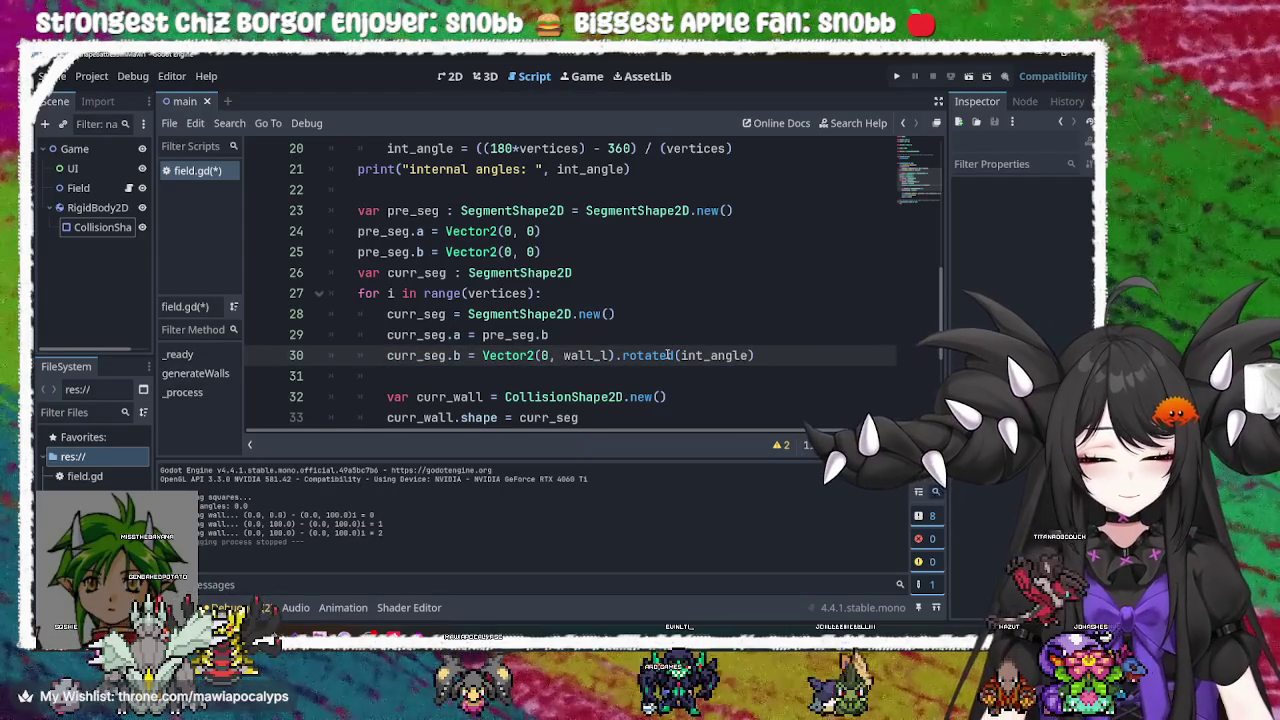
type("/180")
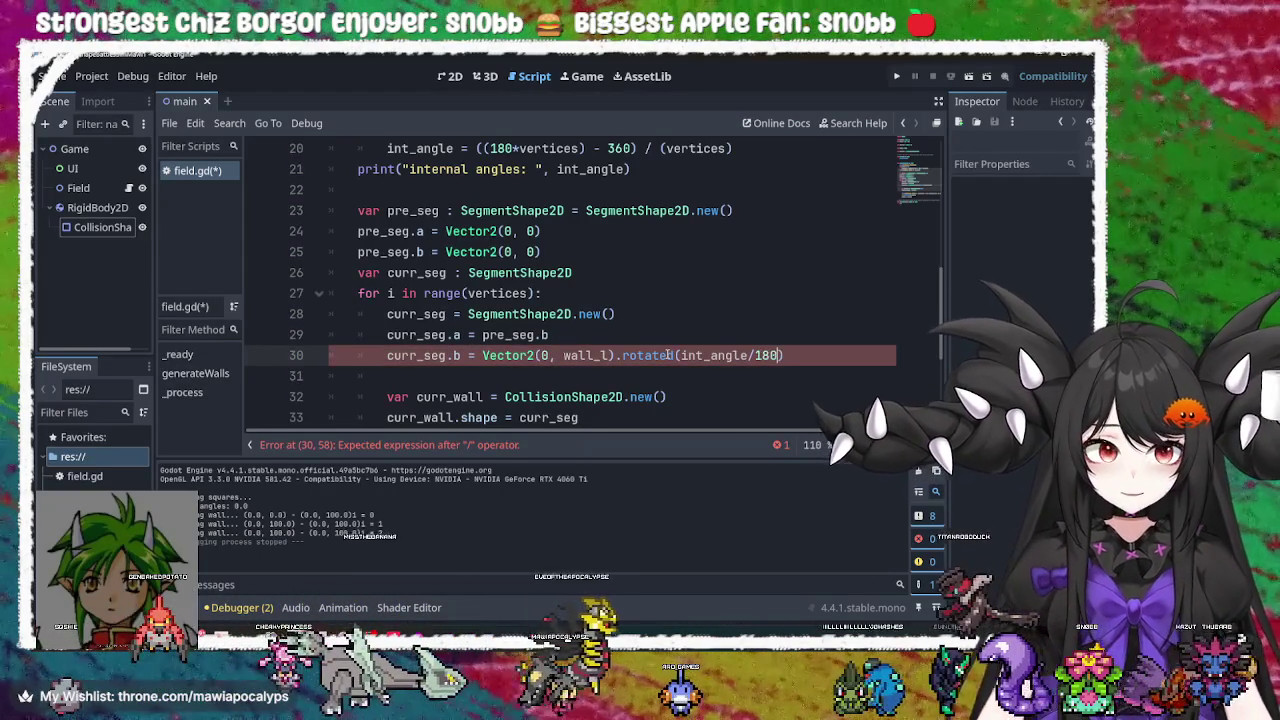
key("ctrl+s")
Run the game to test the walls with the int_angle/180 rotation
left_click(806, 335)
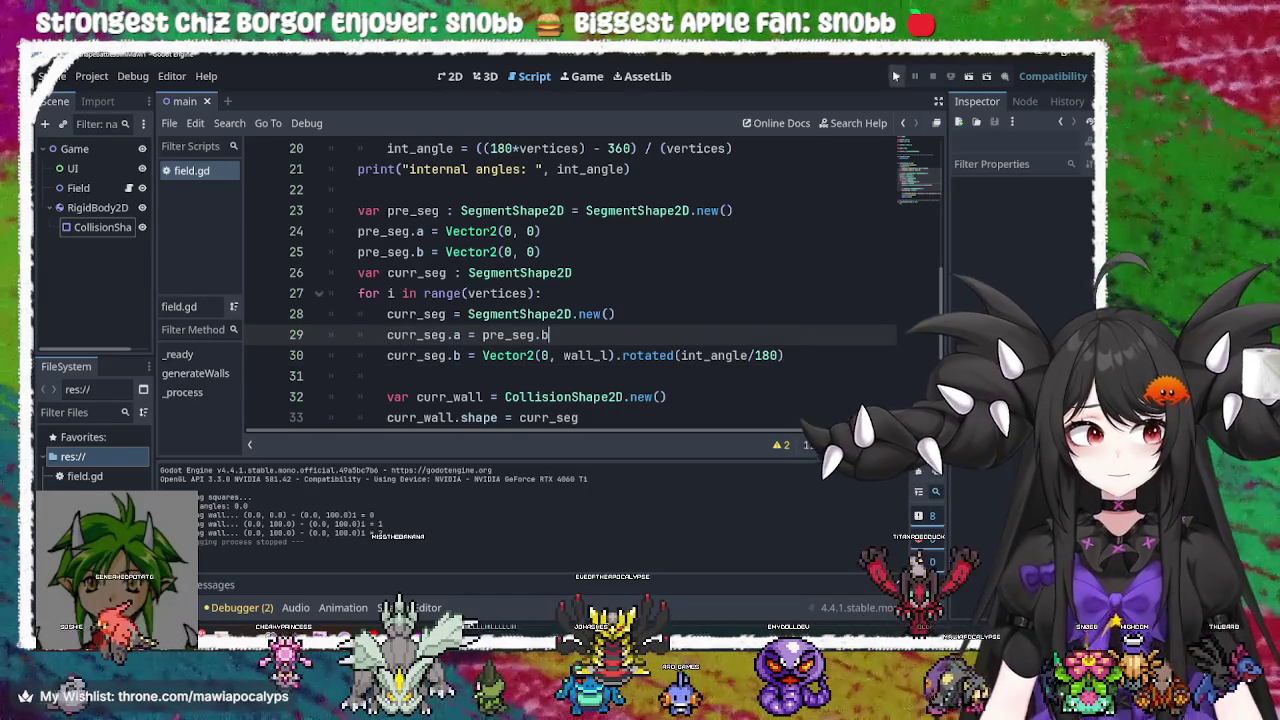
key("F5")
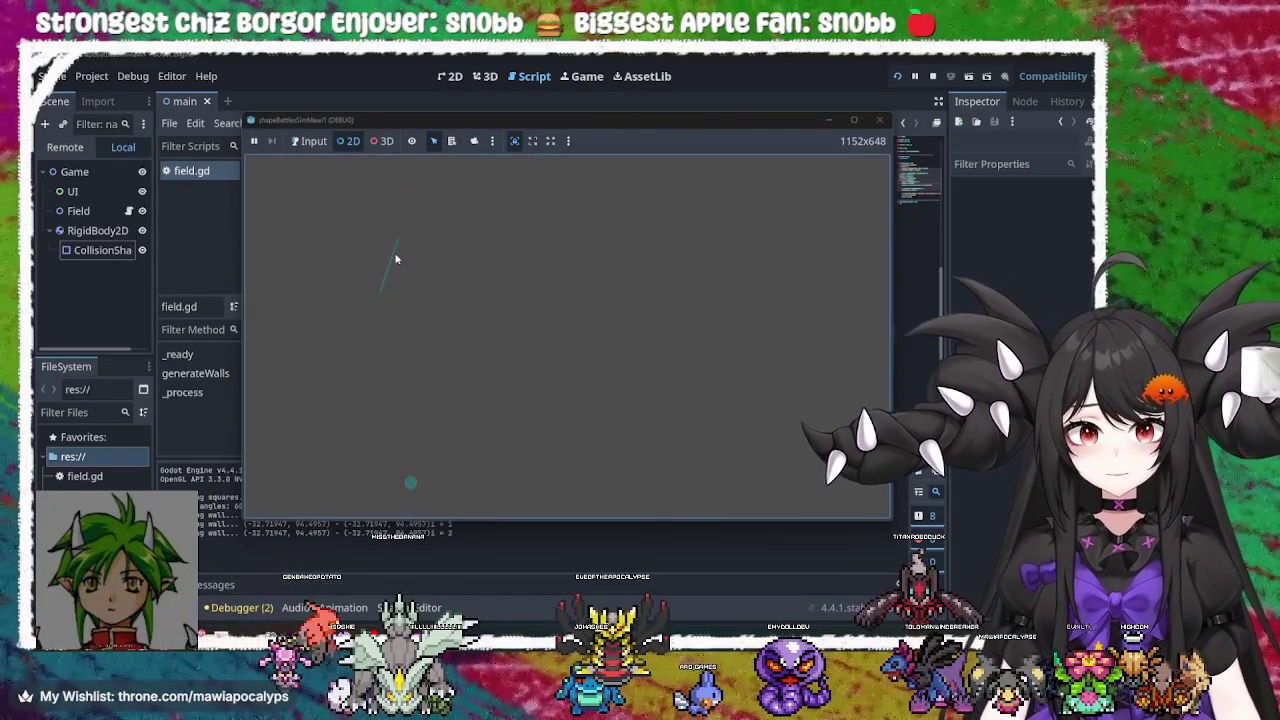
left_click(395, 259)
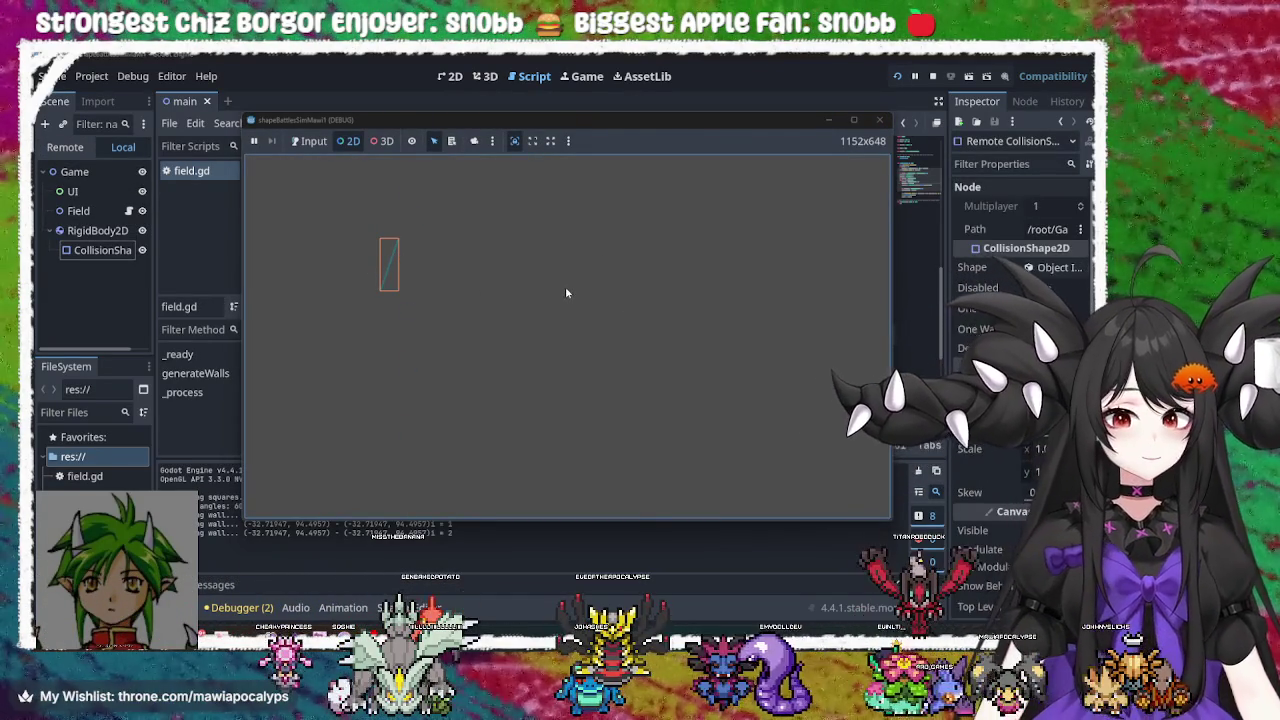
left_click(879, 120)
Change the rotation argument to 180/int_angle and rerun the game to check the walls
left_click(778, 355)
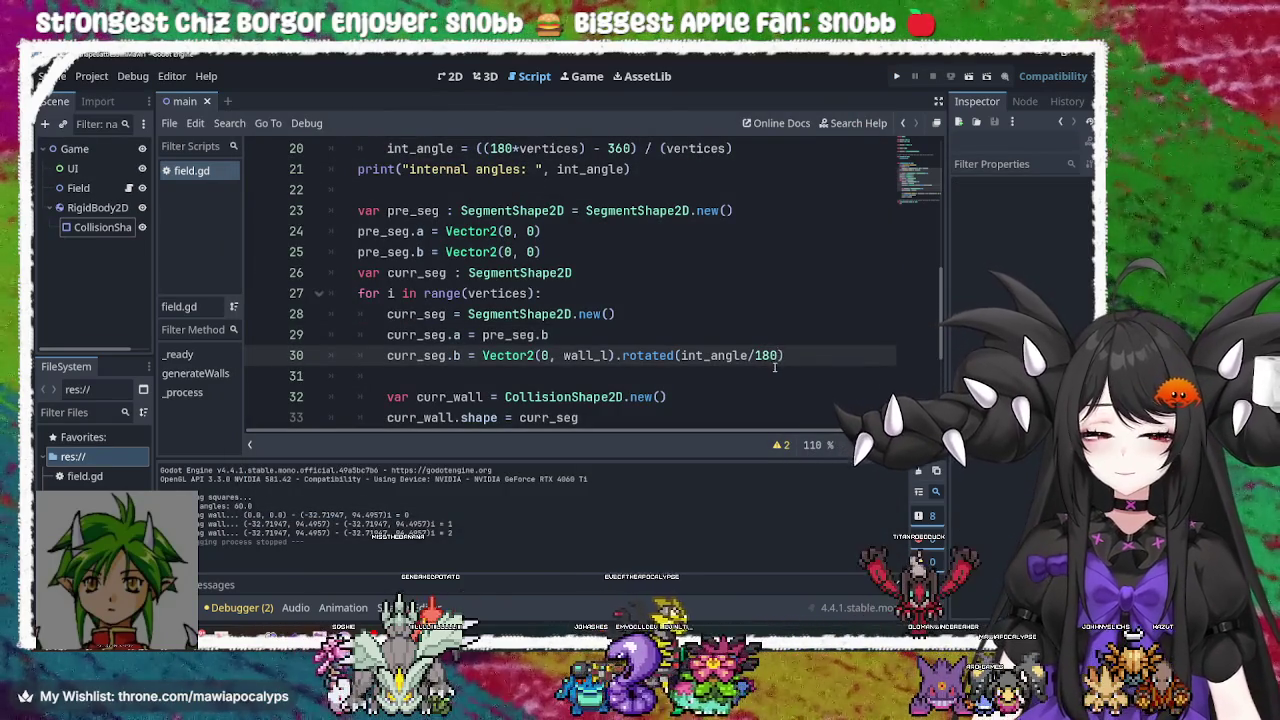
key("BackSpace")
key("BackSpace")
key("BackSpace")
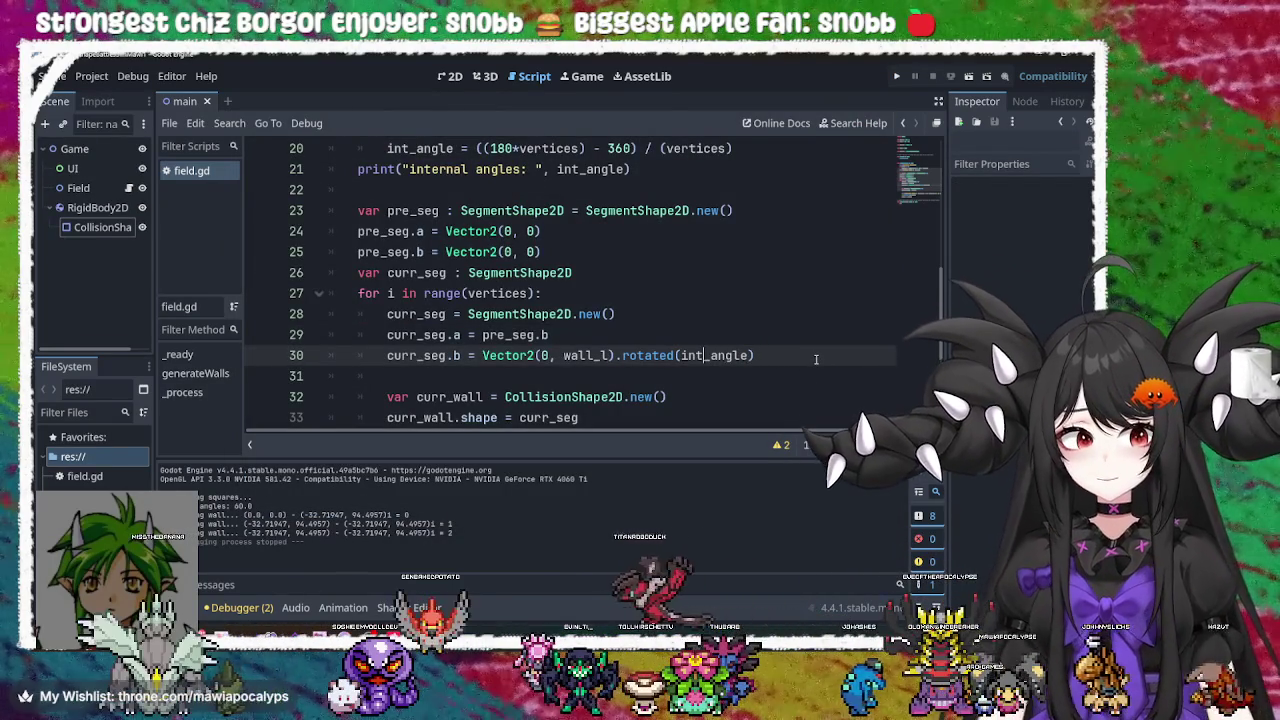
key("ctrl+Left")
type("189")
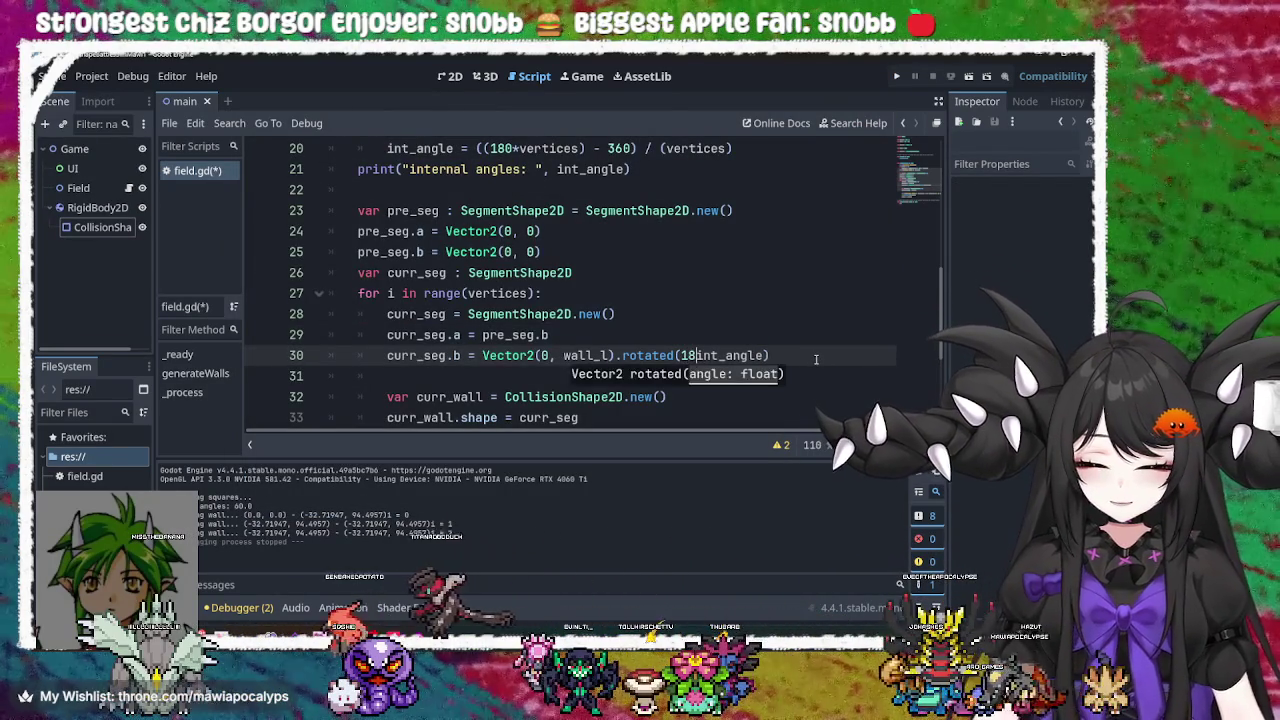
key("BackSpace")
type("0/")
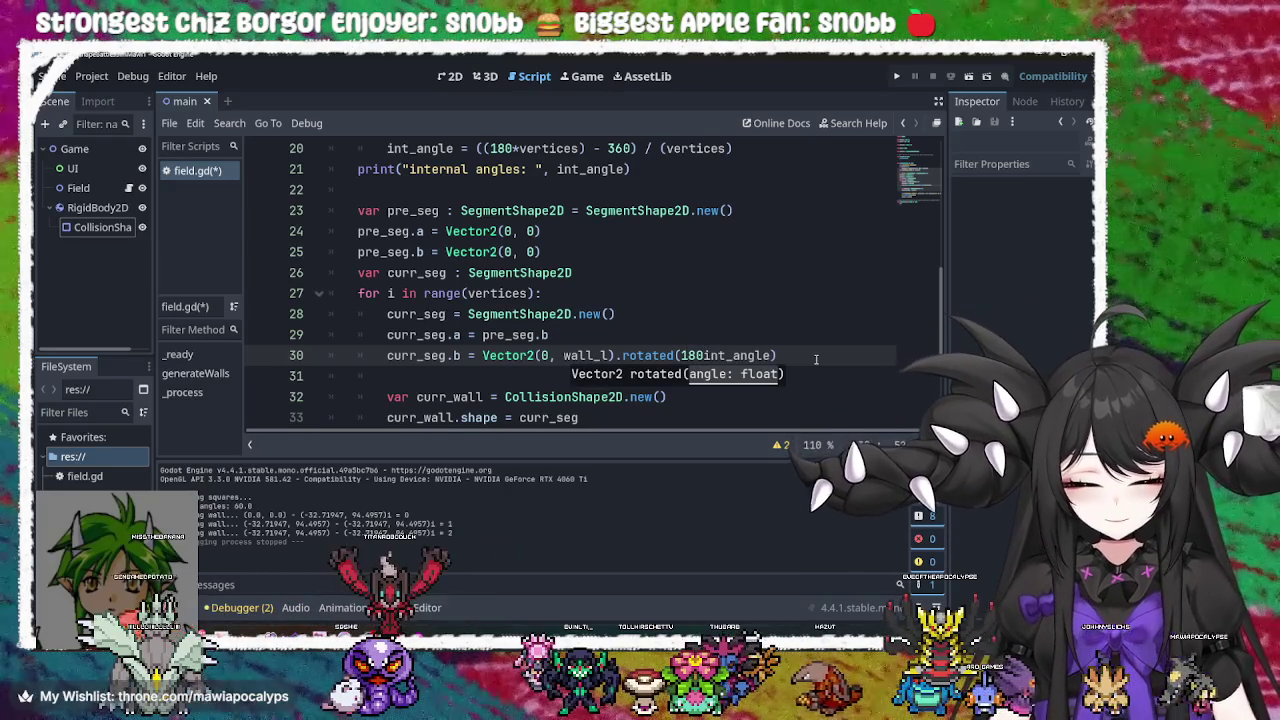
key("F5")
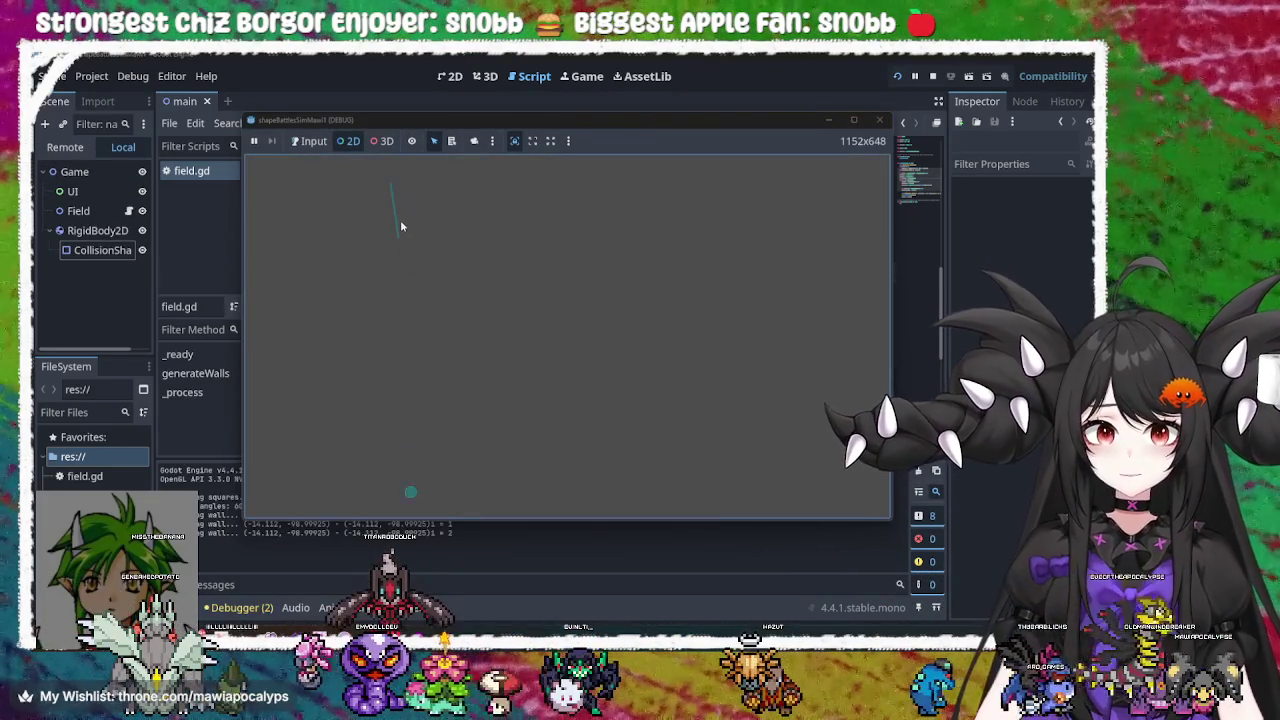
left_click(398, 215)
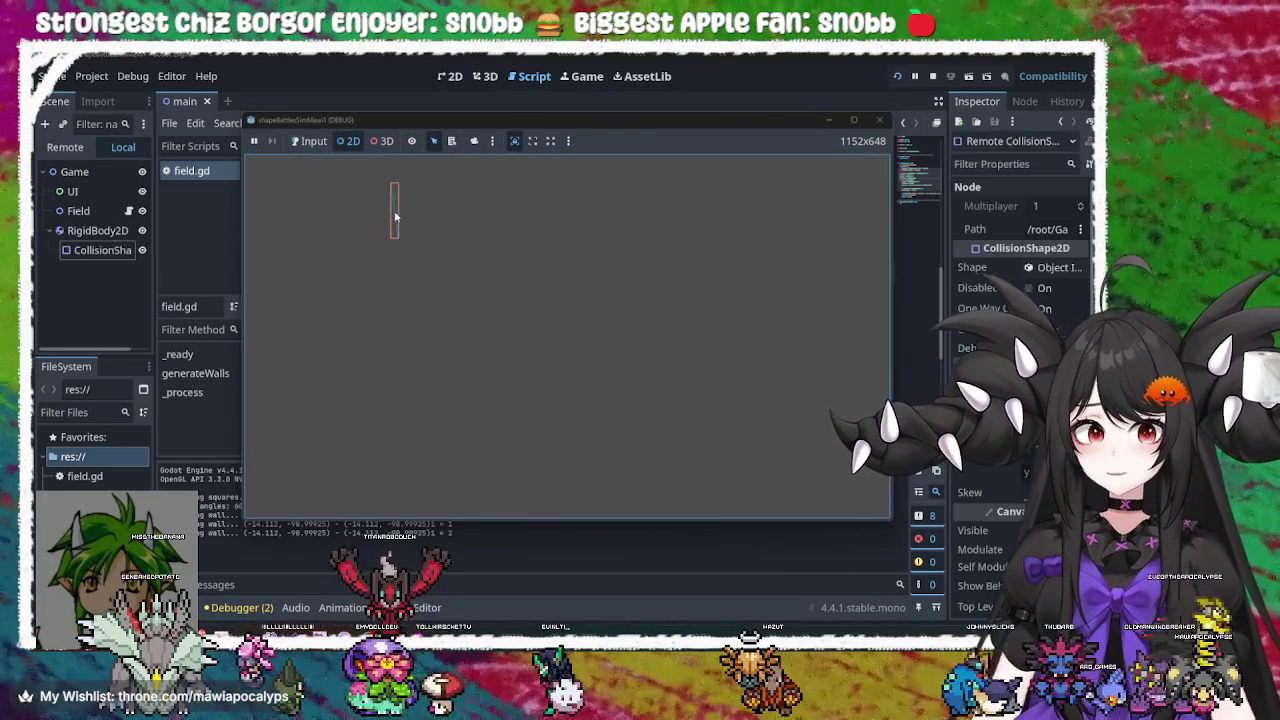
left_click(874, 122)
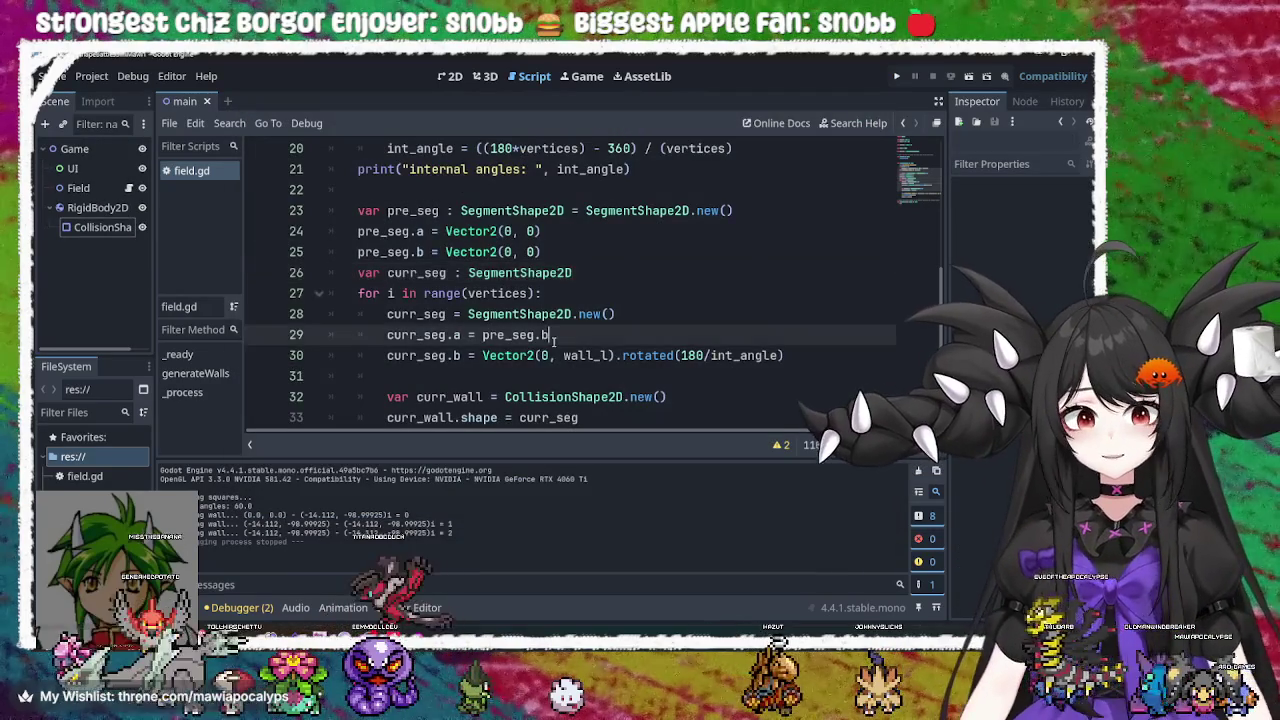
left_click(593, 355)
double_click(593, 355)
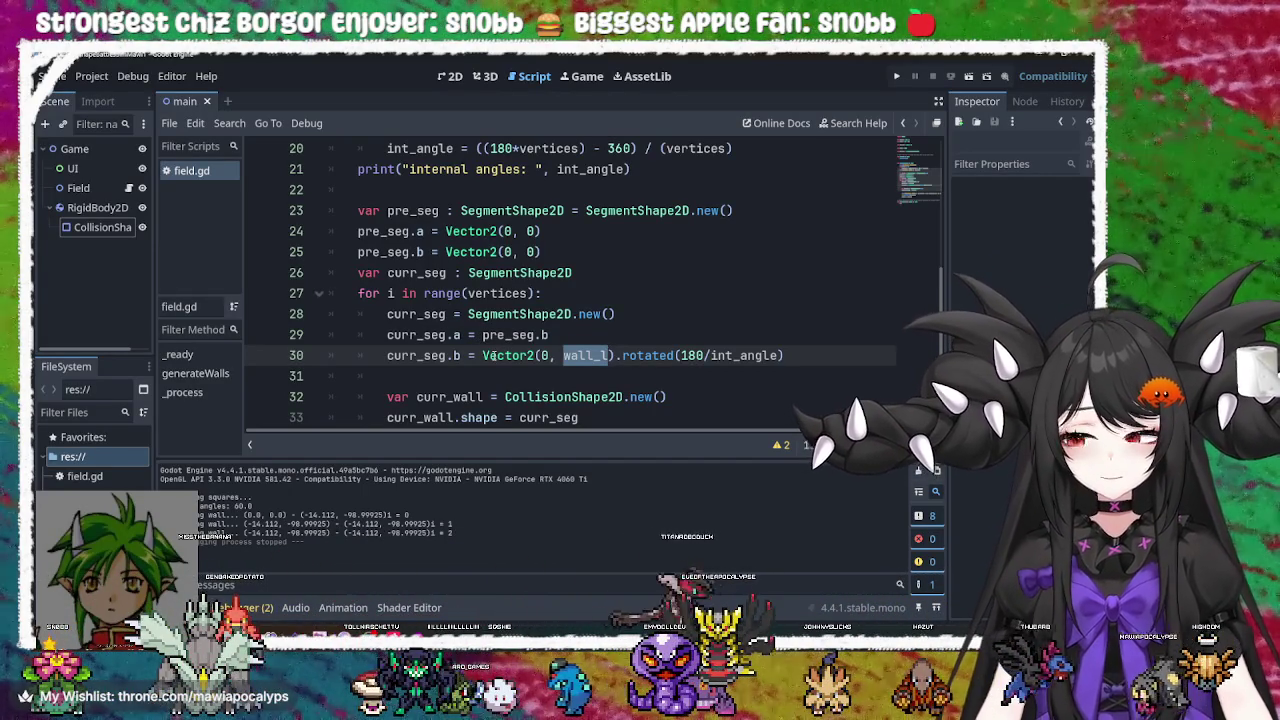
key("alt+Tab")
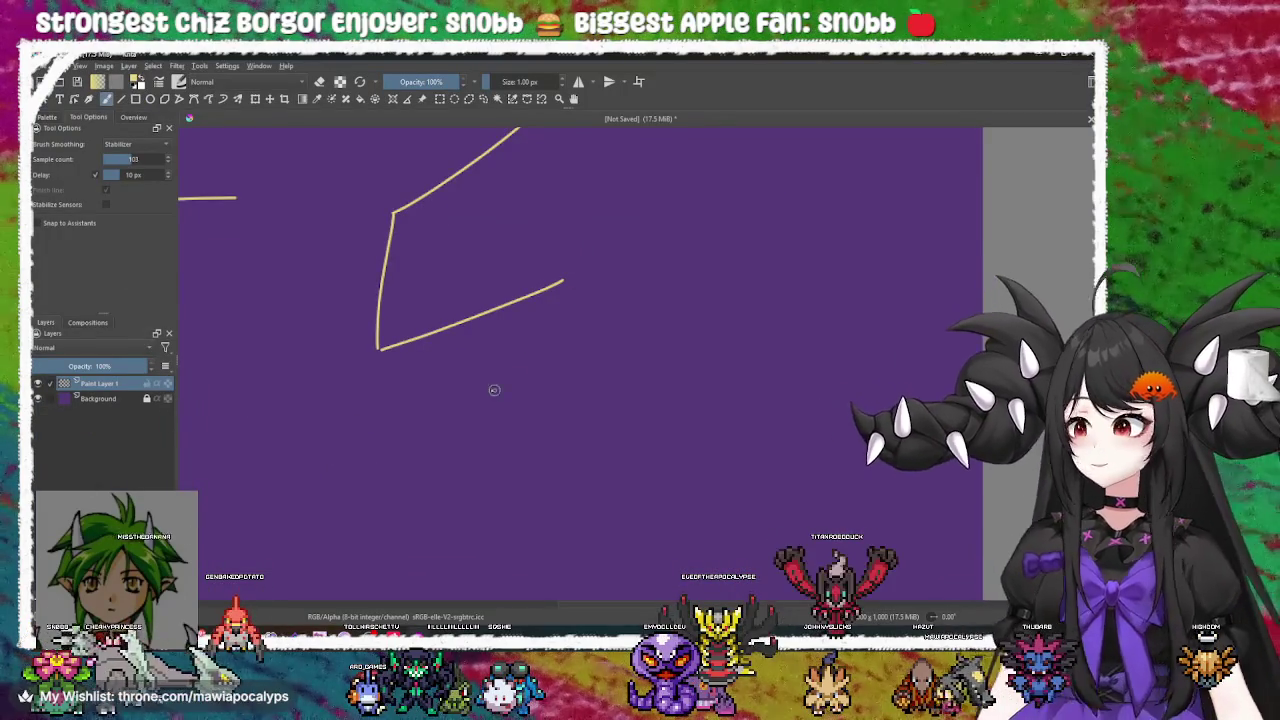
Sketch a slash and a vertical stroke below the triangle diagram
scroll(477, 363, "down", 5)
scroll(578, 433, "up", 6)
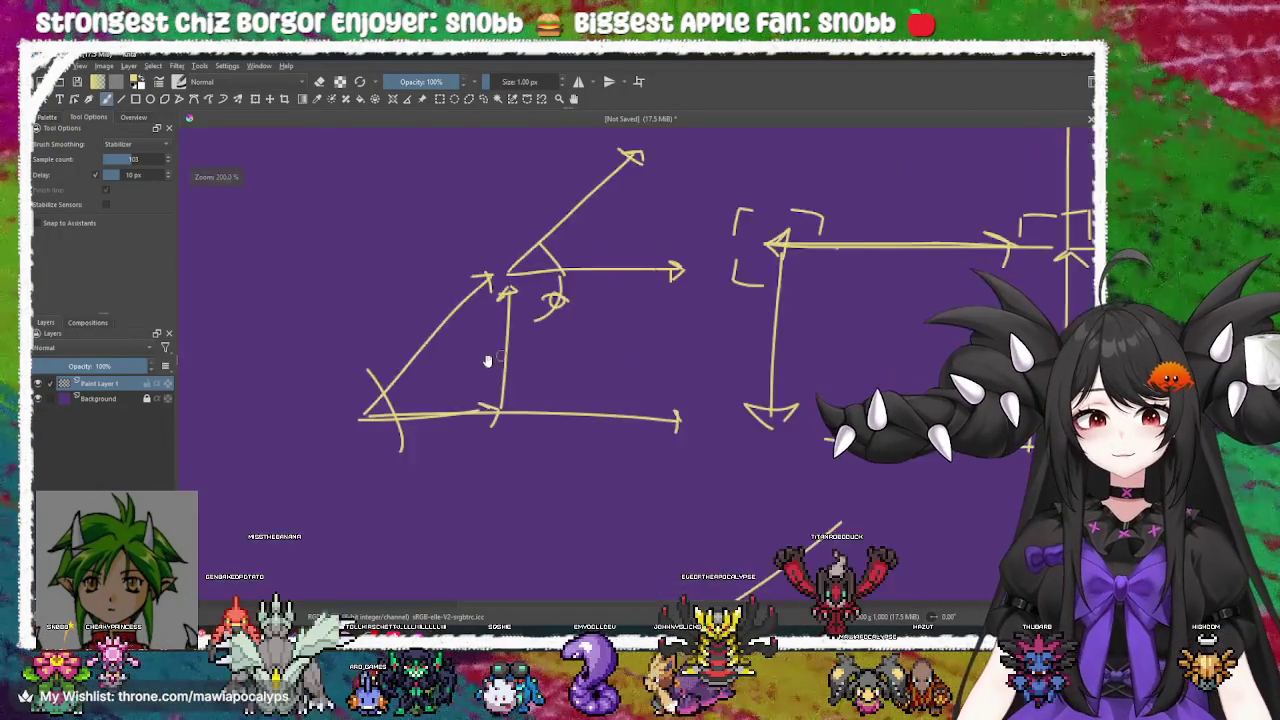
scroll(580, 328, "right", 1)
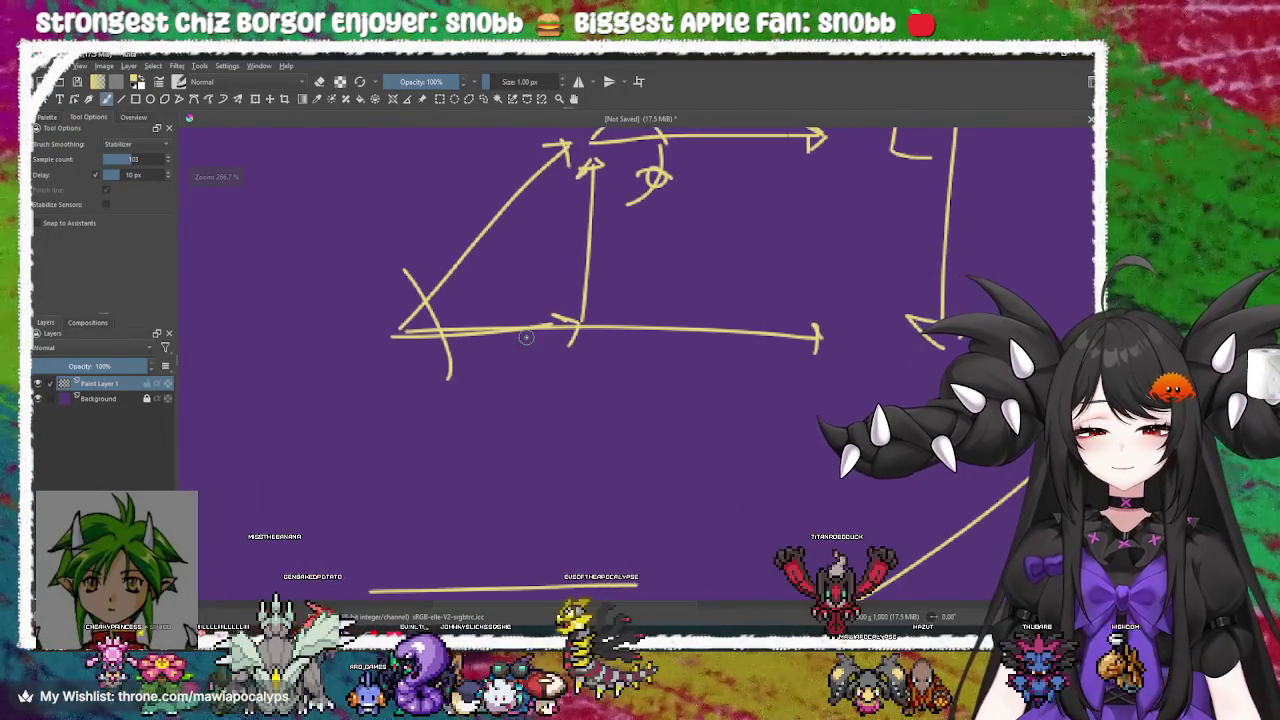
scroll(500, 345, "right", 1)
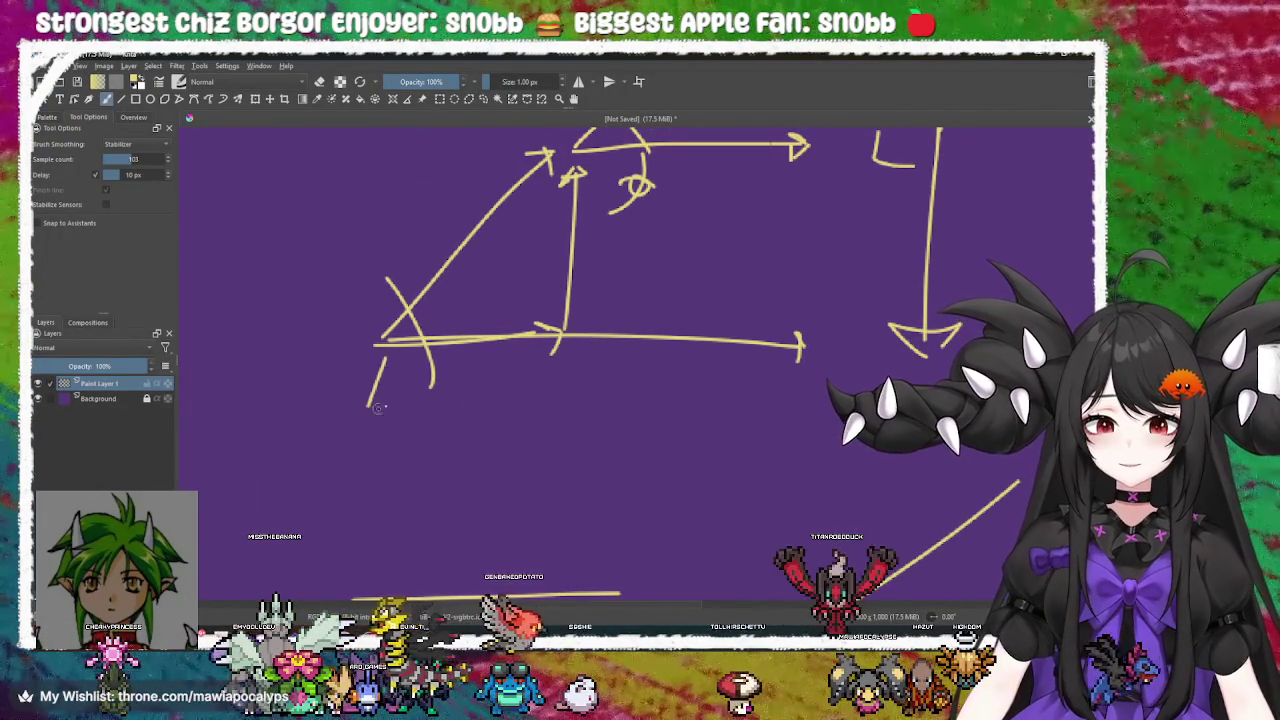
left_click_drag(381, 377, 362, 416)
left_click_drag(531, 372, 531, 424)
scroll(480, 400, "down", 1)
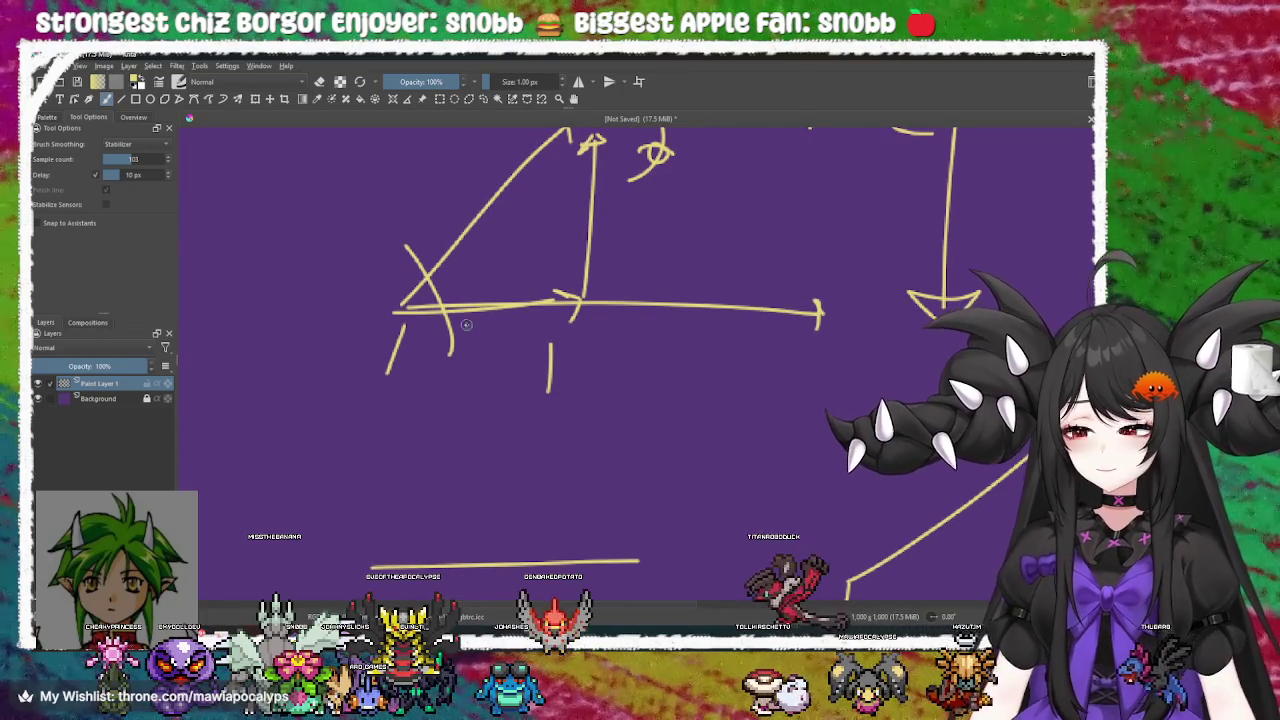
scroll(481, 315, "up", 1)
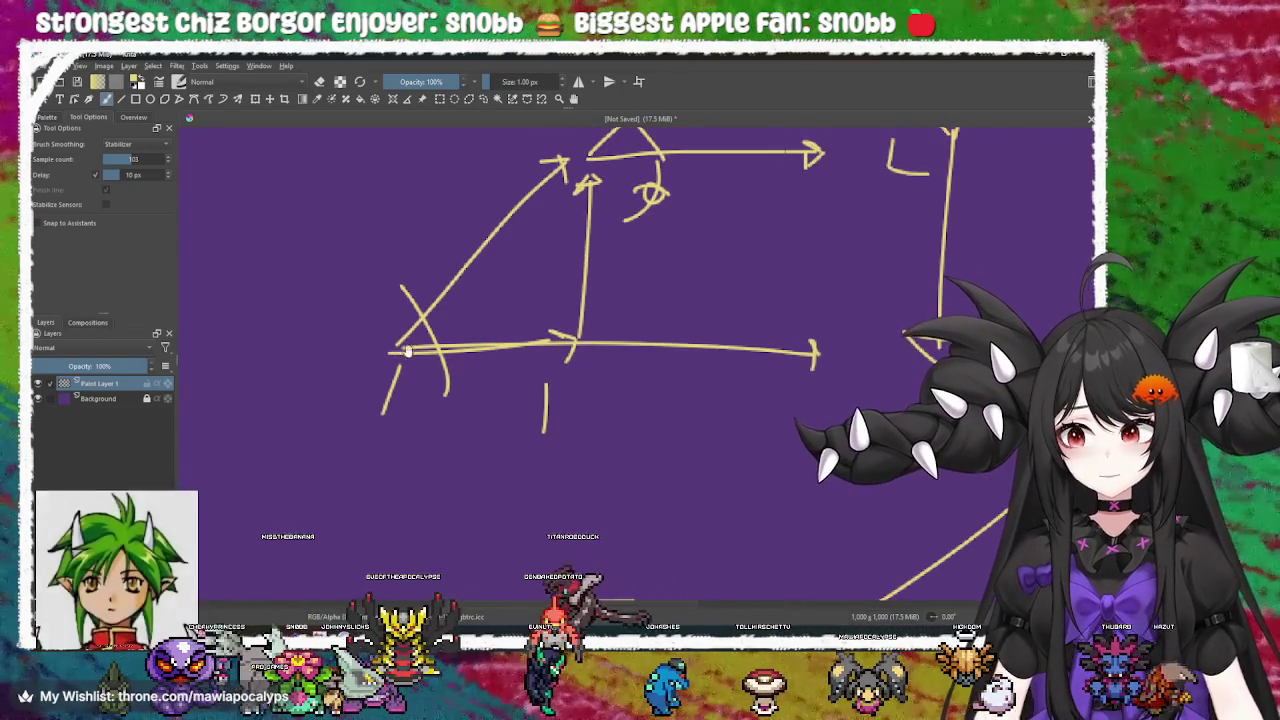
Write a (0,0) label left of the diagram and draw a box around it
left_click_drag(472, 352, 504, 307)
mouse_move(314, 338)
left_mouse_down()
mouse_move(300, 384)
mouse_move(366, 377)
left_mouse_up()
key("ctrl+z")
key("ctrl+z")
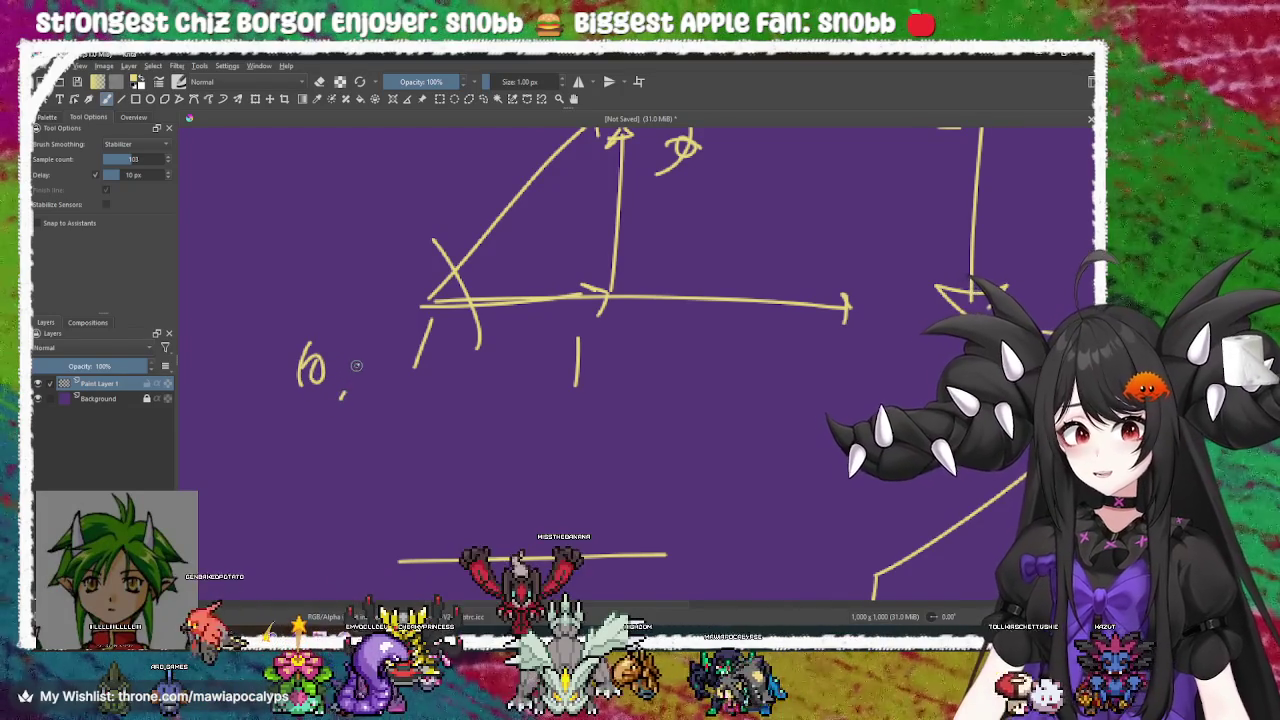
left_click_drag(372, 330, 376, 408)
mouse_move(476, 419)
left_mouse_down()
mouse_move(523, 457)
mouse_move(420, 449)
mouse_move(657, 431)
mouse_move(474, 453)
mouse_move(519, 441)
left_mouse_up()
mouse_move(430, 322)
left_mouse_down()
mouse_move(352, 322)
mouse_move(313, 478)
mouse_move(399, 480)
left_mouse_up()
left_click_drag(443, 330, 426, 478)
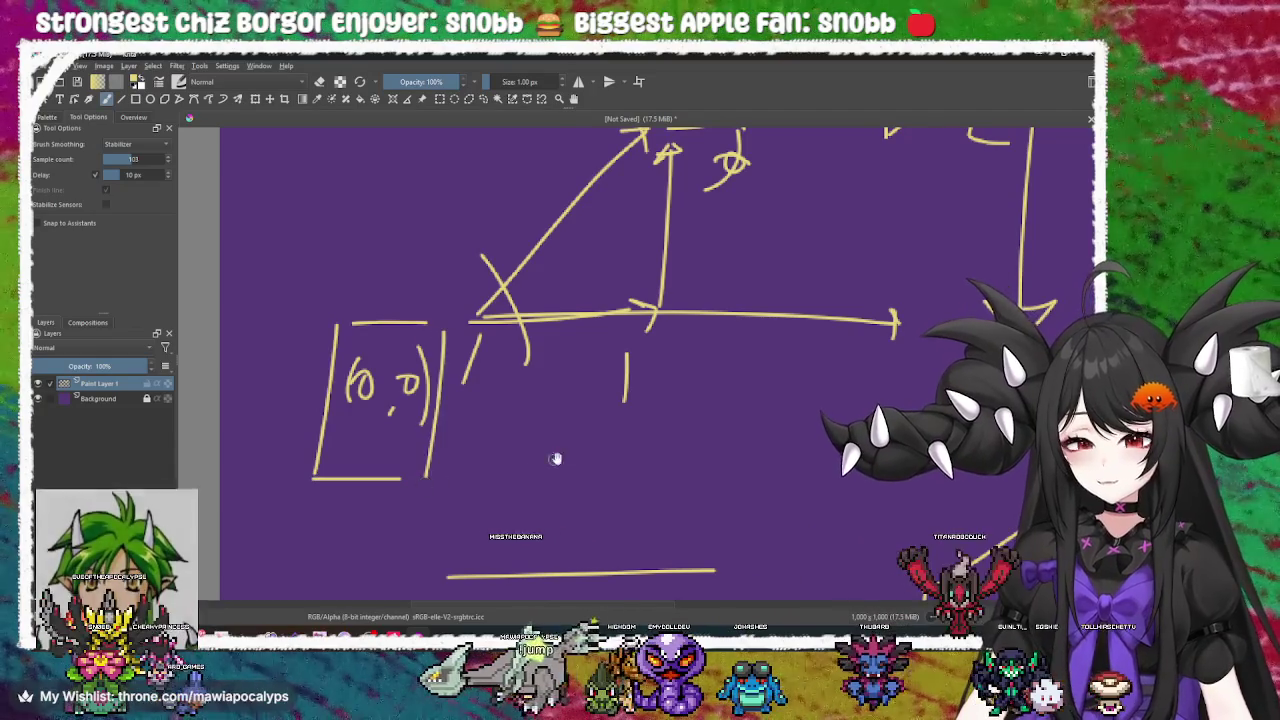
Write a (0,1) label below the tick mark
left_click_drag(553, 460, 474, 486)
mouse_move(603, 409)
left_mouse_down()
mouse_move(657, 423)
mouse_move(700, 403)
mouse_move(600, 403)
left_mouse_up()
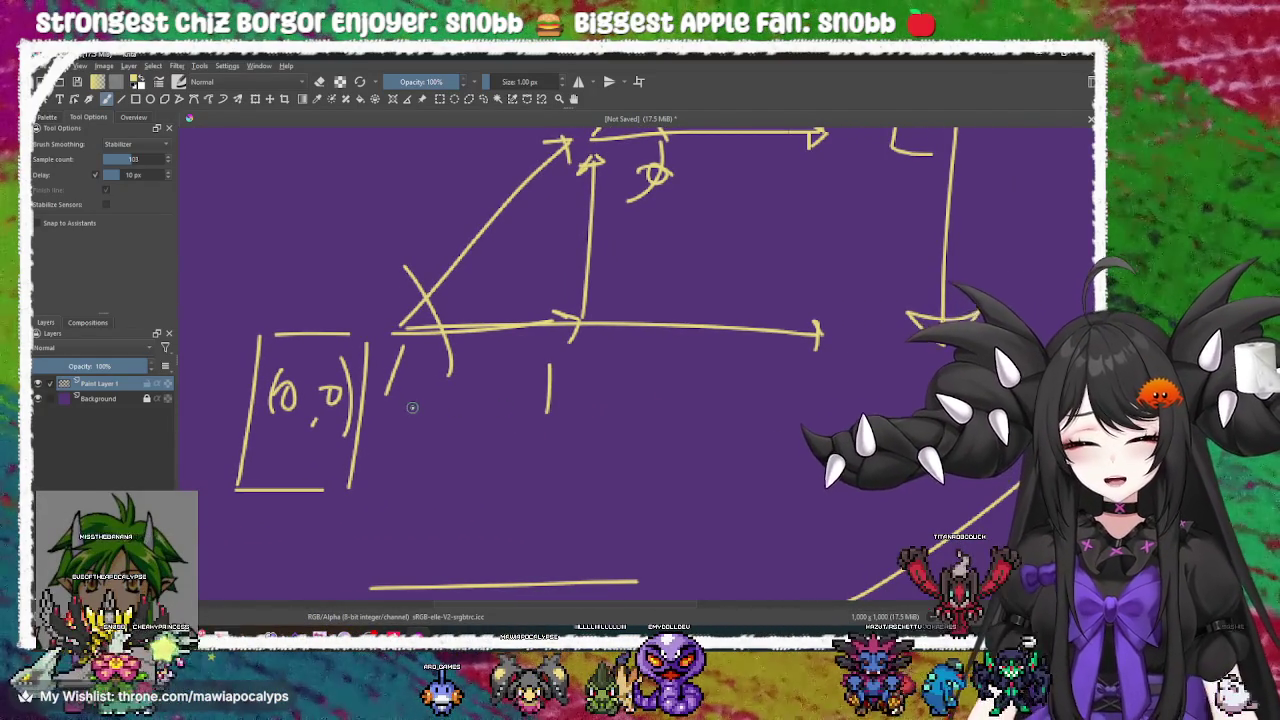
left_click_drag(410, 402, 476, 351)
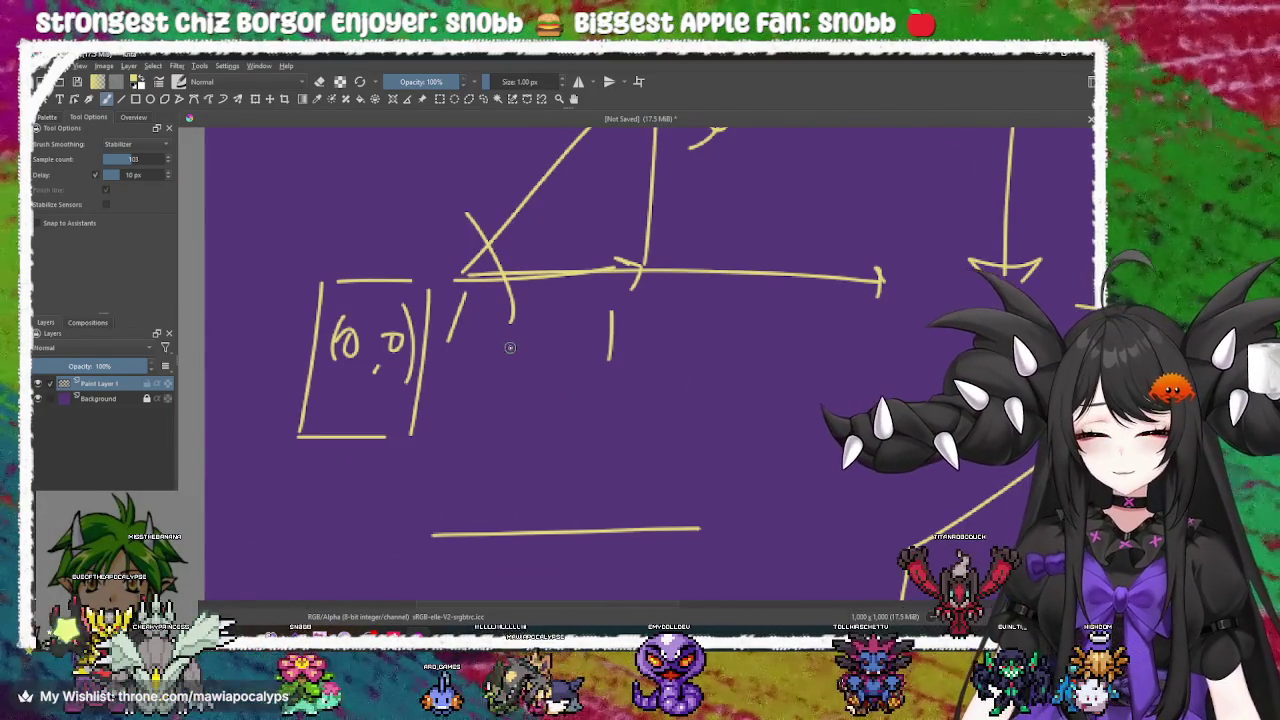
mouse_move(696, 386)
left_mouse_down()
mouse_move(588, 360)
mouse_move(615, 416)
mouse_move(640, 590)
mouse_move(600, 570)
mouse_move(541, 430)
left_mouse_up()
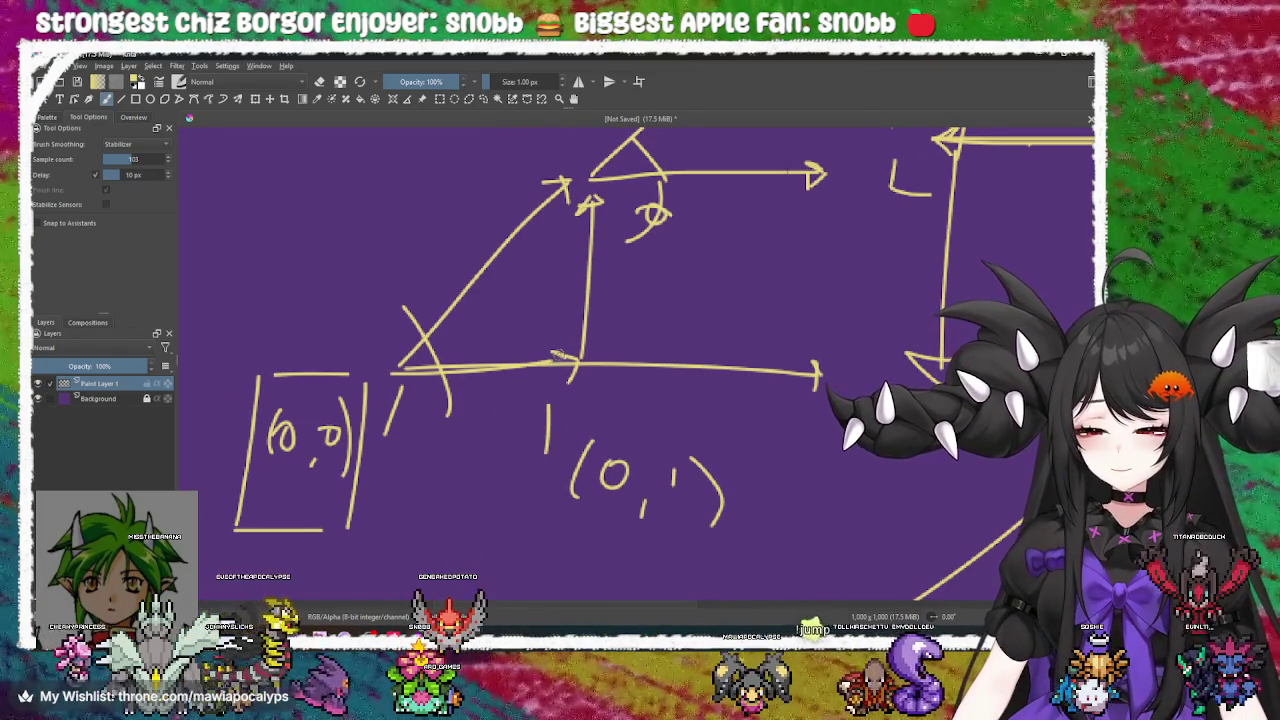
Rotate the canvas view, then draw a scribble below (0,1) and undo it
left_click_drag(533, 341, 522, 316)
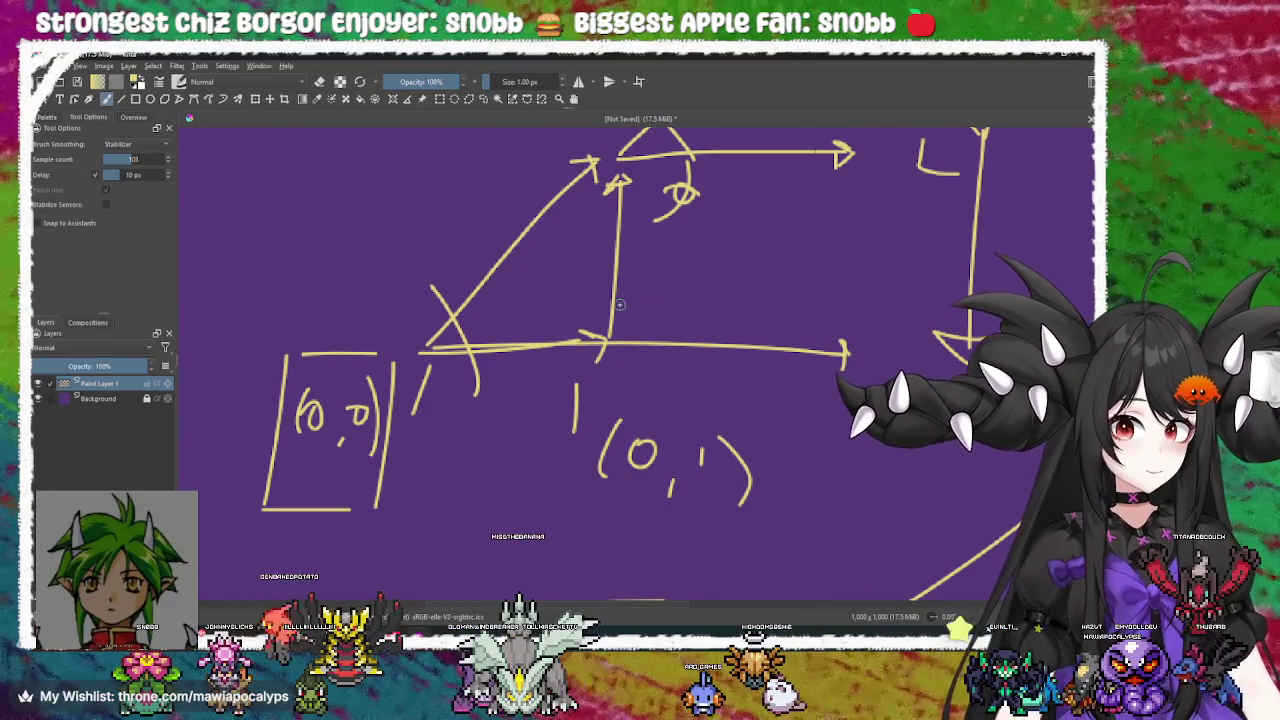
mouse_move(601, 304)
left_mouse_down()
mouse_move(571, 277)
mouse_move(523, 429)
mouse_move(572, 318)
mouse_move(578, 327)
left_mouse_up()
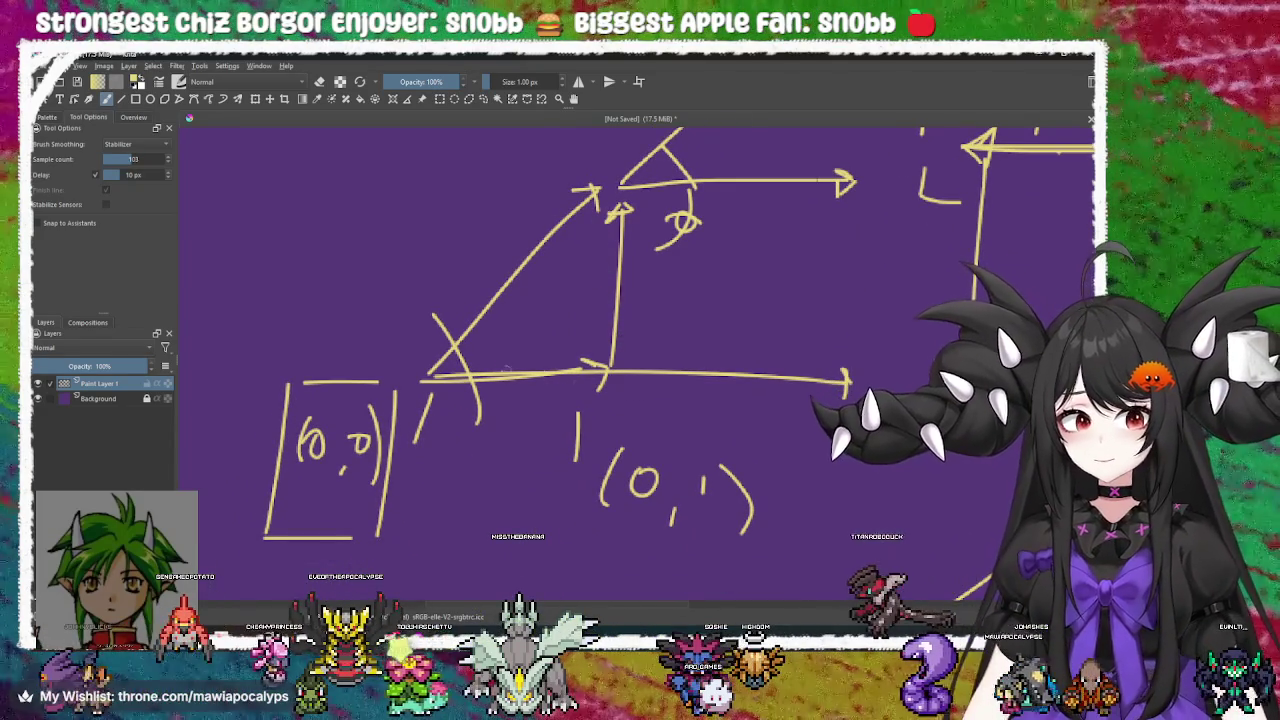
mouse_move(590, 330)
left_mouse_down()
mouse_move(562, 369)
mouse_move(606, 343)
mouse_move(591, 349)
mouse_move(649, 366)
left_mouse_up()
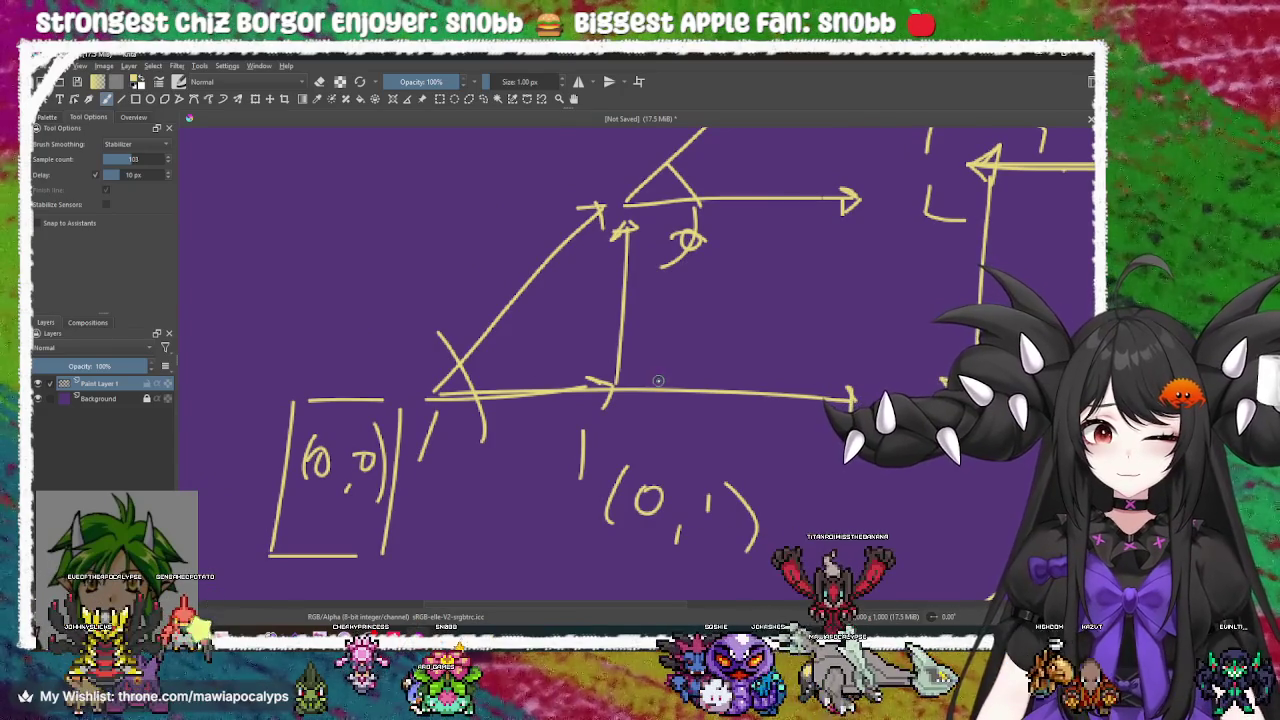
left_click_drag(715, 449, 652, 429)
mouse_move(527, 512)
left_mouse_down()
mouse_move(537, 451)
mouse_move(566, 443)
mouse_move(555, 495)
left_mouse_up()
left_click_drag(484, 425, 600, 480)
key("ctrl+z")
mouse_move(566, 424)
left_mouse_down()
mouse_move(586, 549)
mouse_move(536, 531)
left_mouse_up()
key("ctrl+z")
Undo the (0,1) label and the boxed (0,0) label, then zoom out
left_click_drag(521, 336, 508, 406)
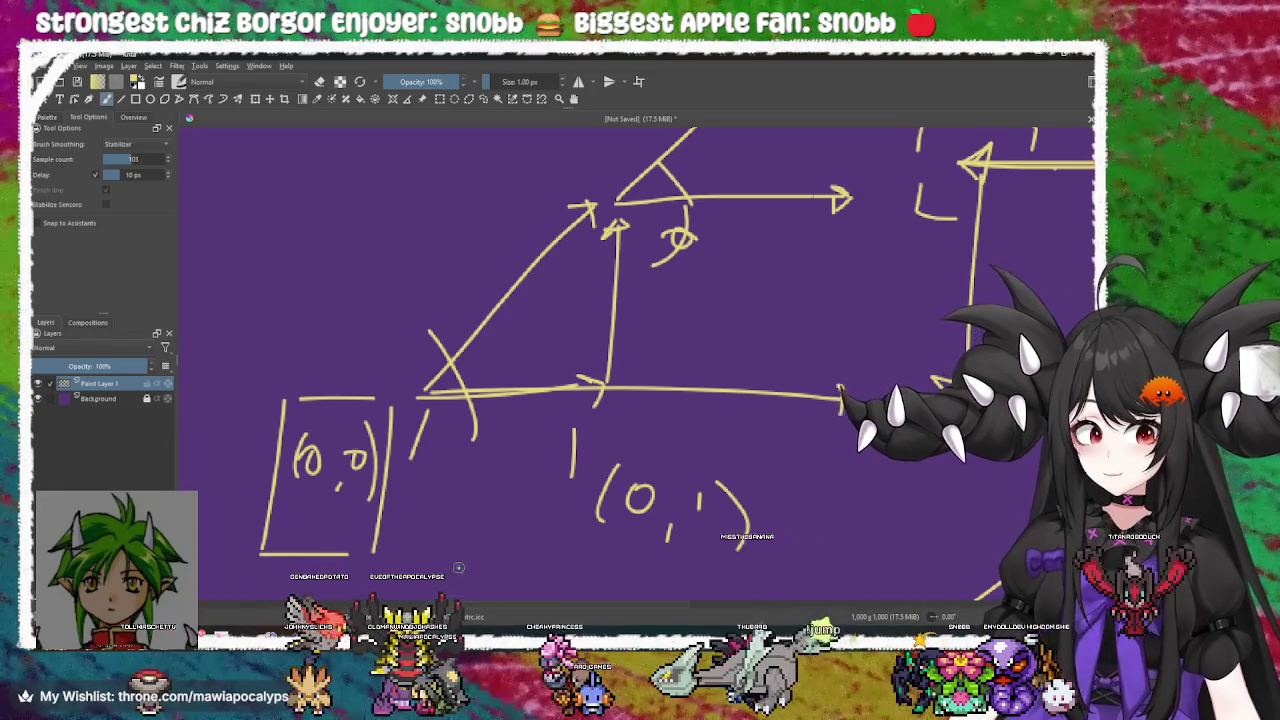
left_click_drag(550, 504, 535, 430)
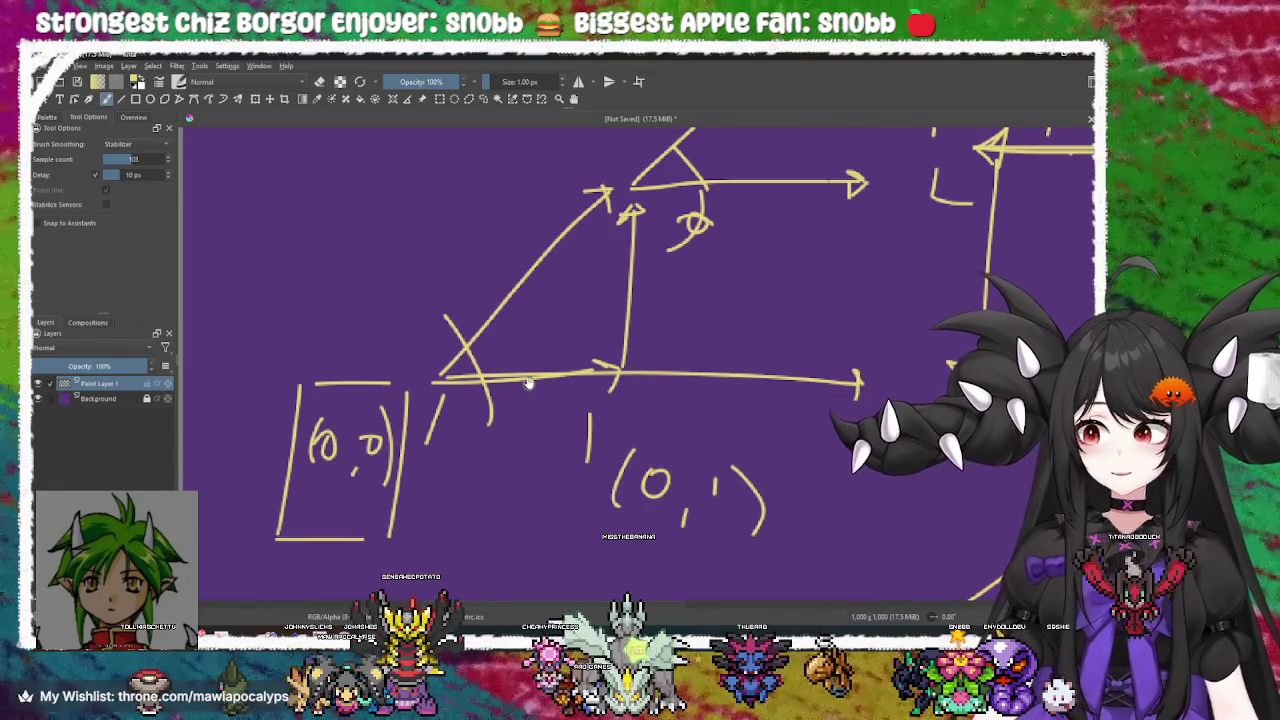
left_click_drag(527, 387, 529, 392)
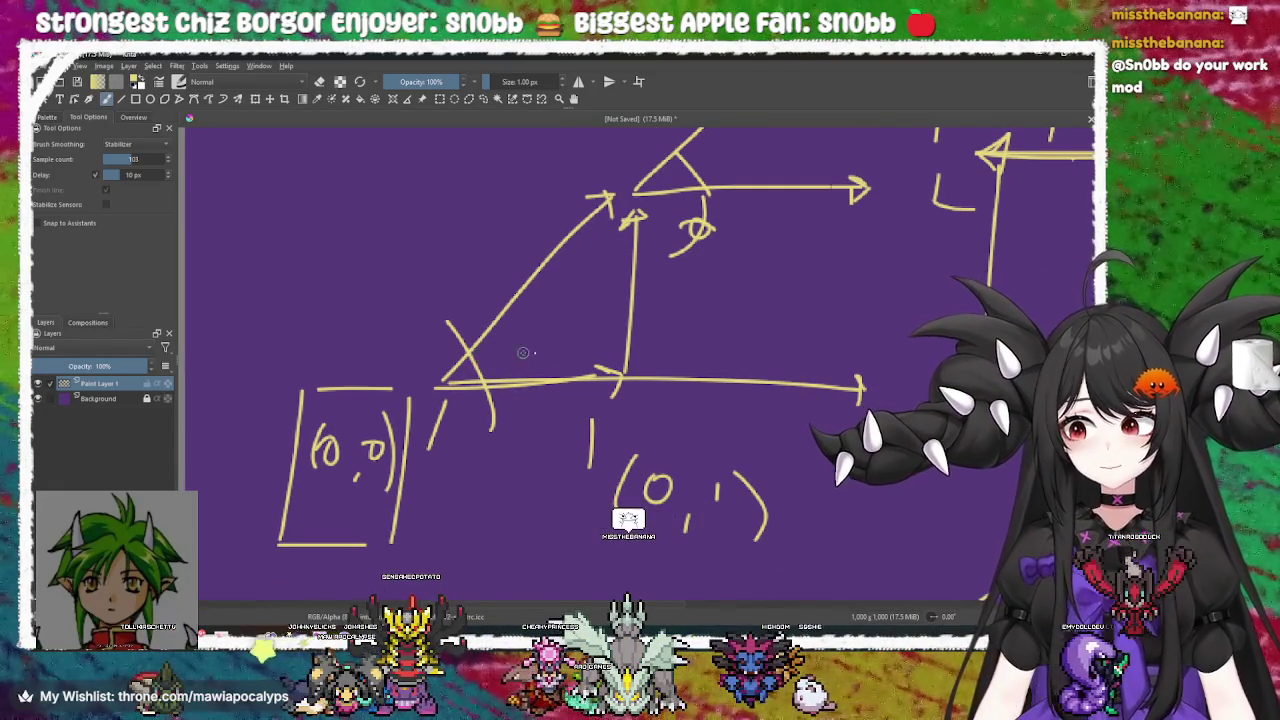
left_click_drag(510, 352, 494, 344)
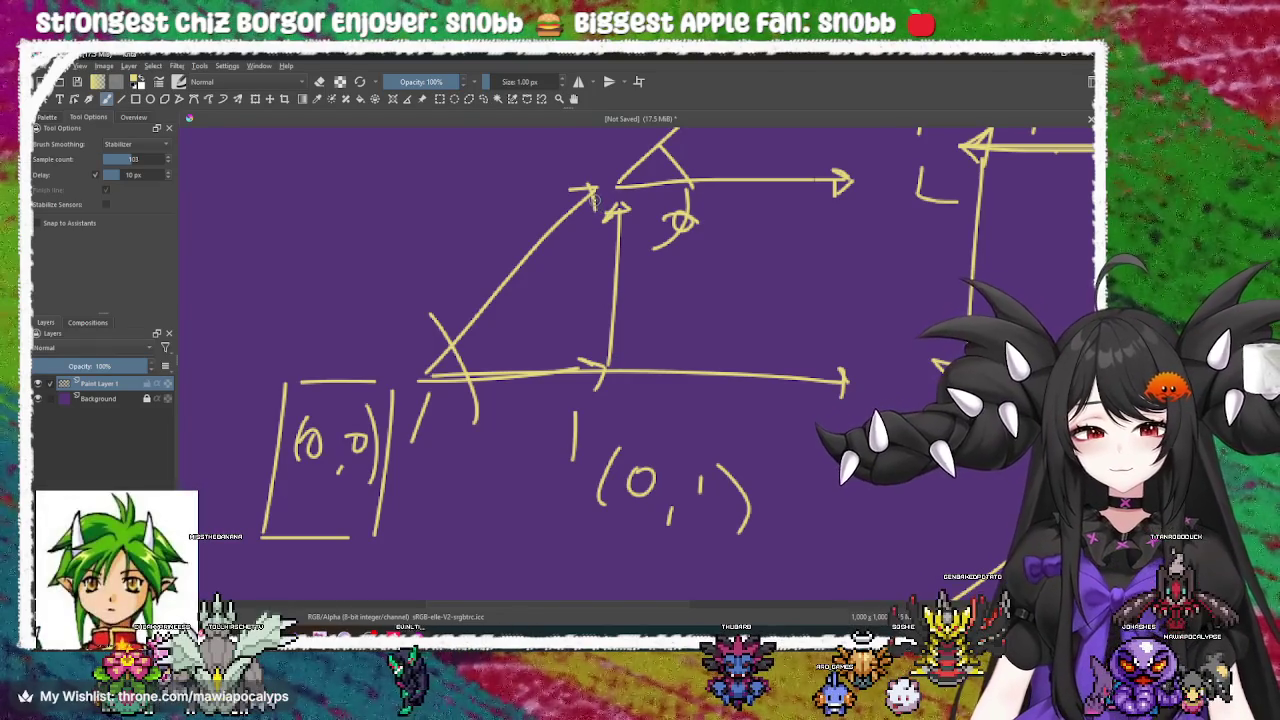
key("ctrl+z")
key("ctrl+z")
key("ctrl+z")
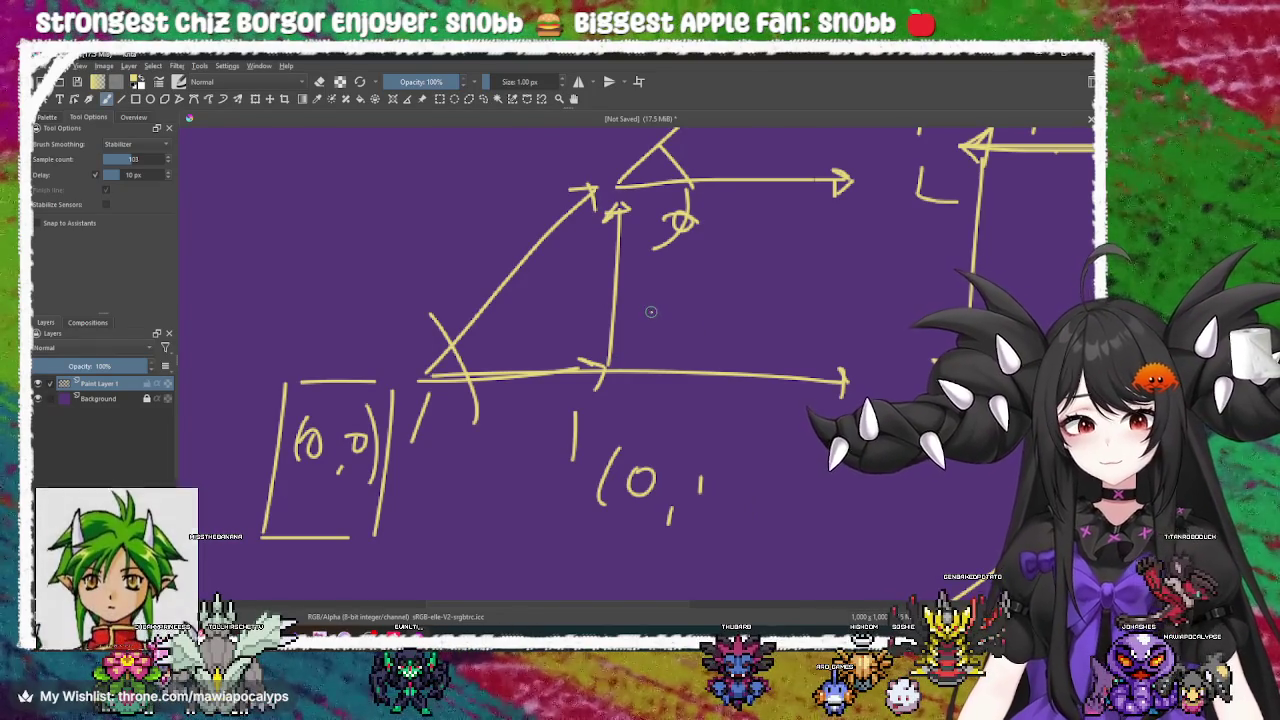
key("ctrl+z")
key("ctrl+z")
key("ctrl+z")
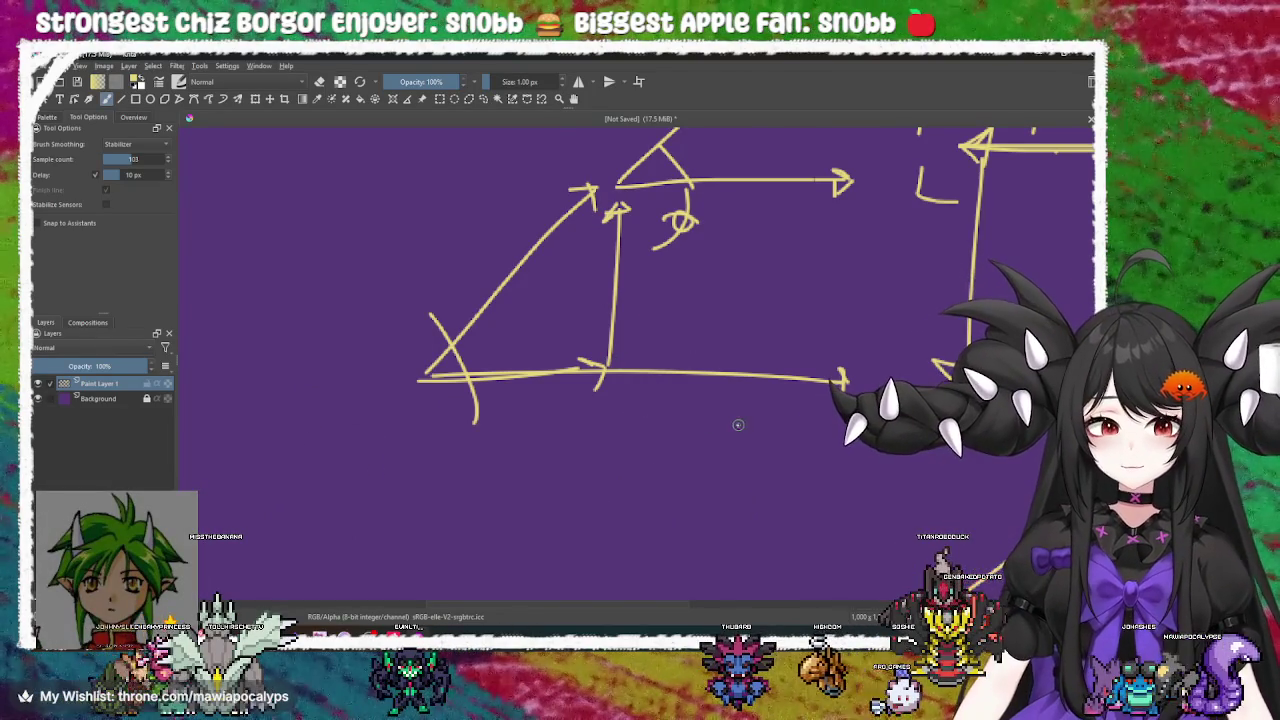
scroll(709, 410, "down", 5)
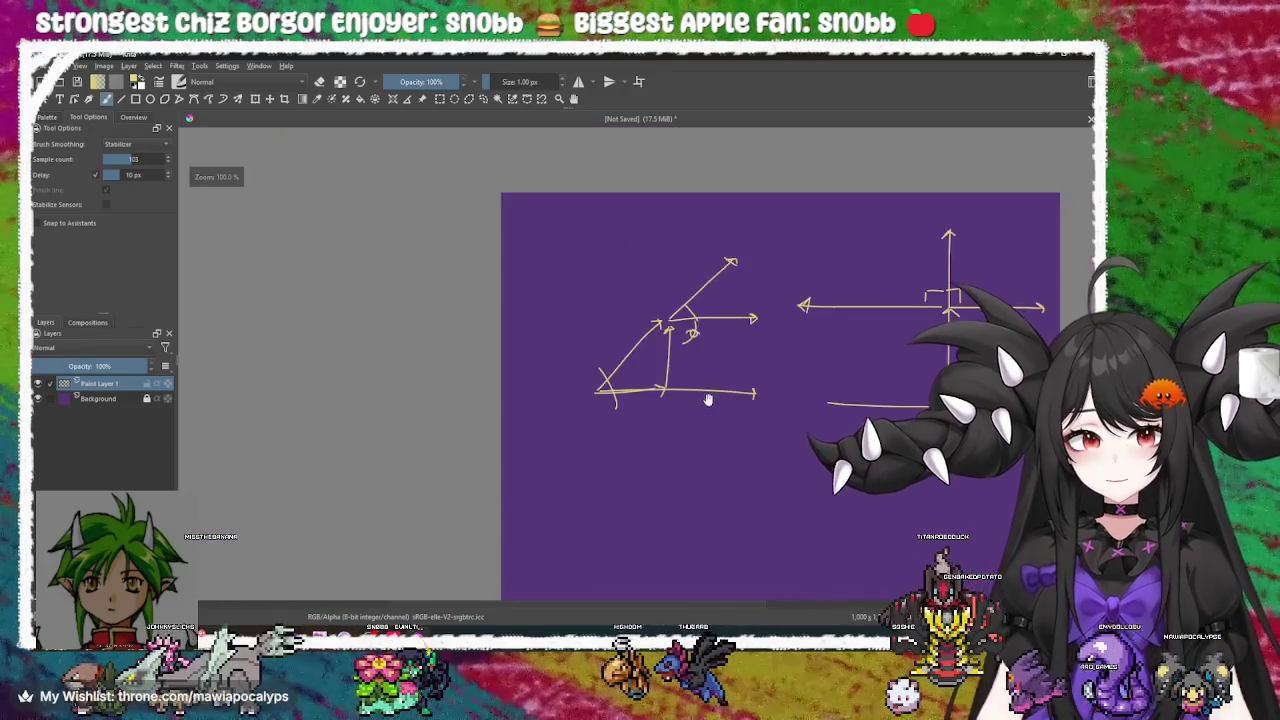
Clear the layer and brush a triangle outline on the empty canvas
key("Delete")
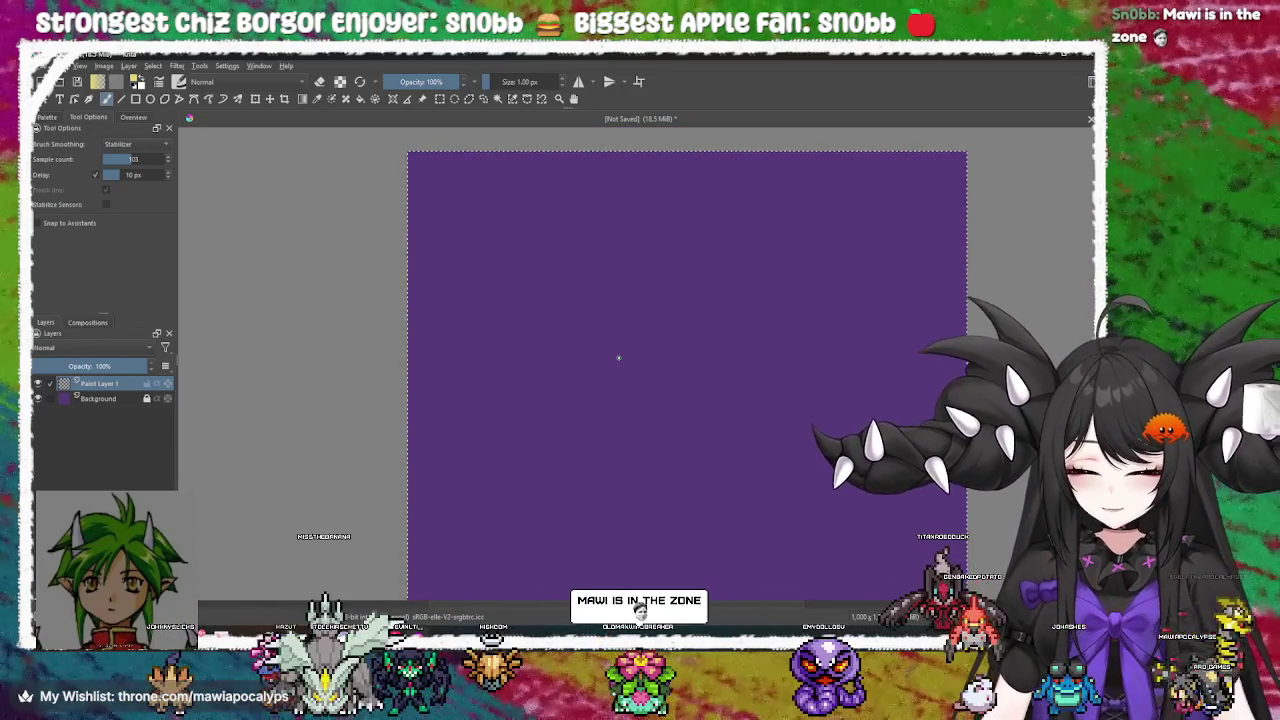
scroll(500, 300, "up", 3)
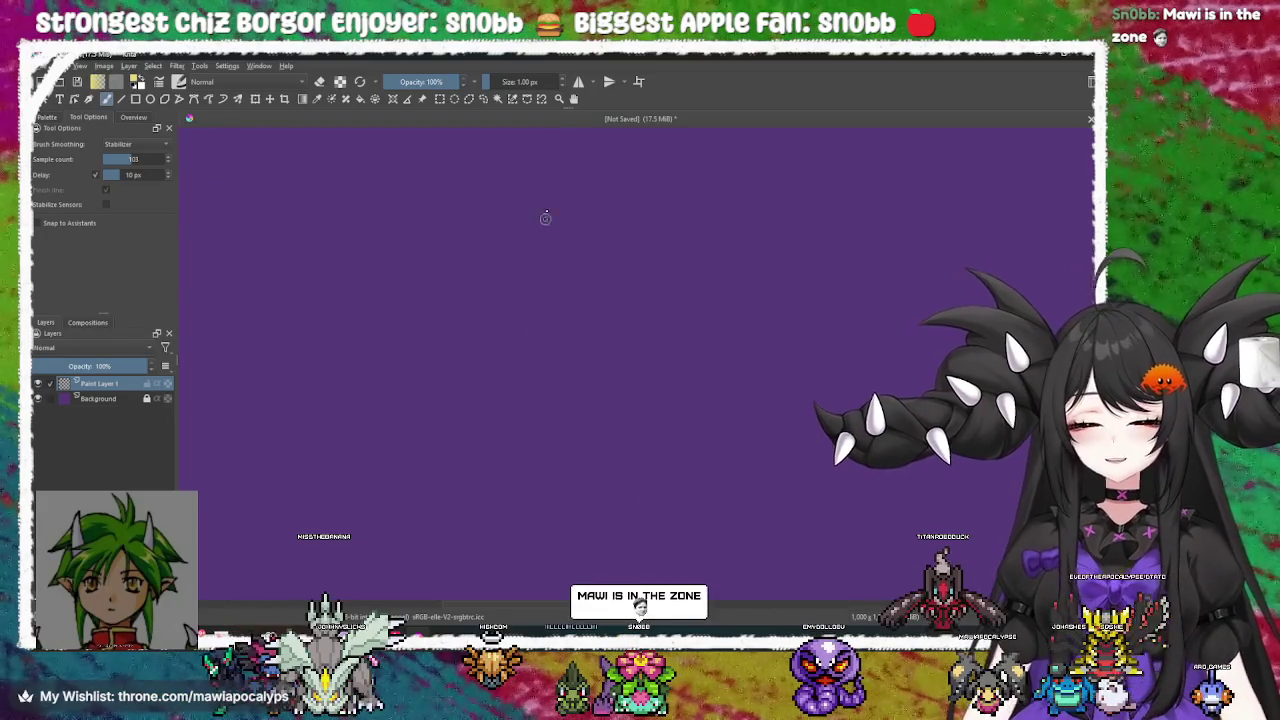
left_click_drag(553, 177, 406, 438)
left_click_drag(733, 435, 829, 434)
left_click_drag(563, 171, 823, 409)
left_click_drag(531, 333, 481, 317)
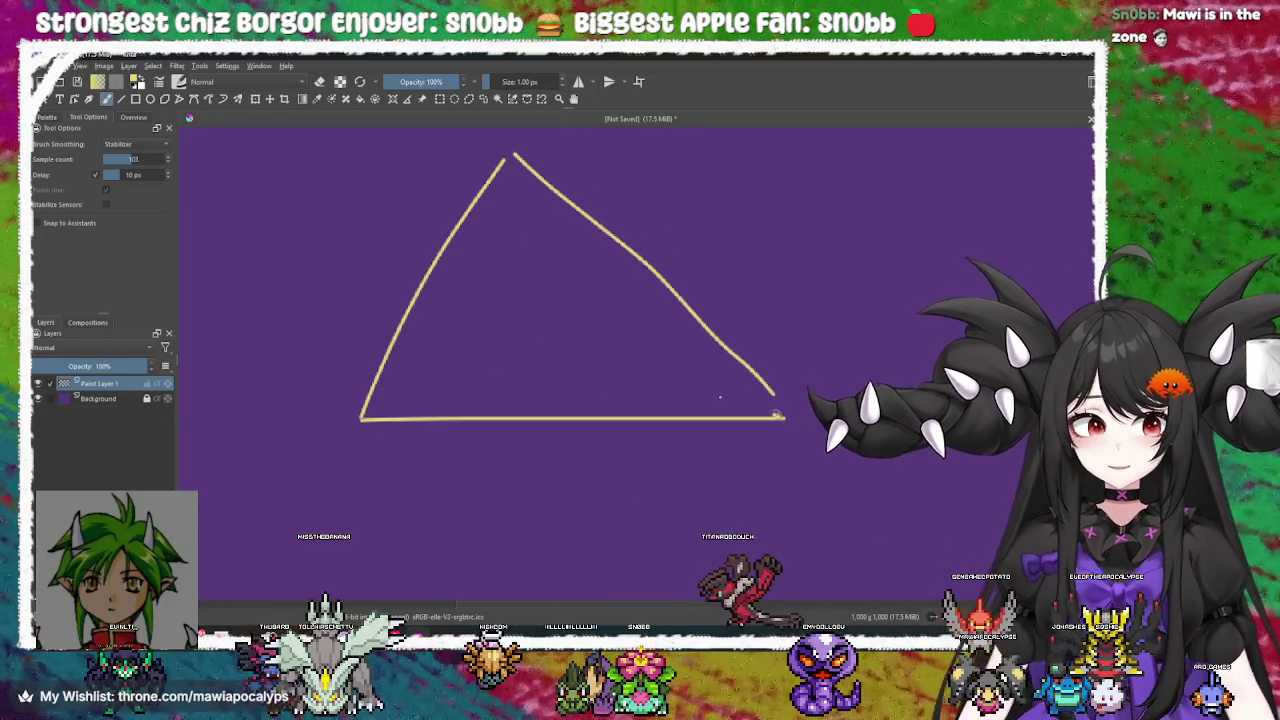
Add arrowheads at the base's right corner and the apex, then undo strokes
left_click_drag(723, 401, 771, 453)
mouse_move(686, 369)
left_mouse_down()
mouse_move(640, 386)
mouse_move(509, 371)
mouse_move(380, 437)
mouse_move(494, 334)
mouse_move(647, 404)
left_mouse_up()
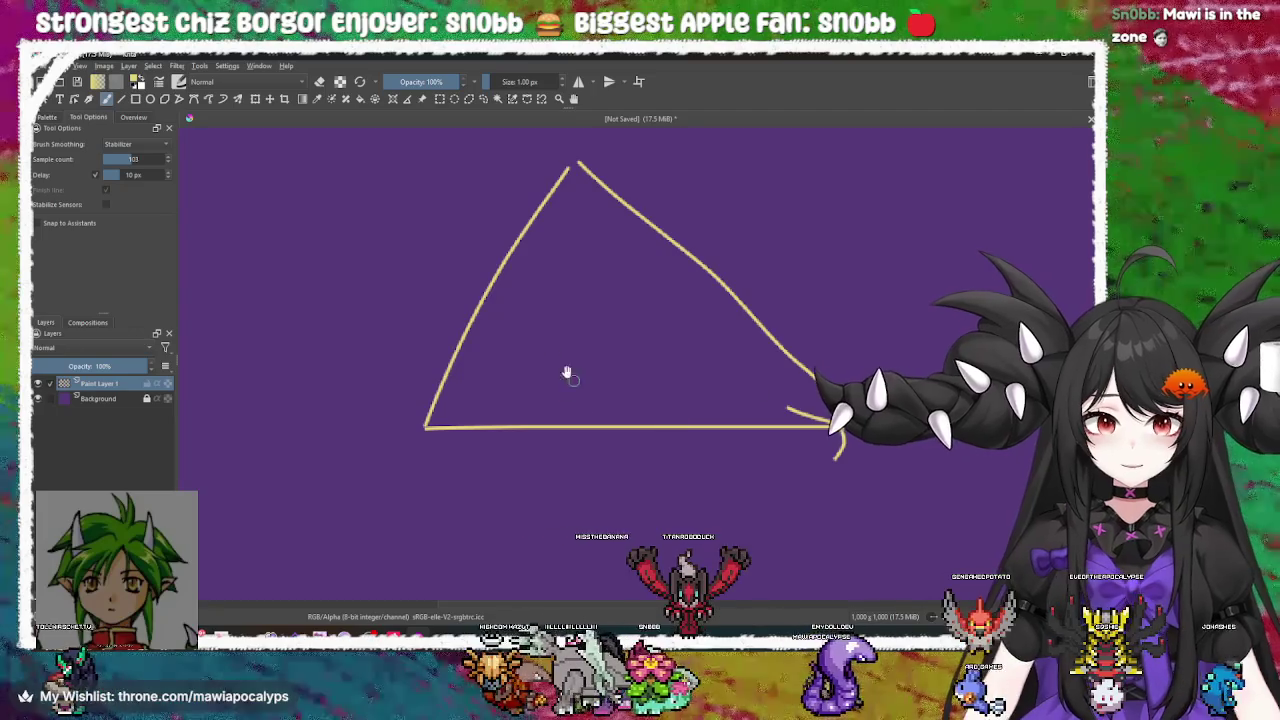
left_click_drag(571, 390, 539, 392)
left_click_drag(578, 236, 540, 246)
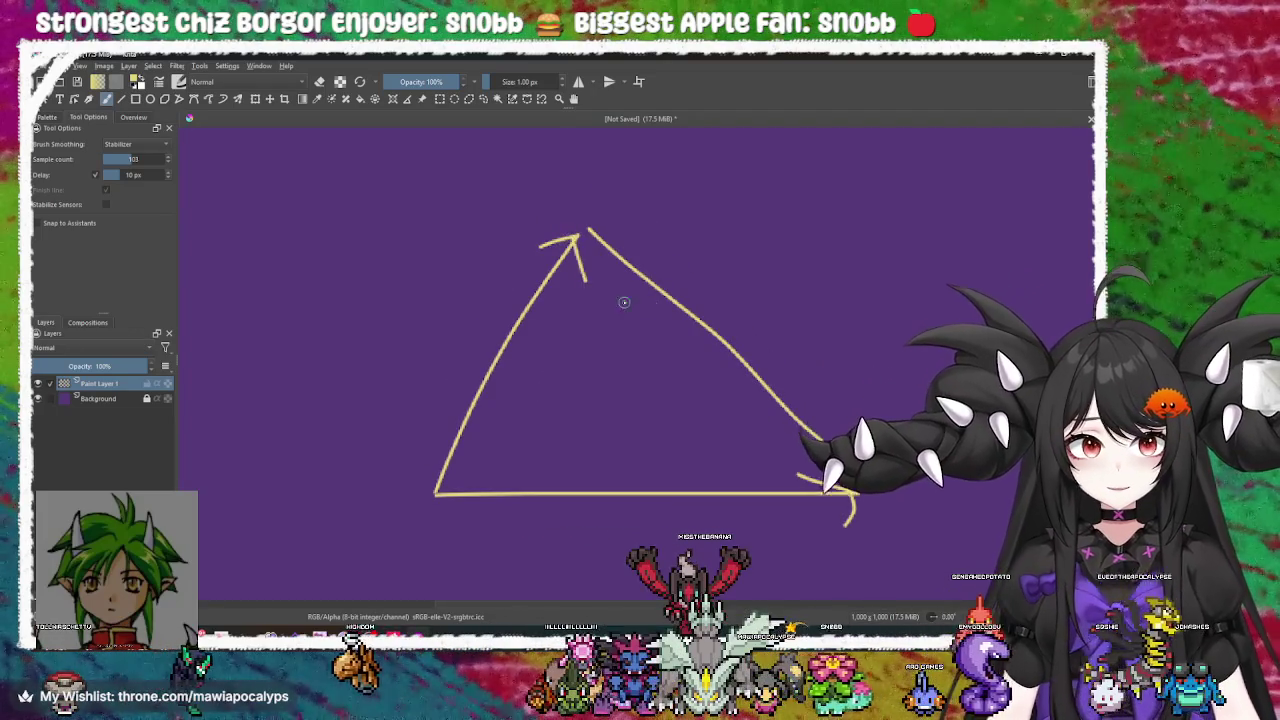
left_click_drag(598, 290, 460, 251)
mouse_move(537, 402)
left_mouse_down()
mouse_move(500, 257)
mouse_move(520, 363)
mouse_move(494, 331)
mouse_move(518, 295)
left_mouse_up()
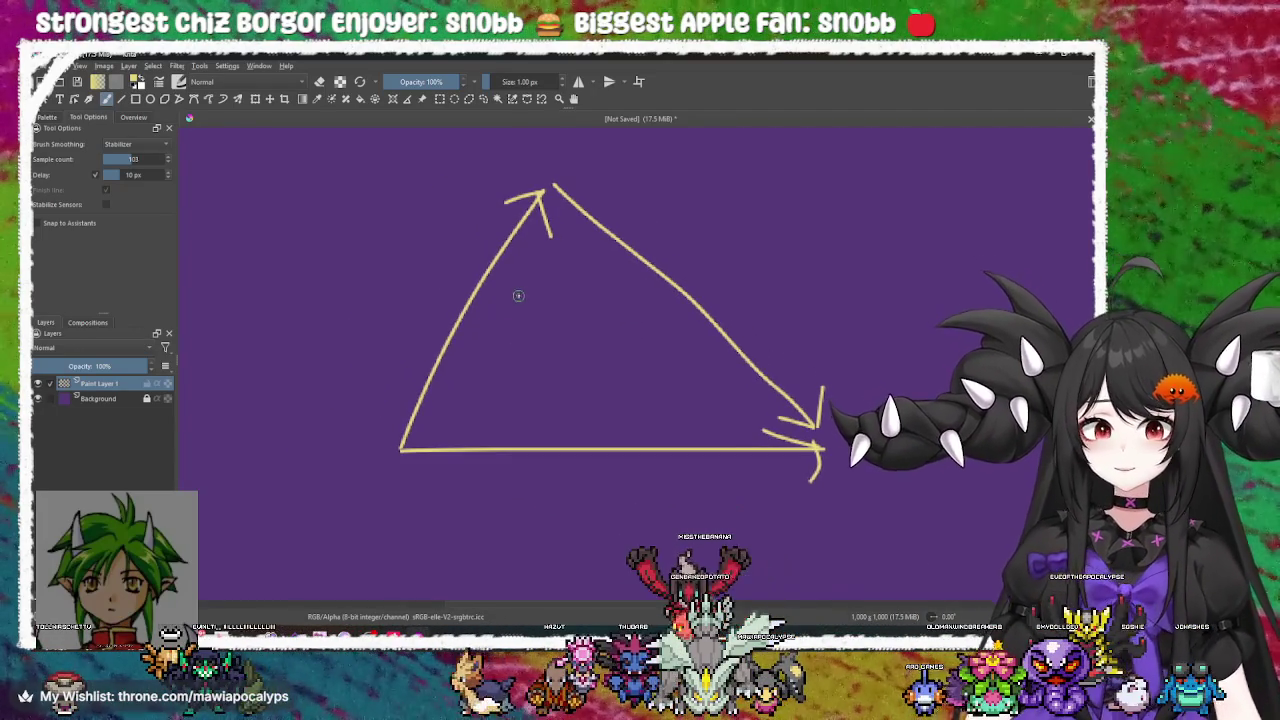
mouse_move(471, 343)
left_mouse_down()
mouse_move(491, 320)
mouse_move(520, 334)
mouse_move(512, 345)
left_mouse_up()
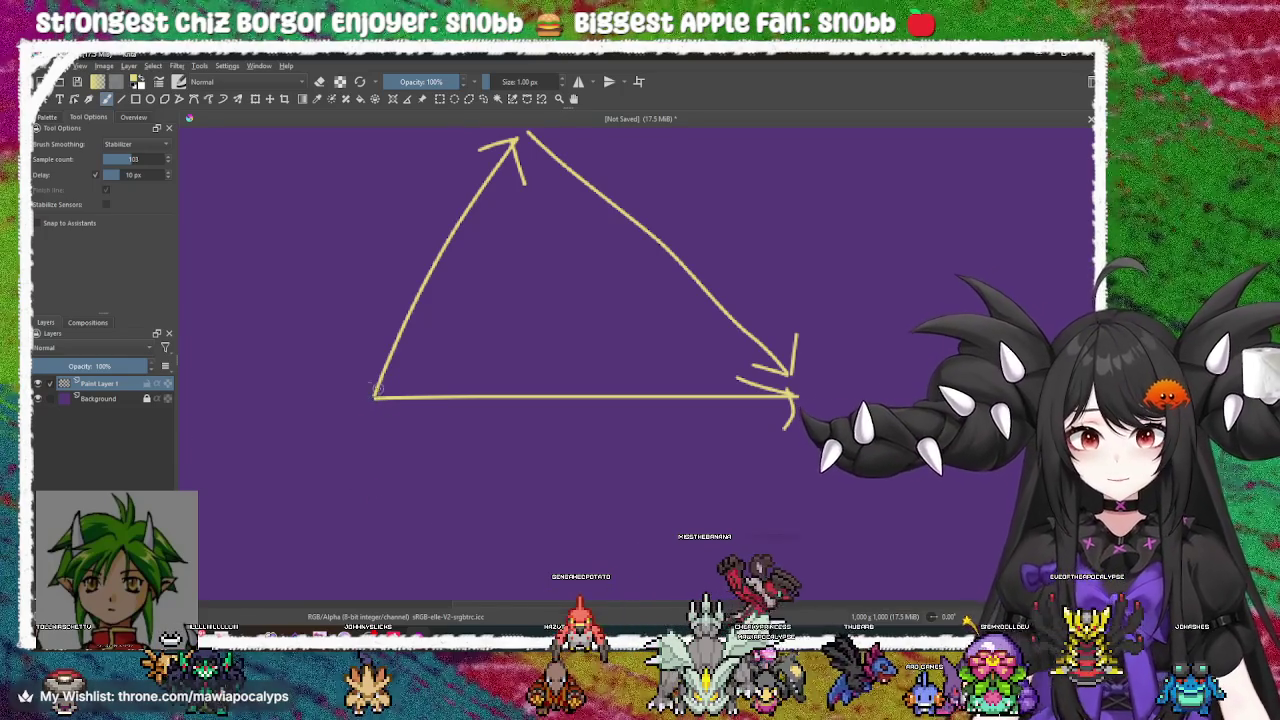
left_click_drag(443, 466, 429, 457)
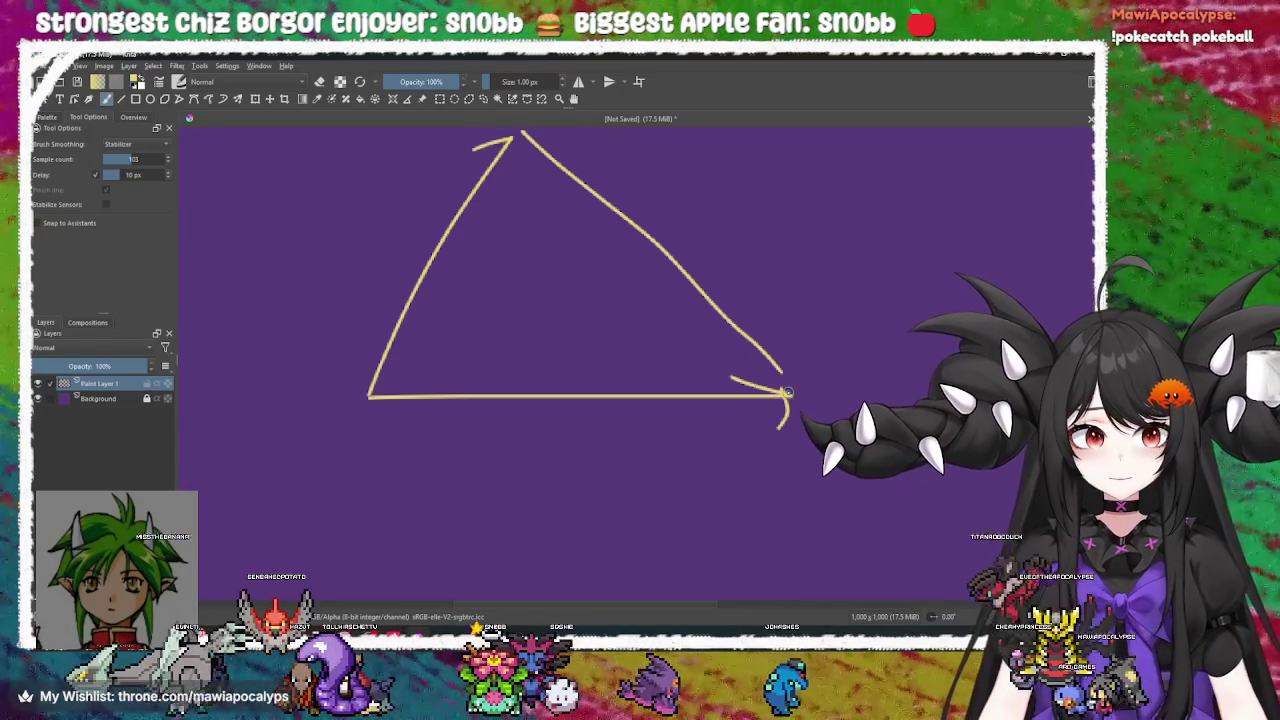
key("ctrl+z")
key("ctrl+z")
key("ctrl+z")
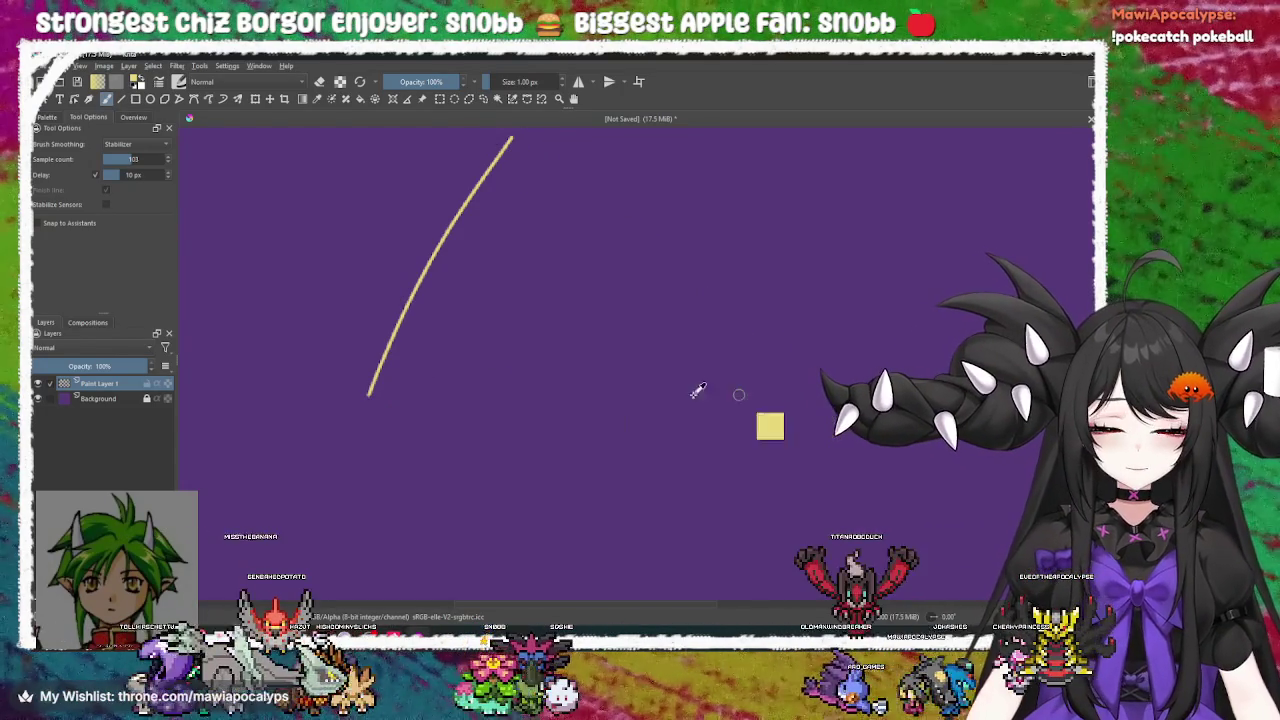
Draw a long horizontal line and a curved angle arc with an arrowhead
key("ctrl+z")
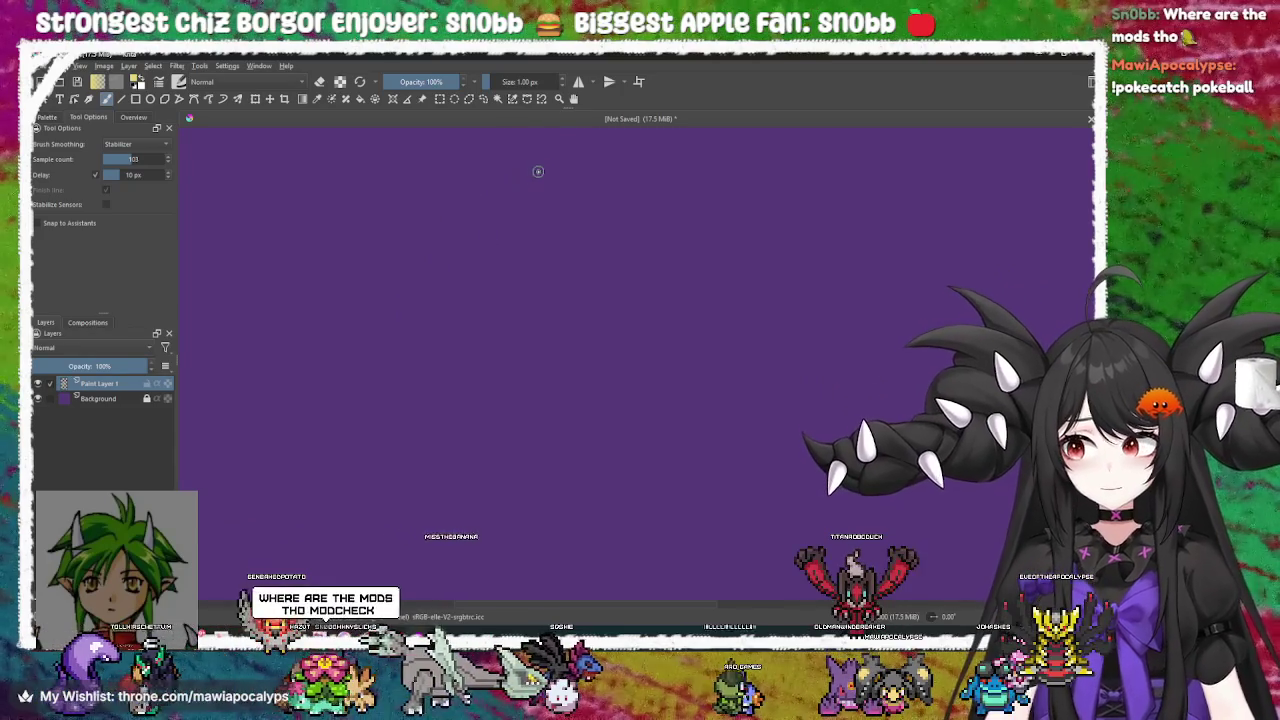
left_click_drag(385, 374, 837, 348)
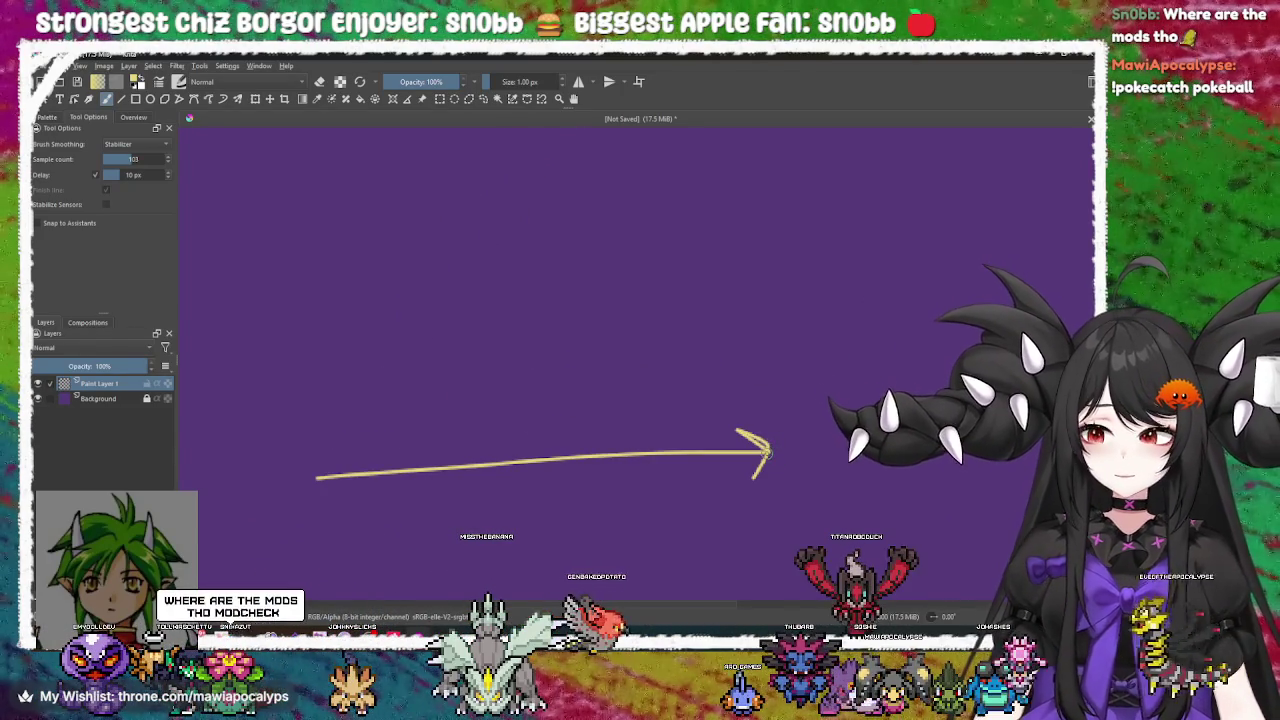
mouse_move(794, 423)
left_mouse_down()
mouse_move(525, 382)
mouse_move(578, 411)
mouse_move(566, 325)
mouse_move(591, 500)
mouse_move(609, 303)
mouse_move(589, 455)
mouse_move(587, 190)
mouse_move(617, 218)
mouse_move(657, 334)
mouse_move(623, 329)
mouse_move(596, 302)
left_mouse_up()
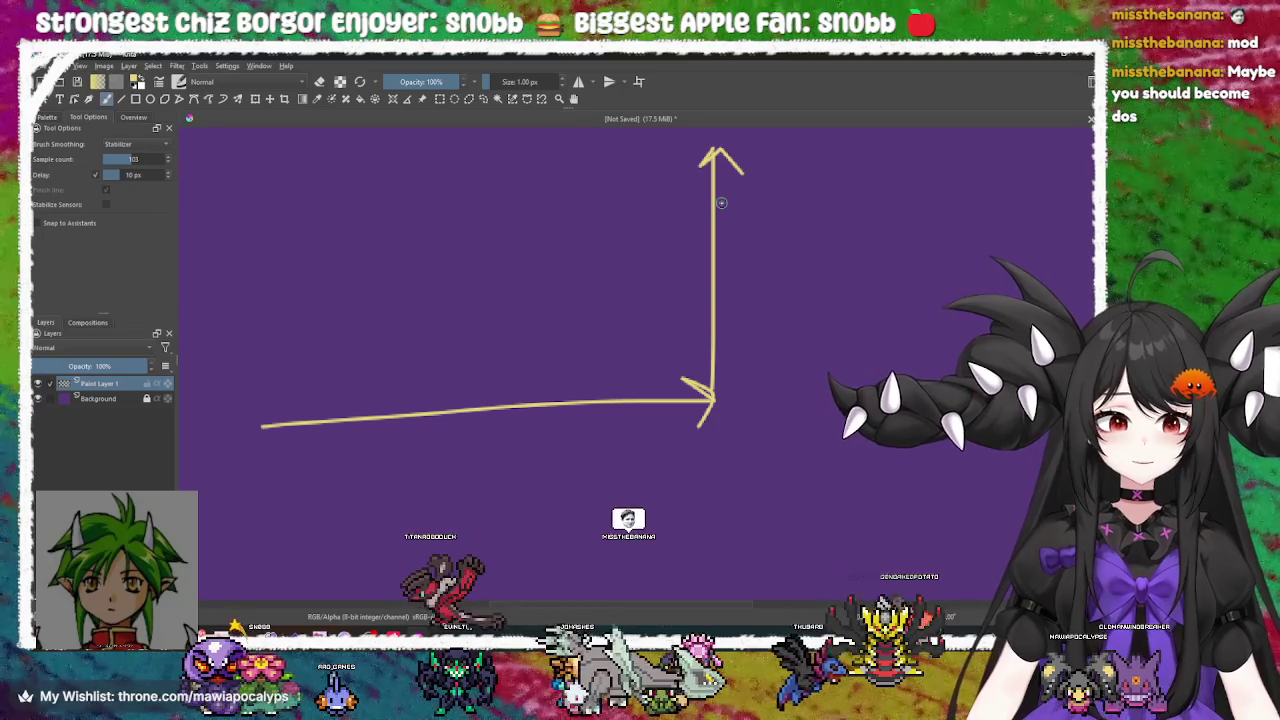
mouse_move(706, 325)
left_mouse_down()
mouse_move(625, 368)
mouse_move(640, 378)
left_mouse_up()
left_click_drag(609, 329, 628, 369)
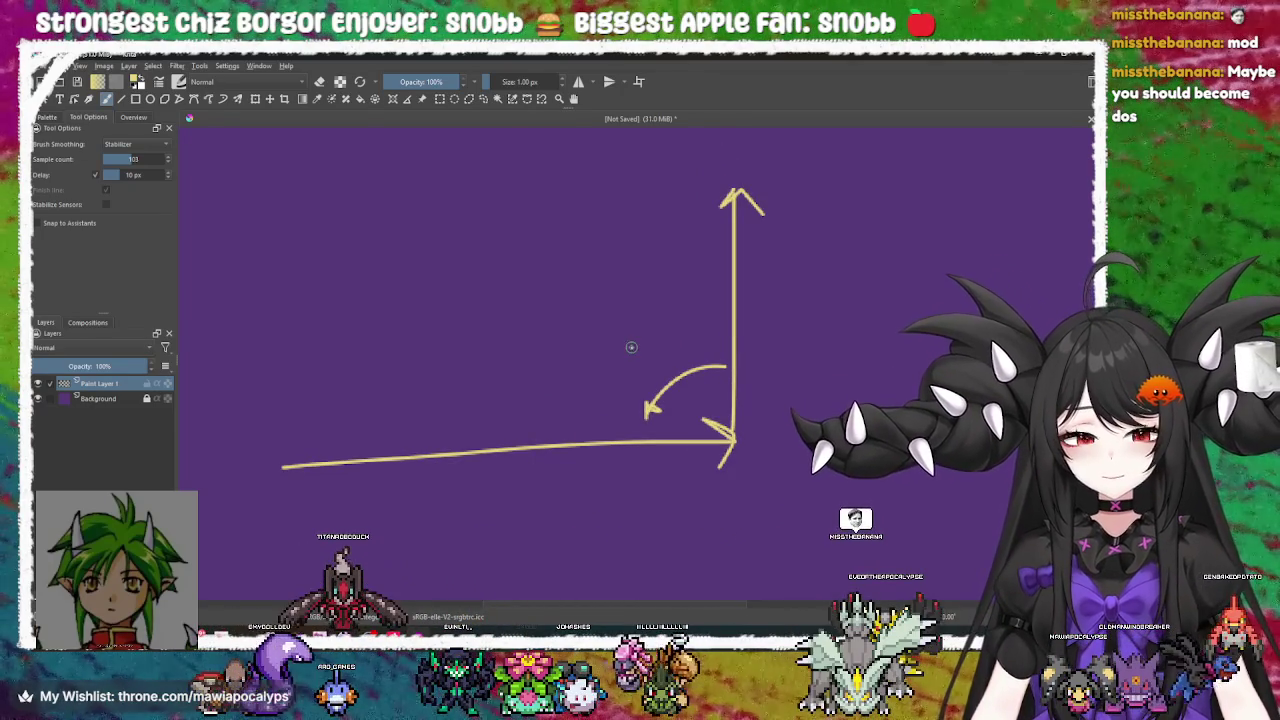
Add an arrowed diagonal line, a vertical line and a corner arc, then return to Godot
mouse_move(728, 437)
left_mouse_down()
mouse_move(527, 240)
mouse_move(560, 250)
mouse_move(527, 262)
left_mouse_up()
mouse_move(577, 377)
left_mouse_down()
mouse_move(646, 277)
mouse_move(566, 331)
mouse_move(581, 320)
mouse_move(526, 263)
mouse_move(543, 306)
mouse_move(583, 311)
mouse_move(608, 292)
left_mouse_up()
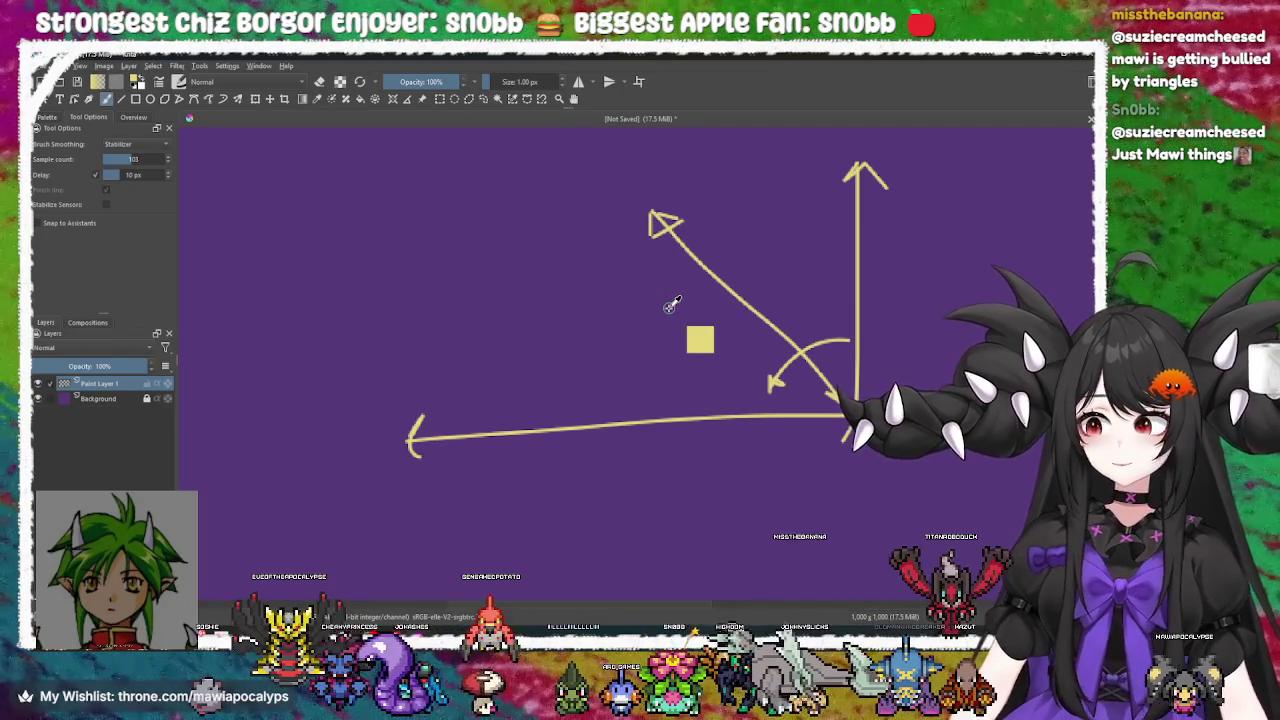
mouse_move(629, 314)
left_mouse_down()
mouse_move(594, 318)
mouse_move(606, 374)
mouse_move(600, 334)
mouse_move(676, 320)
mouse_move(665, 150)
left_mouse_up()
left_click_drag(615, 340, 625, 265)
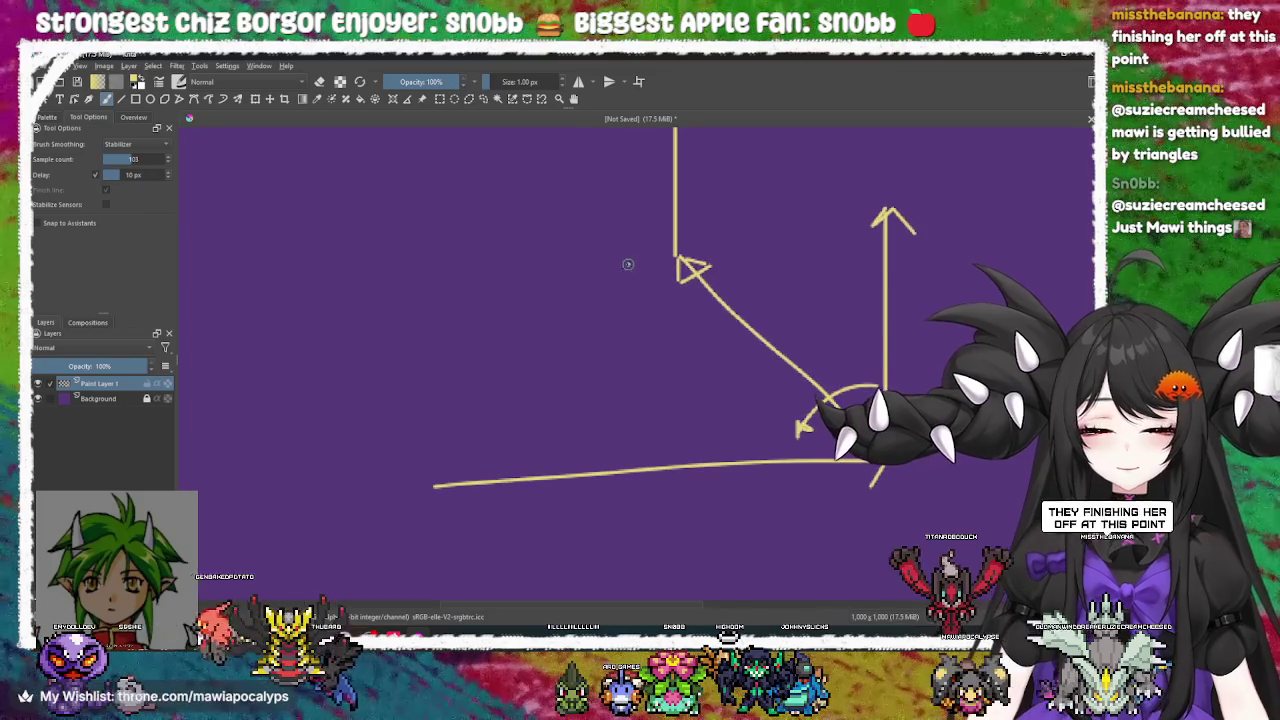
left_click_drag(662, 216, 624, 260)
key("ctrl+z")
left_click_drag(668, 218, 450, 470)
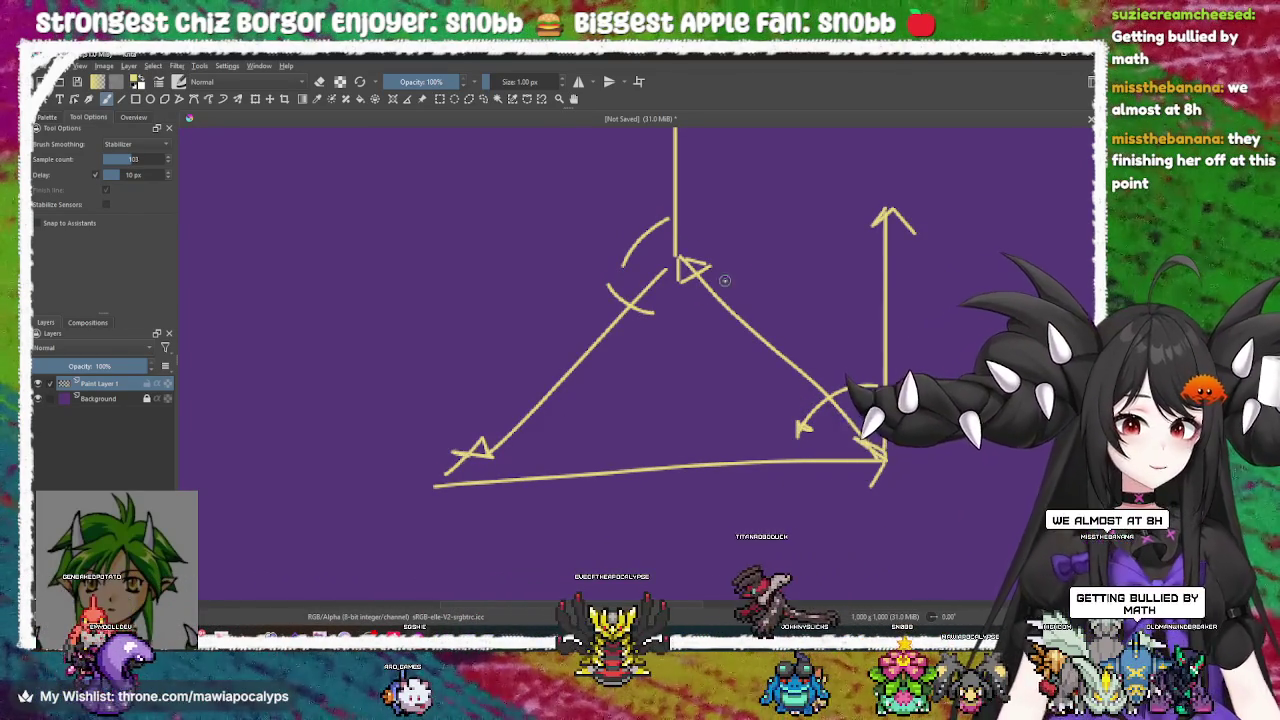
key("alt+Tab")
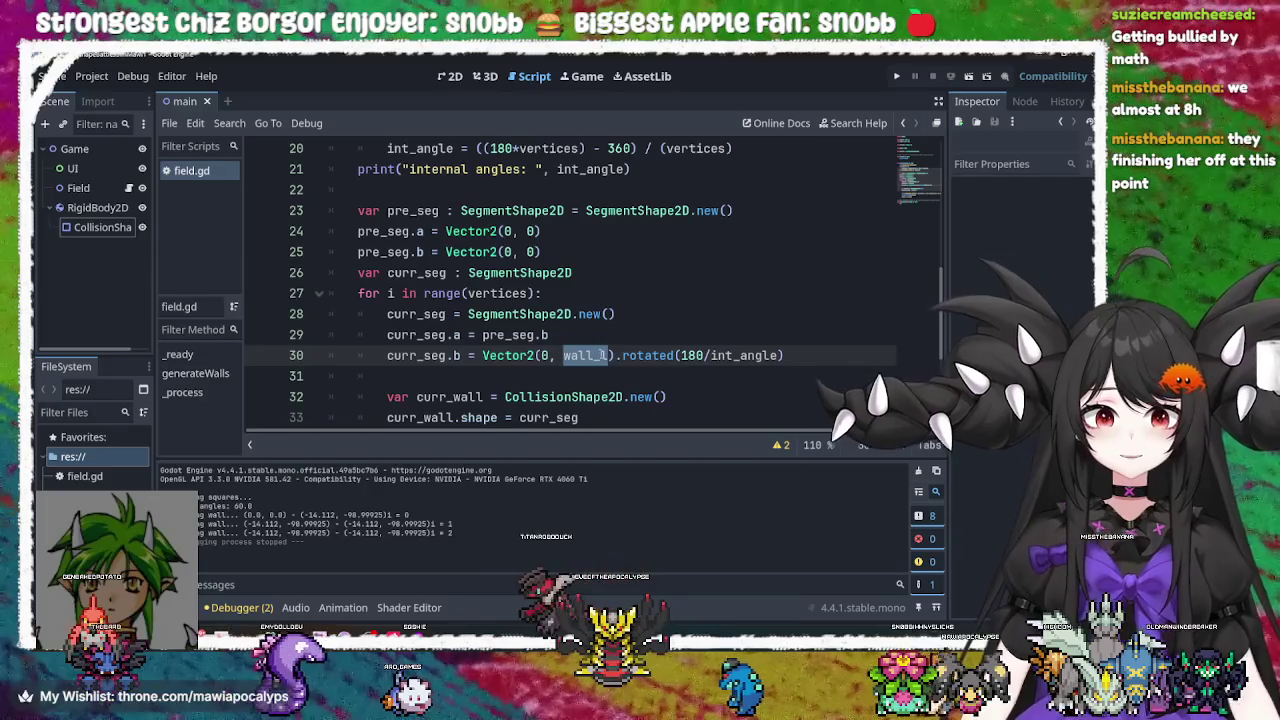
left_click(604, 355)
left_click(598, 355)
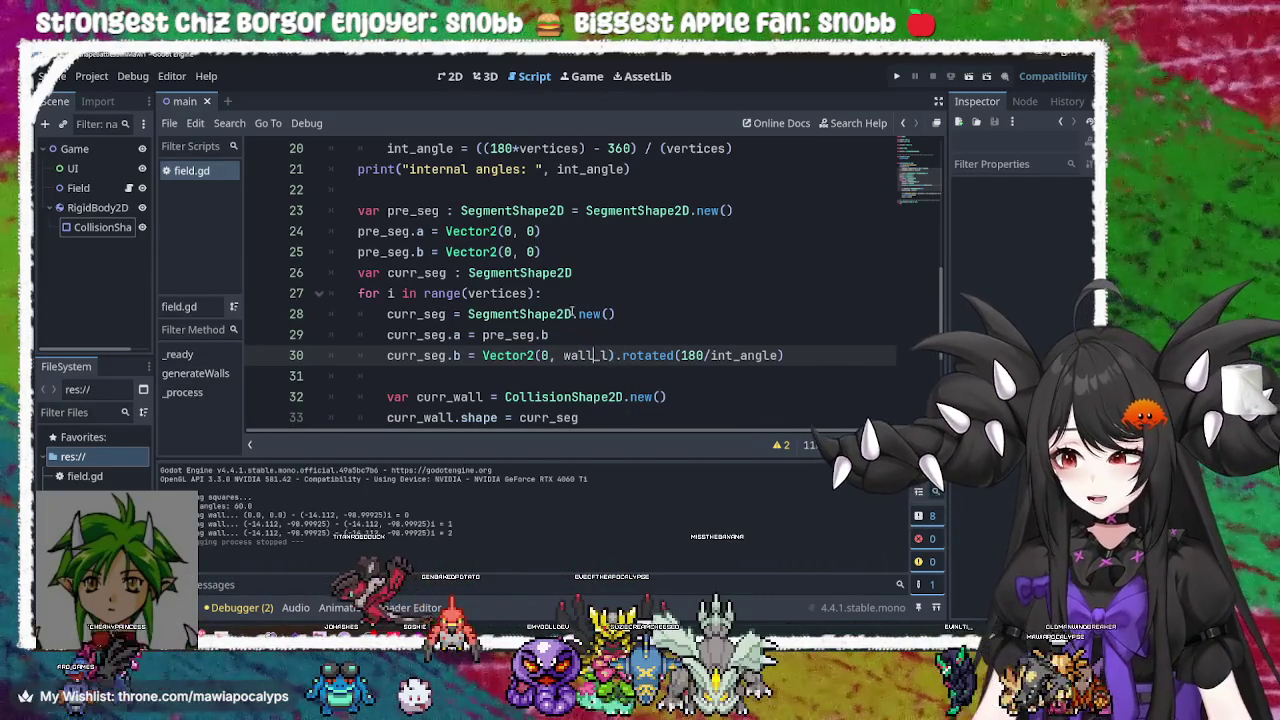
mouse_move(559, 314)
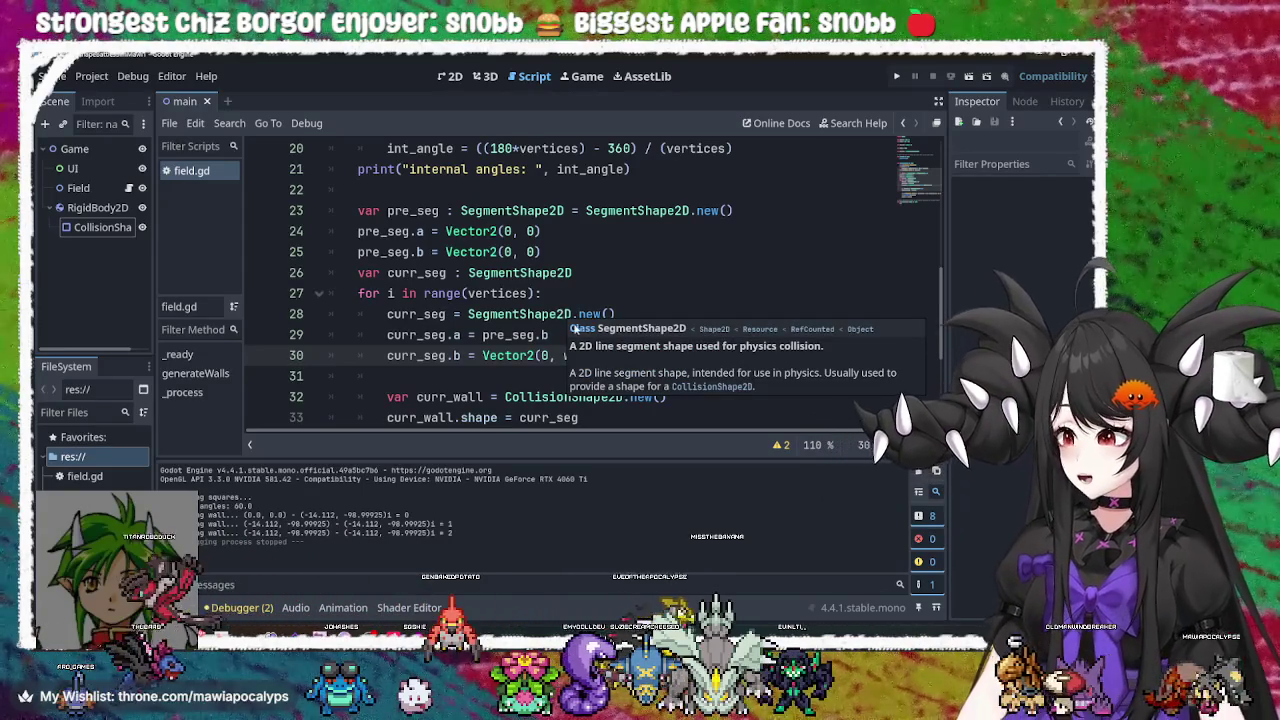
scroll(588, 291, "down", 2)
scroll(588, 291, "up", 1)
left_click(510, 189)
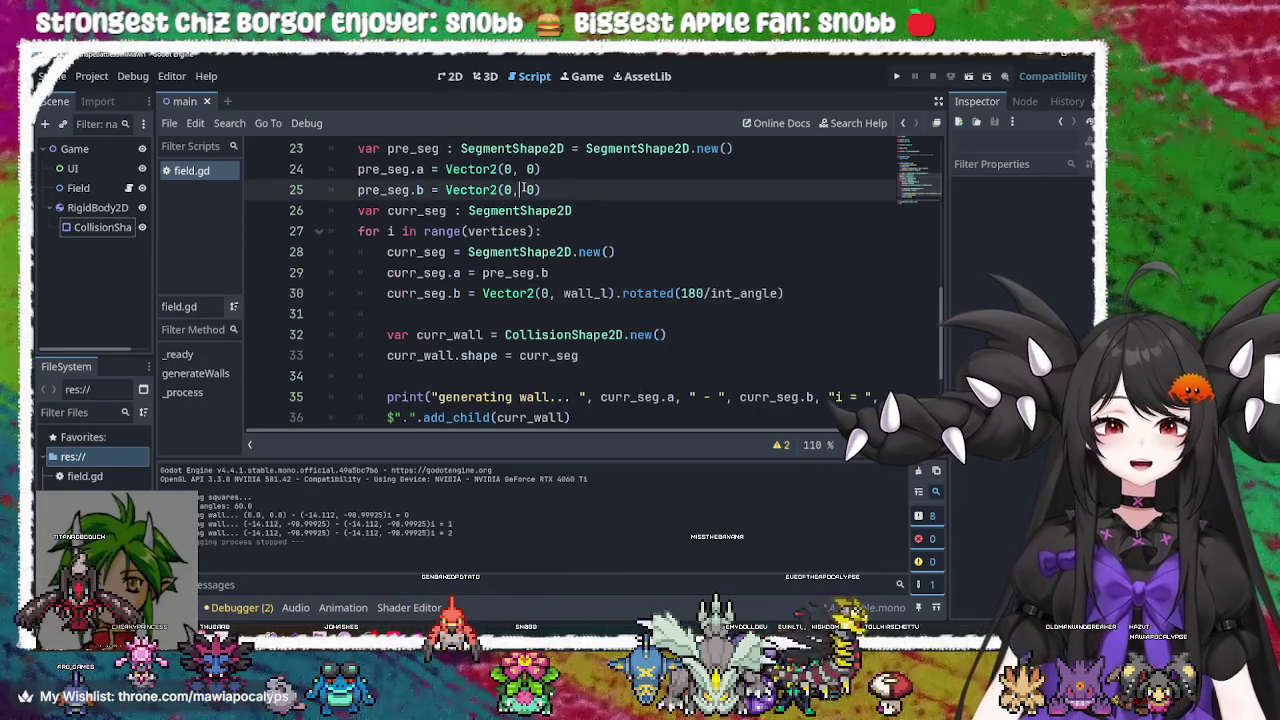
key("Right")
key("Right")
key("Right")
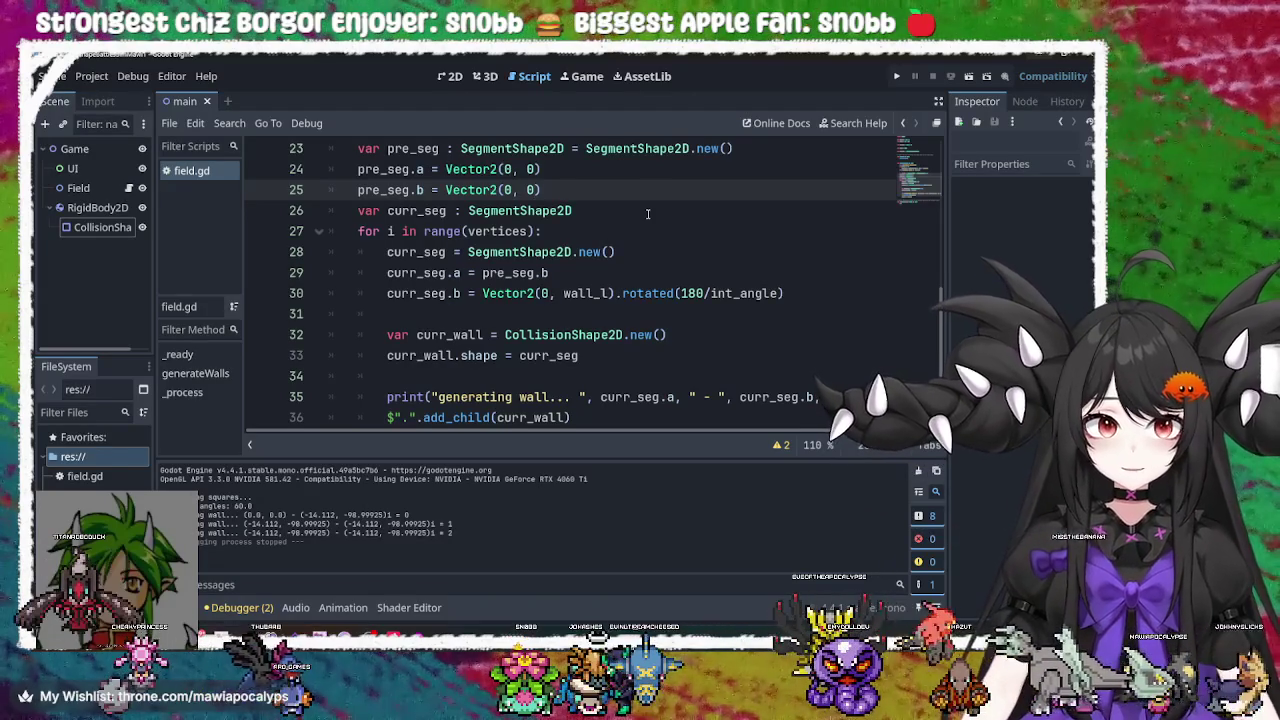
double_click(605, 293)
key("ctrl+c")
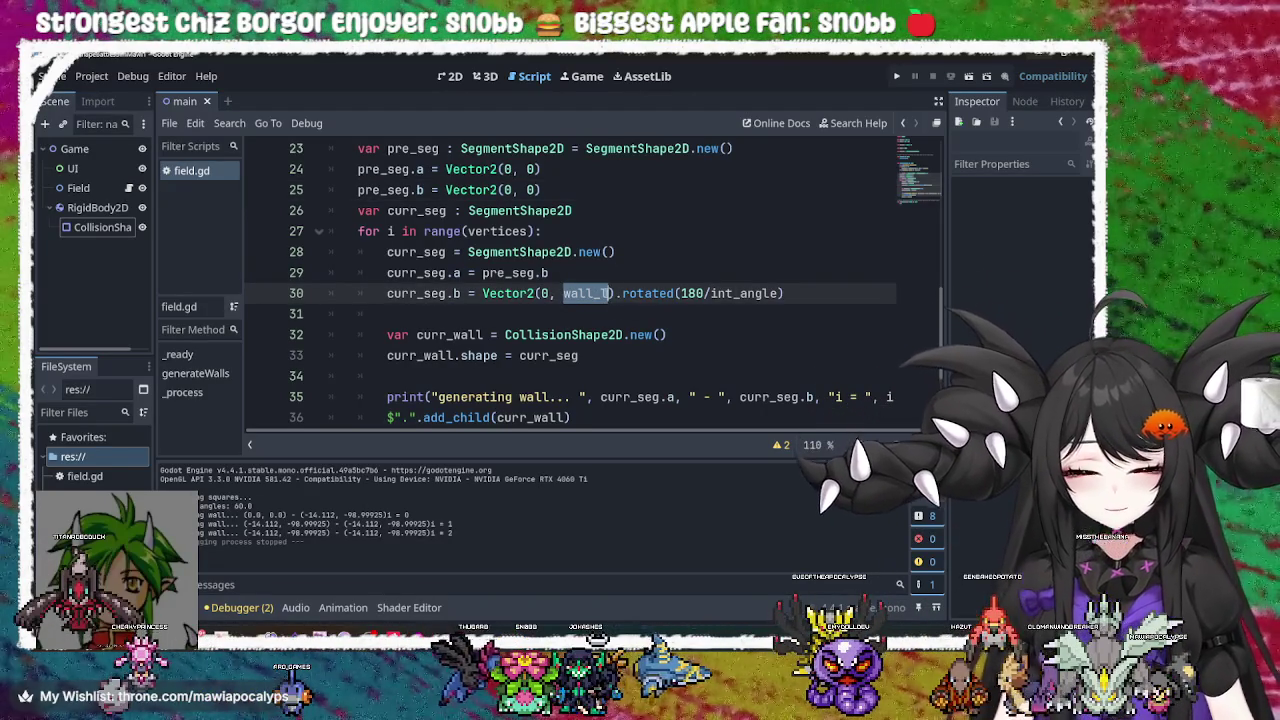
left_click(532, 189)
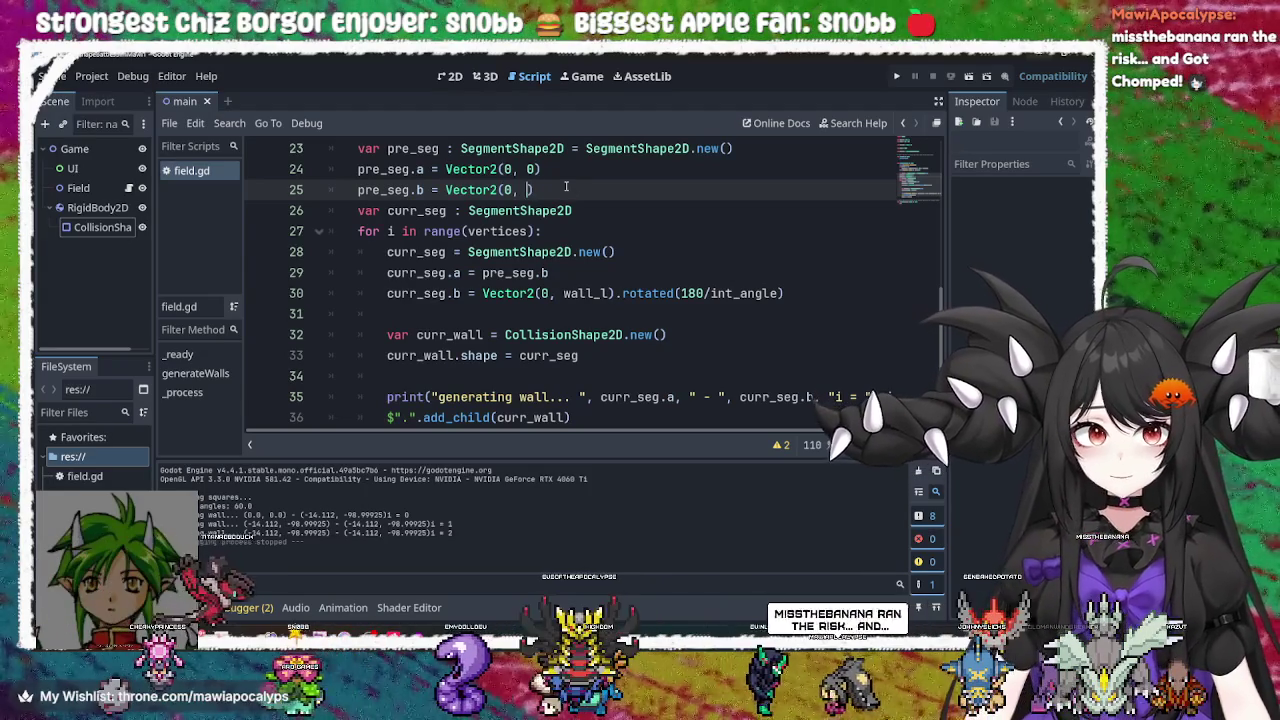
key("BackSpace")
key("ctrl+v")
left_click(664, 293)
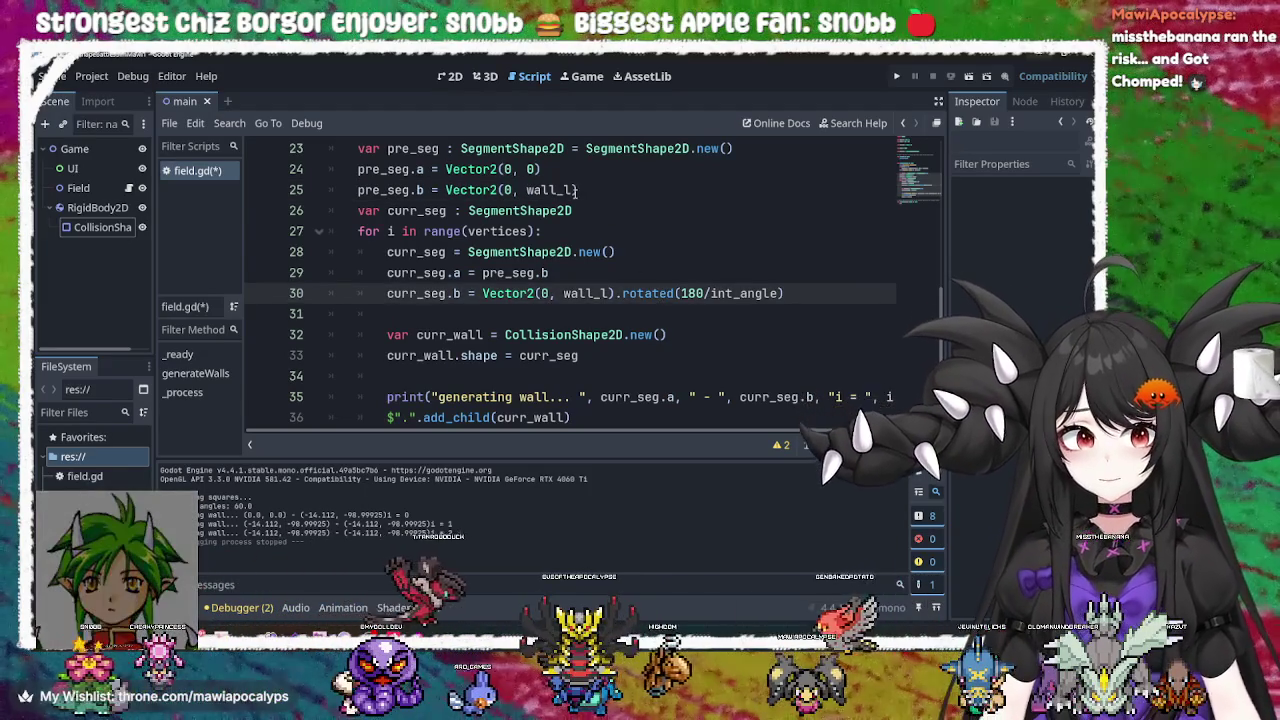
left_click(593, 189)
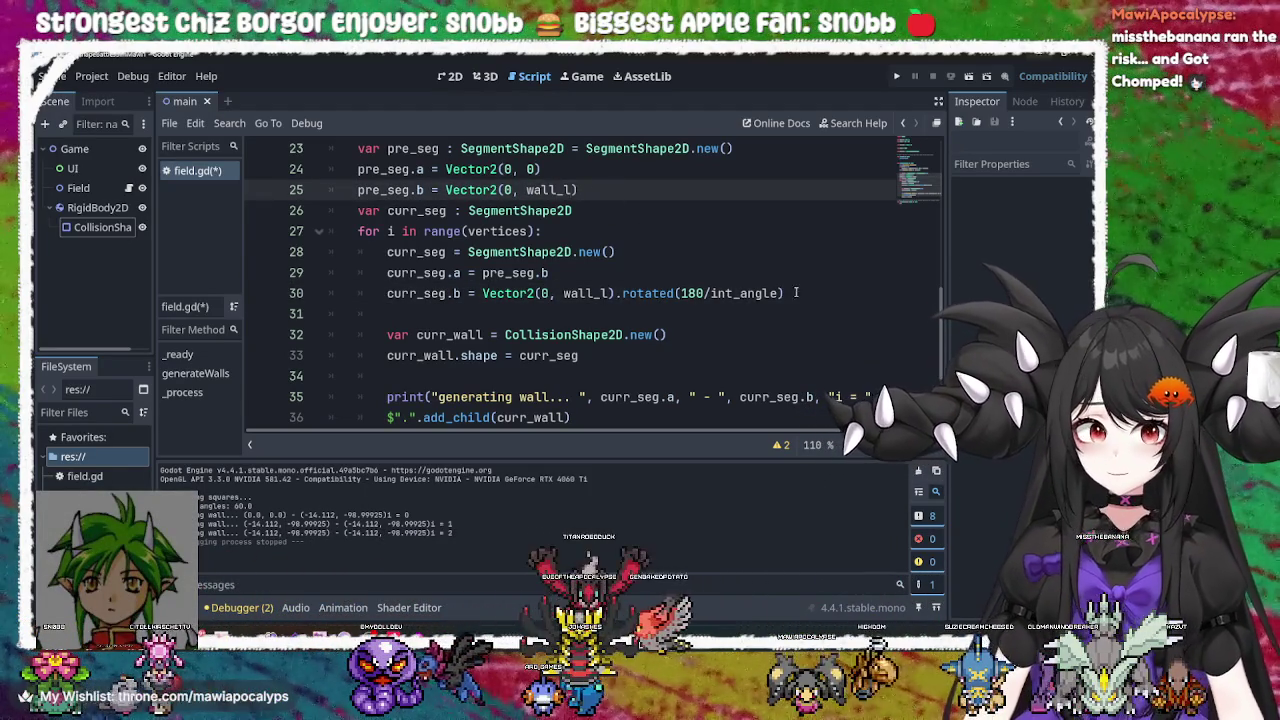
left_click(804, 292)
key("ctrl+s")
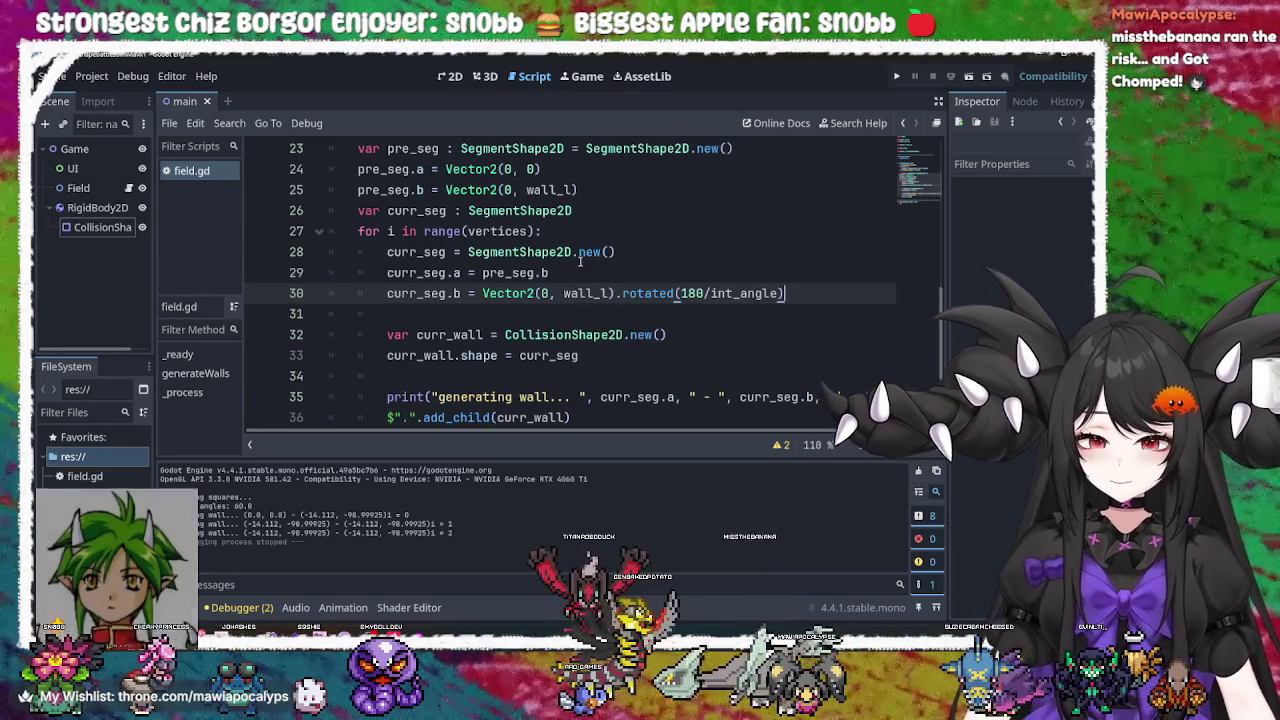
key("ctrl+z")
left_click(579, 252)
left_click(609, 272)
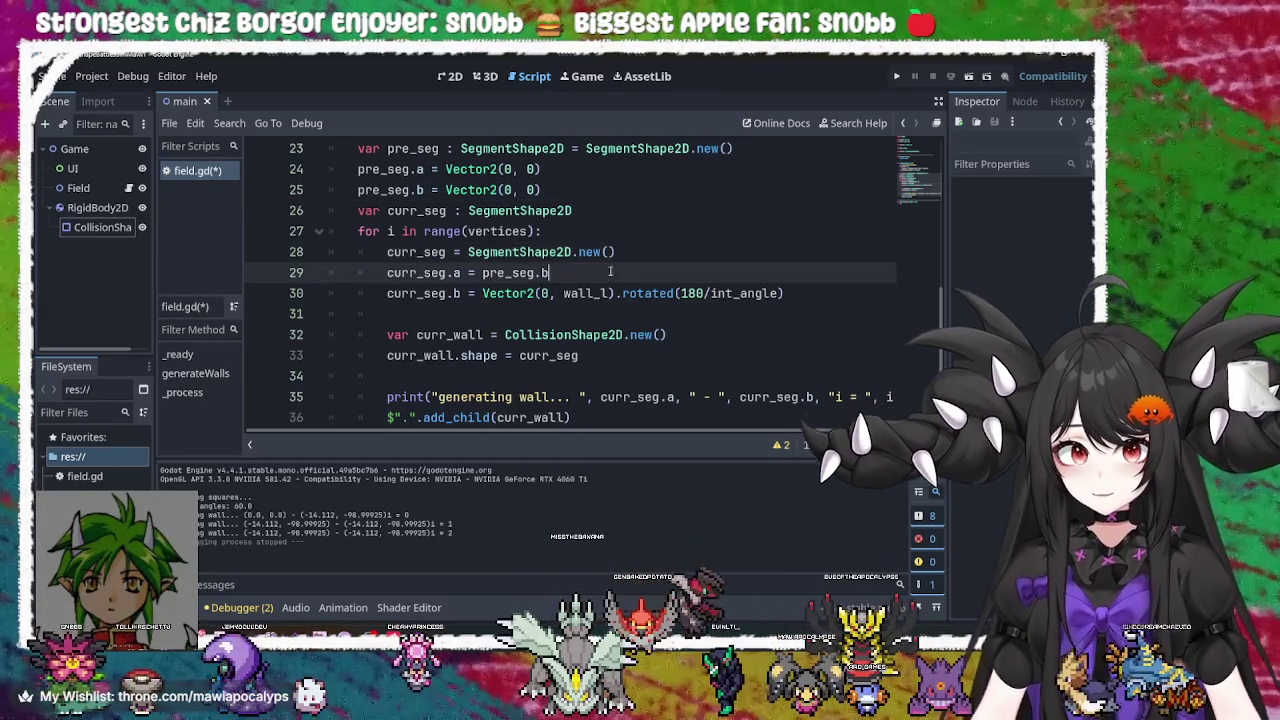
left_click(632, 290)
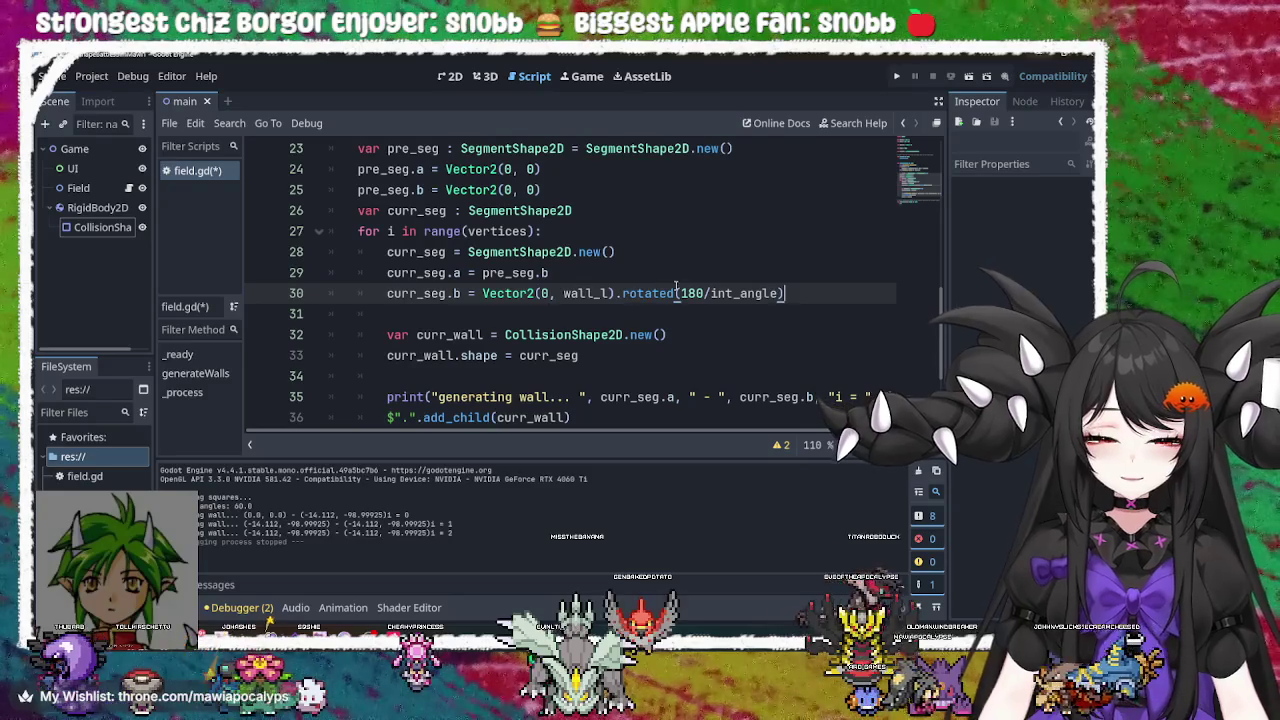
double_click(692, 293)
double_click(743, 293)
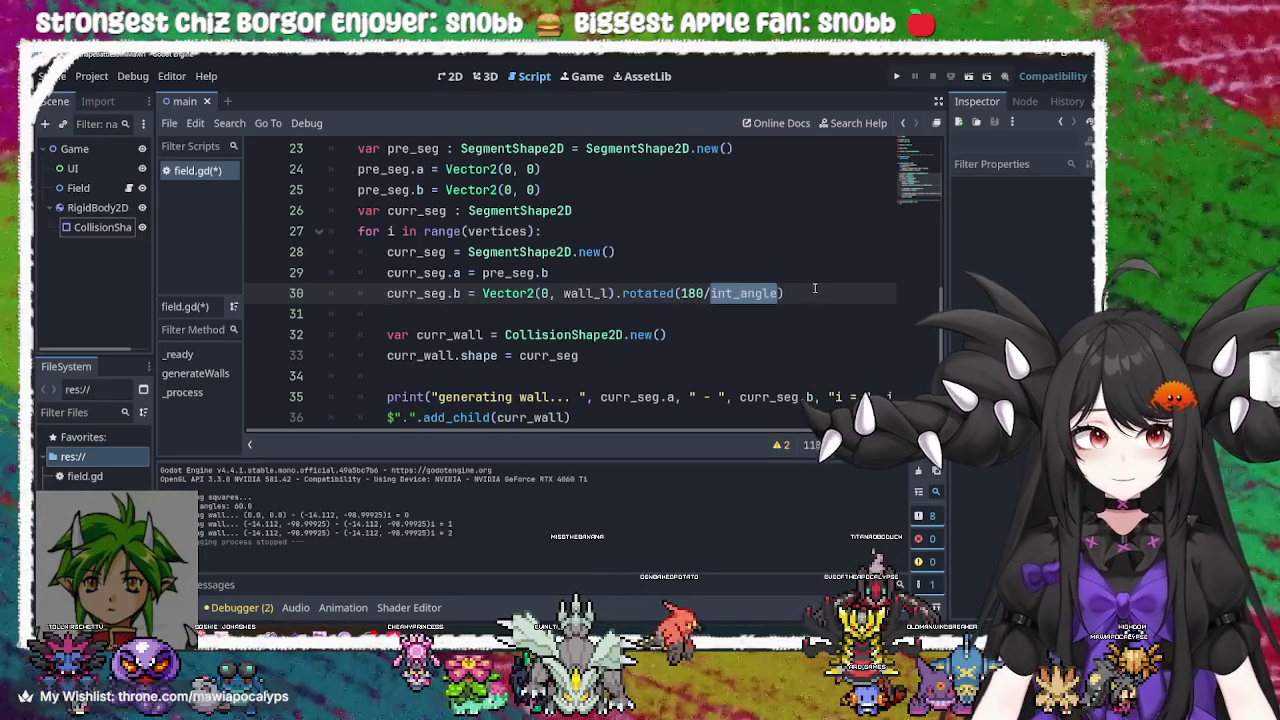
left_click(815, 288)
double_click(745, 293)
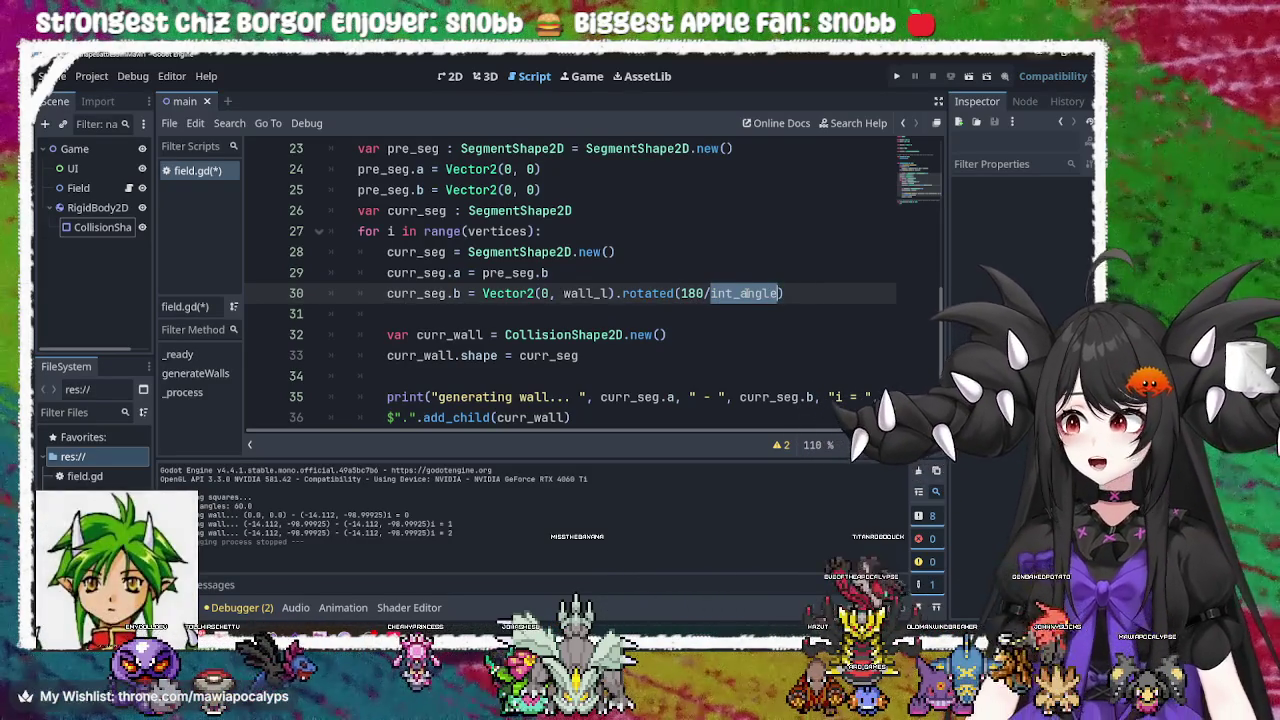
left_click(829, 288)
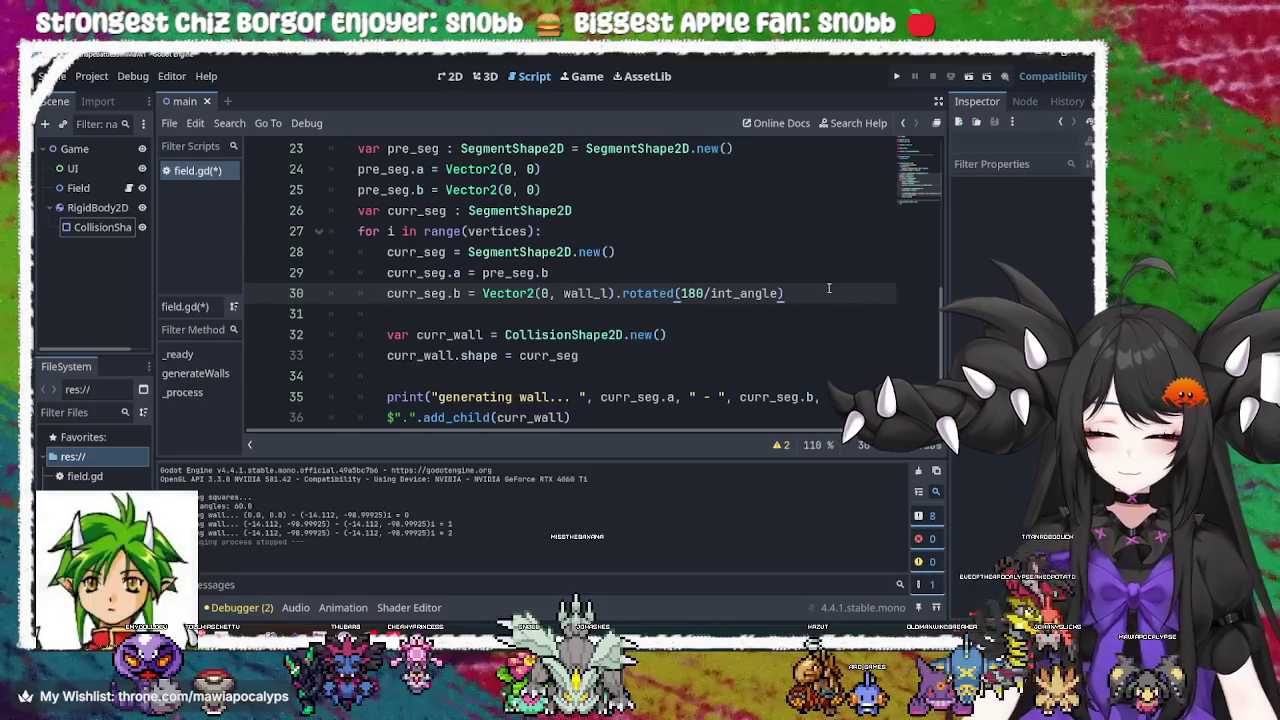
key("ctrl+s")
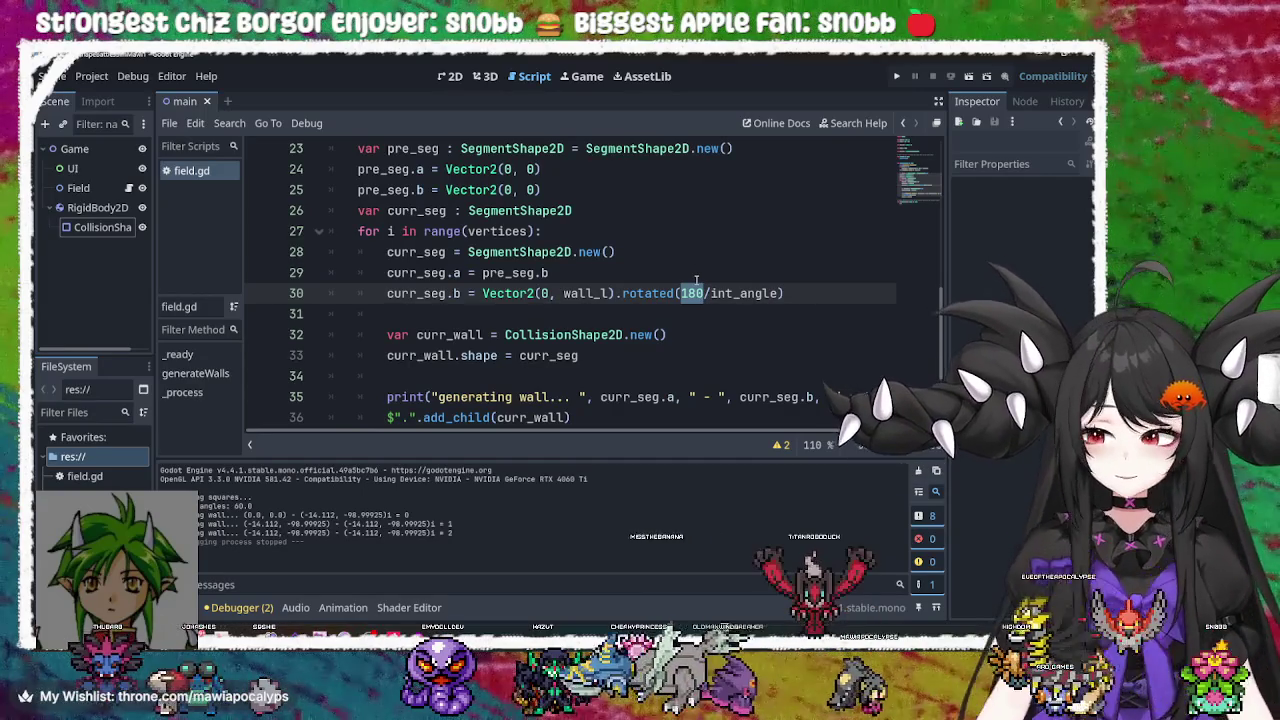
double_click(742, 289)
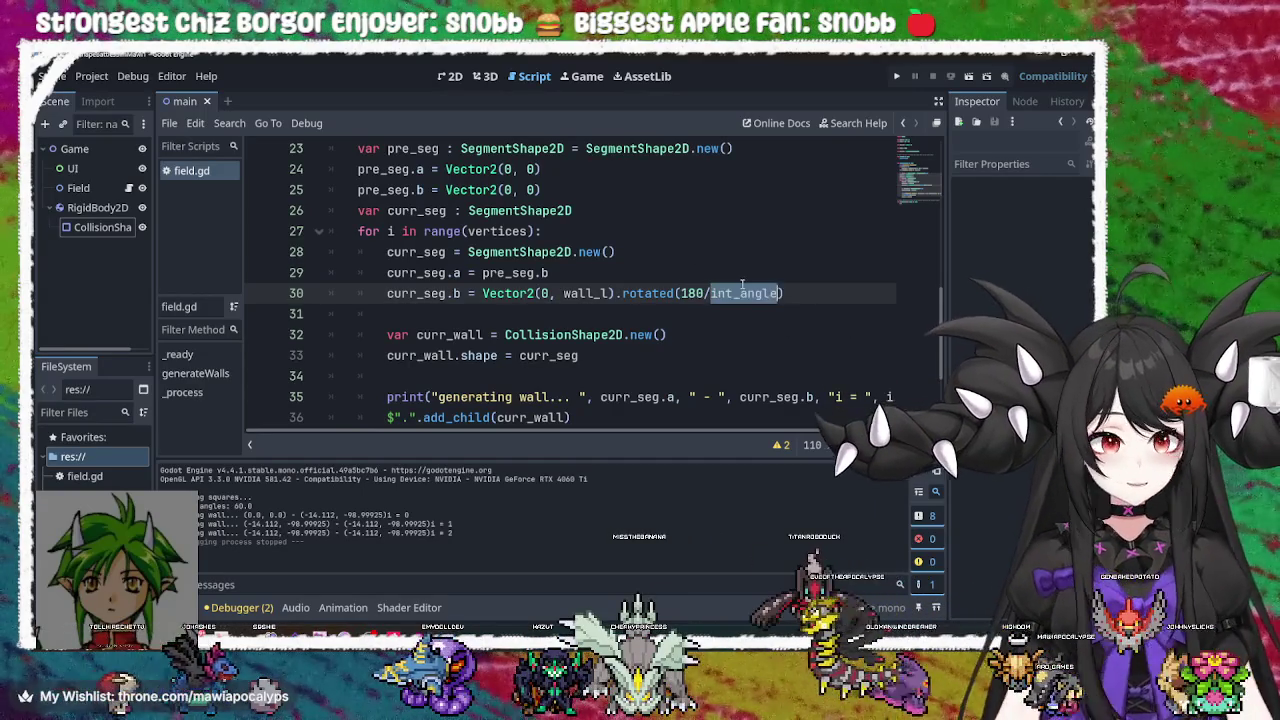
Replace 180/int_angle inside rotated() on line 30 with an empty deg_to_rad() call
key("BackSpace")
key("BackSpace")
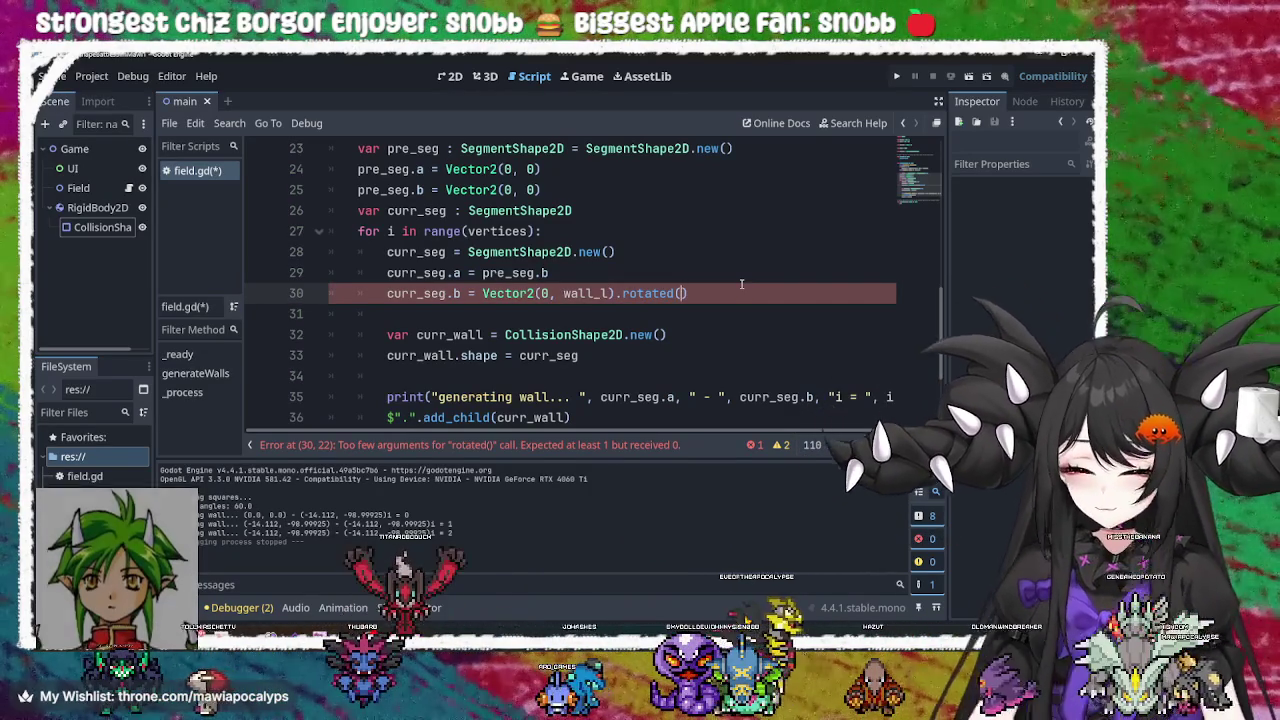
type("deg")
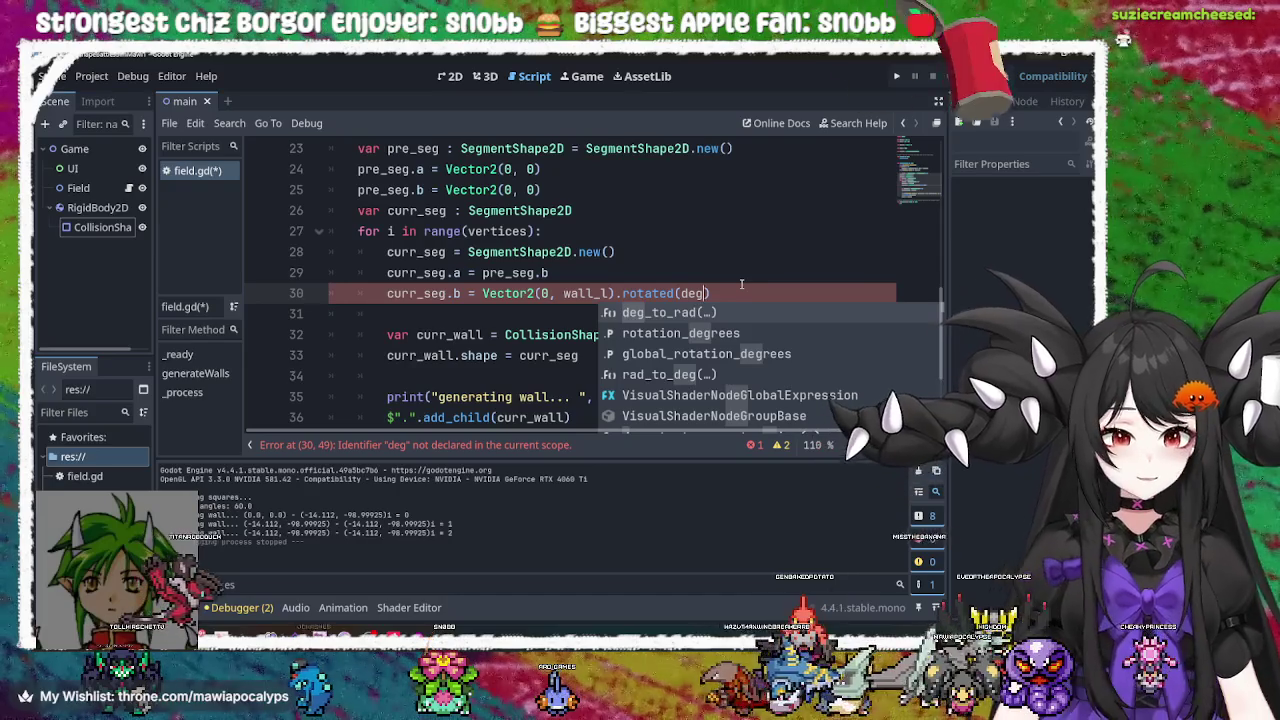
key("Return")
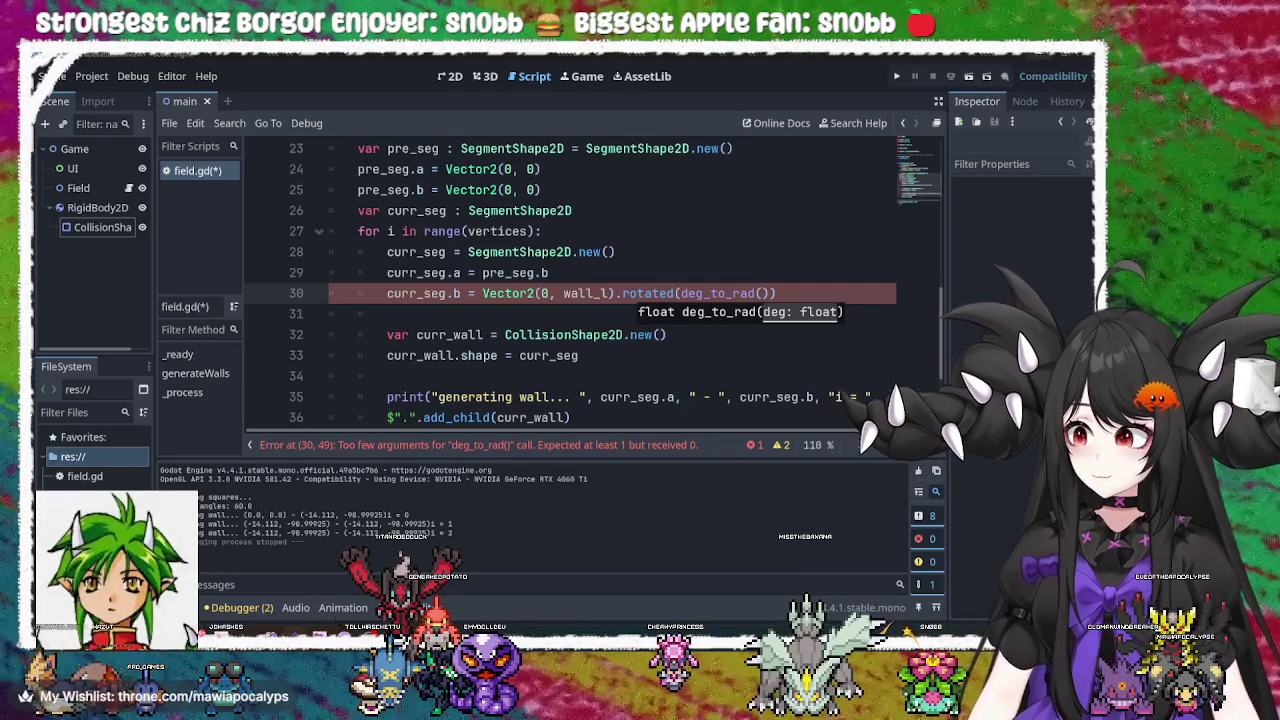
left_click(685, 352)
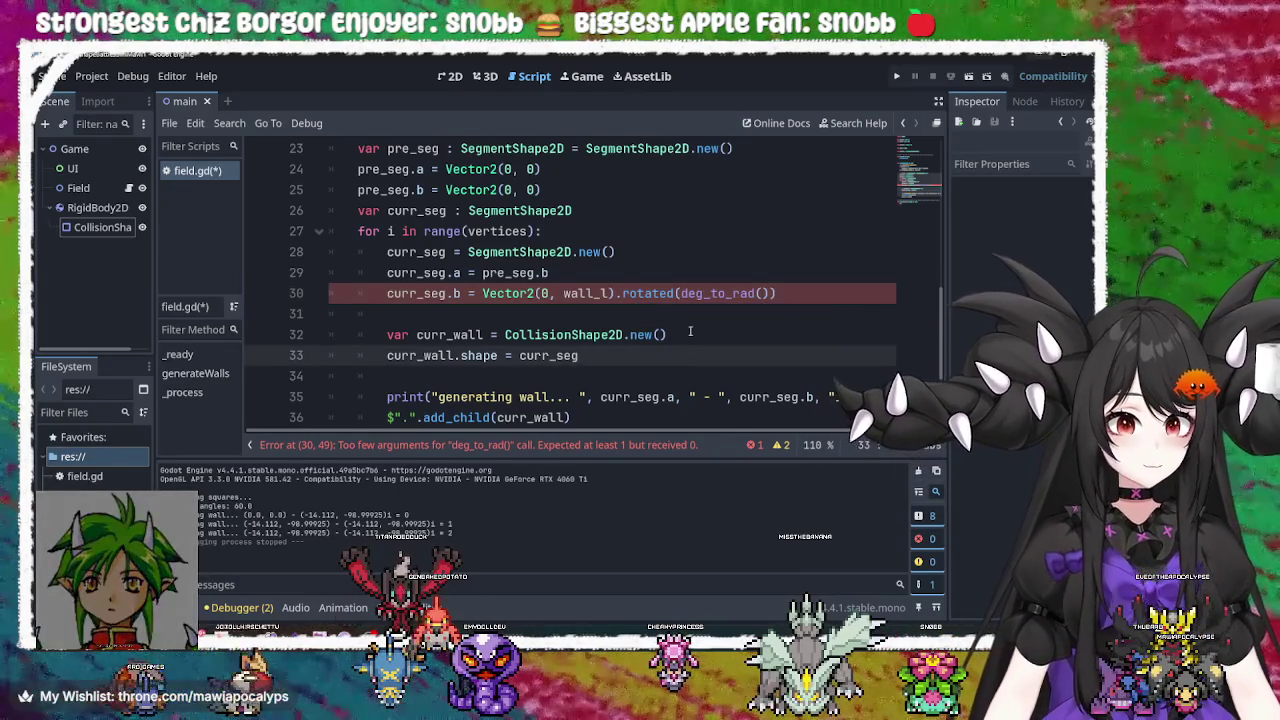
Review the deg_to_rad and wall_l terms on line 30 by selecting them
left_click(802, 292)
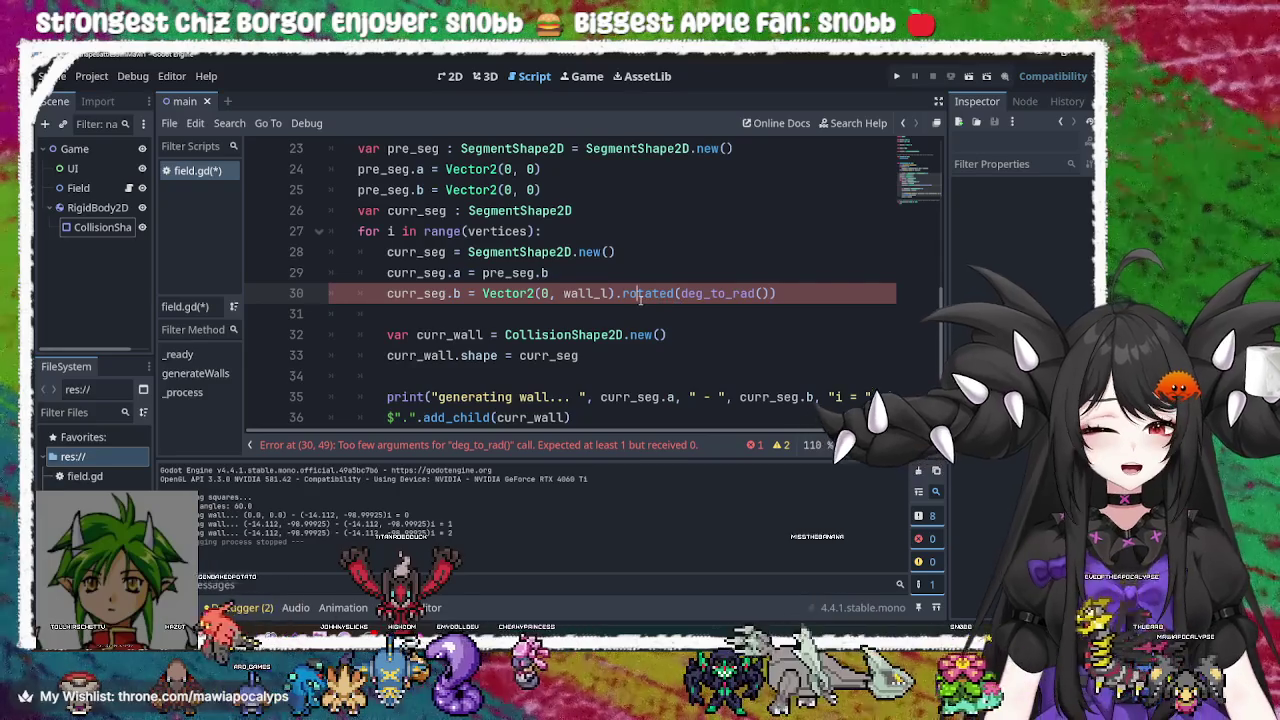
left_click(703, 293)
double_click(703, 293)
left_click(794, 293)
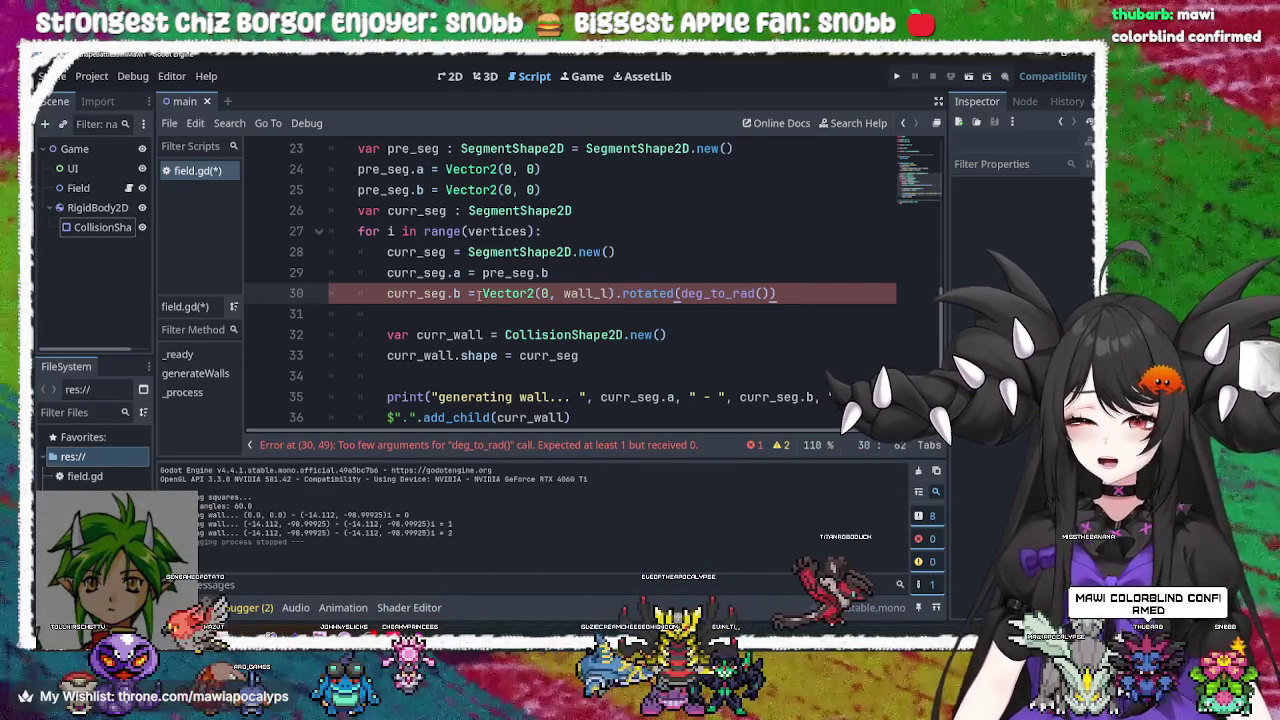
double_click(651, 293)
double_click(585, 293)
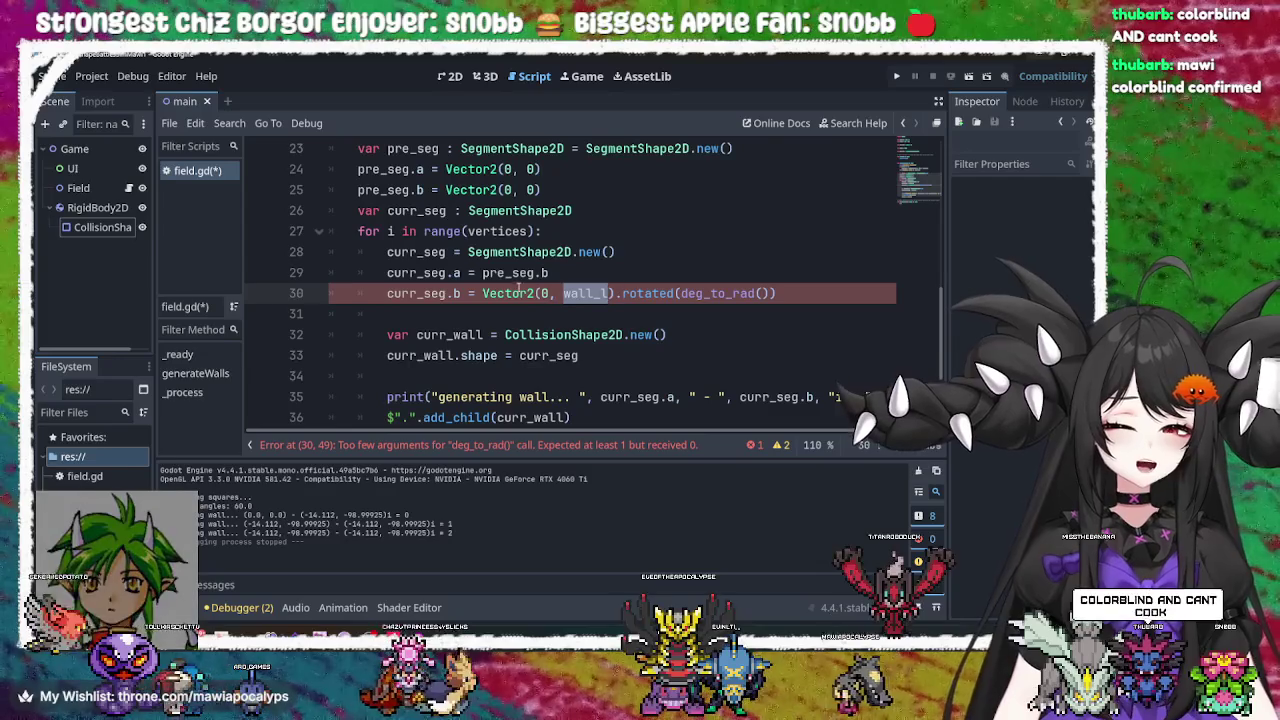
left_click(528, 190)
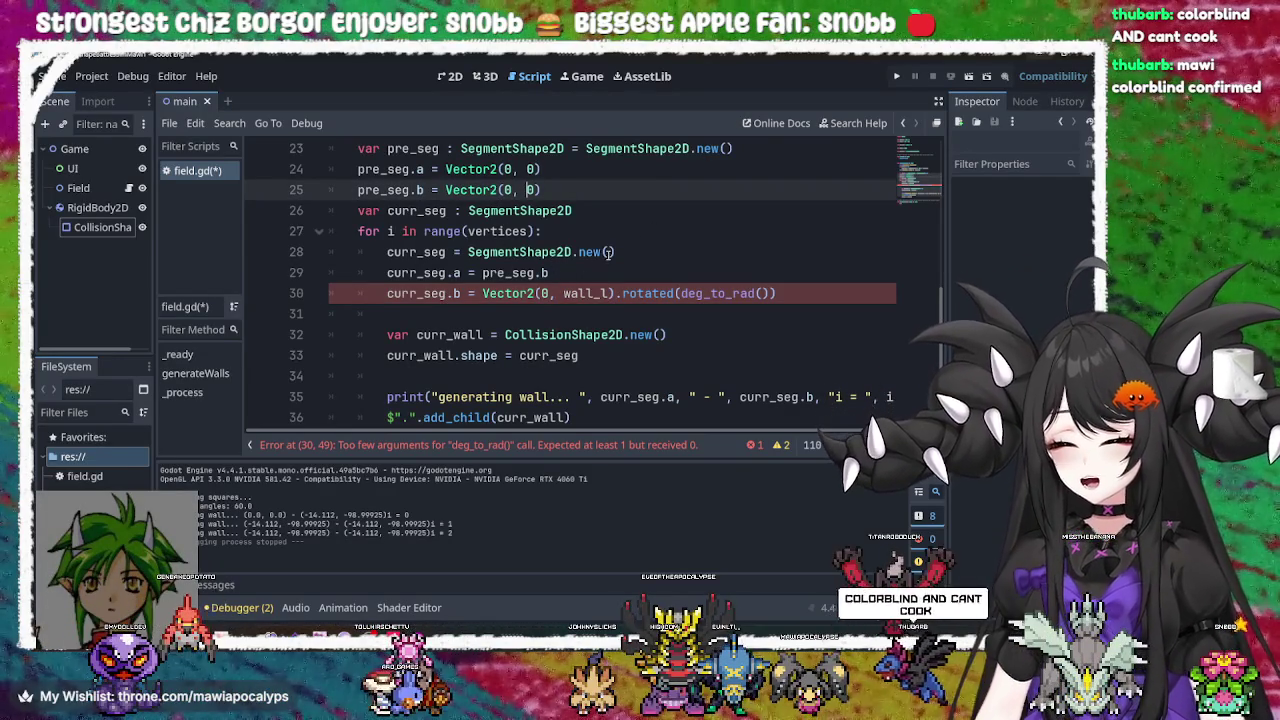
double_click(585, 293)
left_click(798, 293)
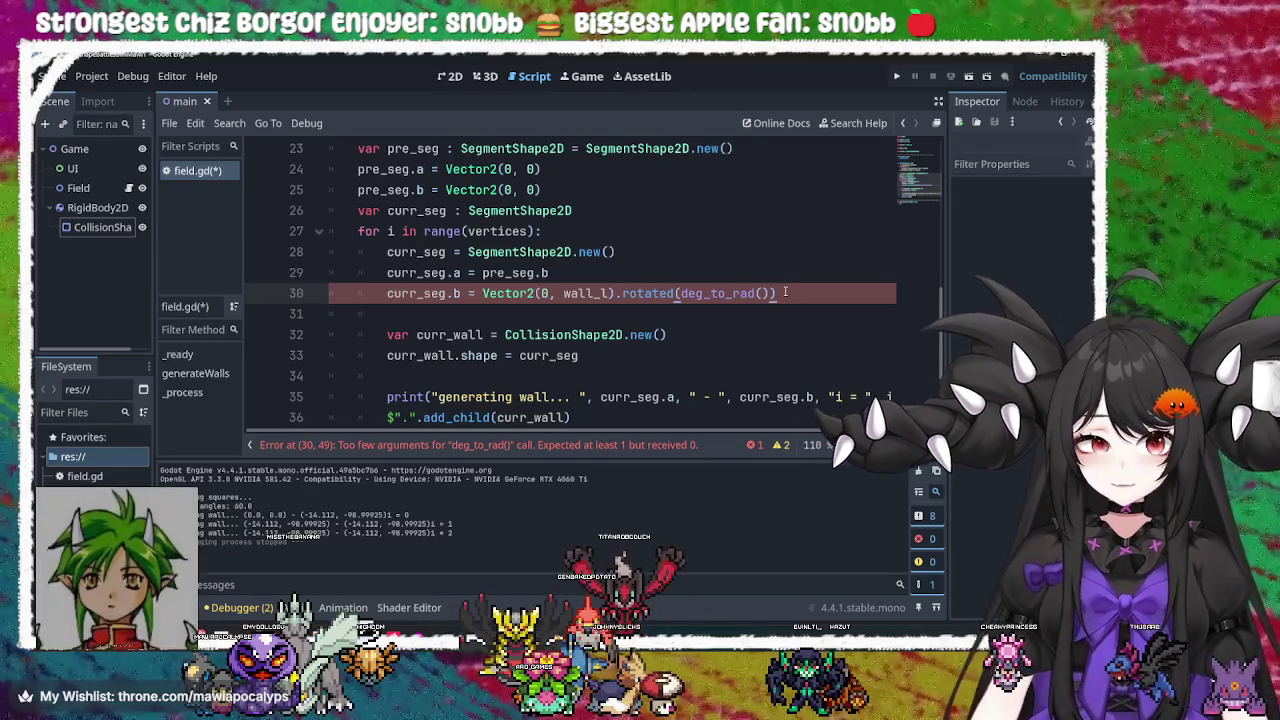
Pass int_angle into deg_to_rad(), save field.gd and run the project
key("Left")
key("Left")
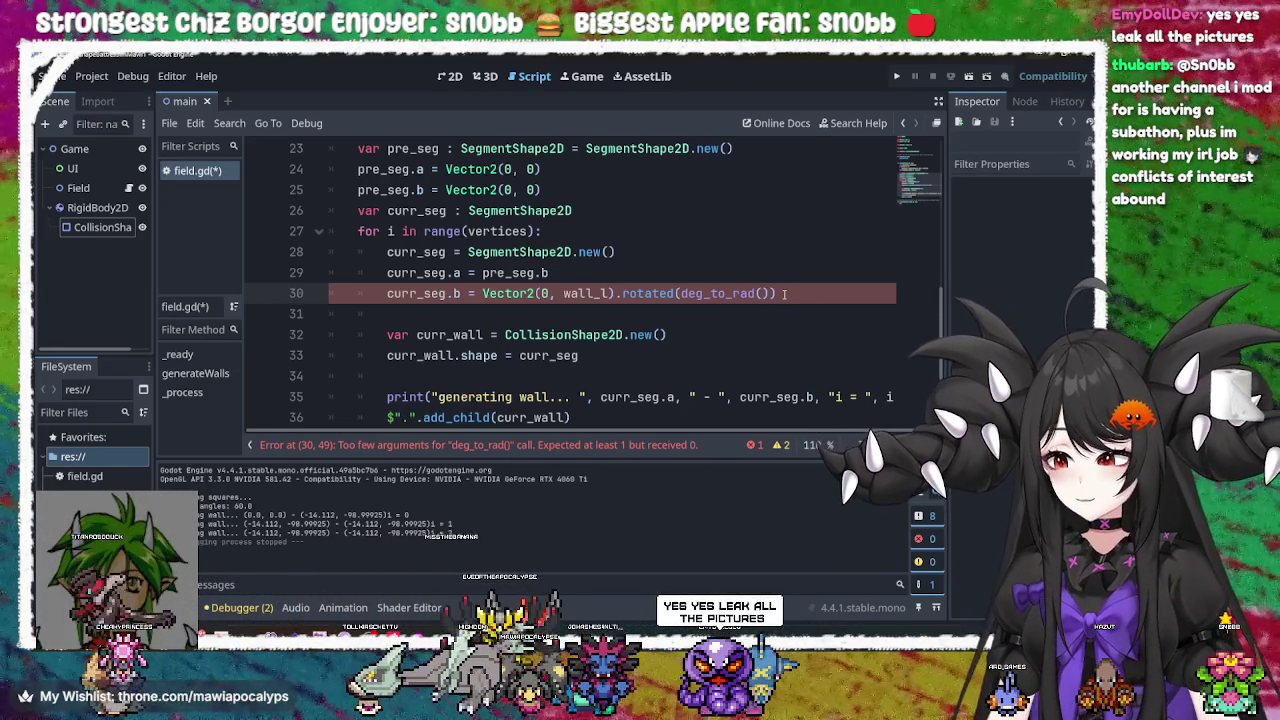
key("Left")
key("Left")
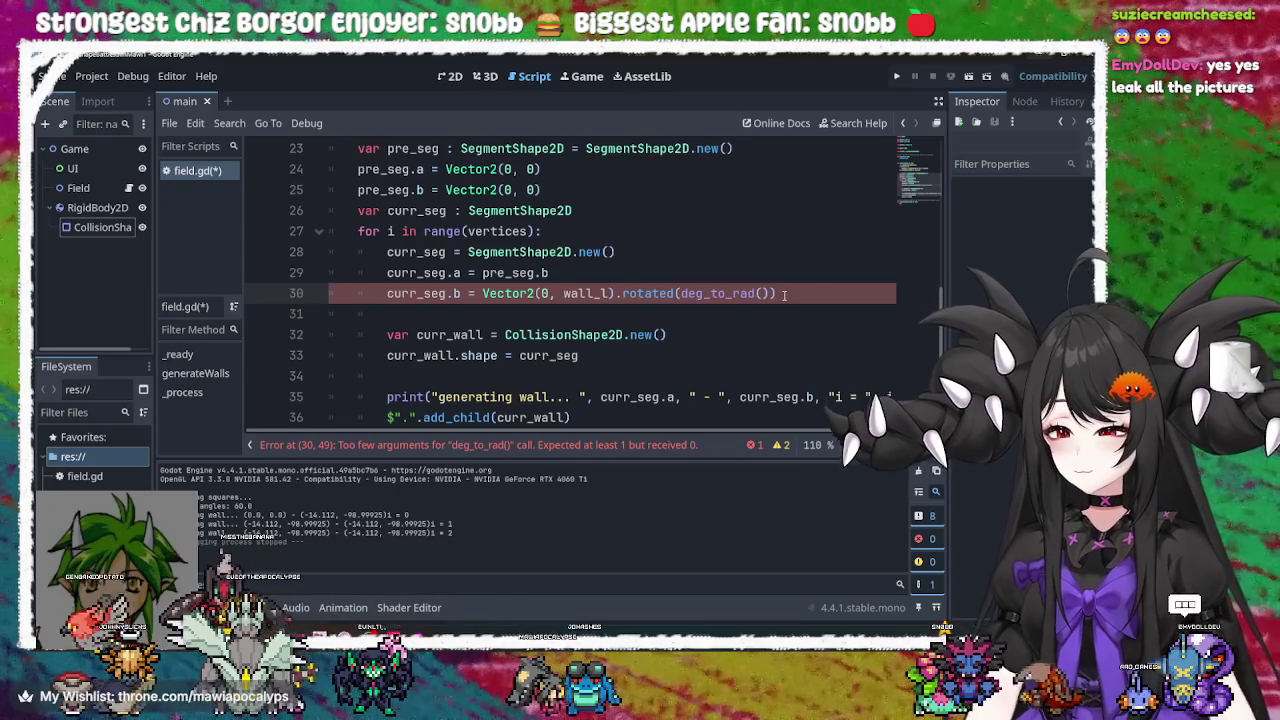
key("Left")
key("Left")
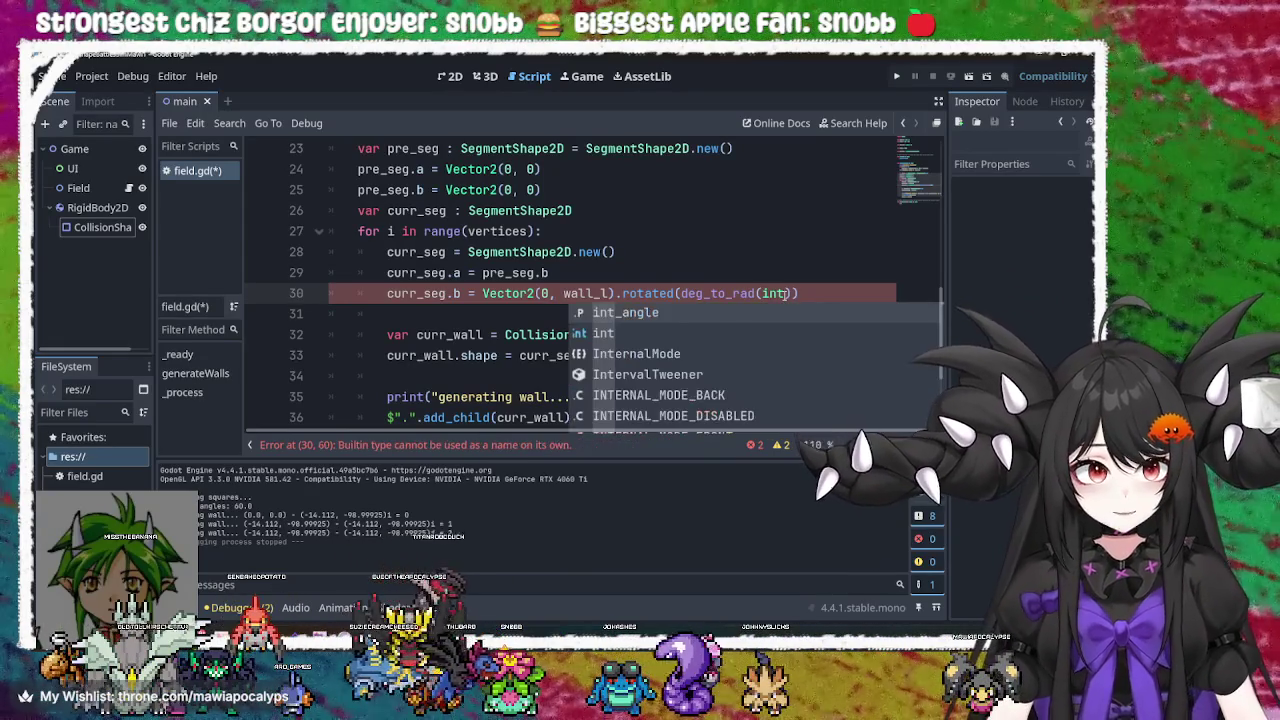
key("Return")
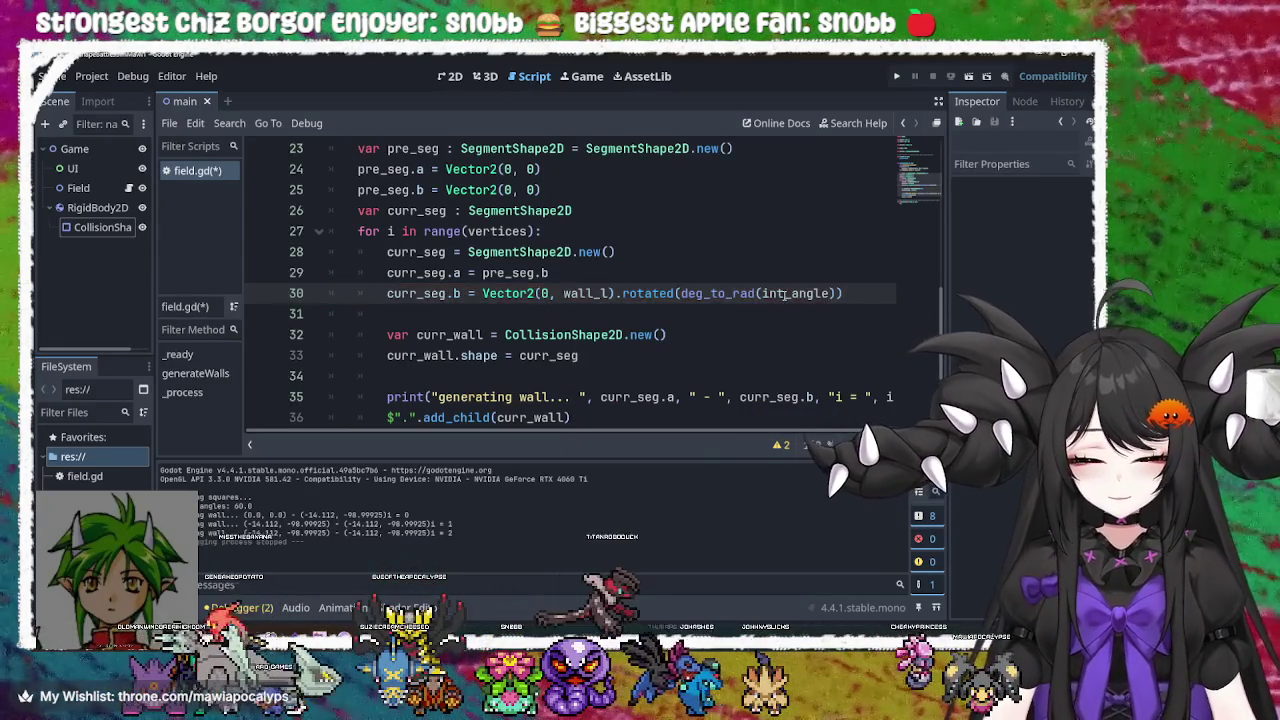
key("ctrl+s")
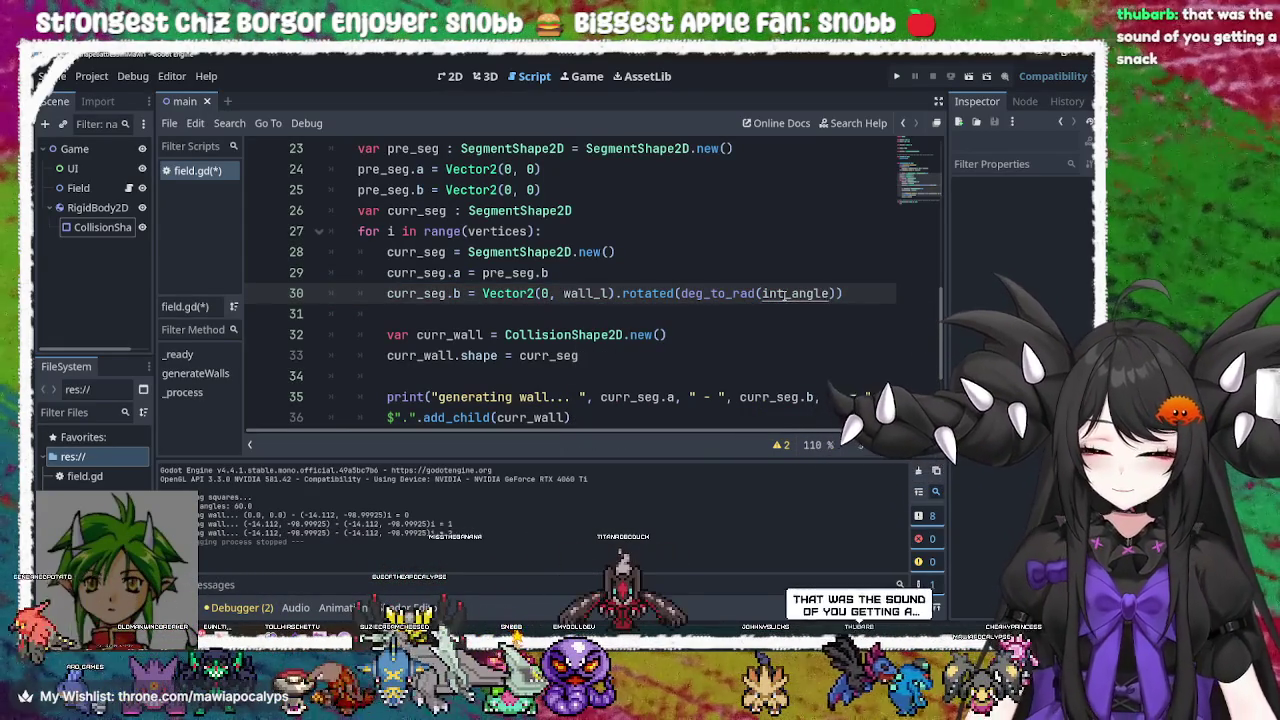
left_click(896, 76)
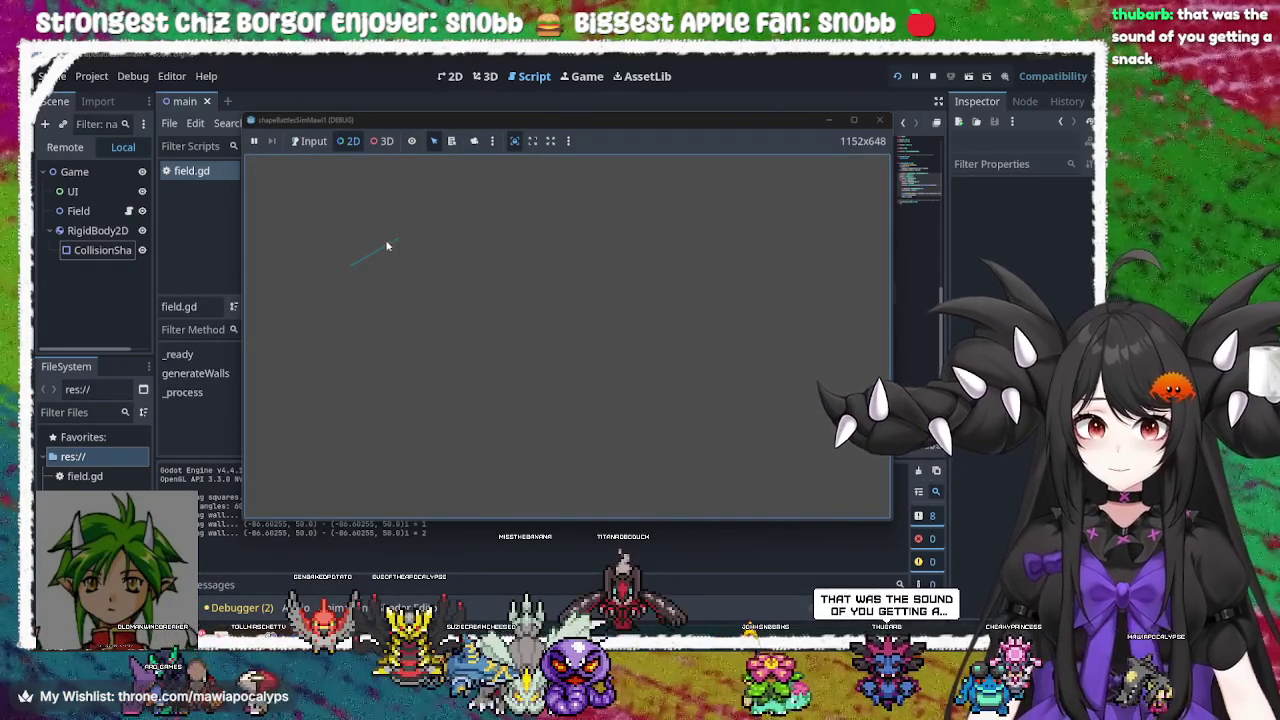
Check the walls, then change the angle to int_angle*i and test-run the game
left_click(391, 258)
left_click(879, 120)
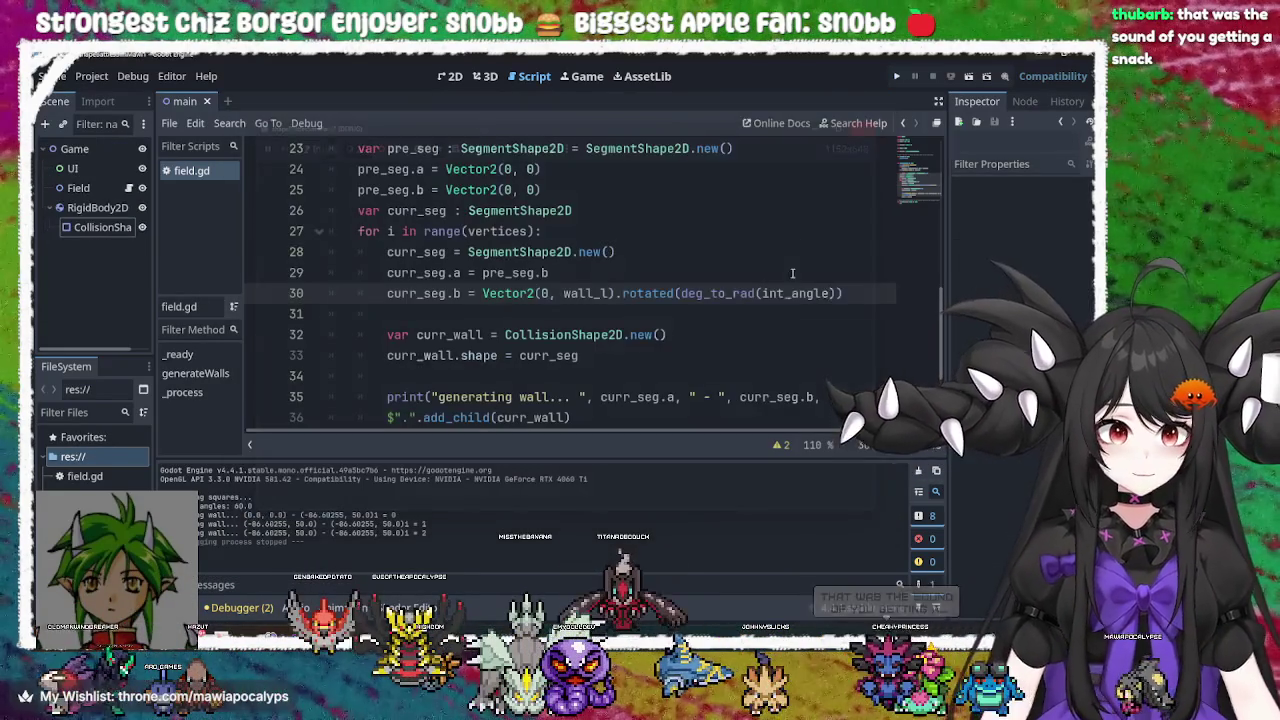
left_click(829, 293)
type("*")
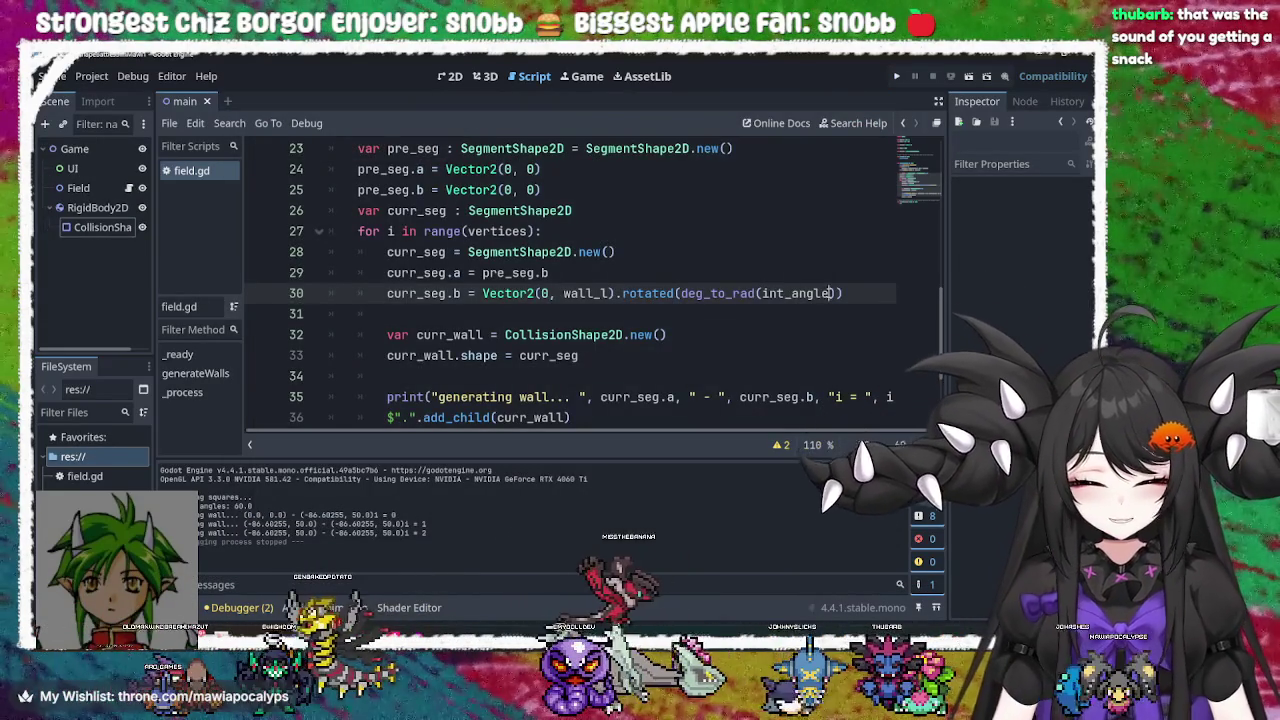
key("F5")
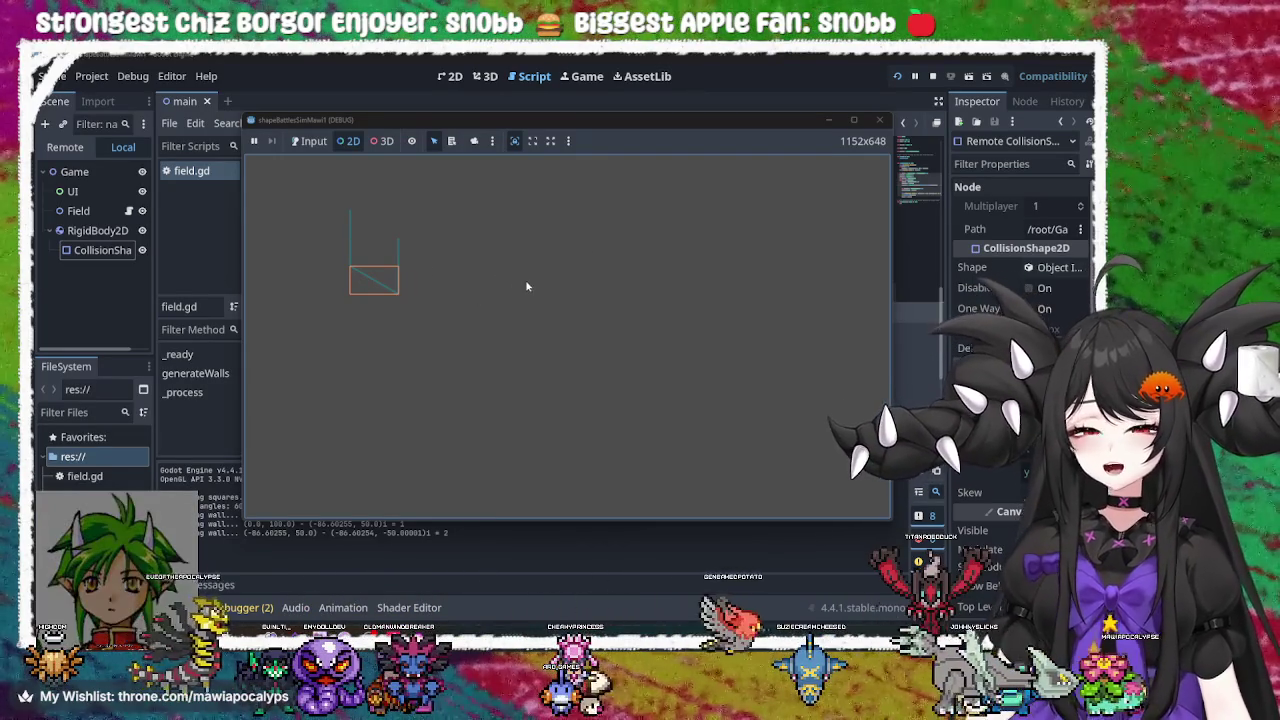
left_click(879, 119)
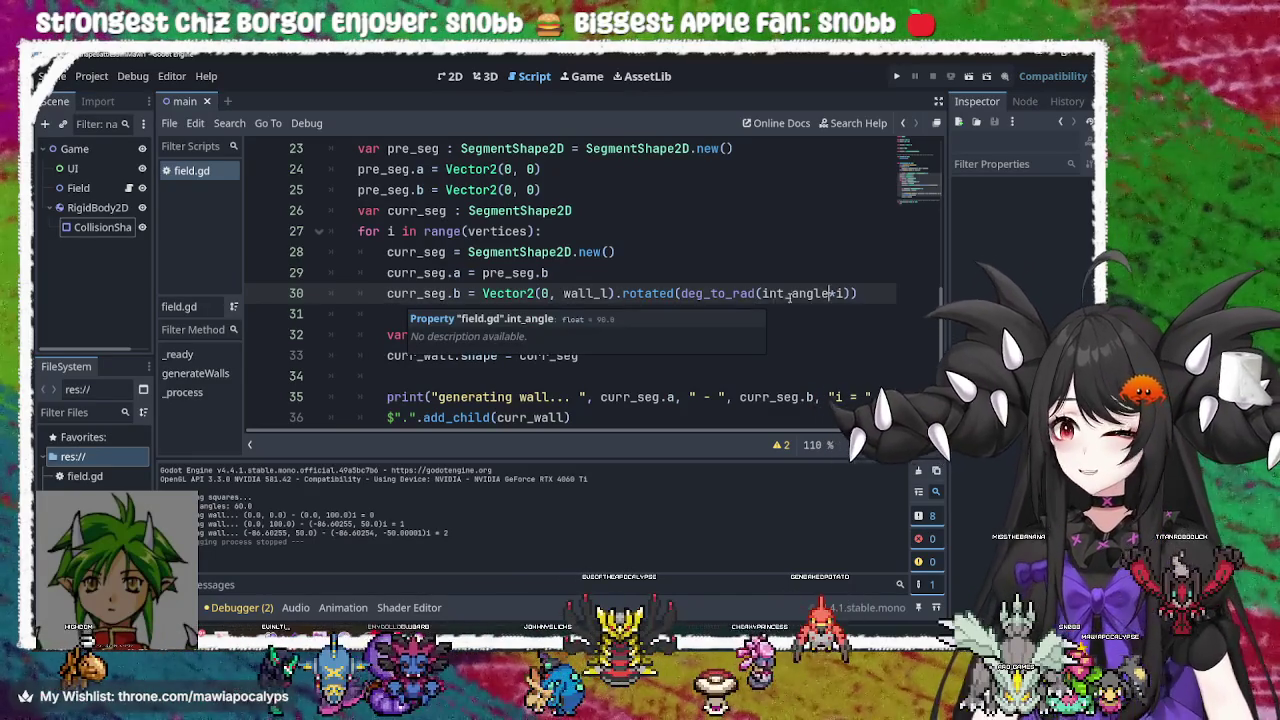
Negate the multiplier to deg_to_rad(int_angle*-i) and rerun the game to check the walls
left_click(836, 293)
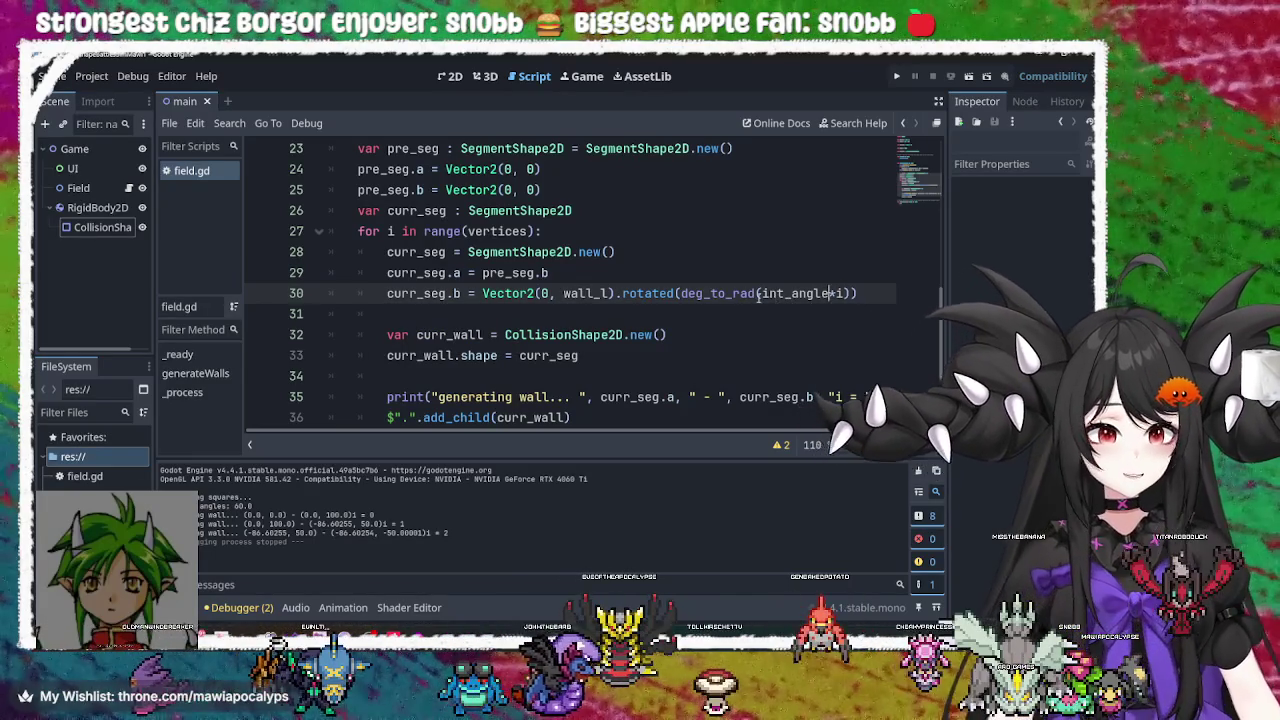
left_click(857, 293)
type(")")
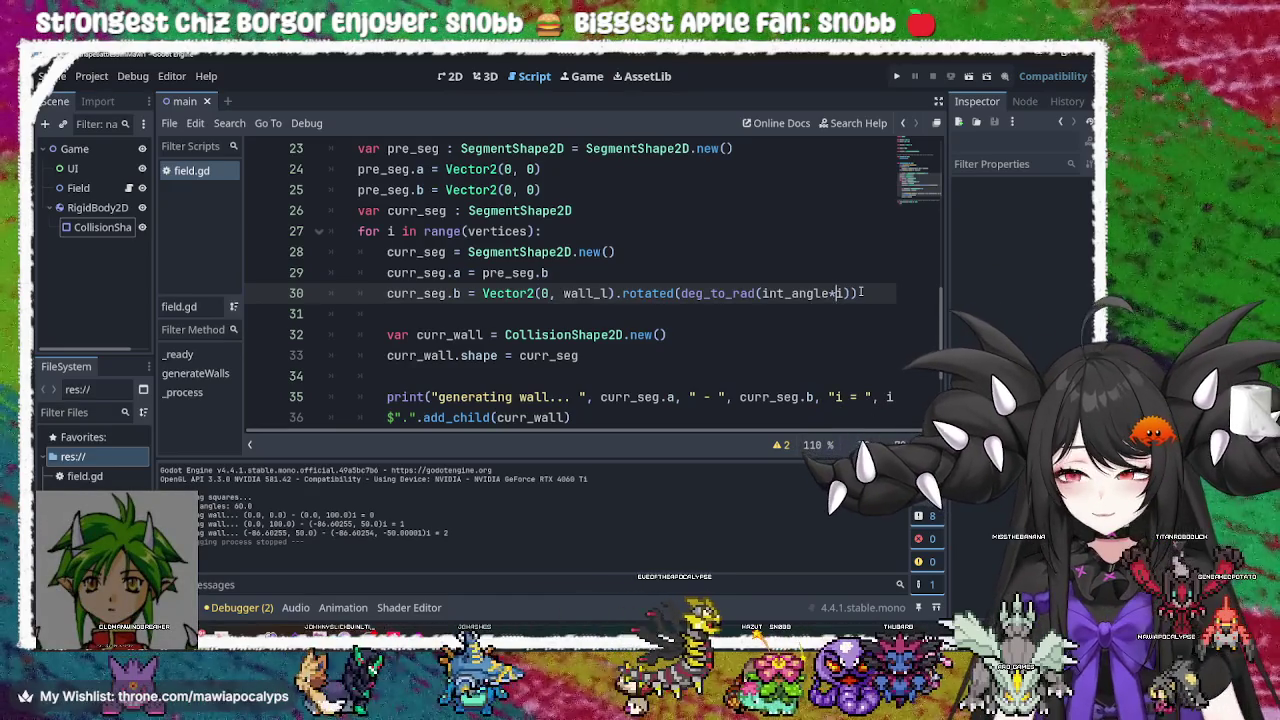
type("-")
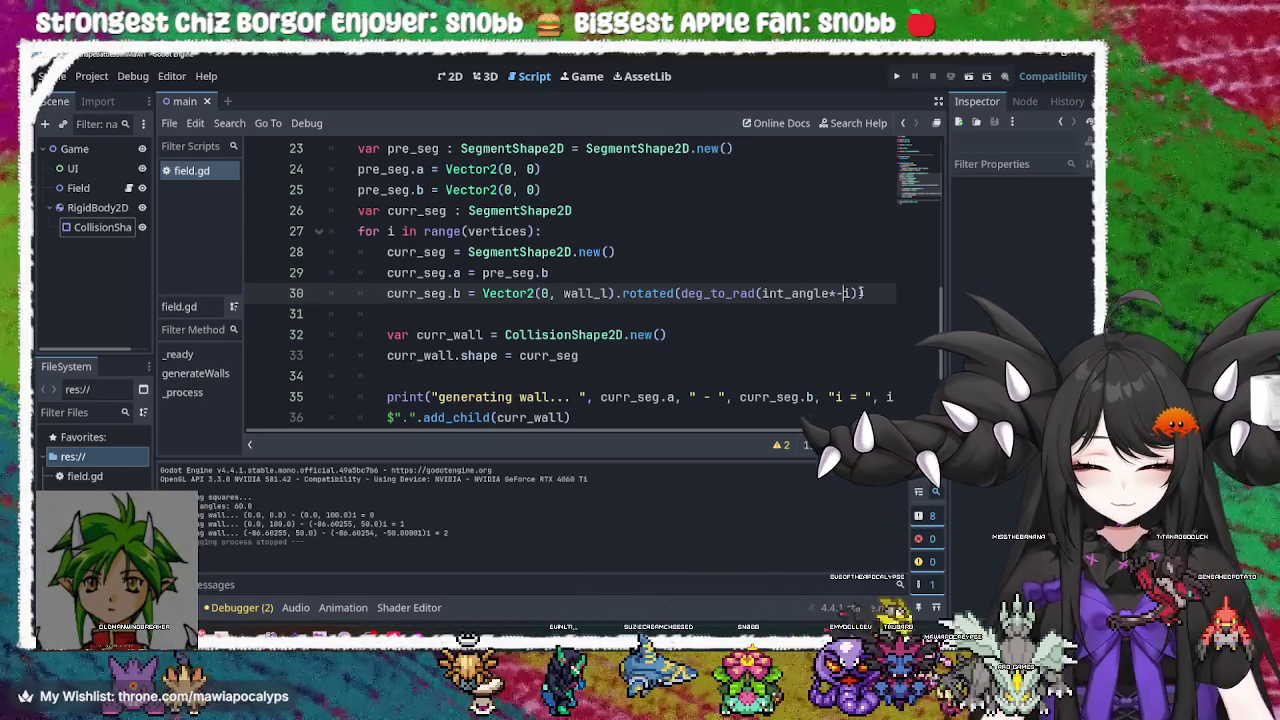
left_click(898, 76)
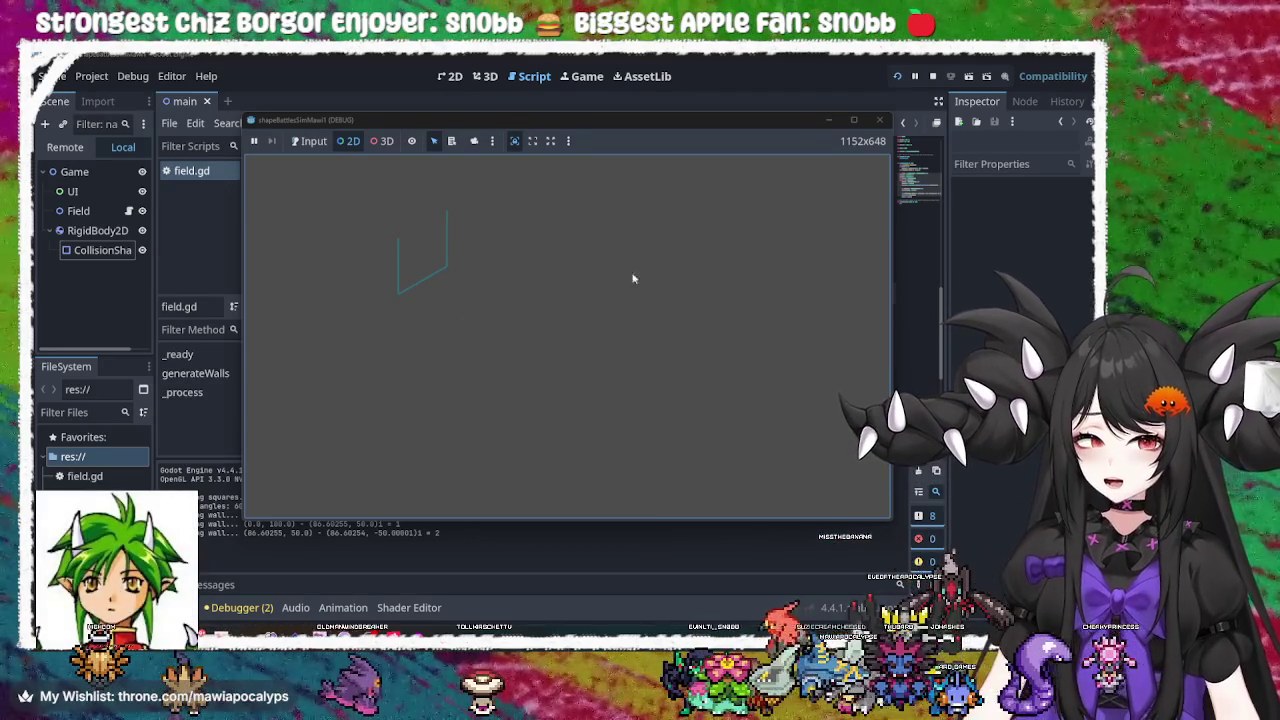
left_click(879, 122)
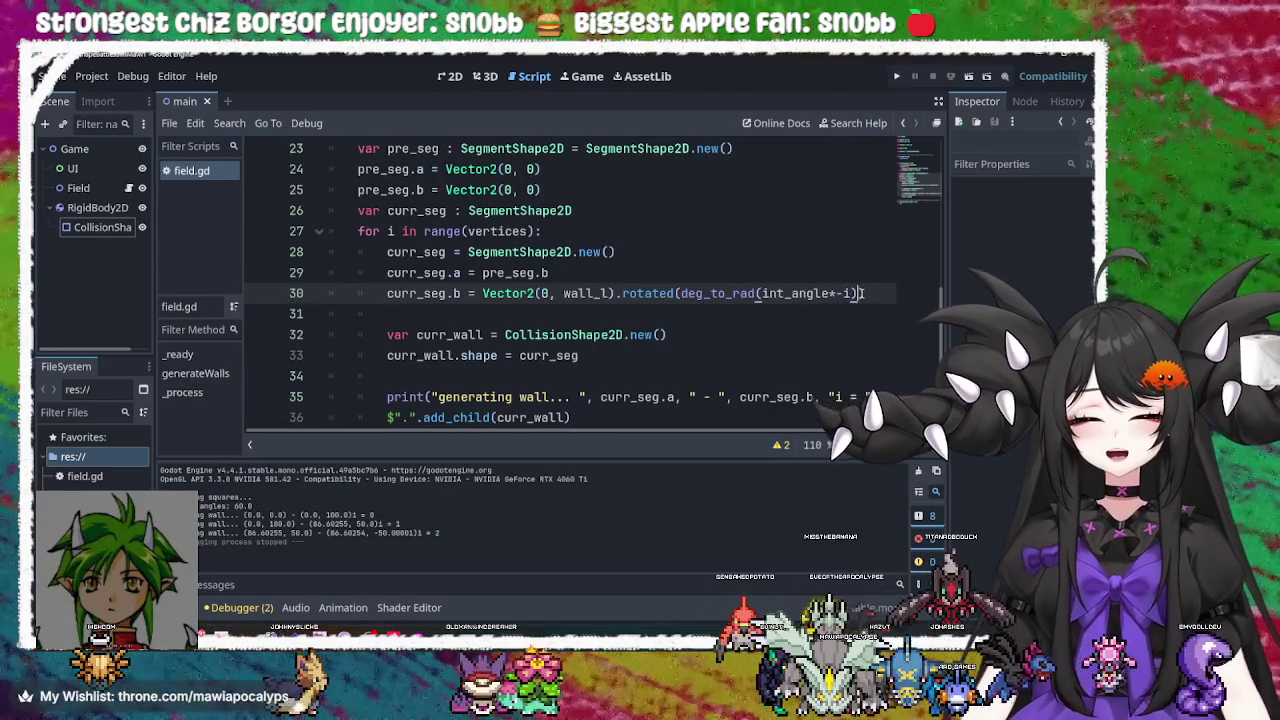
Finish line 30's rotation argument as deg_to_rad(int_angle*i)
type(")")
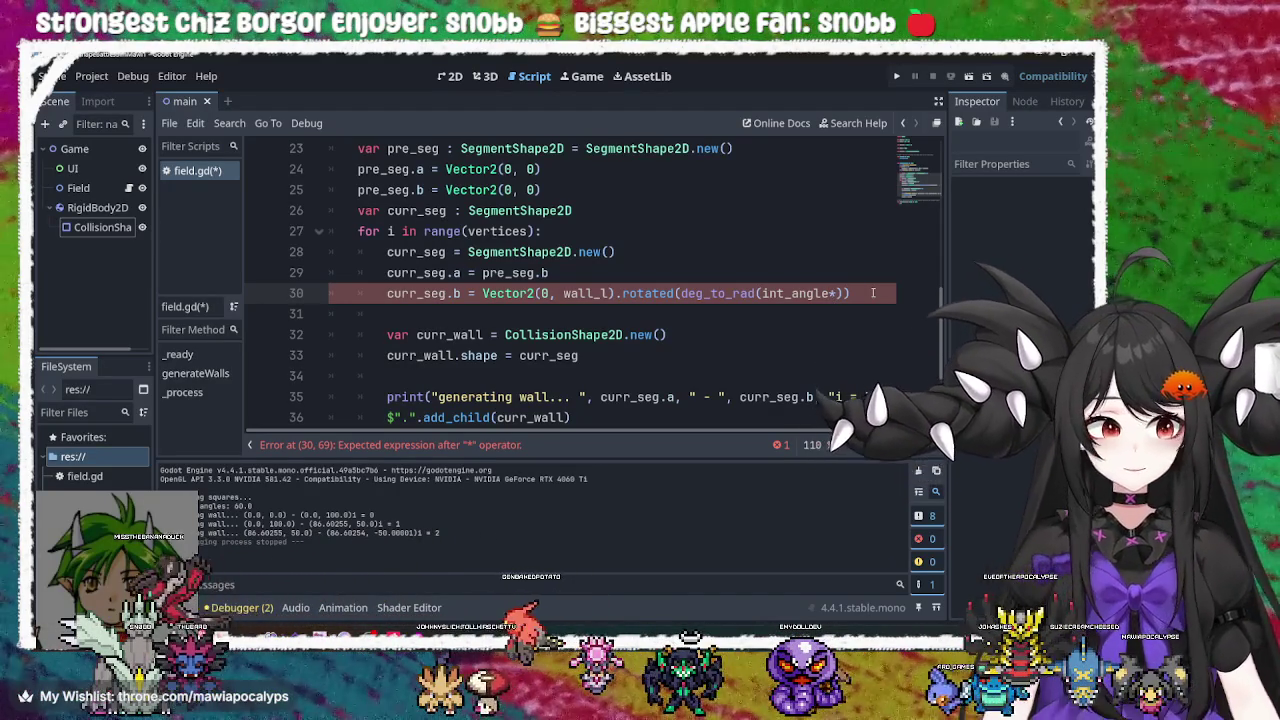
type("jfjf")
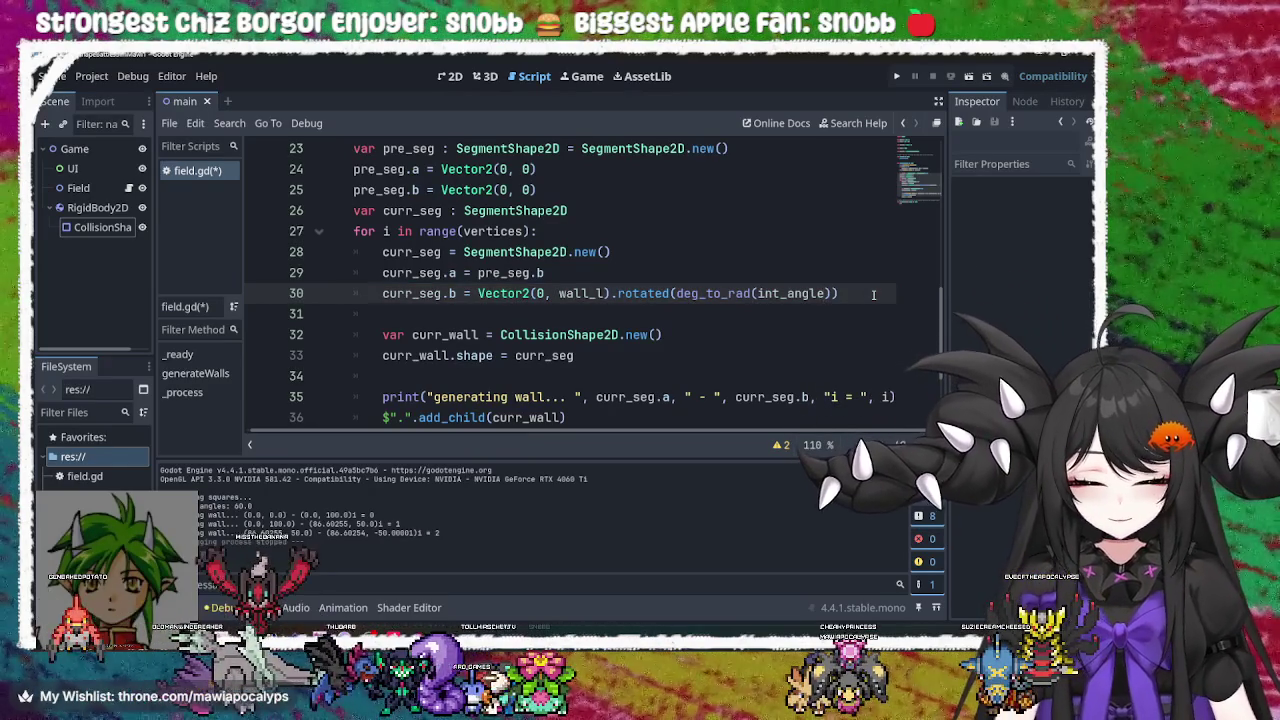
type("*i")
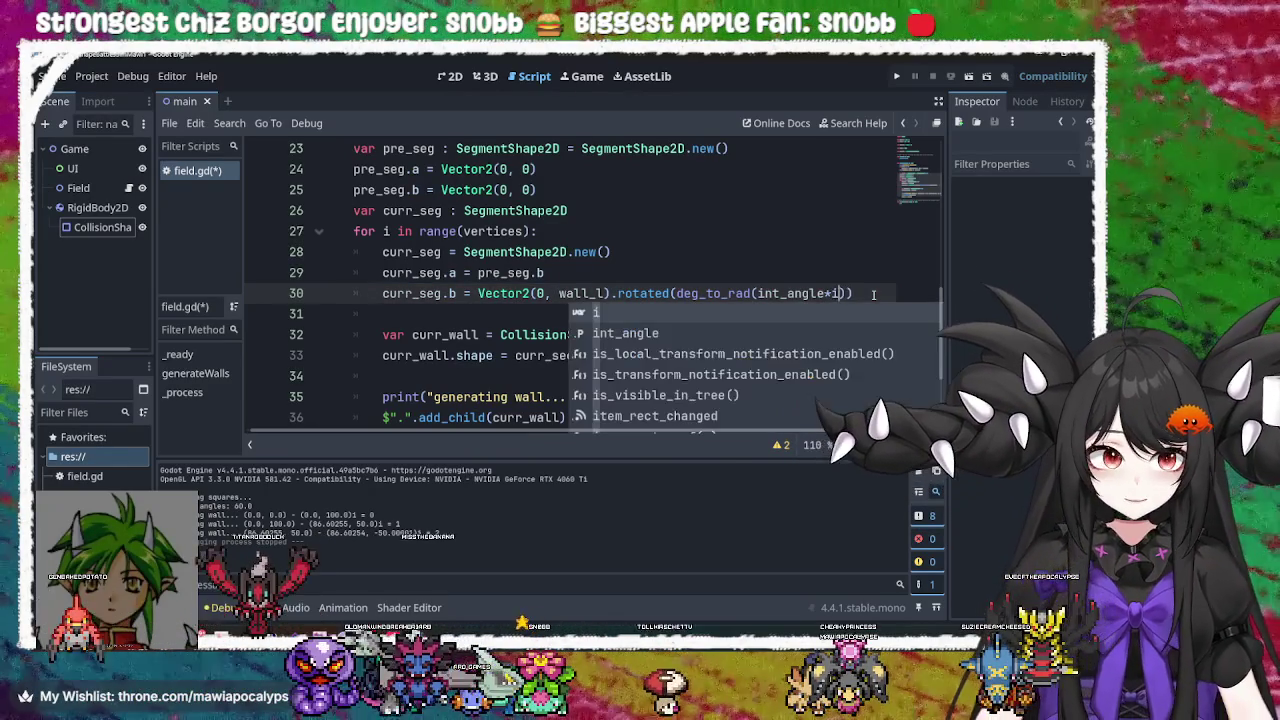
Make the endpoint Vector2(wall_l, 0) using autocomplete for wall_l, then run the game
double_click(590, 293)
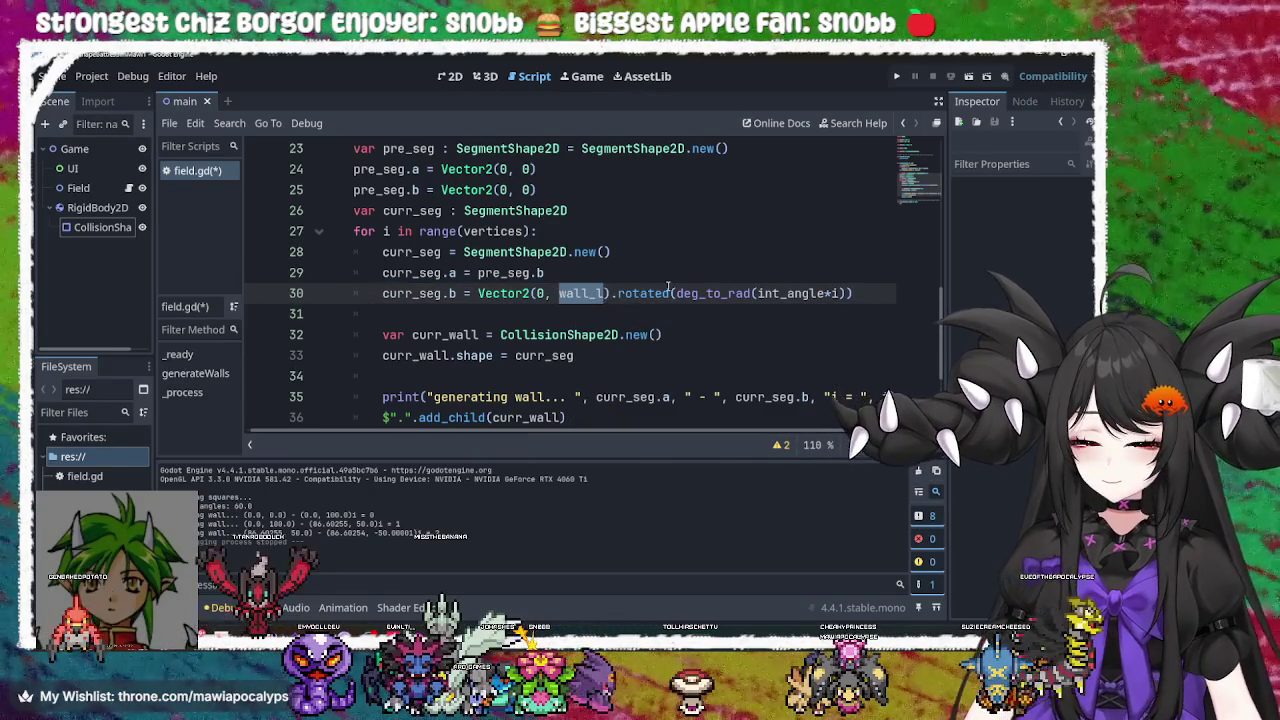
type("0")
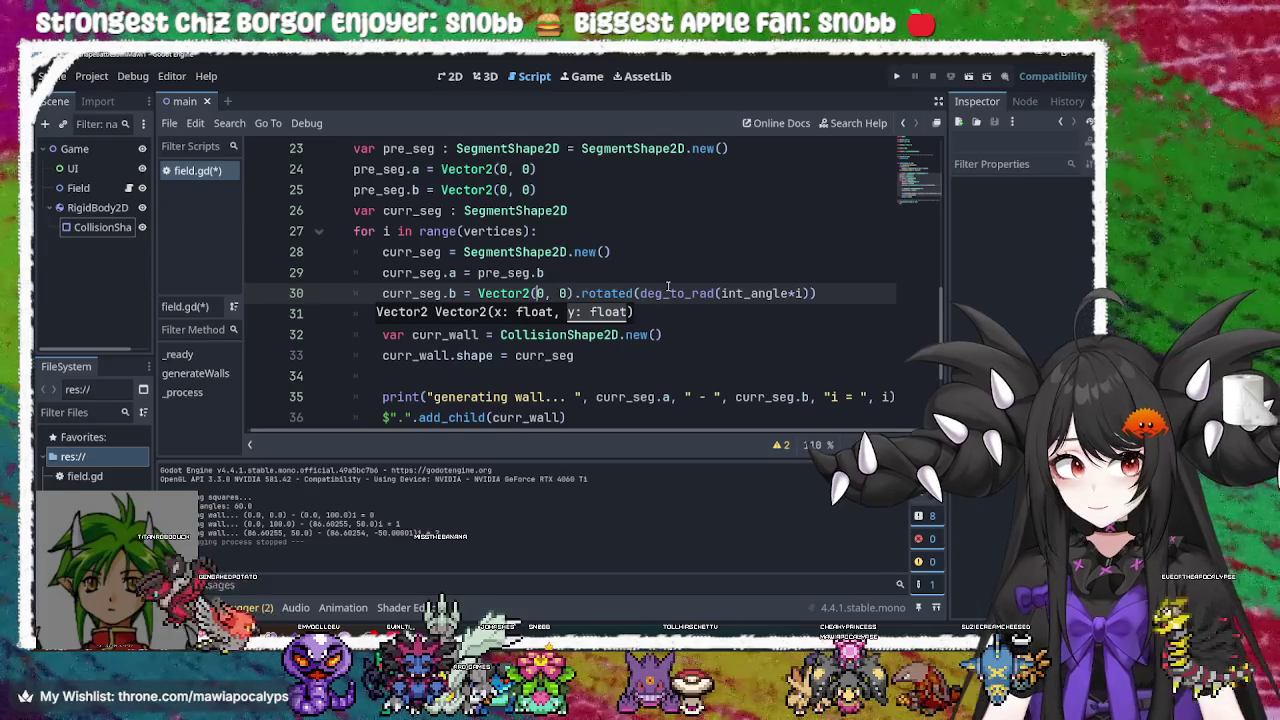
key("Up")
key("Down")
key("BackSpace")
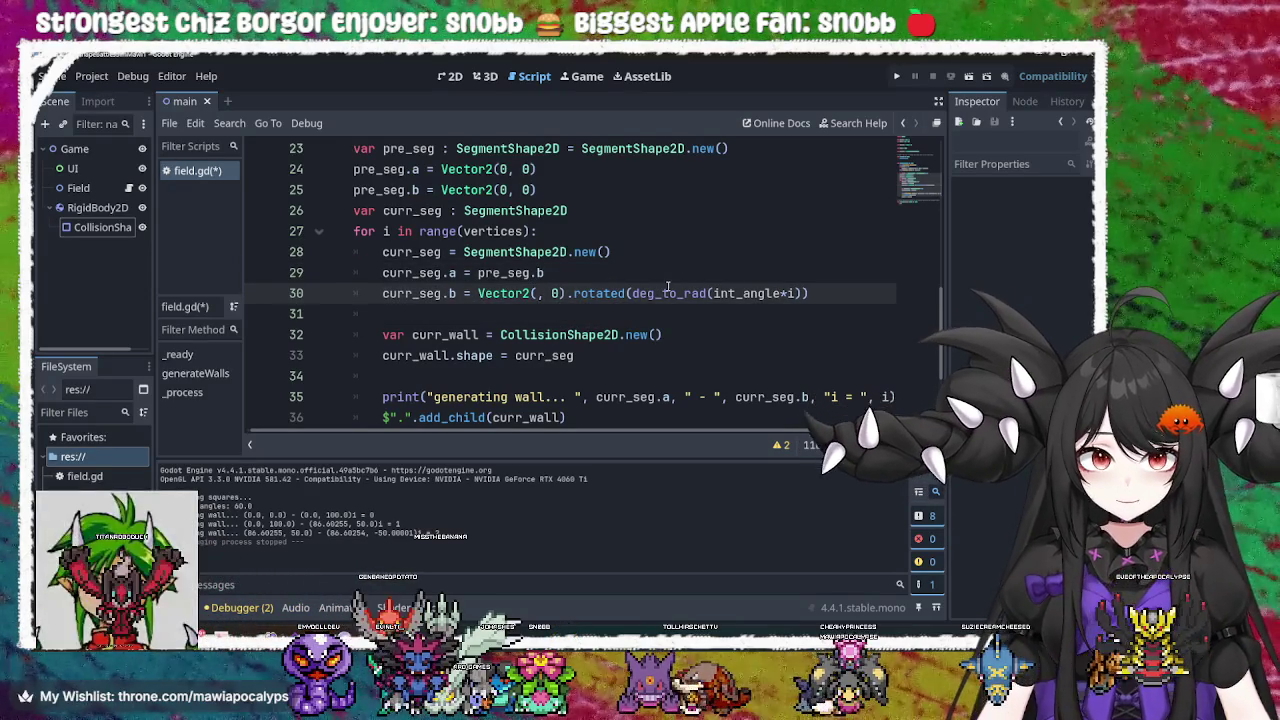
type("wal")
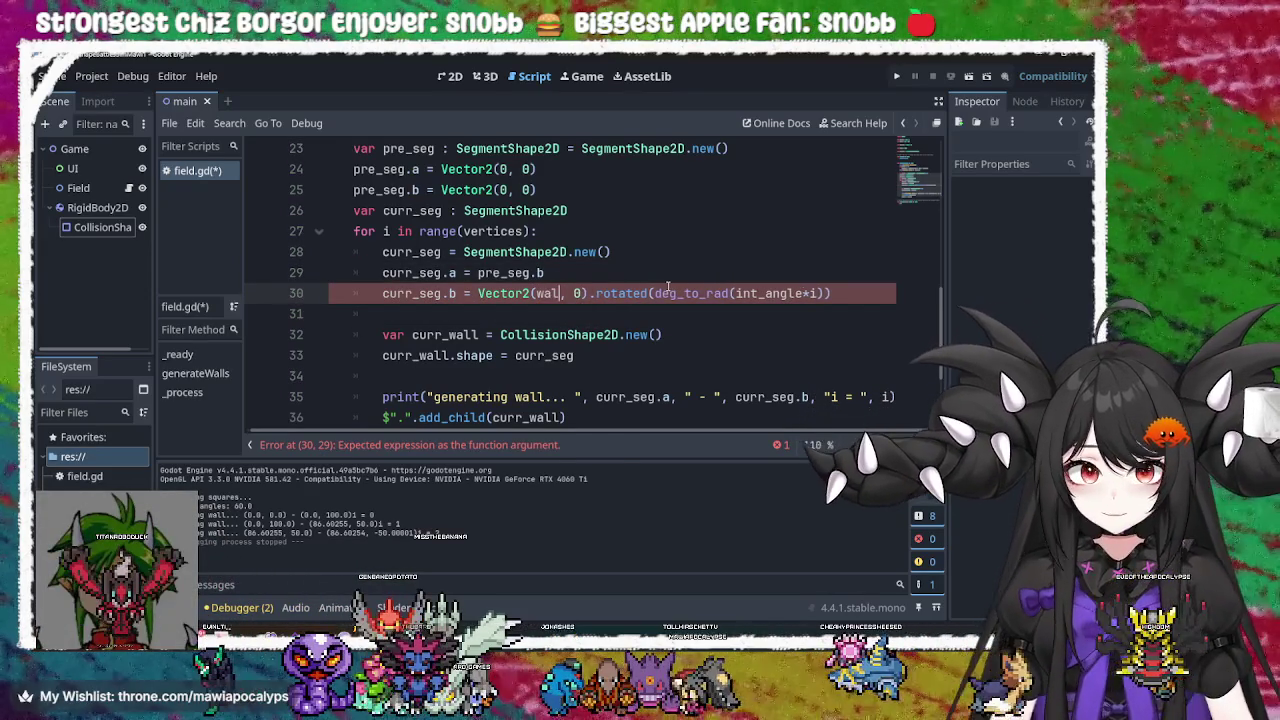
key("Down")
key("Down")
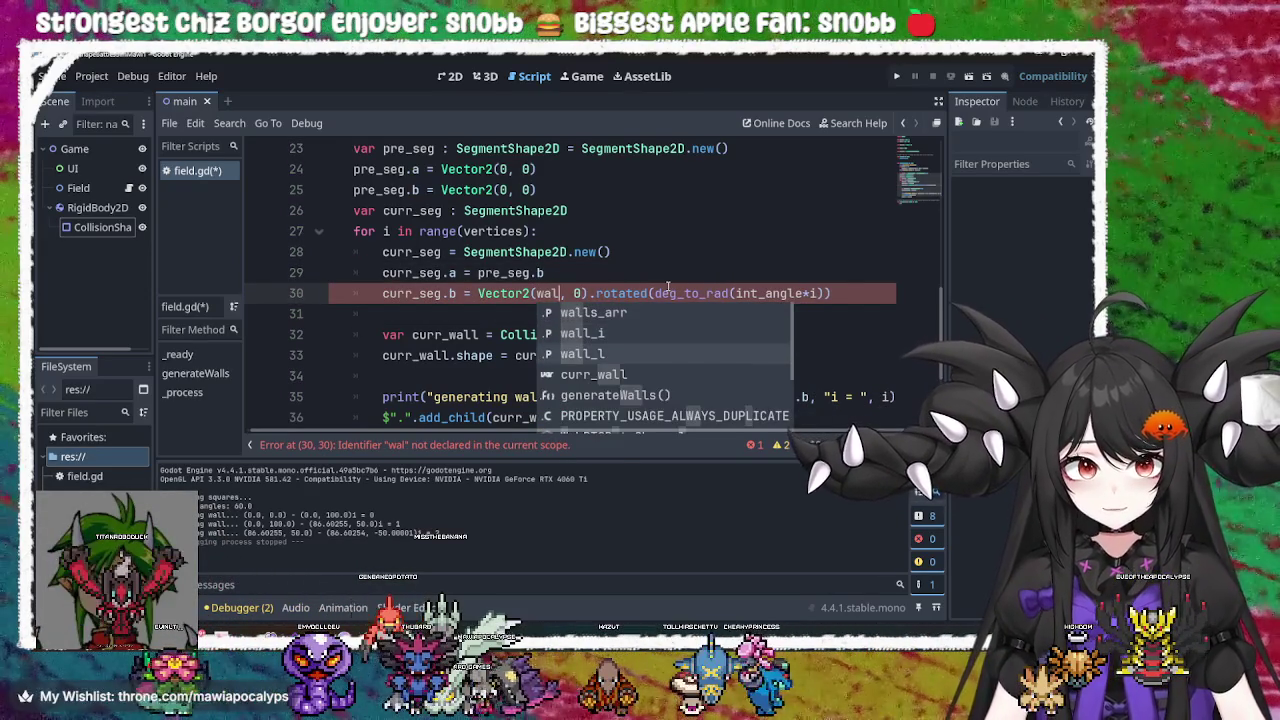
key("Return")
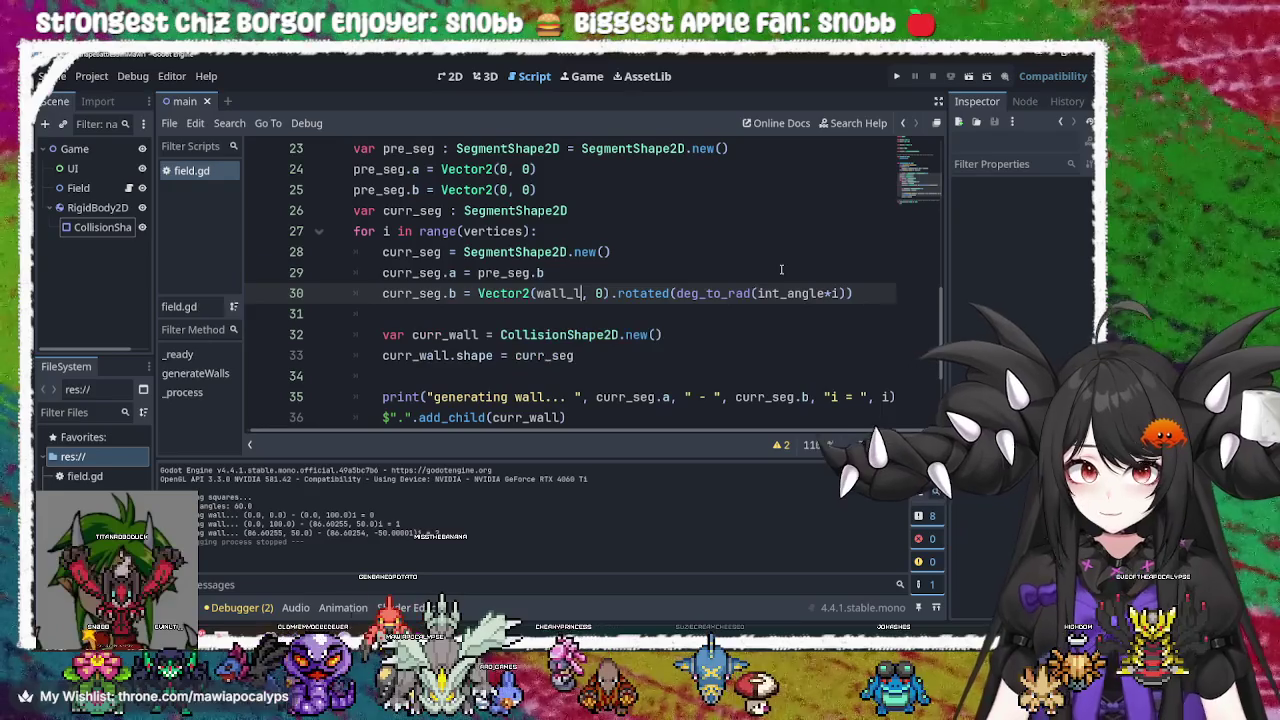
key("F5")
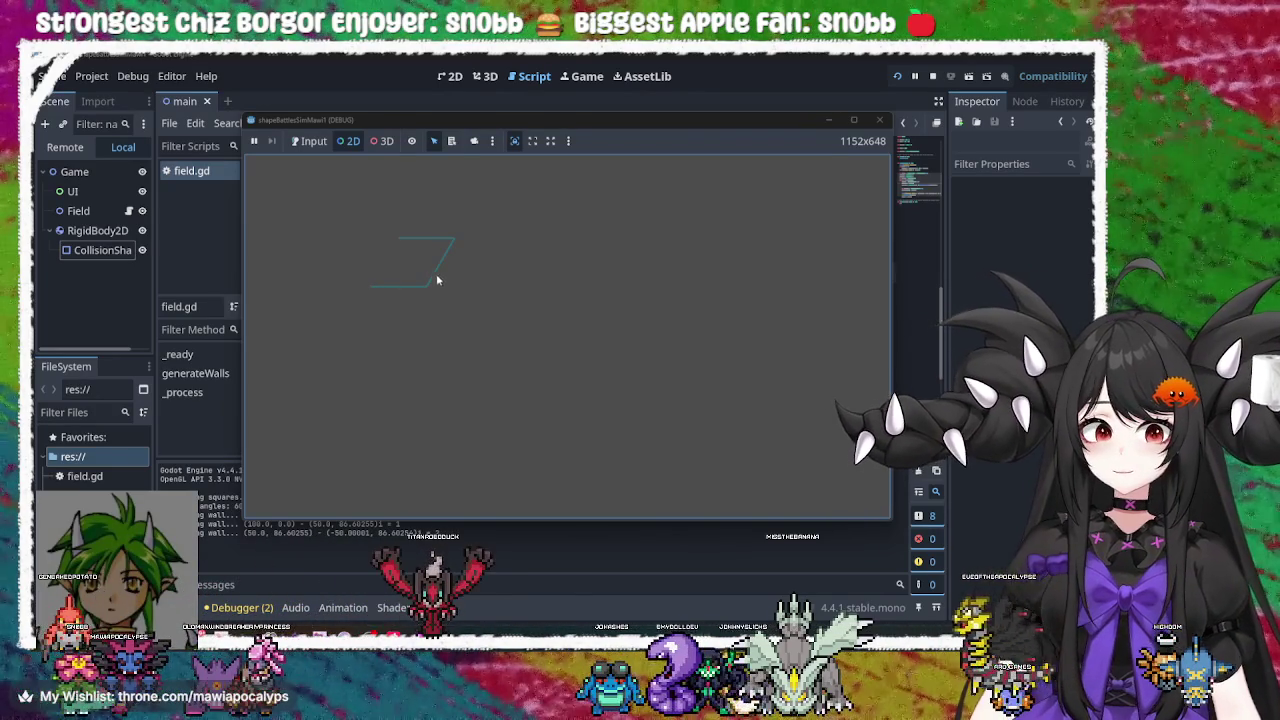
Close the game and change line 30's rotation to deg_to_rad((int_angle-180)*i)
left_click(873, 121)
left_click(828, 295)
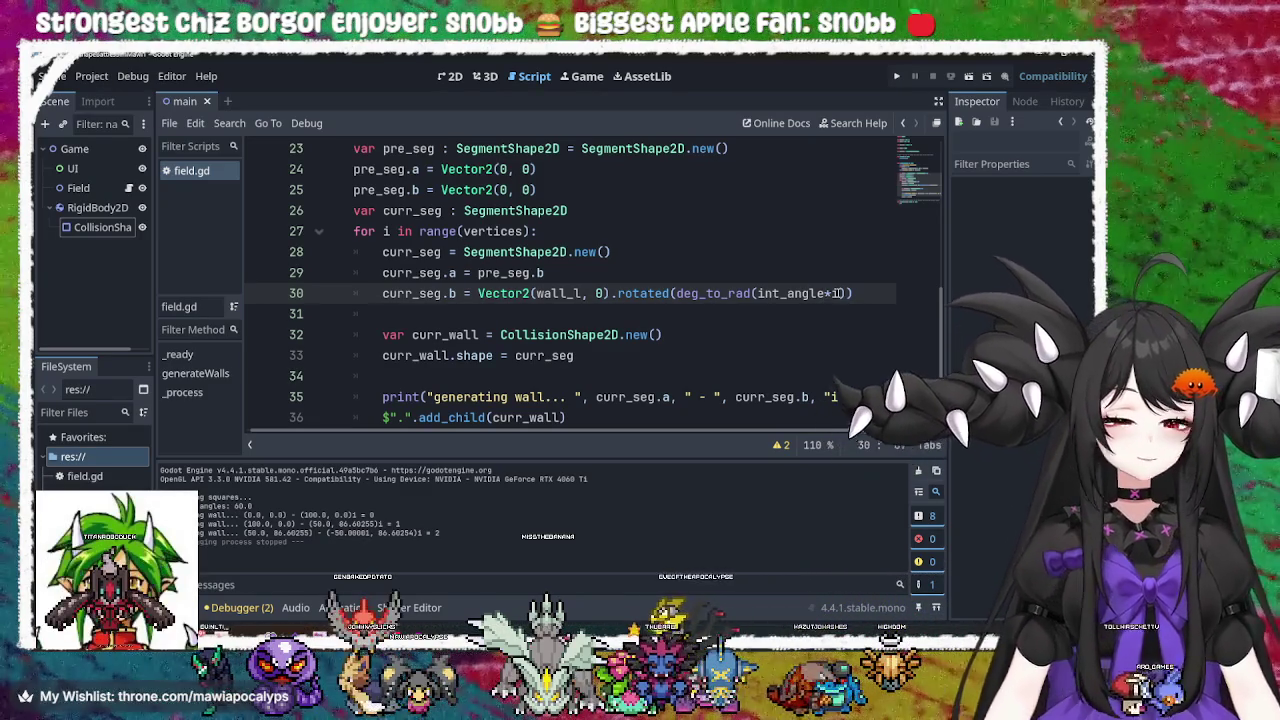
type(")")
key("Left")
key("Left")
key("Left")
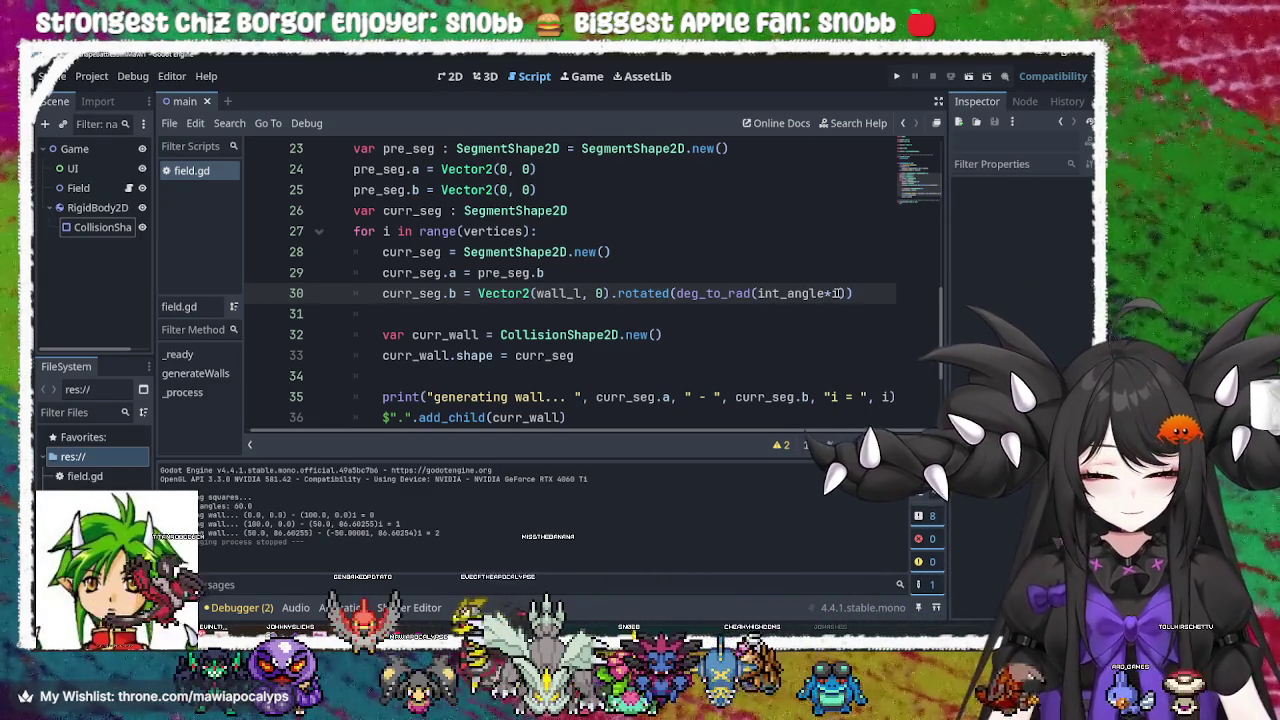
type(")")
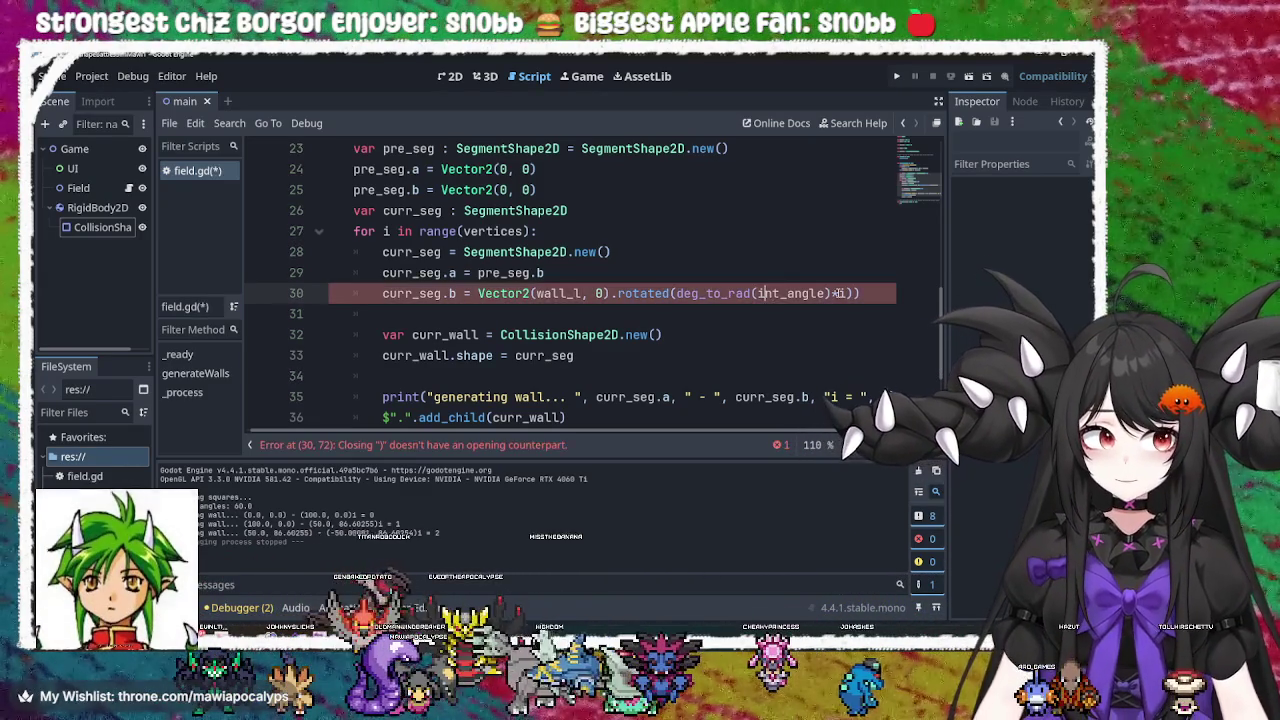
key("Left")
key("Left")
key("Left")
type("(")
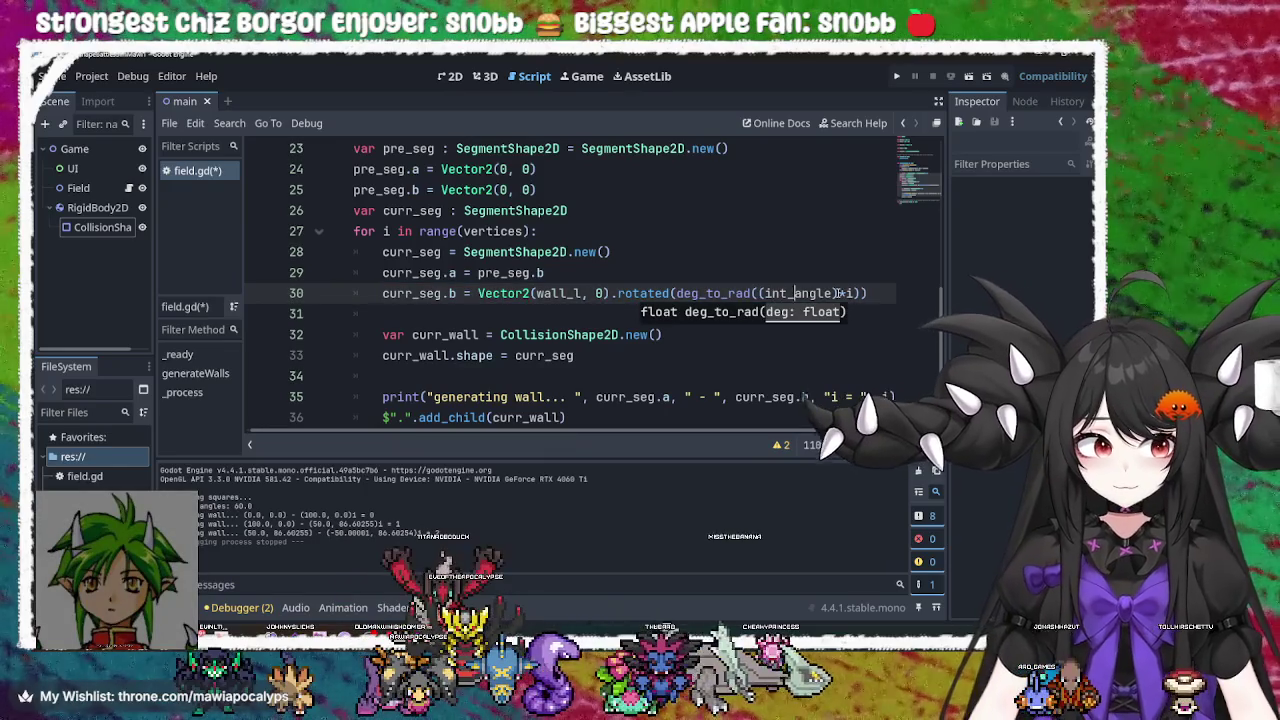
left_click(836, 293)
type(")")
type("18")
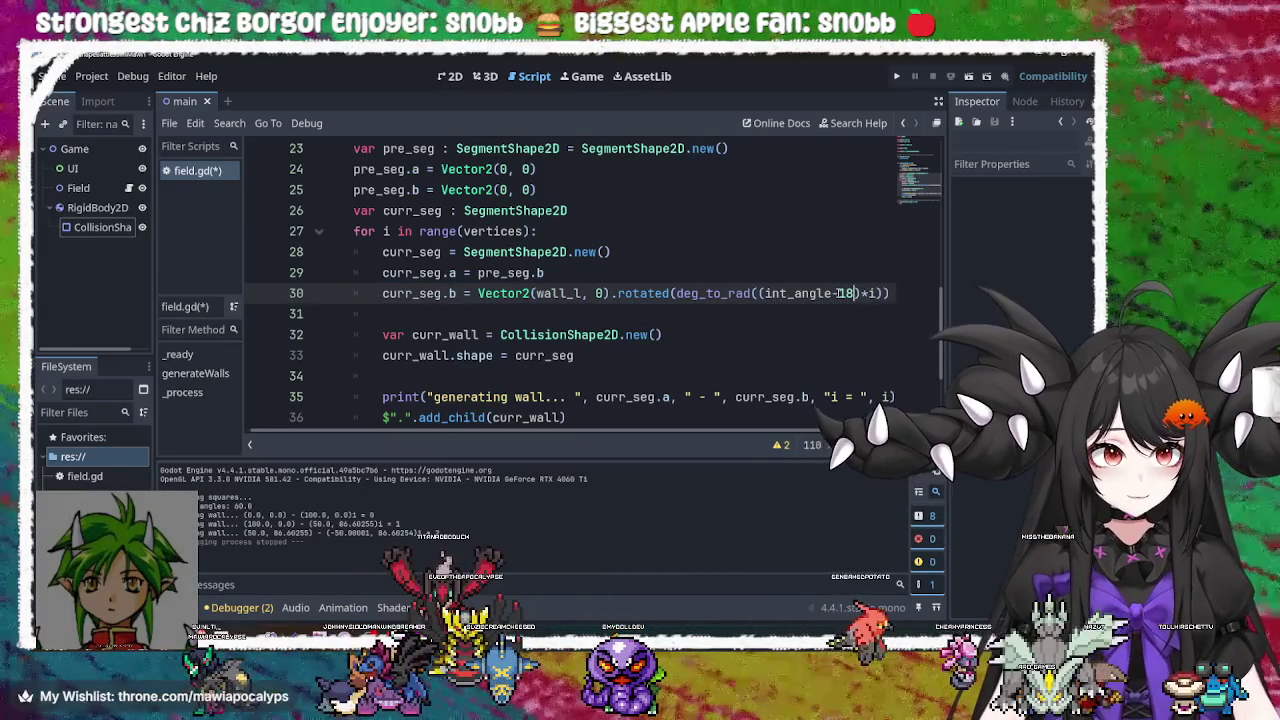
type("0")
Save field.gd and rerun the game to see the triangle-shaped walls
key("ctrl+s")
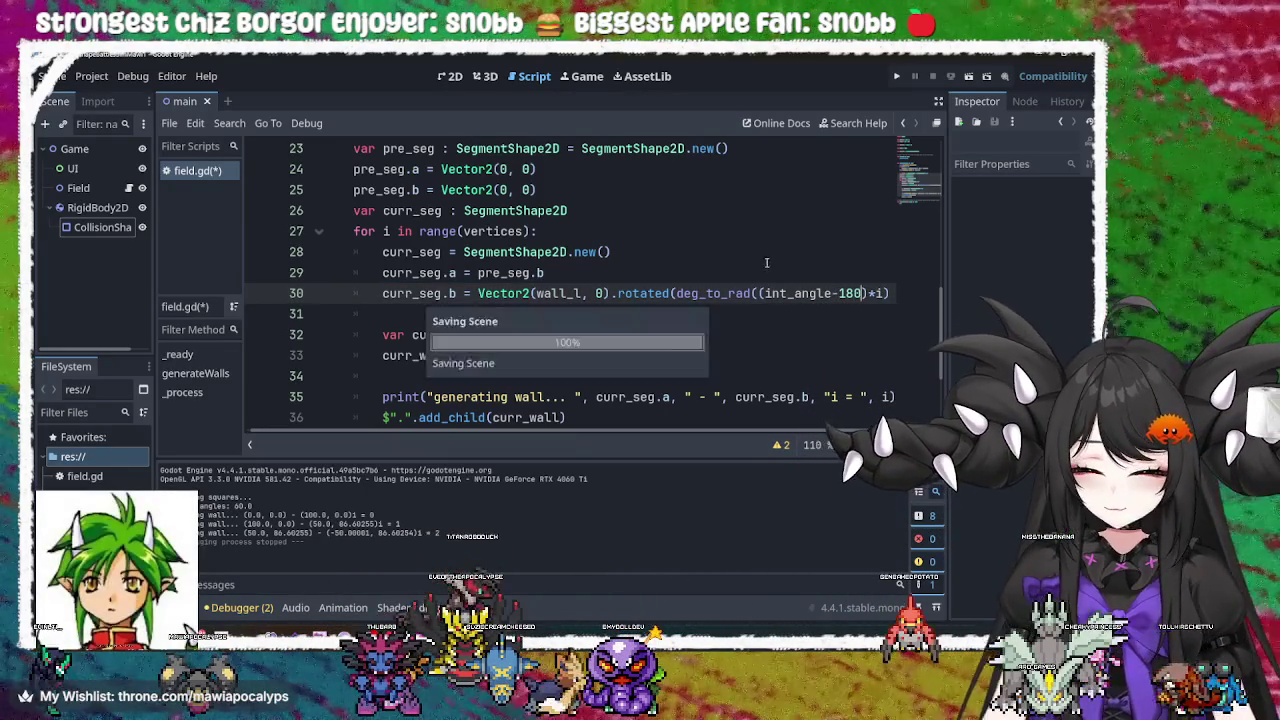
key("Down")
key("Down")
left_click(898, 76)
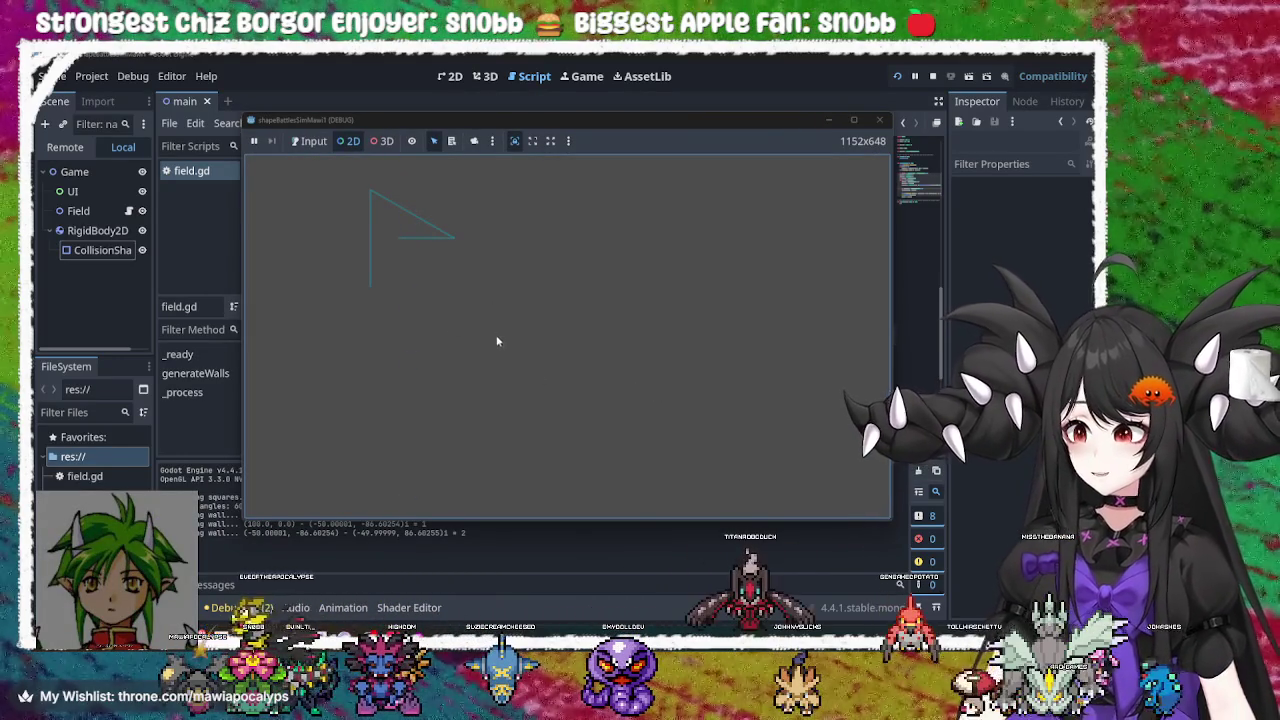
Inspect the slanted, horizontal and vertical triangle walls' collision shapes in the running game
left_click(419, 216)
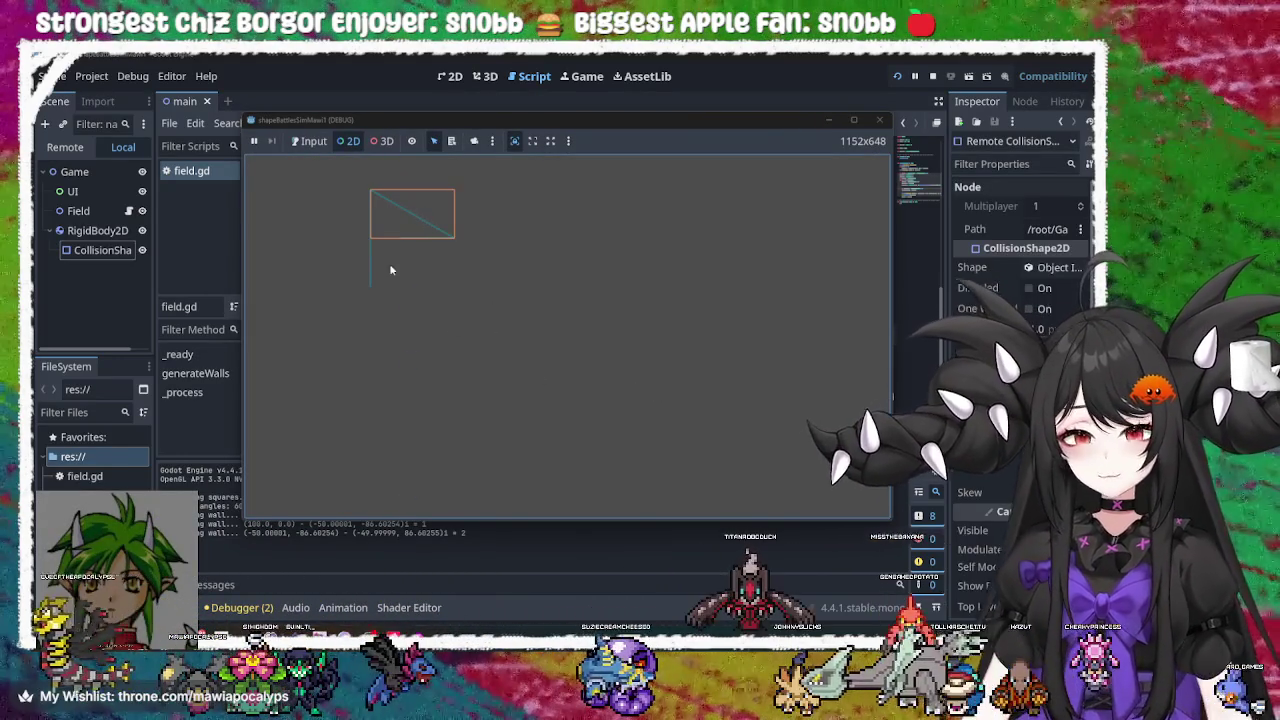
left_click(418, 228)
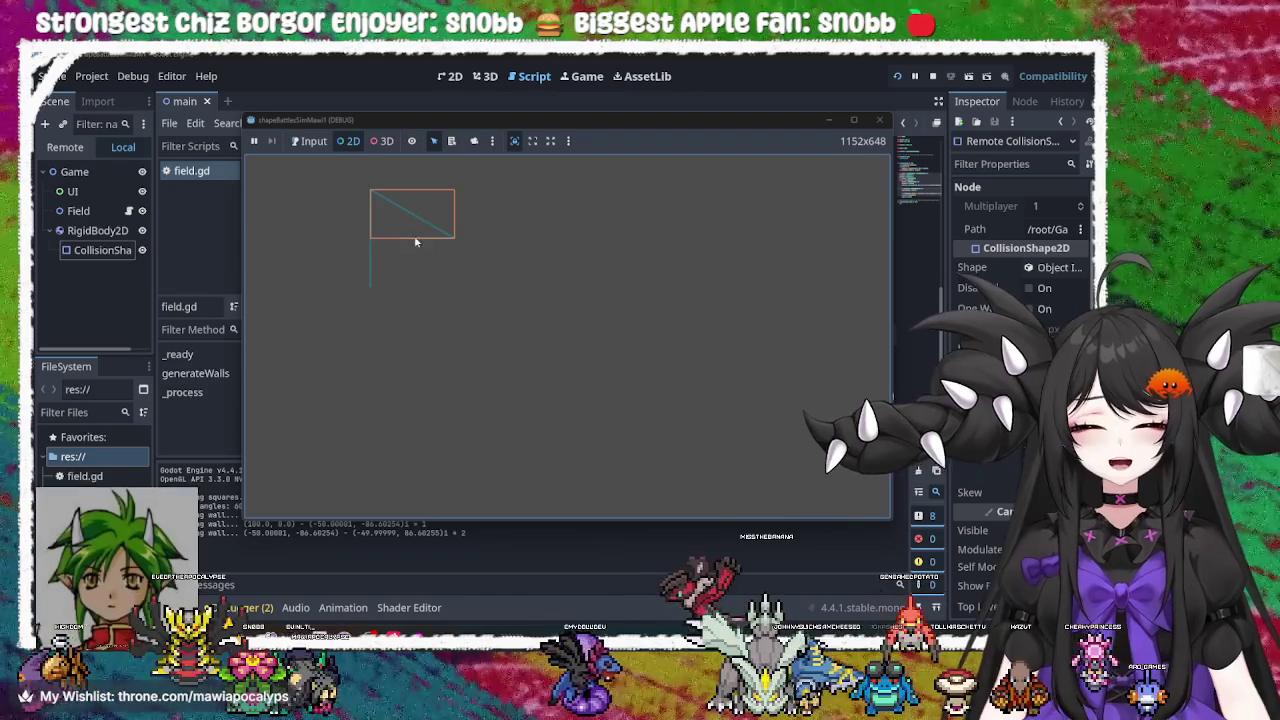
left_click(400, 240)
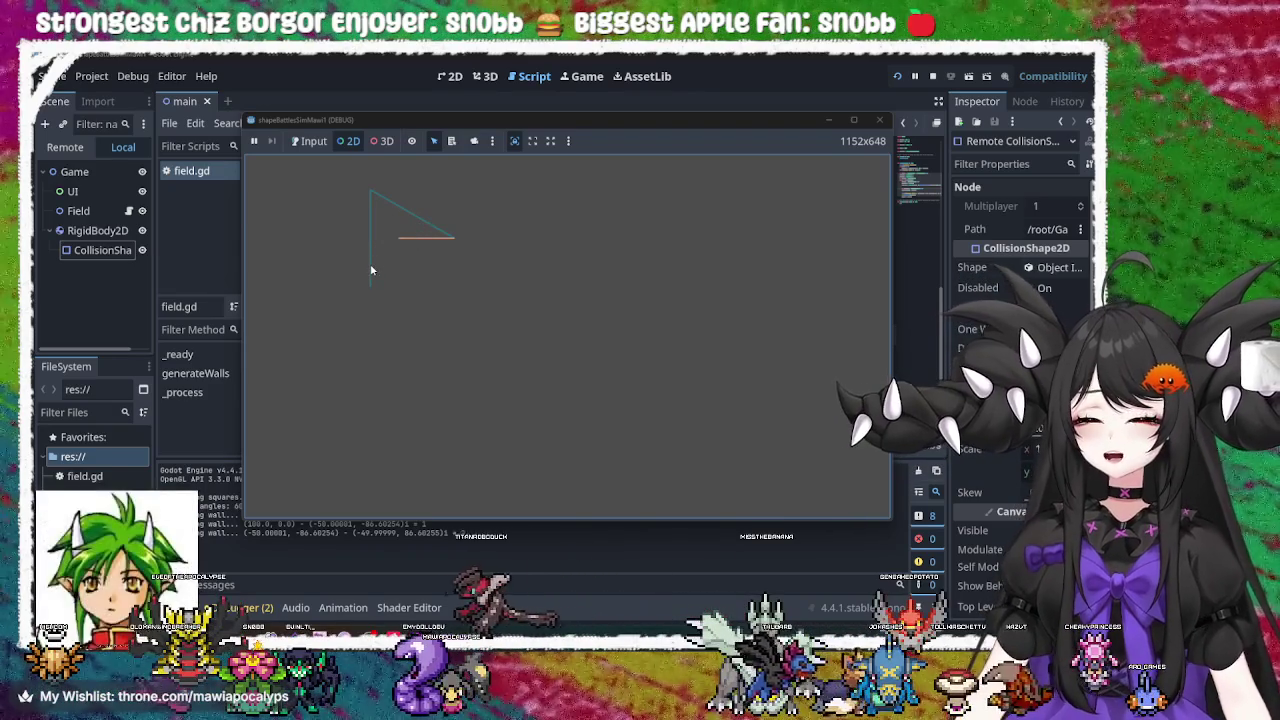
left_click(371, 270)
left_click(425, 232)
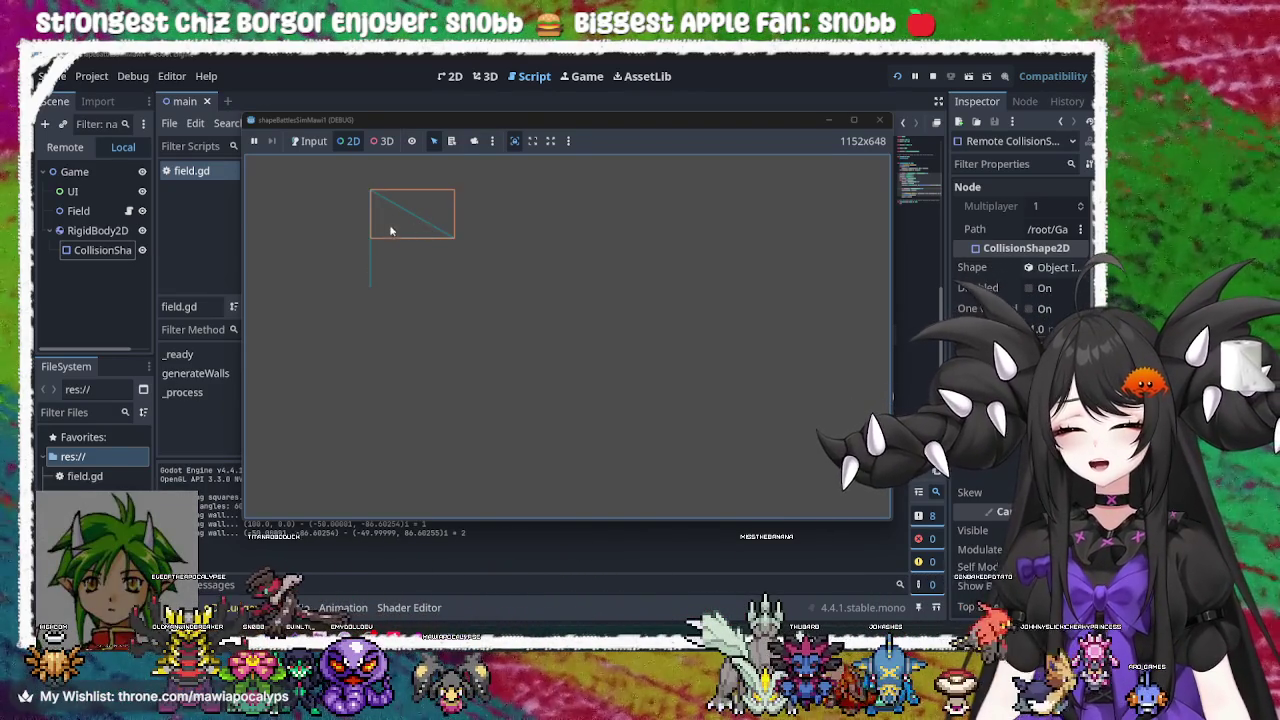
left_click(367, 268)
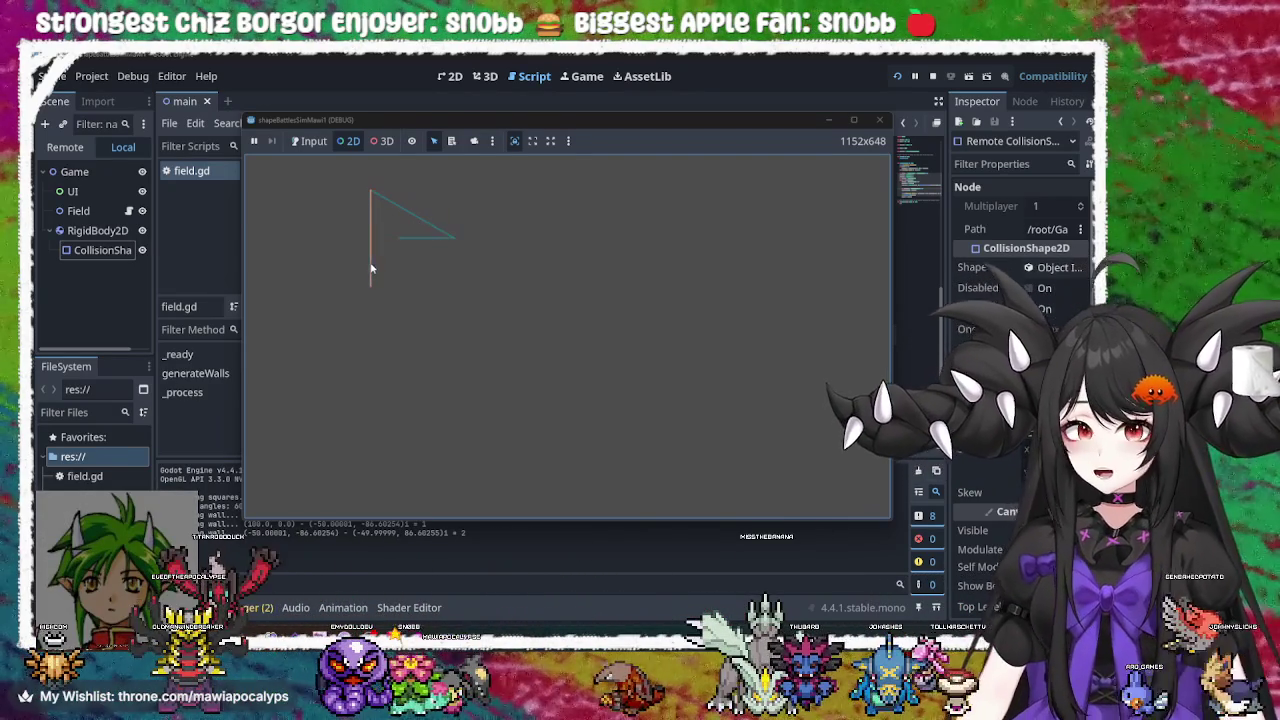
left_click(426, 240)
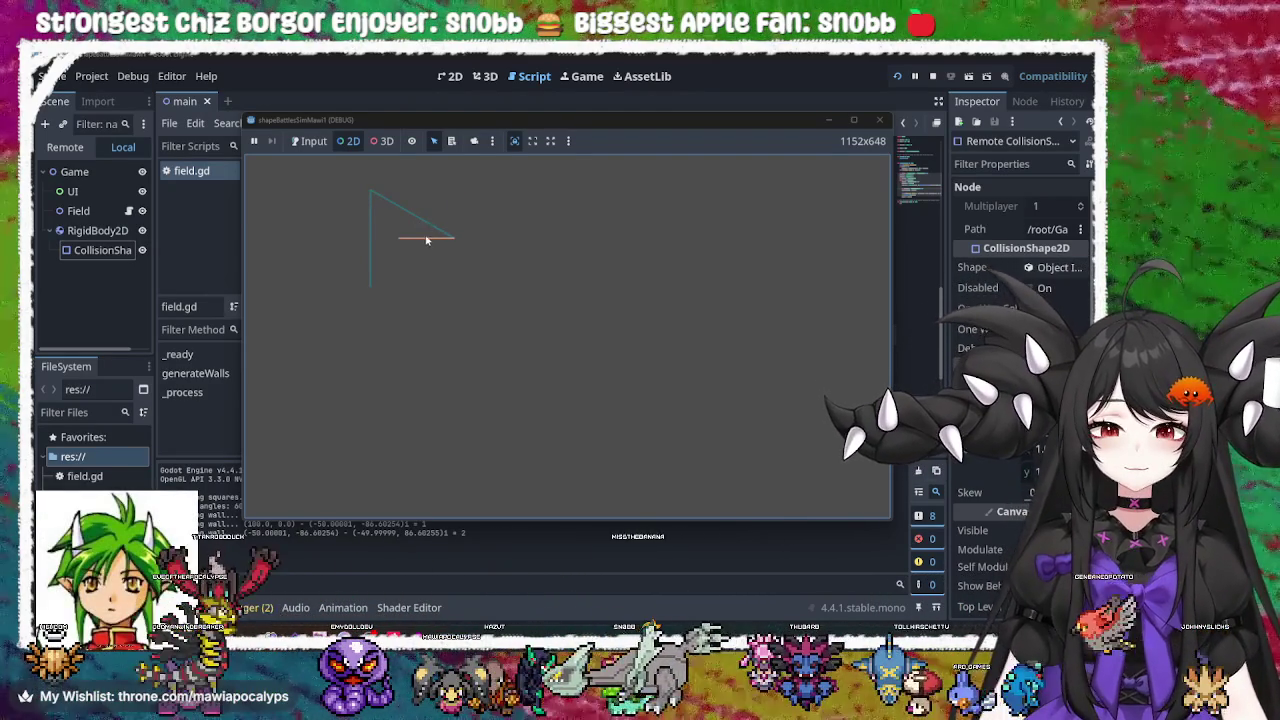
left_click(428, 230)
left_click(369, 256)
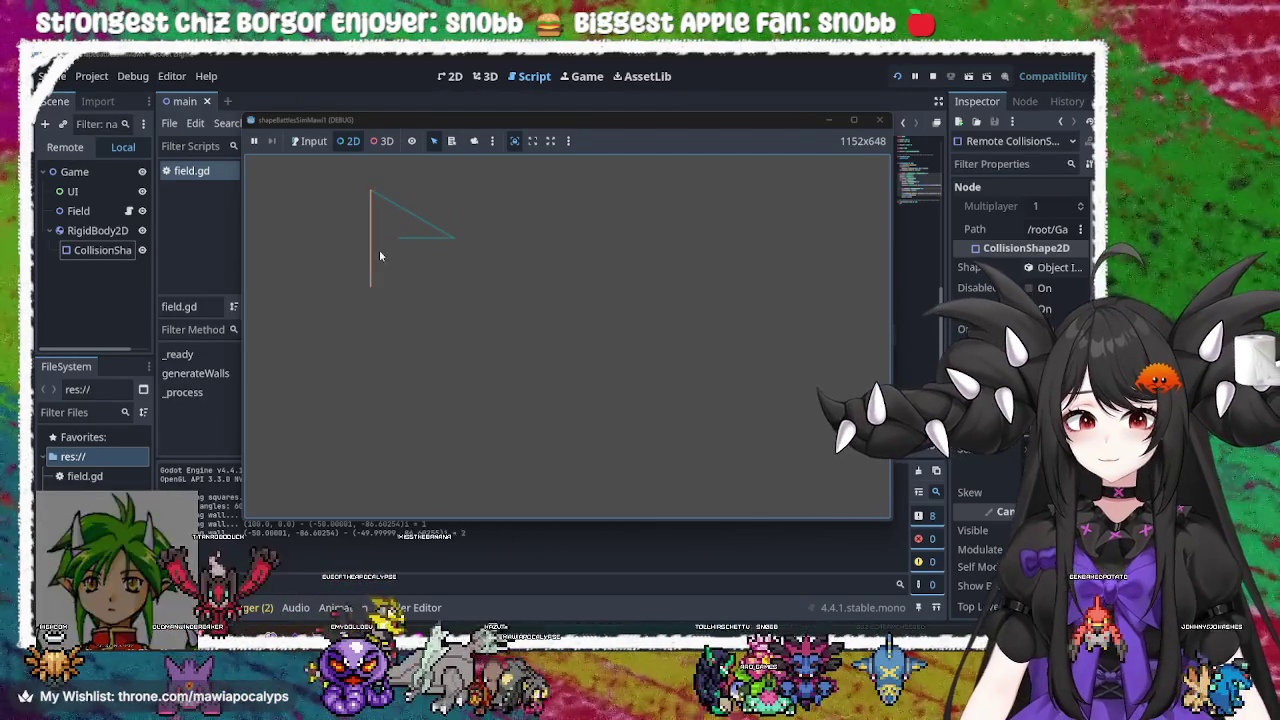
left_click(407, 243)
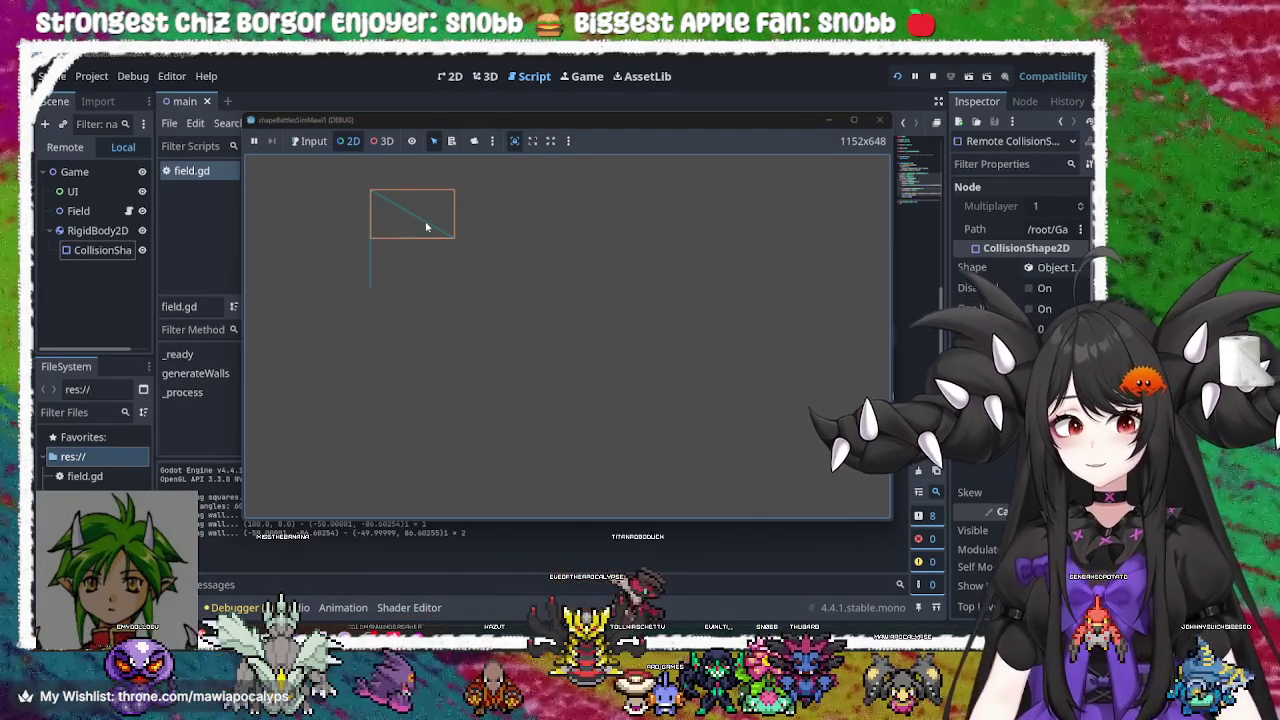
left_click(369, 252)
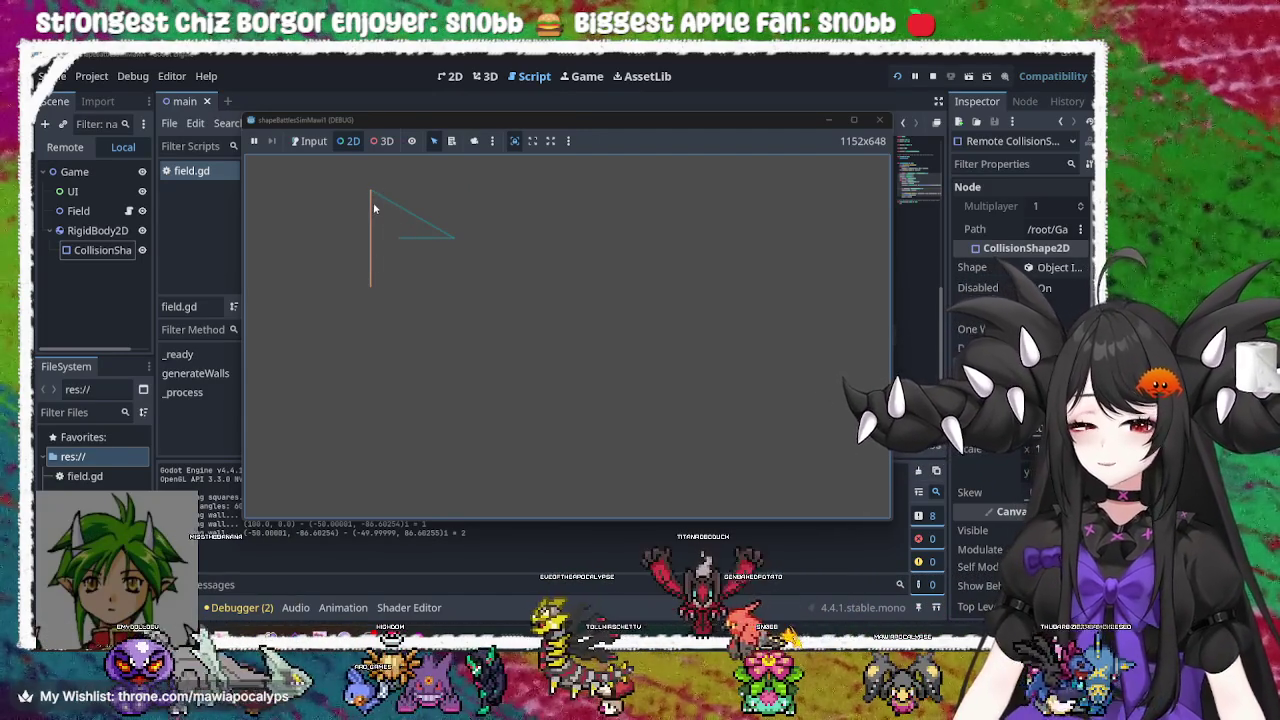
left_click(408, 242)
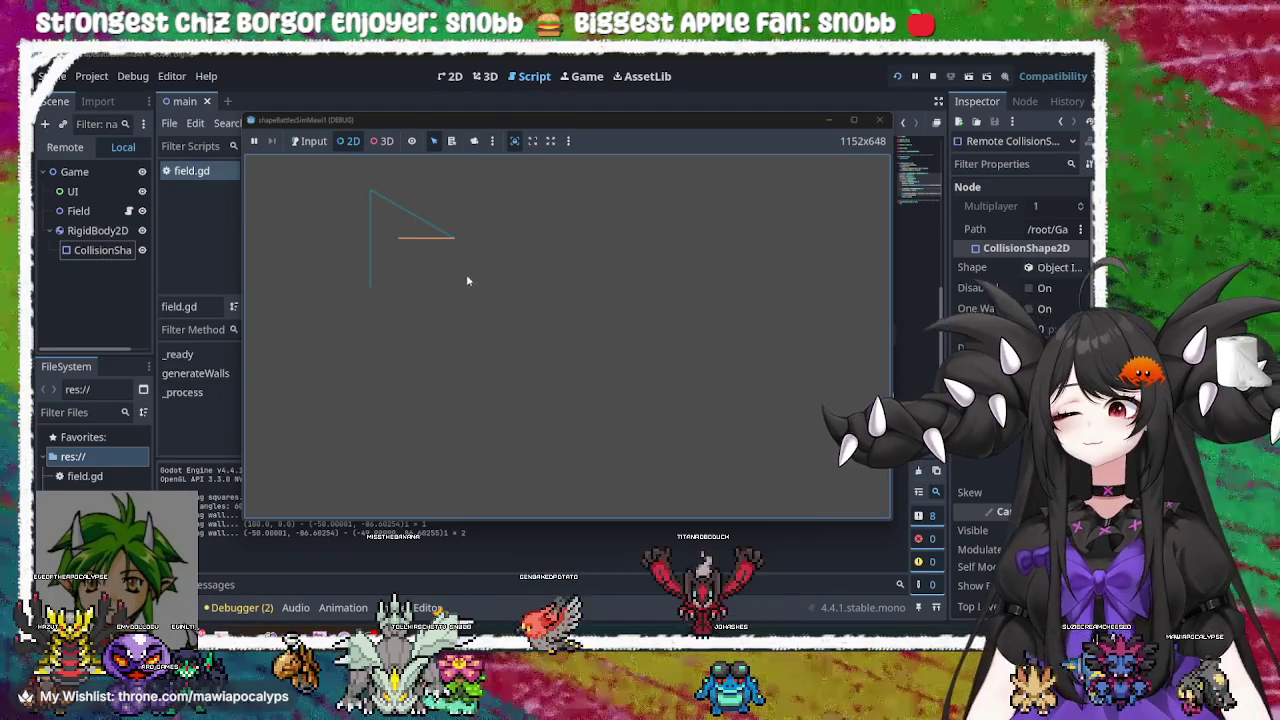
Move the game window aside over the script, then close it
left_click_drag(708, 122, 690, 523)
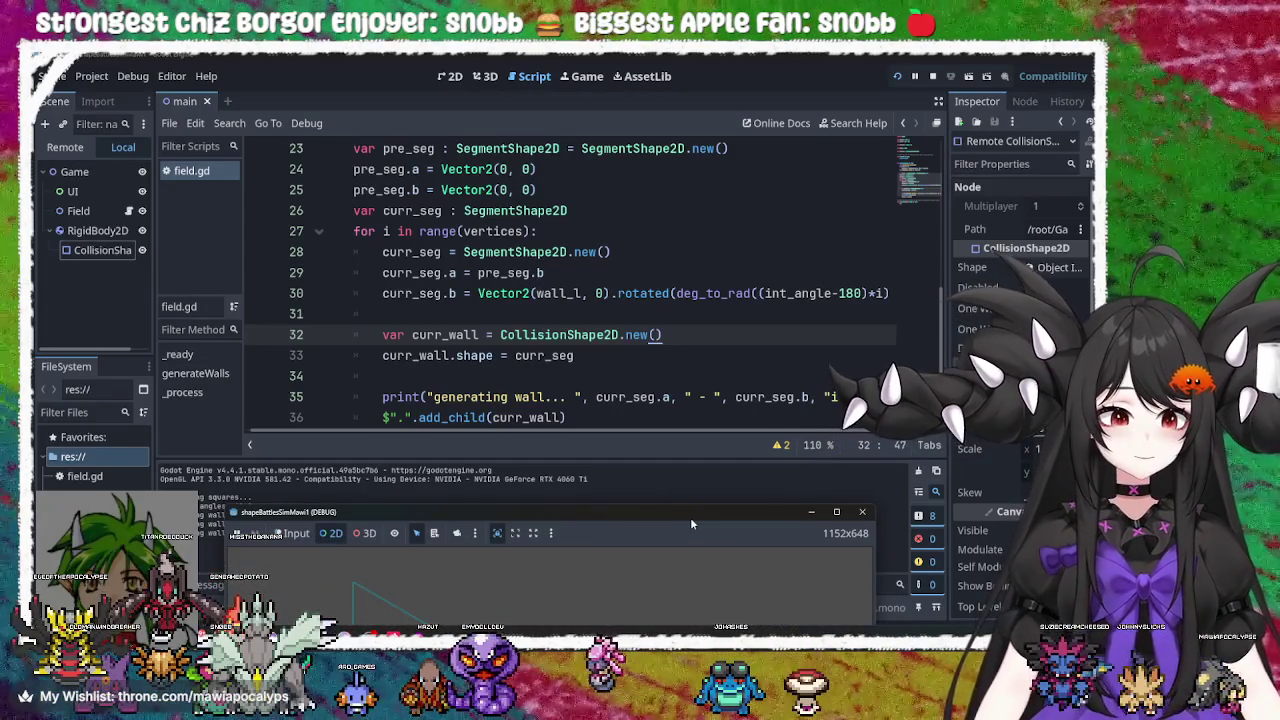
mouse_move(690, 517)
left_mouse_down()
mouse_move(733, 160)
mouse_move(700, 537)
mouse_move(656, 494)
mouse_move(672, 437)
mouse_move(680, 218)
left_mouse_up()
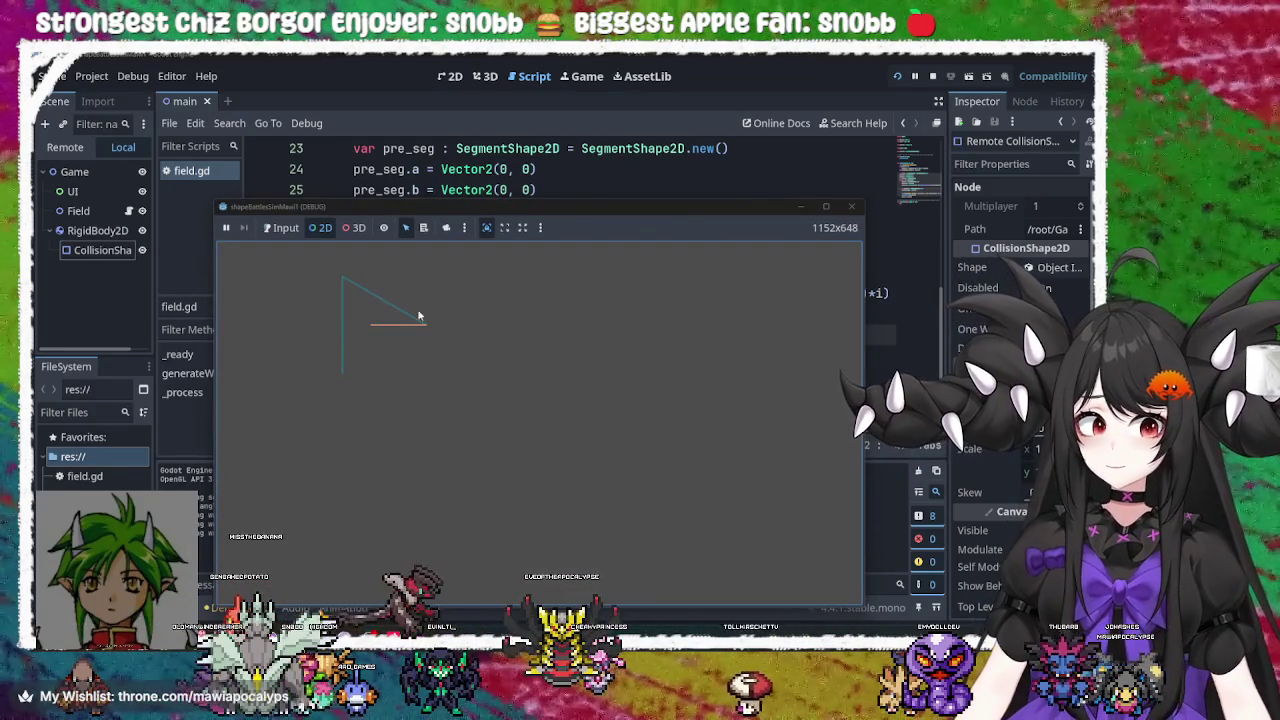
left_click(851, 206)
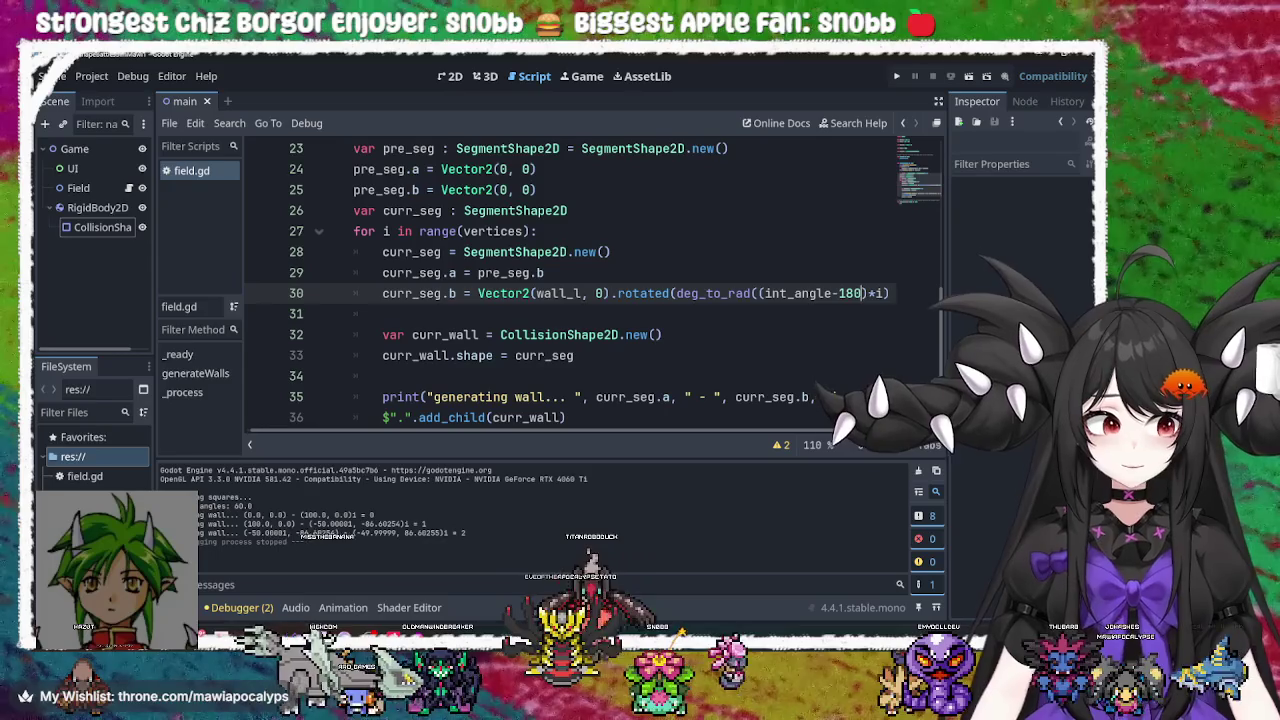
double_click(783, 293)
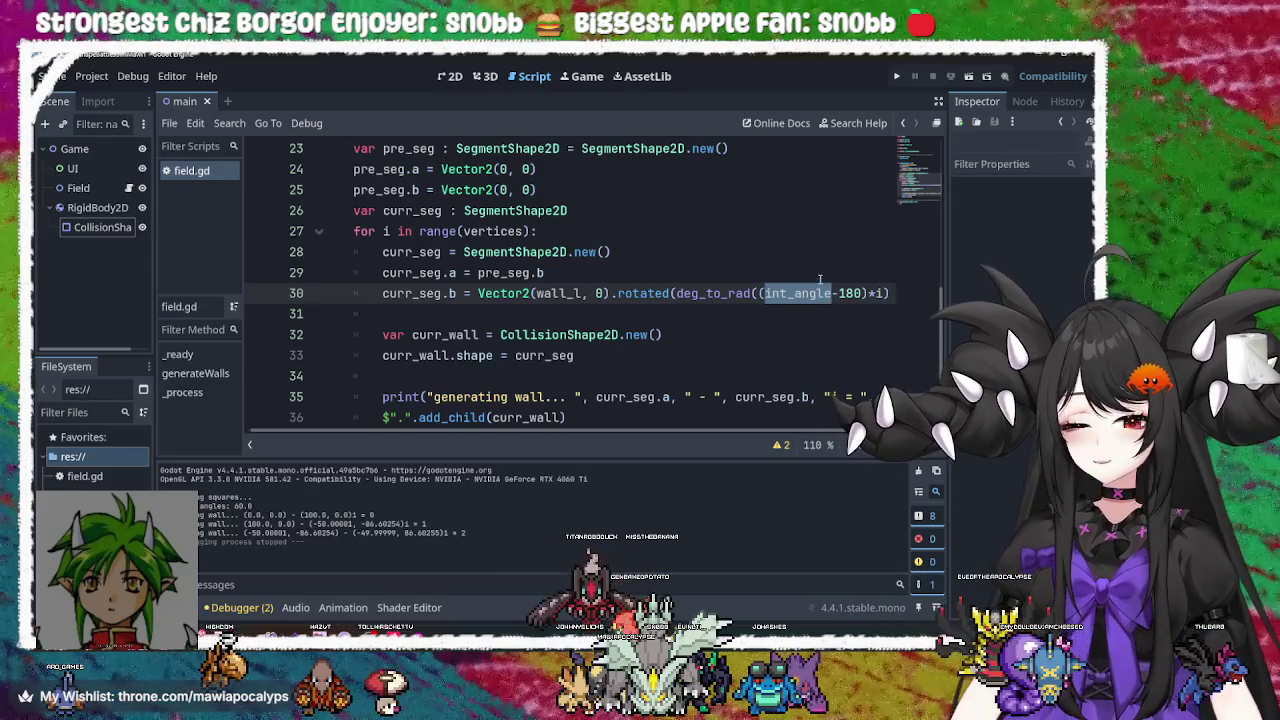
left_click(700, 293)
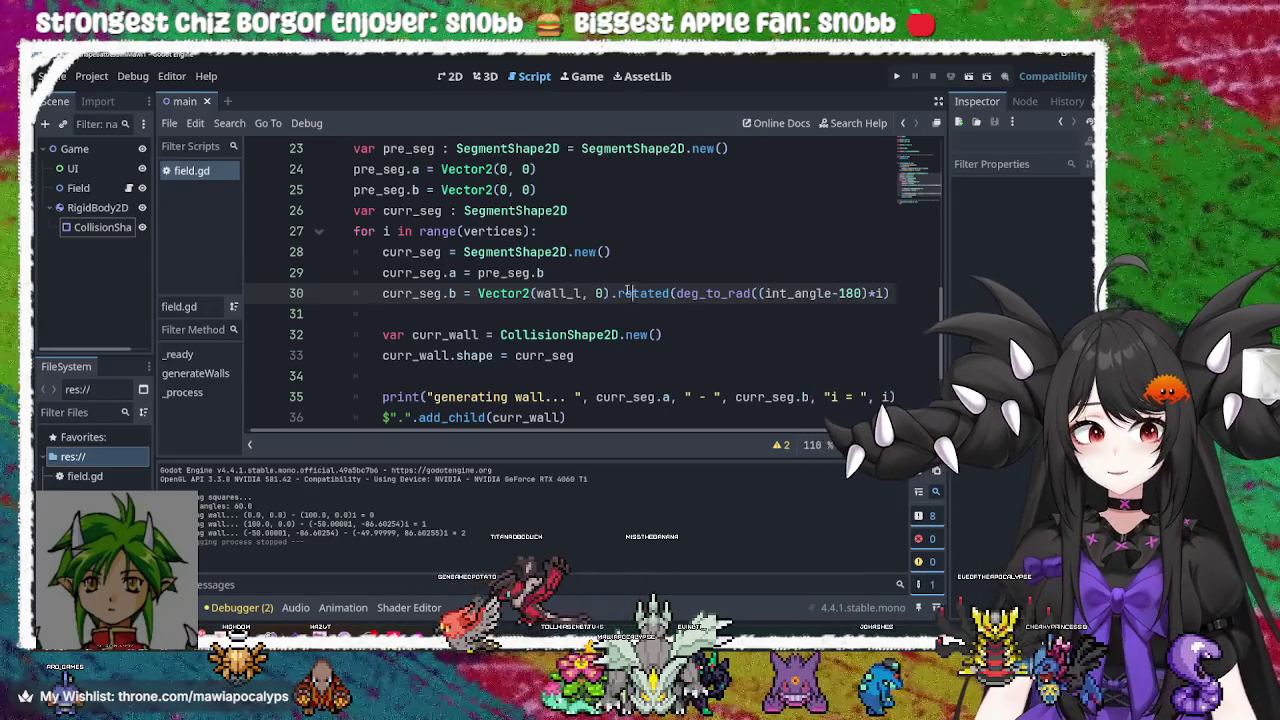
left_click_drag(478, 293, 876, 292)
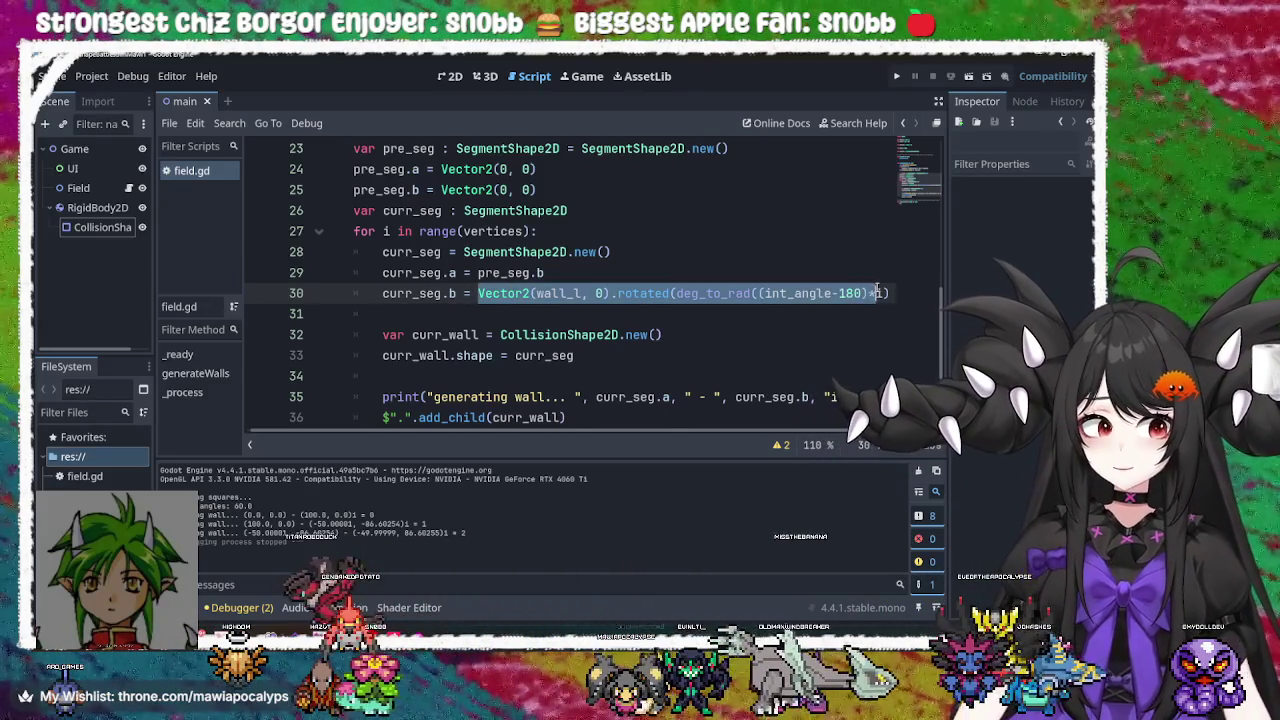
type(")")
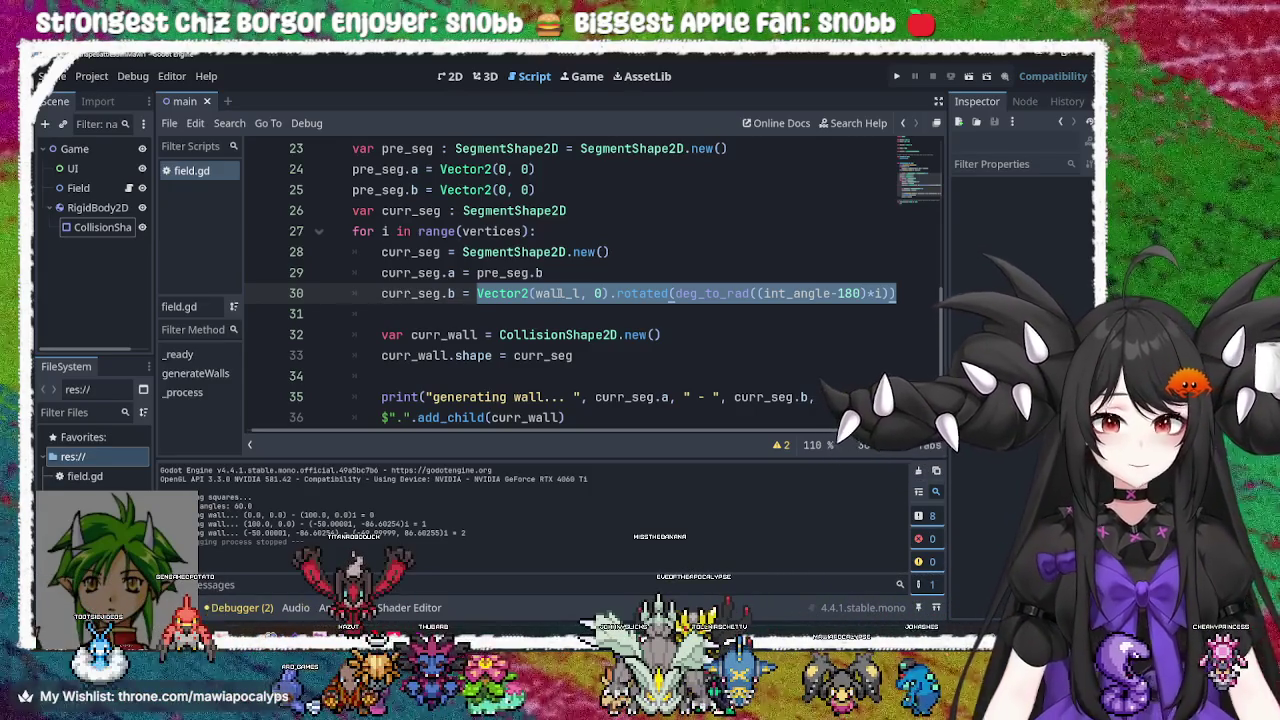
left_click(595, 236)
Declare var current_angle = deg_to_rad((int_angle-180)*i) at the top of the wall loop
key("Return")
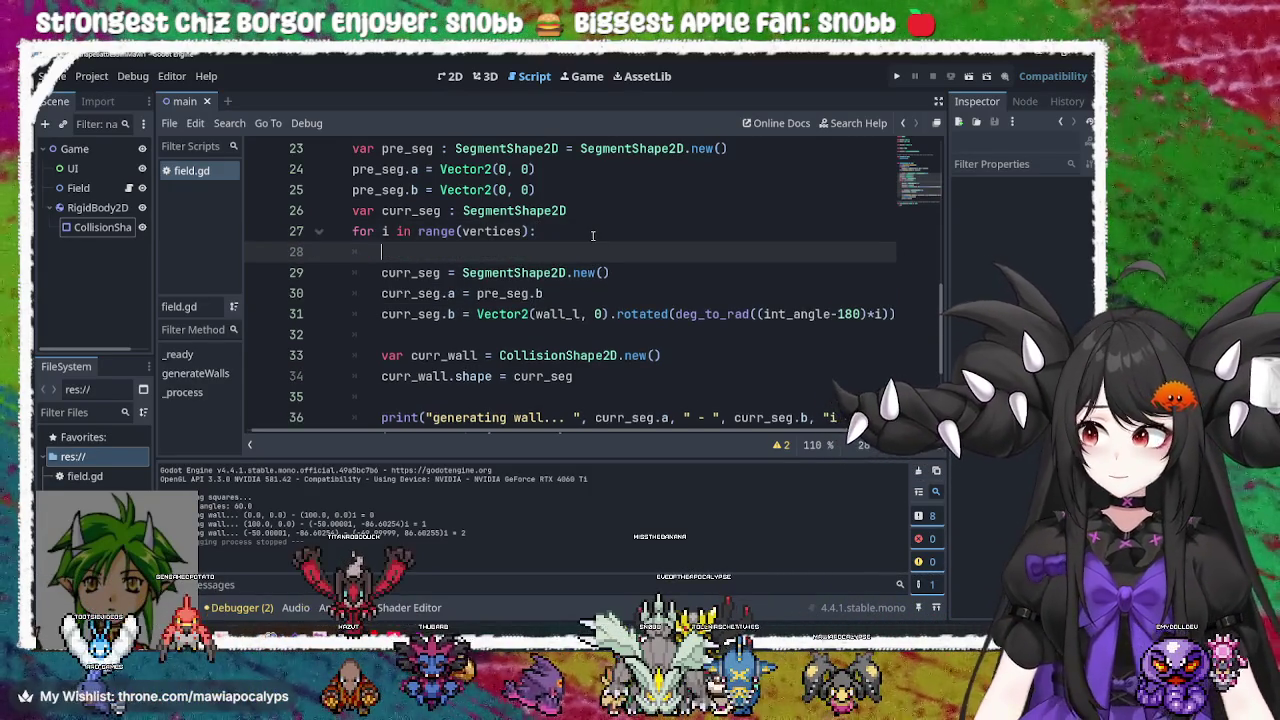
type("var")
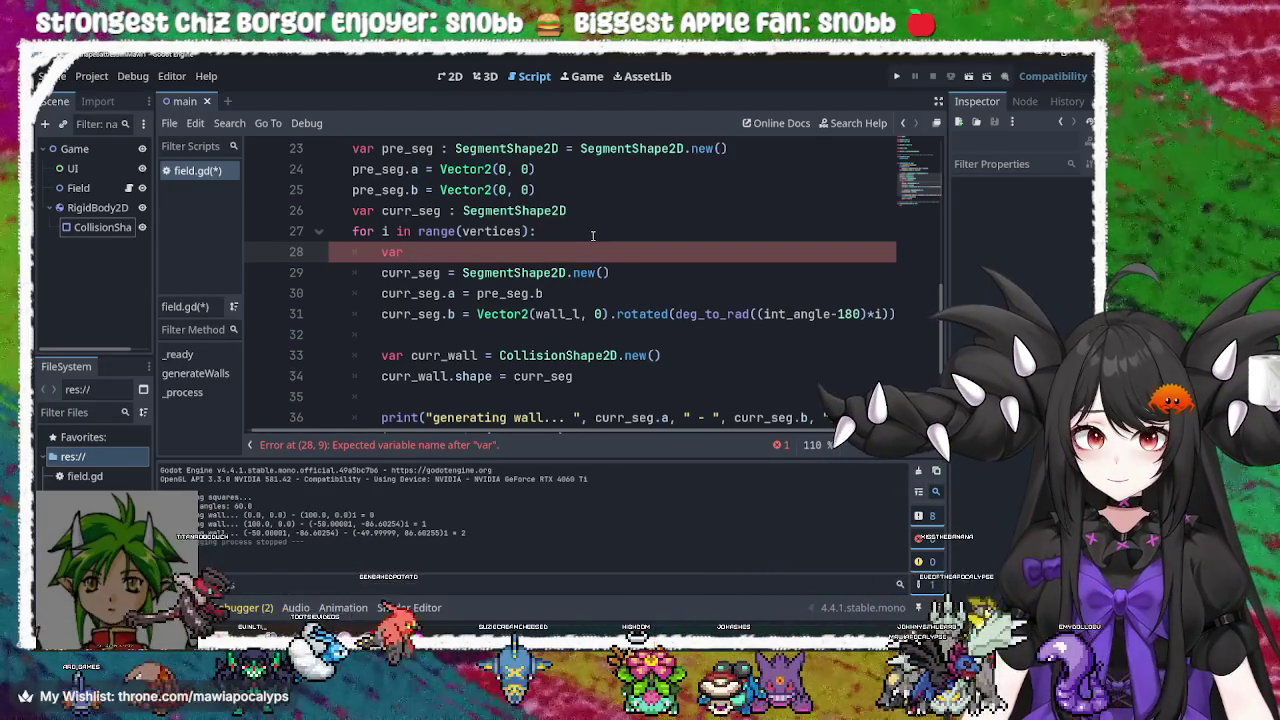
type(" current angle")
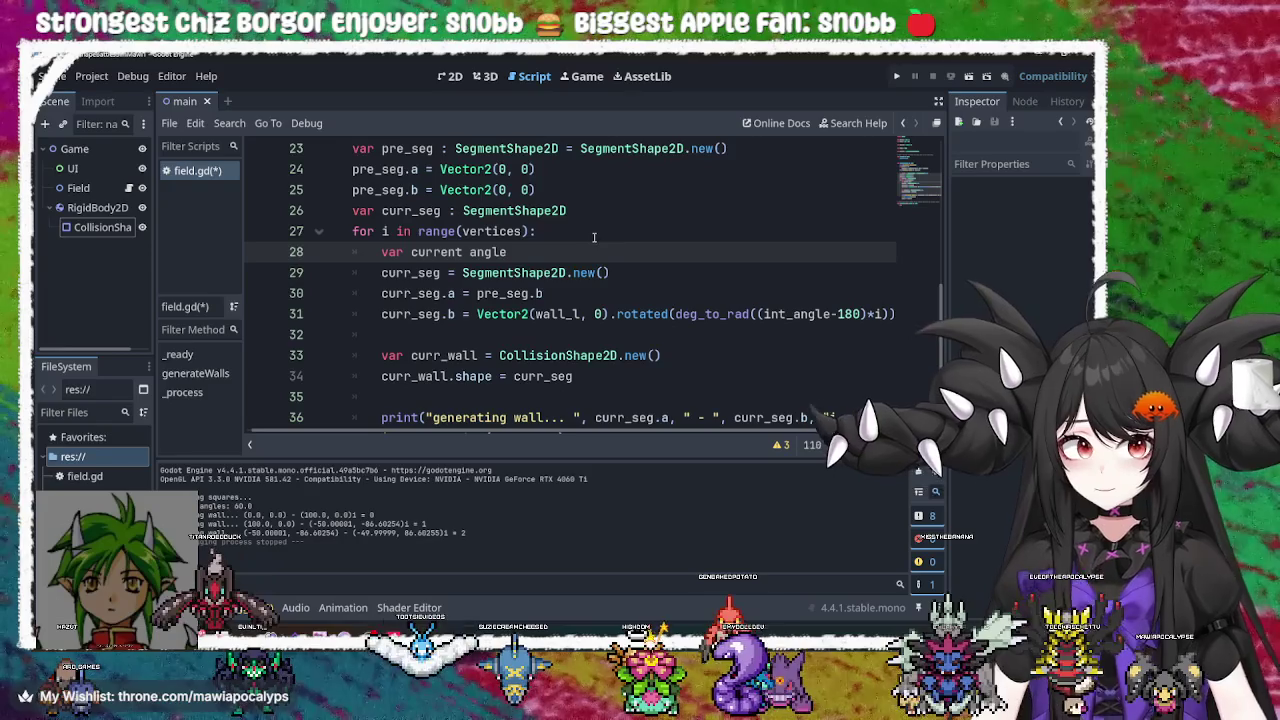
type(" =")
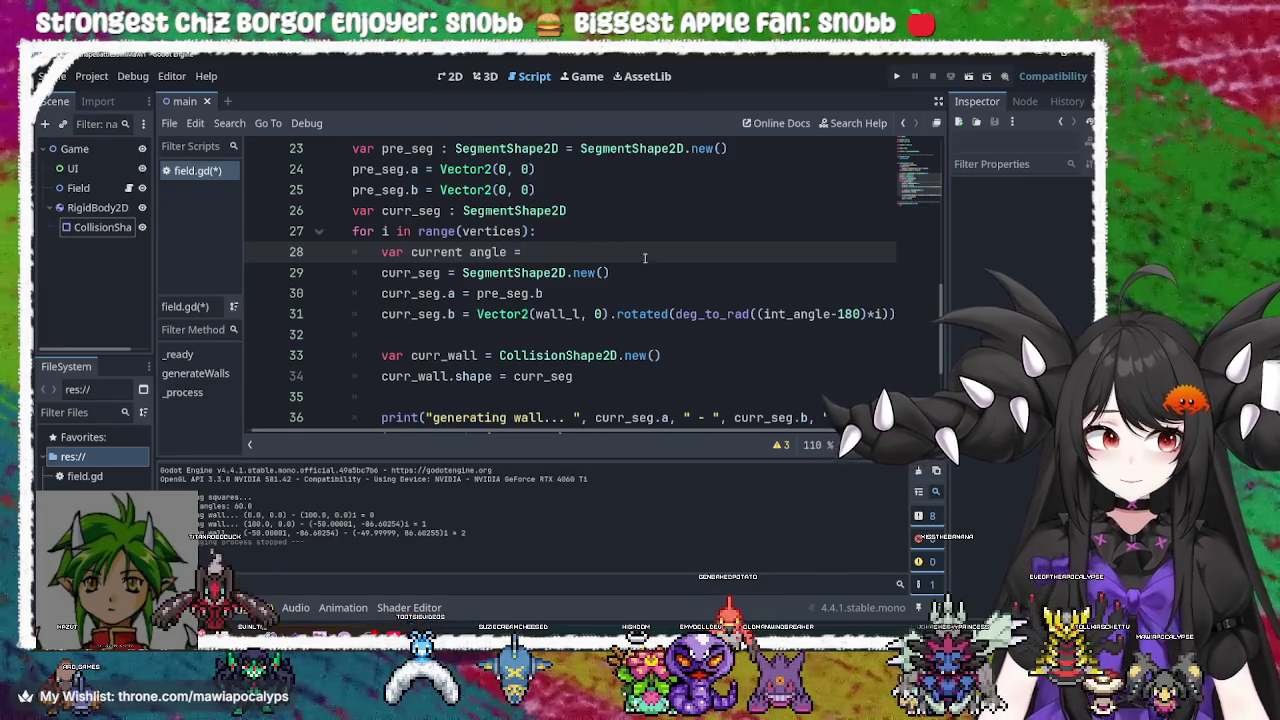
mouse_move(881, 314)
left_mouse_down()
mouse_move(678, 316)
mouse_move(887, 323)
left_mouse_up()
key("ctrl+c")
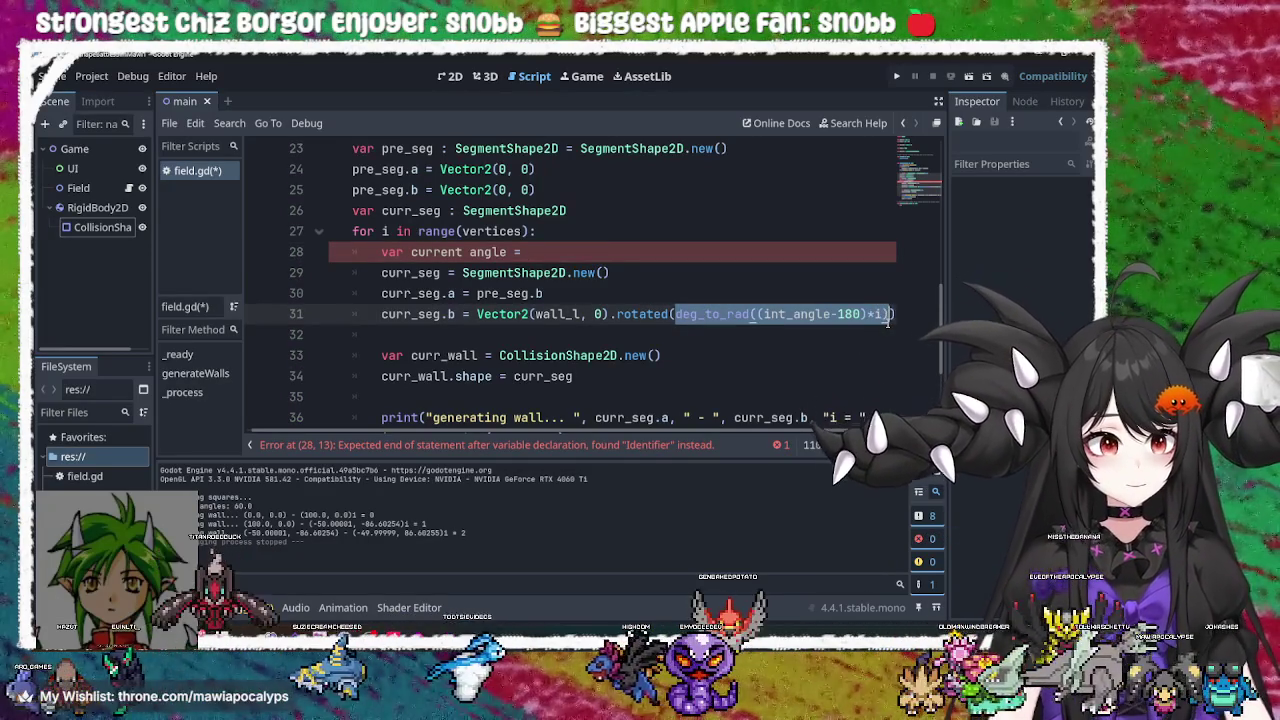
left_click(551, 251)
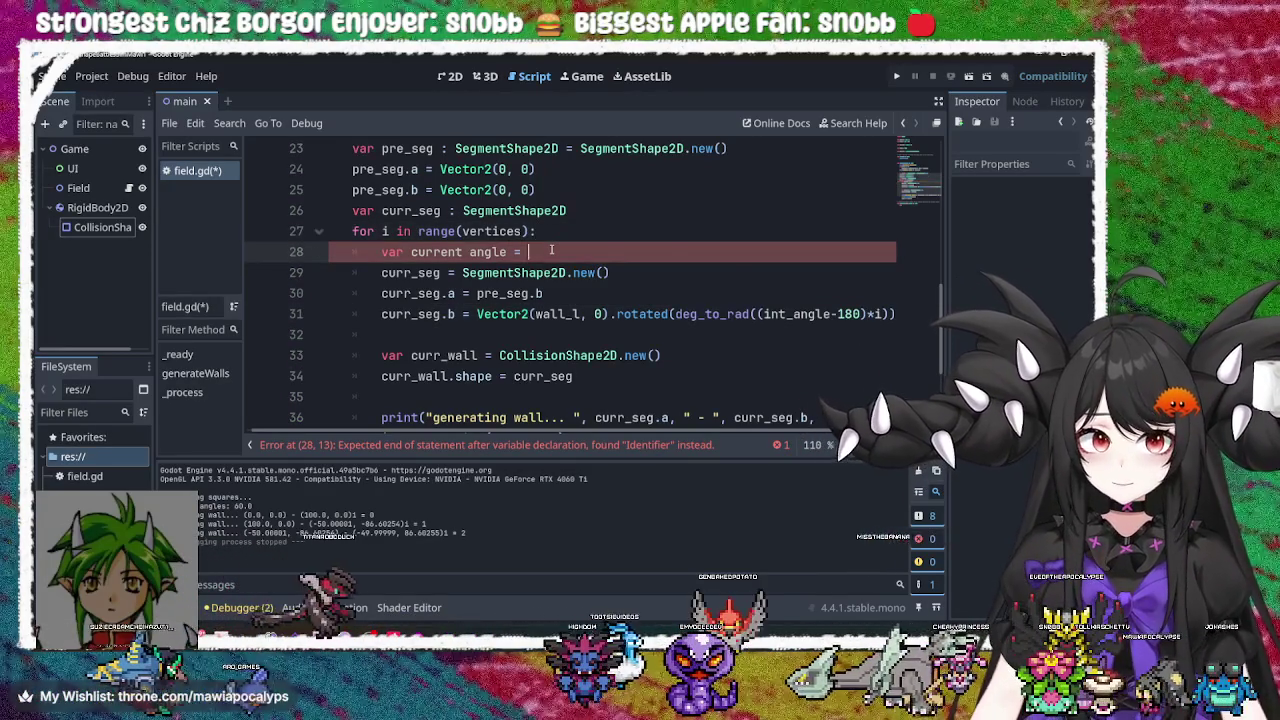
key("ctrl+v")
double_click(436, 252)
left_click(503, 252)
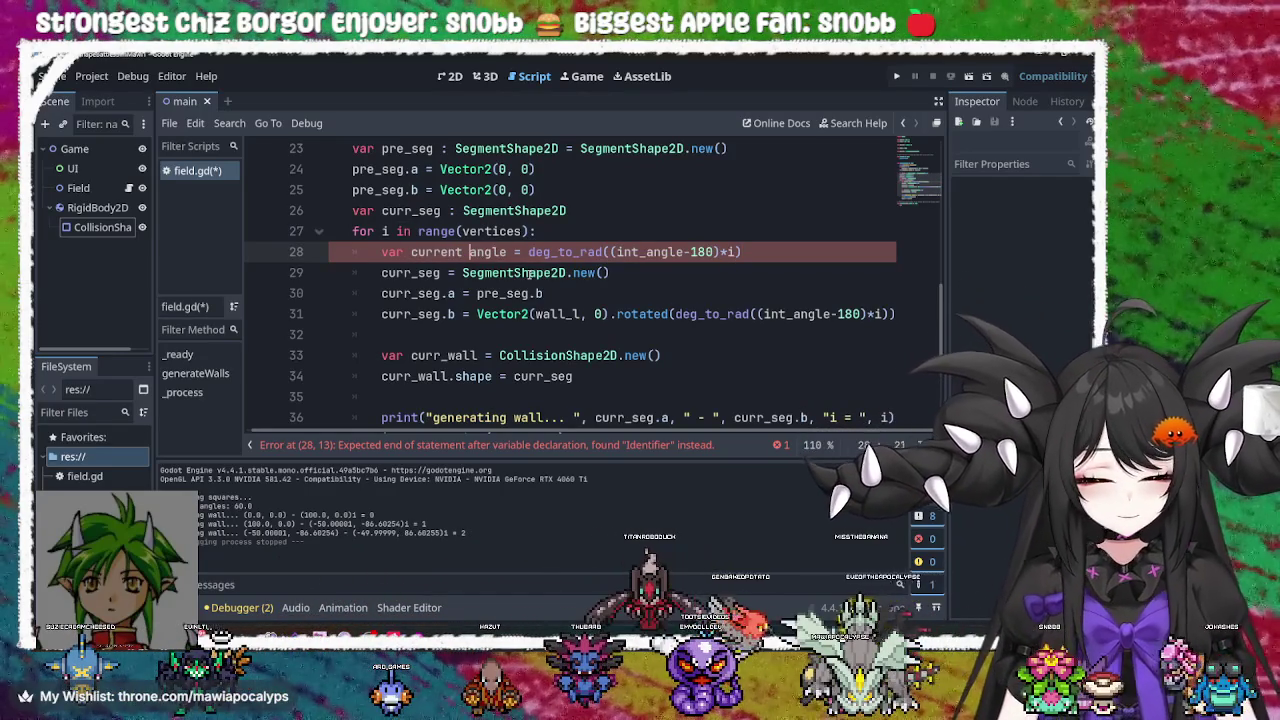
key("BackSpace")
type("_")
Make line 31's rotated() call use current_angle and save the script
double_click(475, 254)
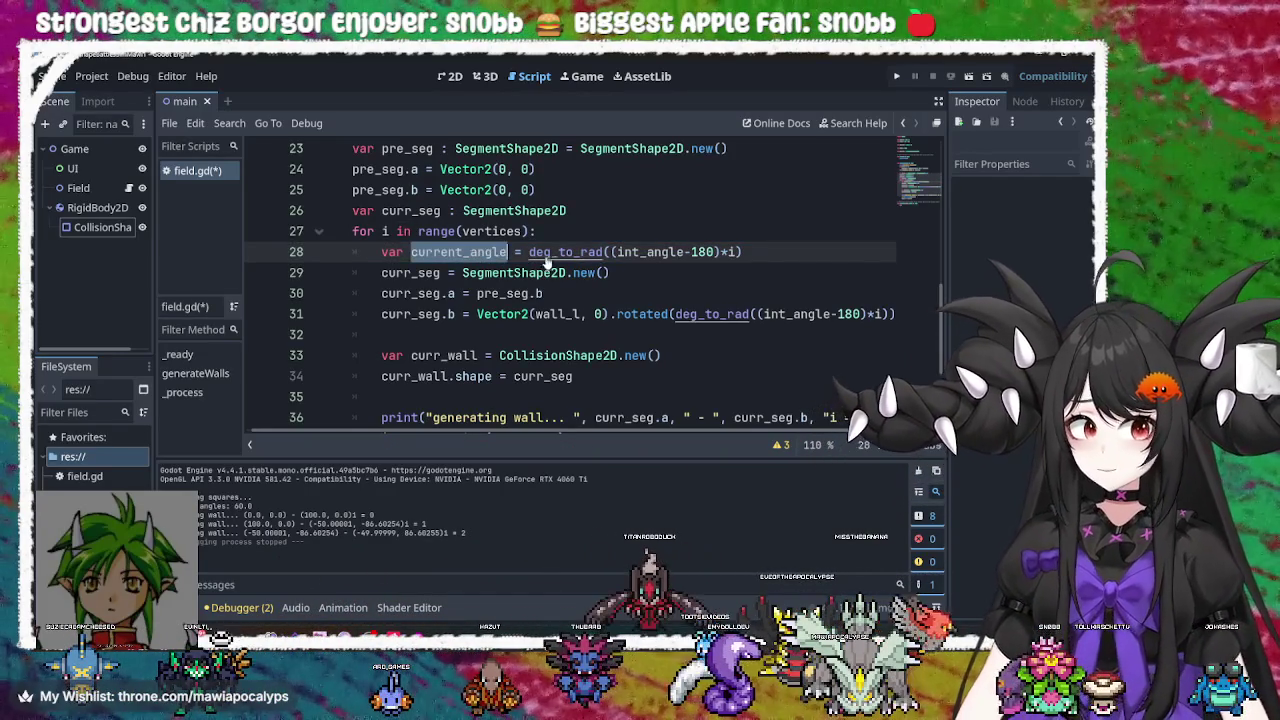
left_click(861, 314)
left_click_drag(888, 314, 757, 314)
key("BackSpace")
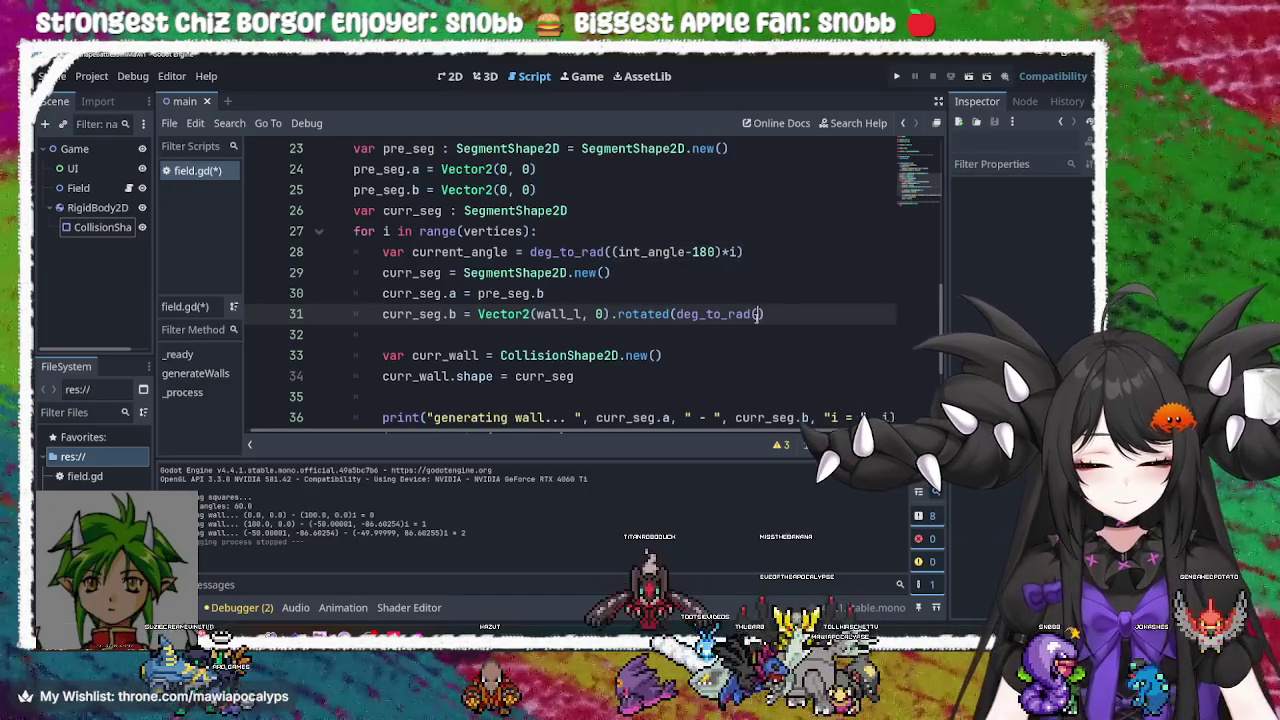
type("current_angle")
key("BackSpace")
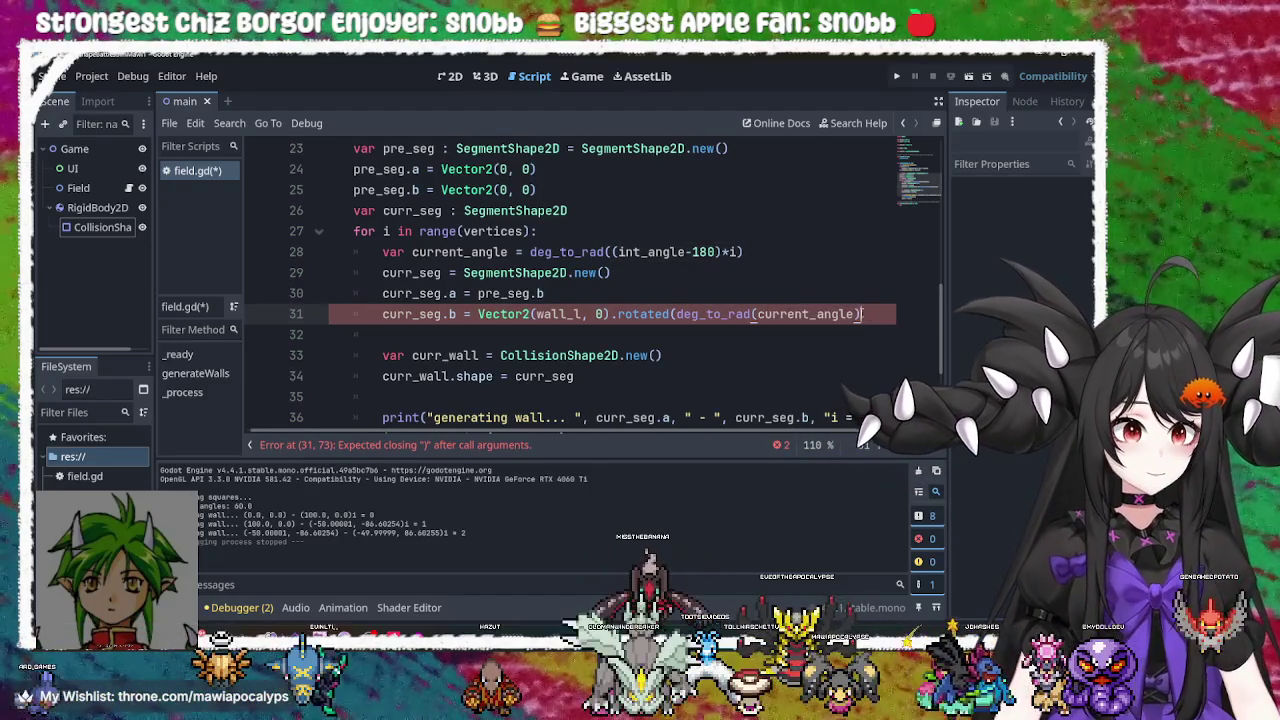
left_click_drag(676, 314, 757, 314)
key("BackSpace")
type(")")
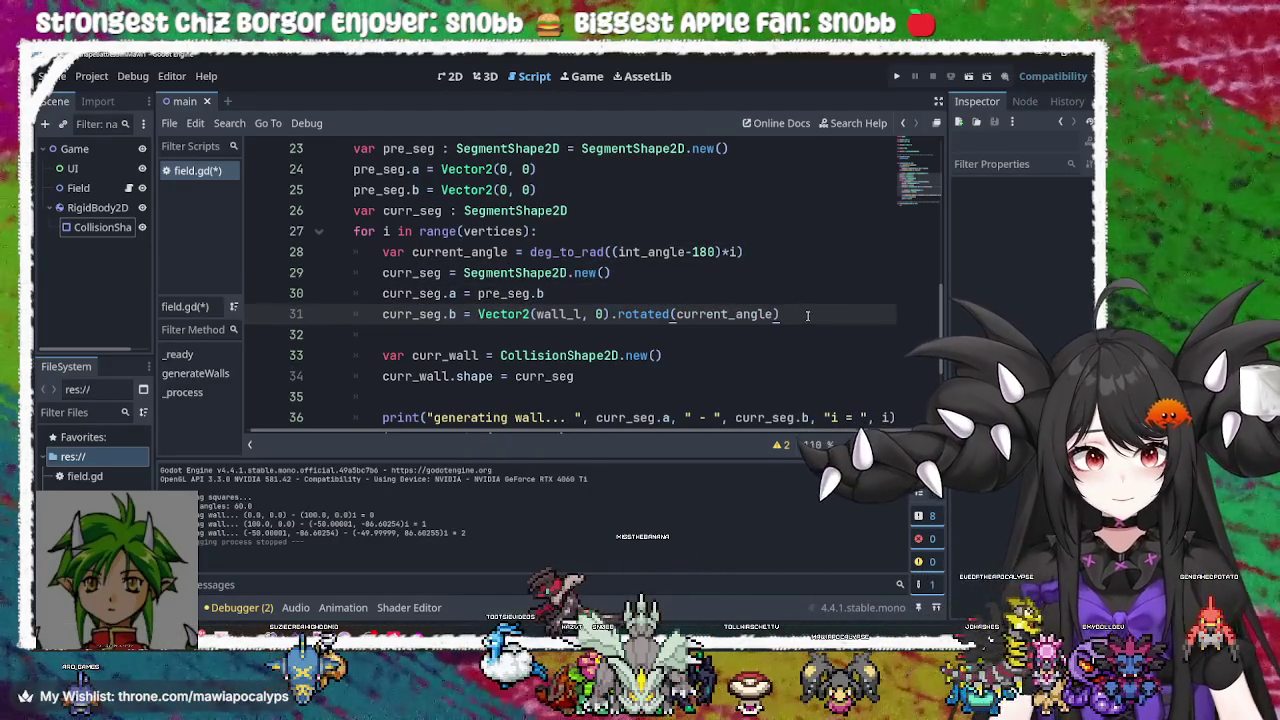
key("ctrl+s")
left_click(569, 290)
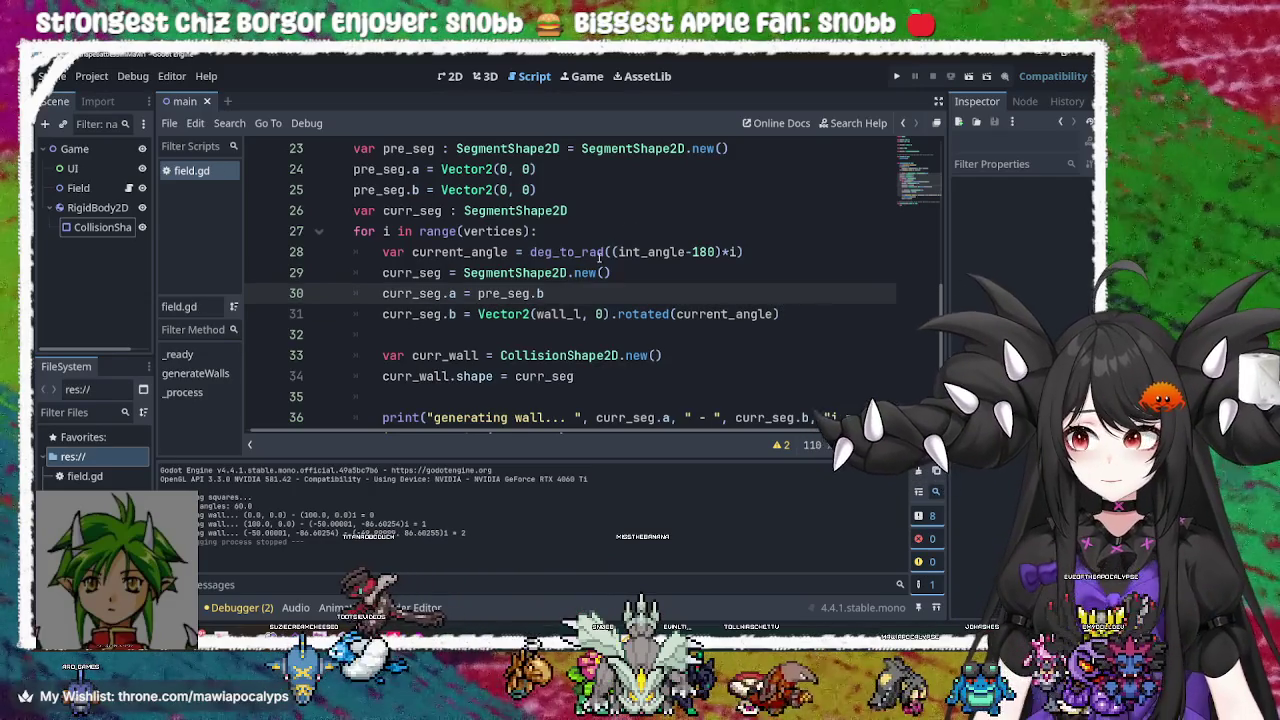
left_click(648, 252)
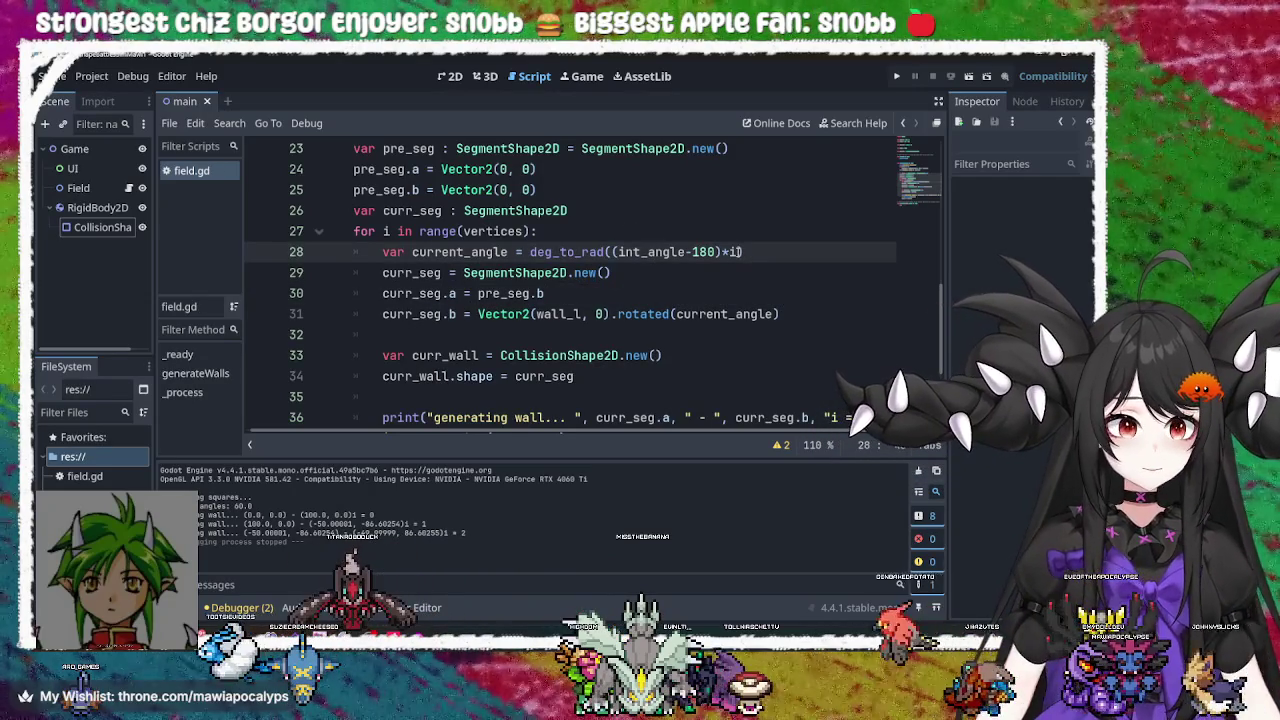
Test-run and close the game, then add an empty line below the current_angle declaration
left_click(901, 78)
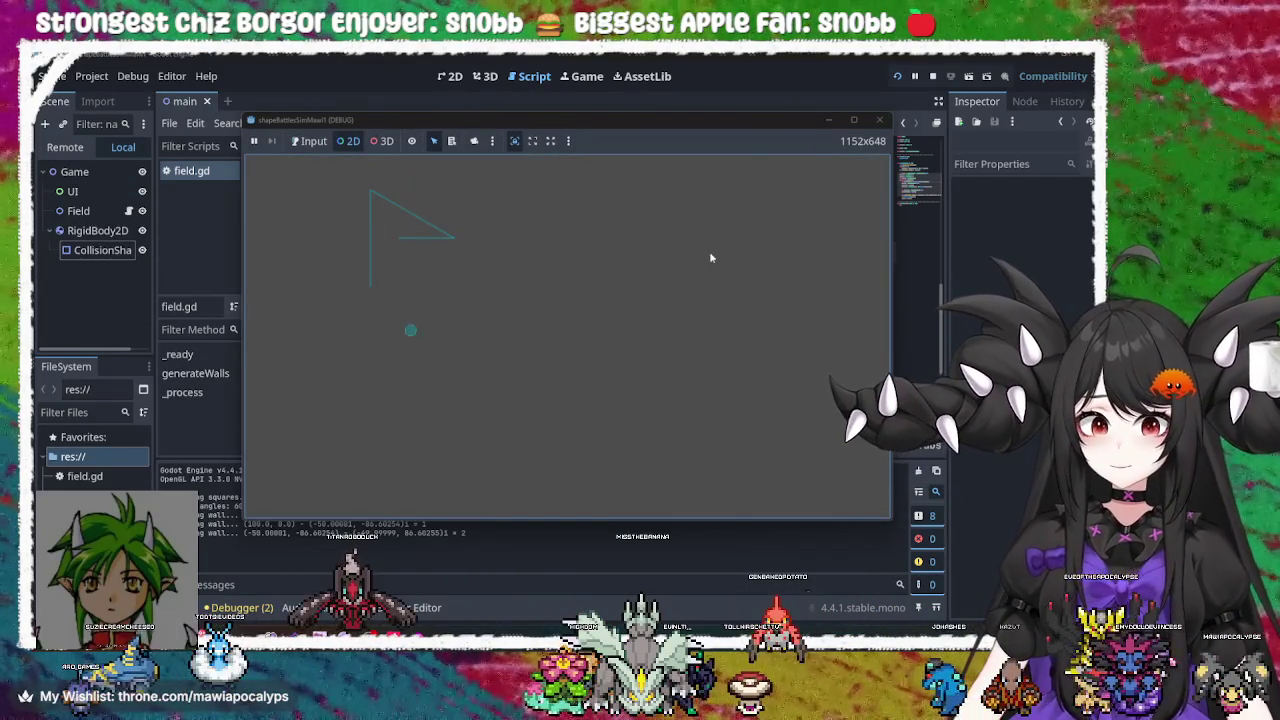
left_click(879, 120)
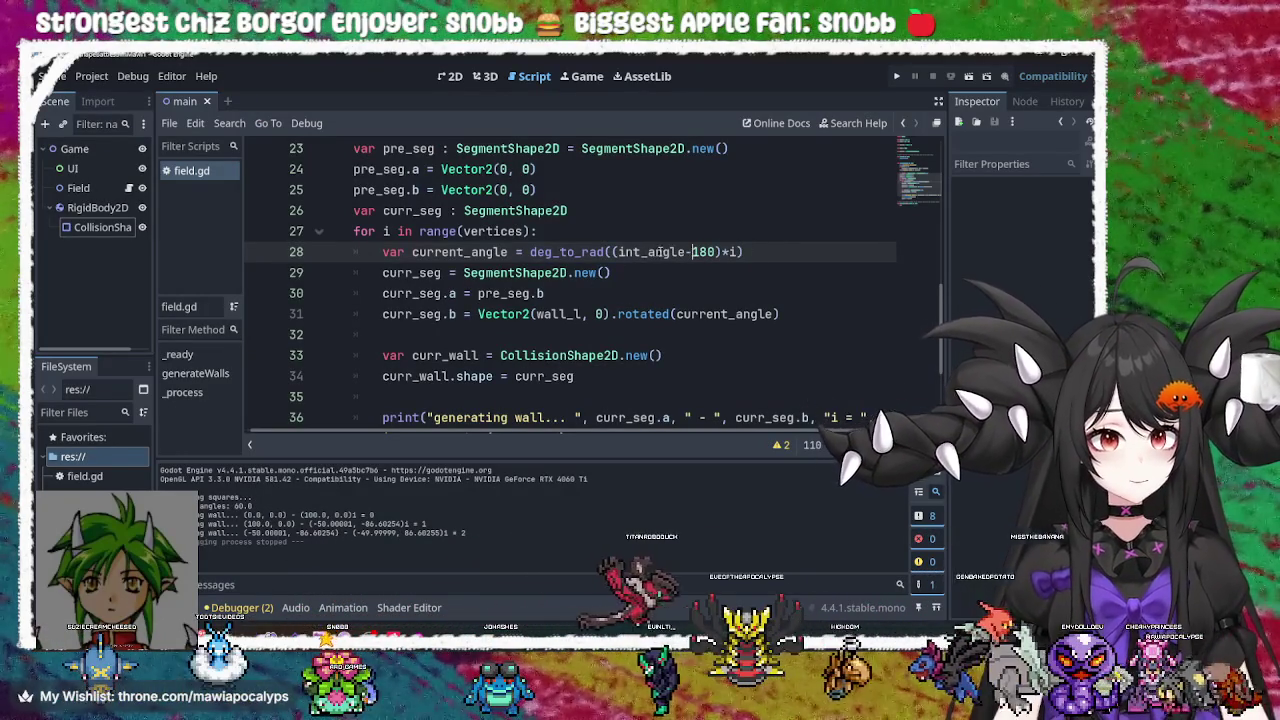
double_click(652, 252)
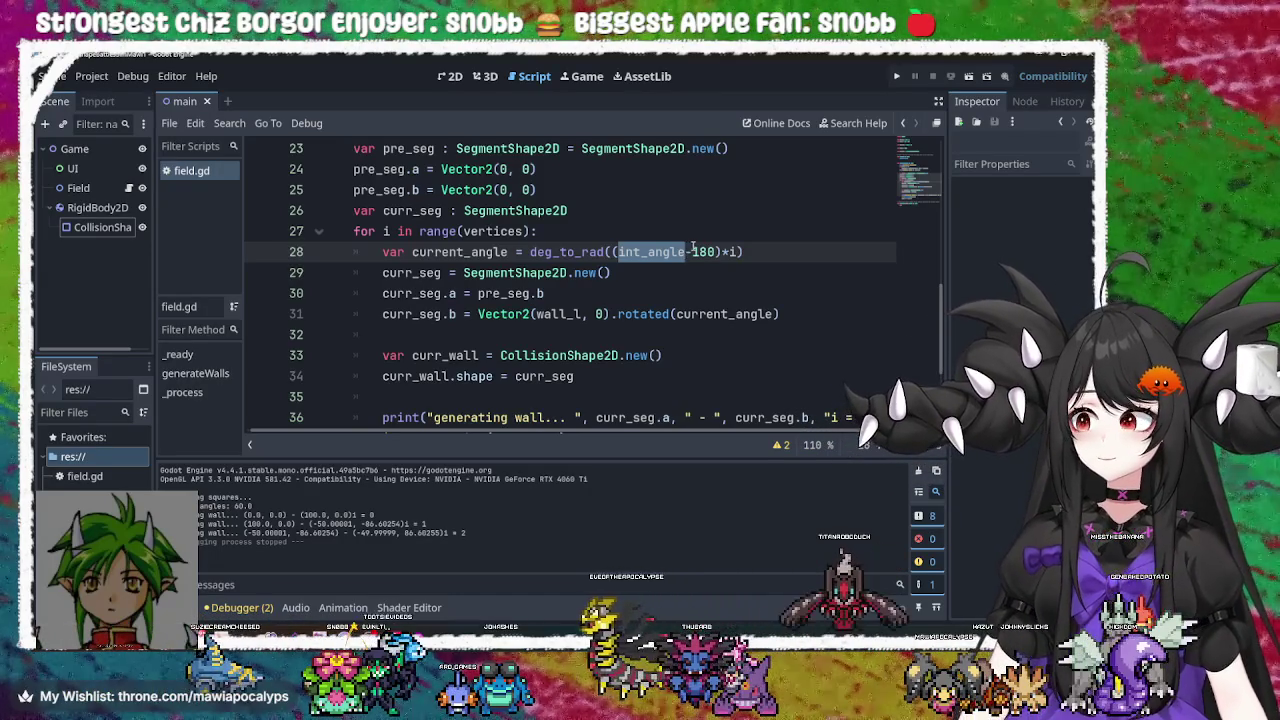
left_click(788, 256)
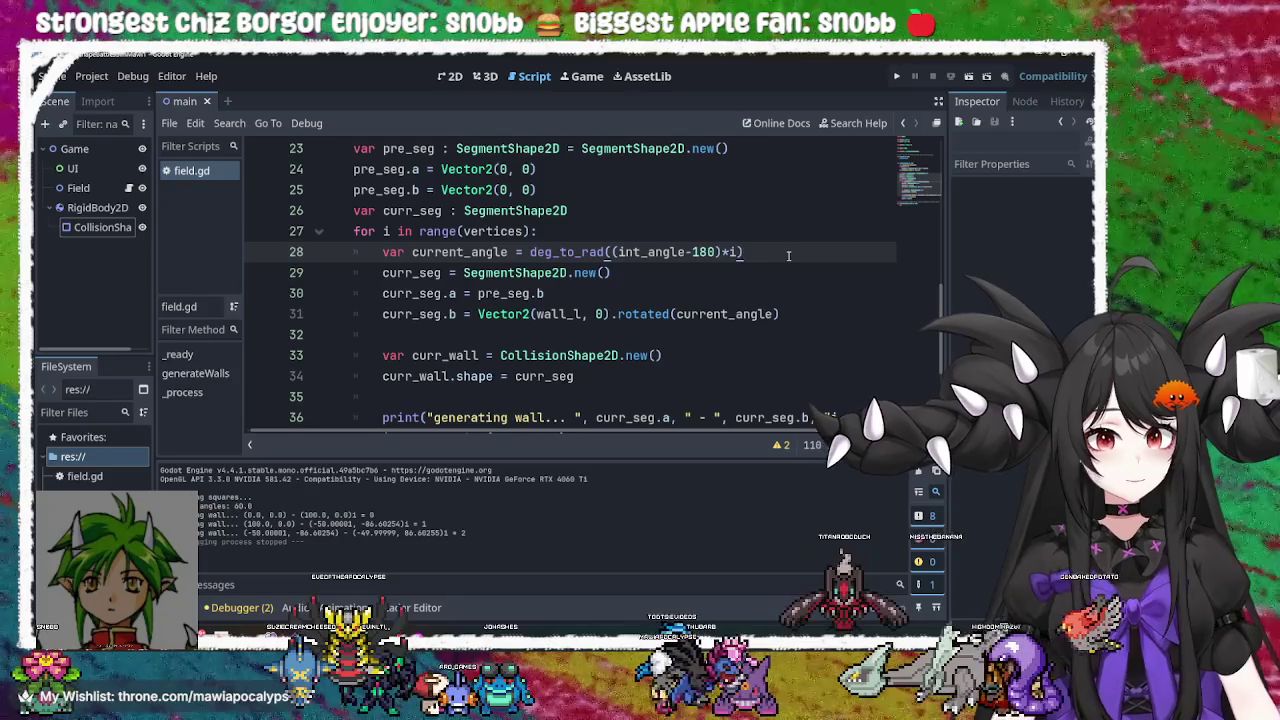
key("Return")
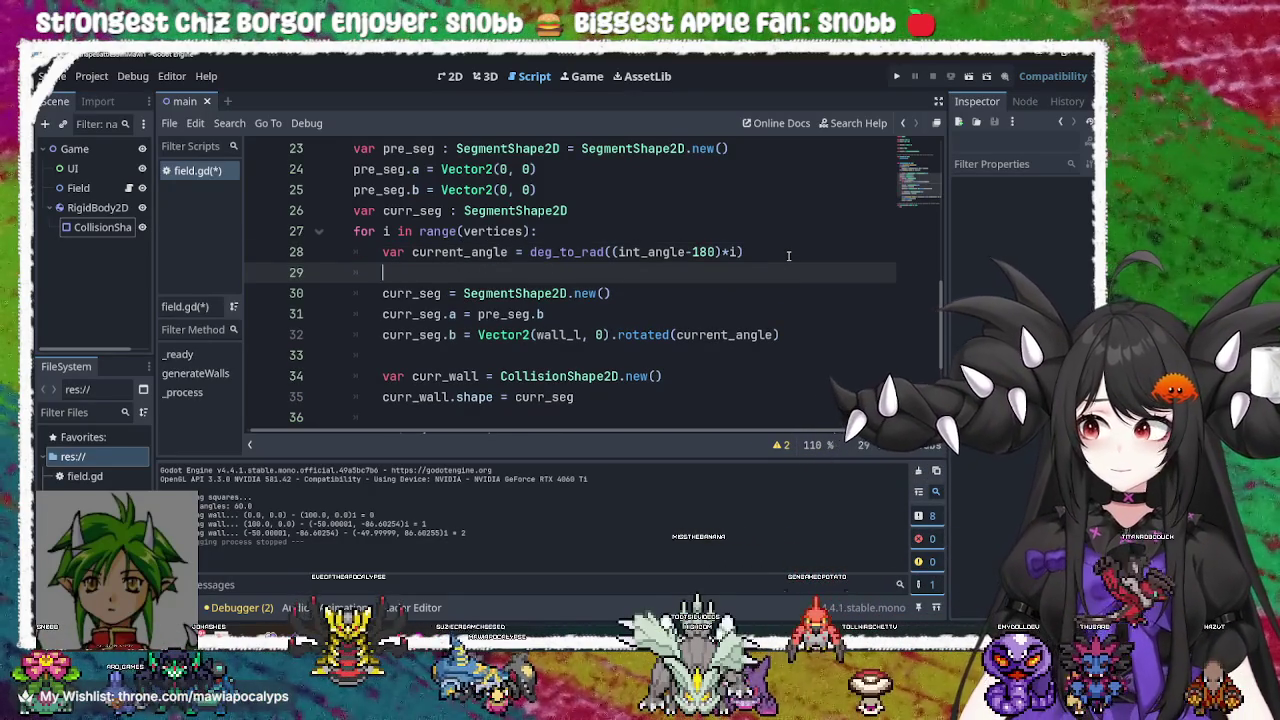
Rename line 28's variable to current_angled_vector : Vector2 and clear line 32's curr_seg.b value
left_click(511, 252)
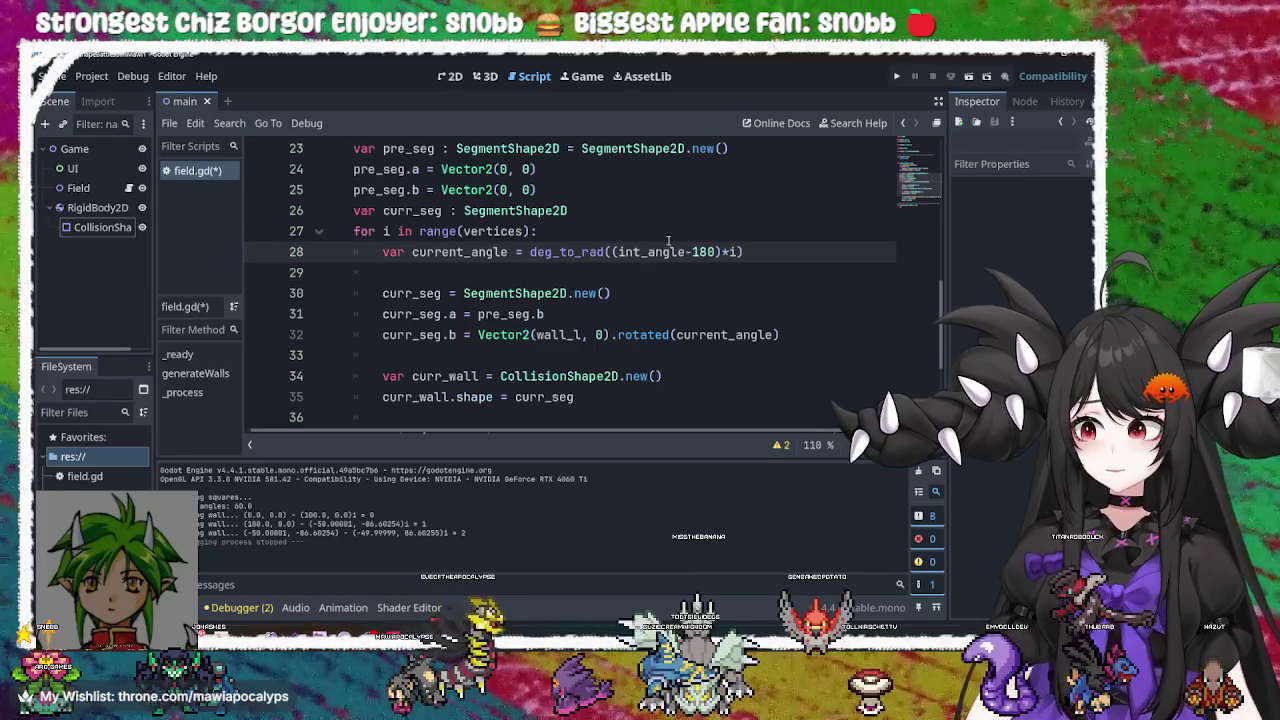
type("d")
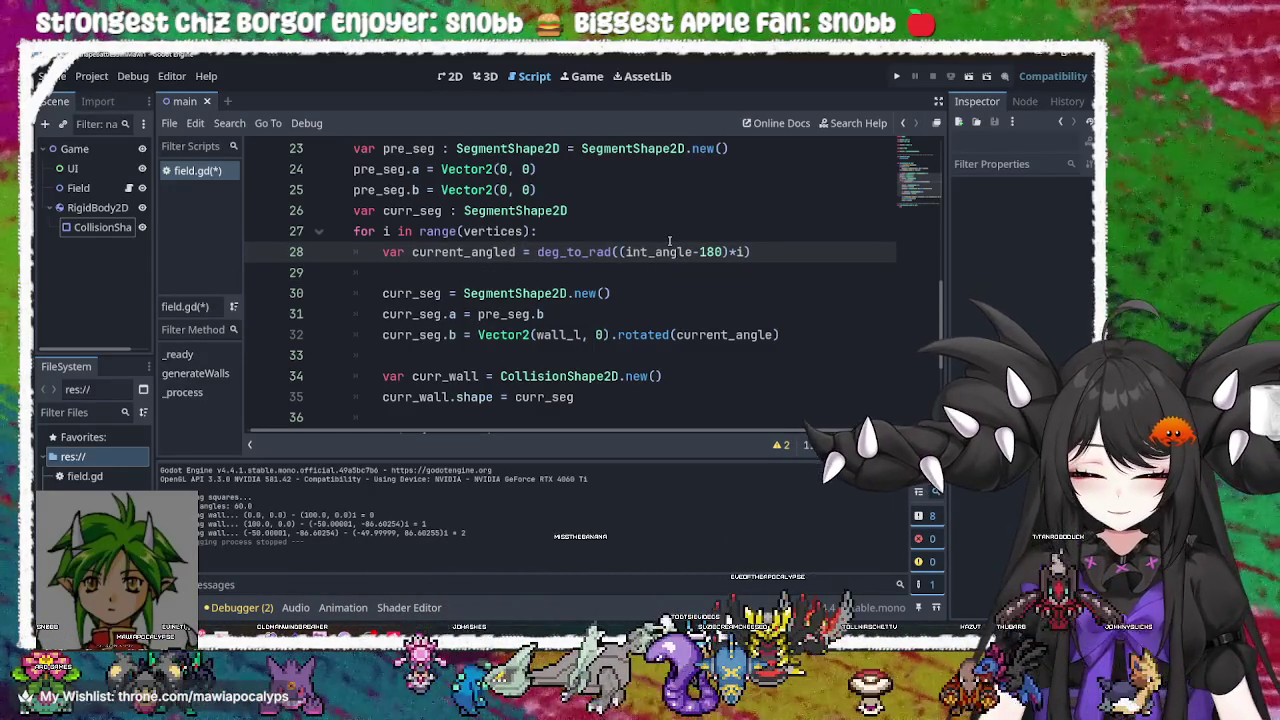
type("_vector ")
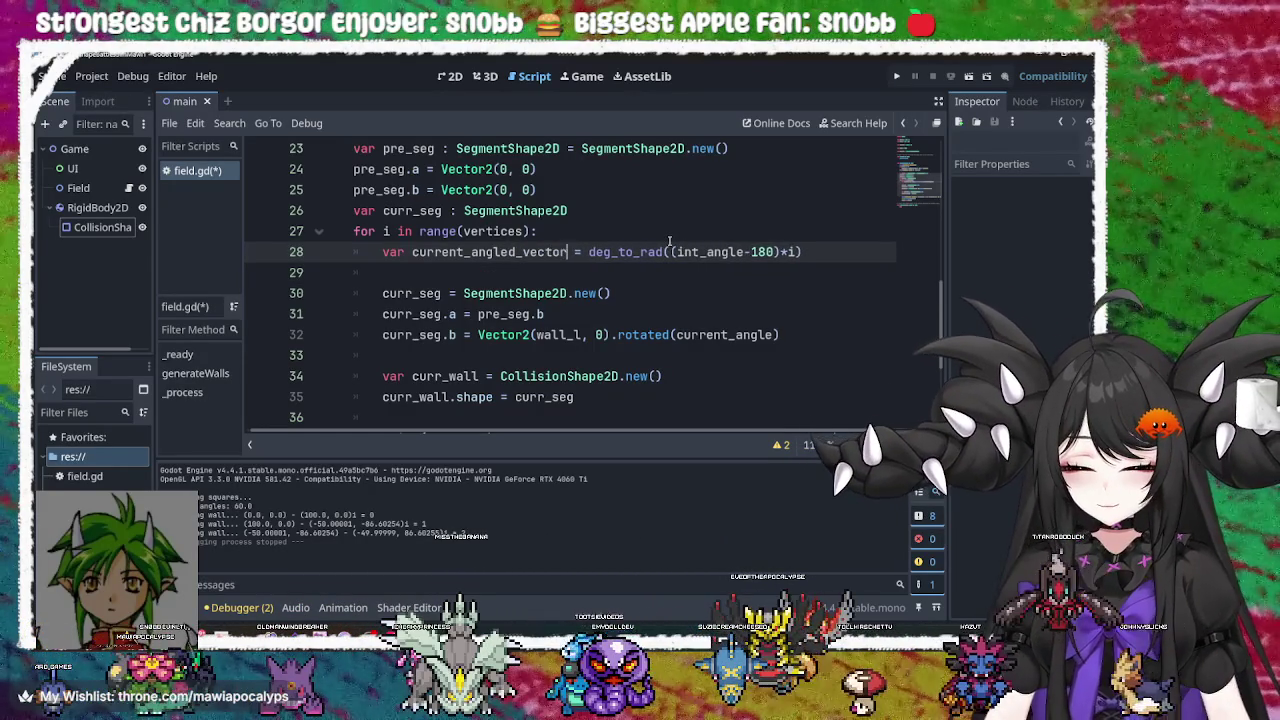
type(": ")
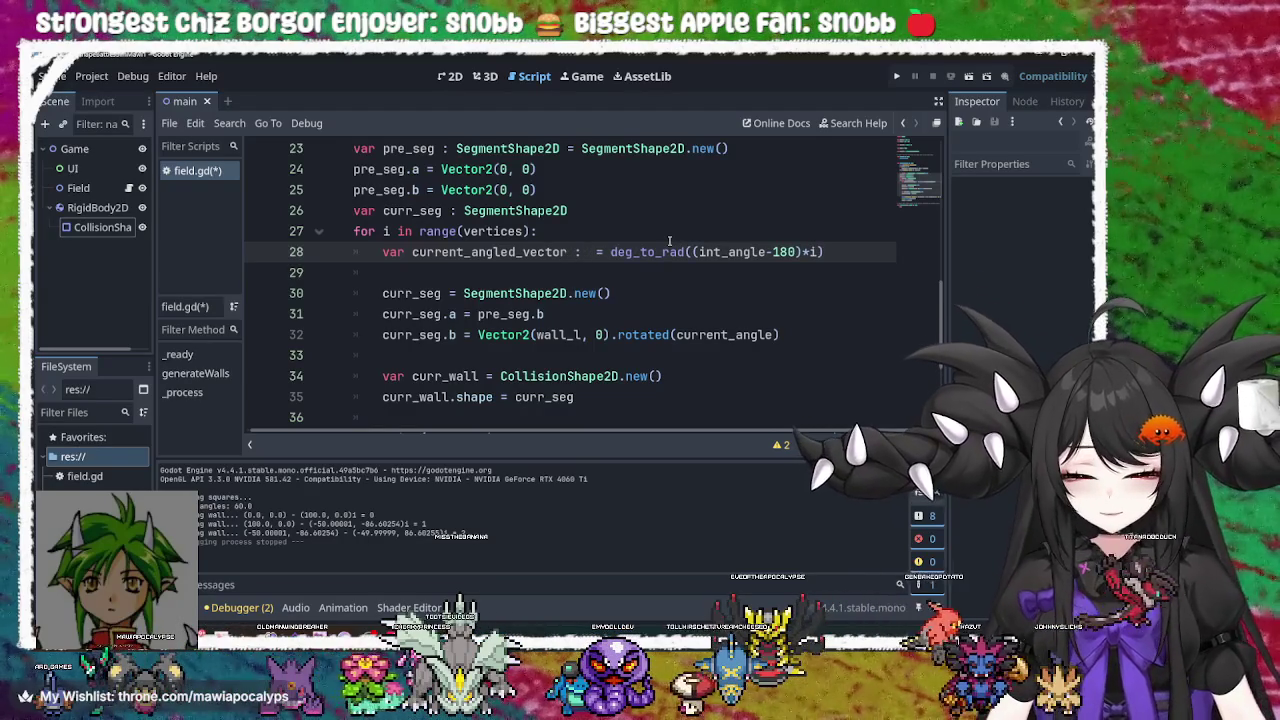
type("Vector")
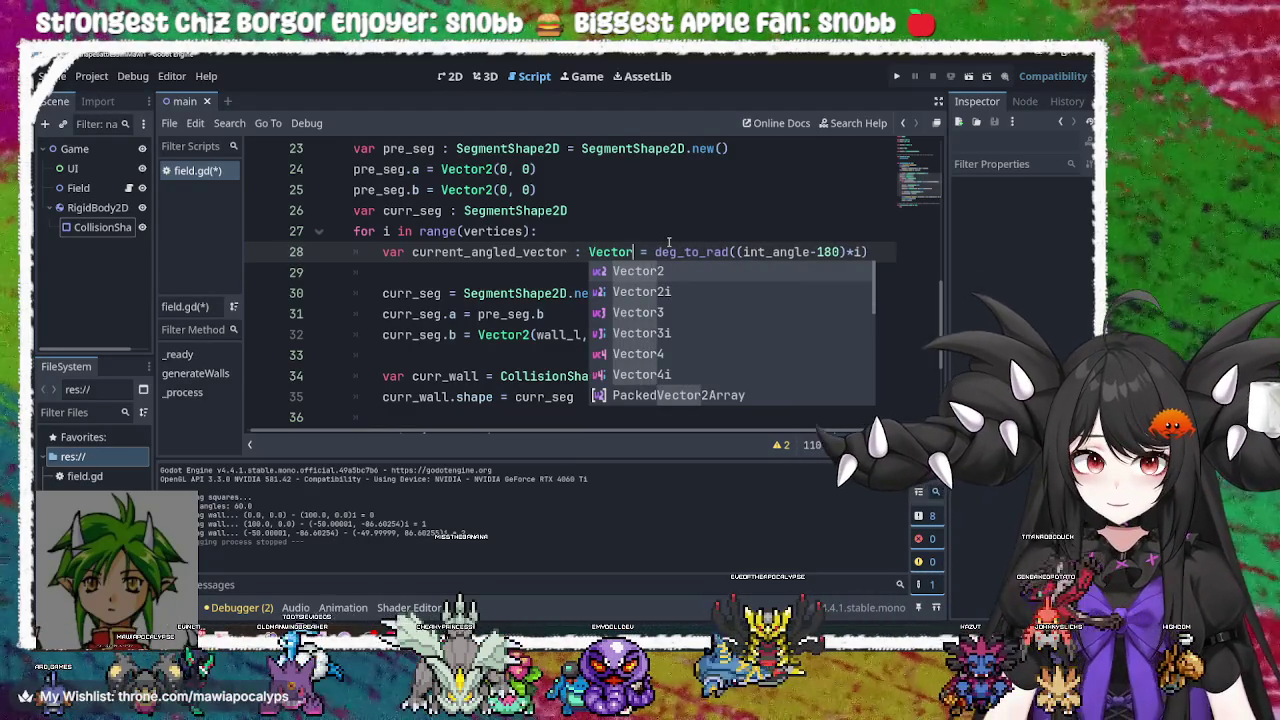
type("2")
left_click(662, 252)
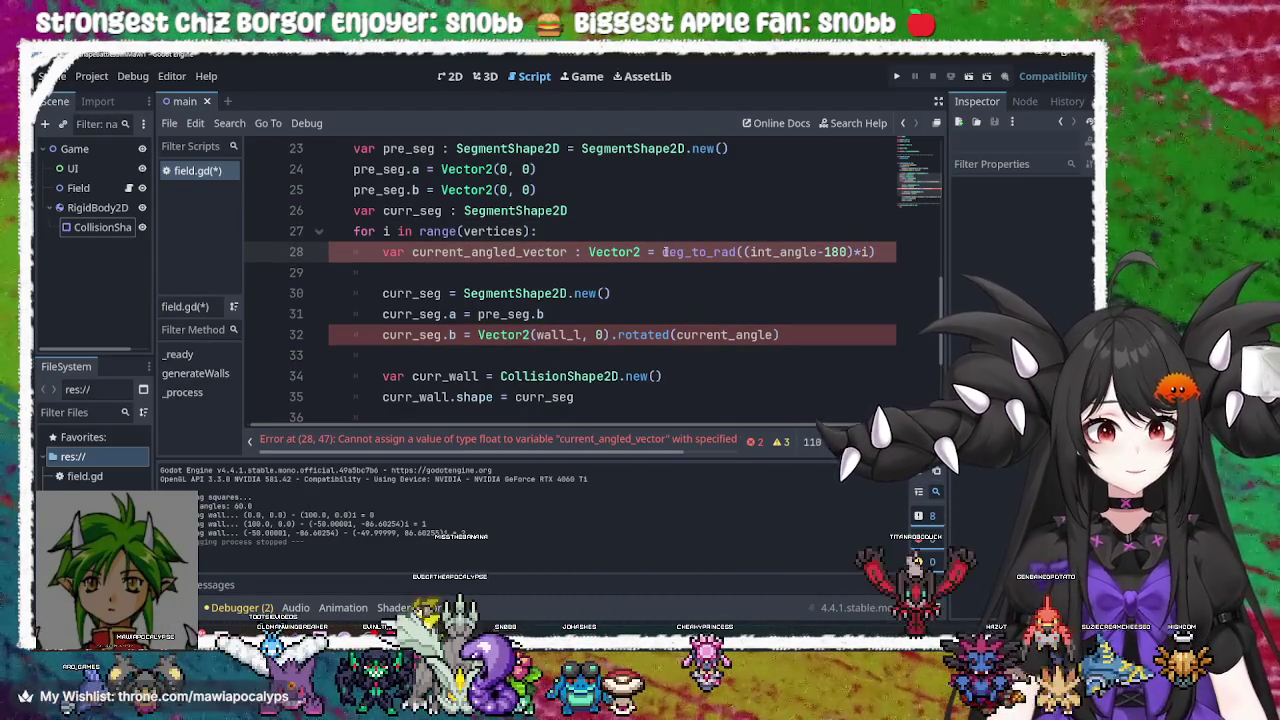
mouse_move(698, 256)
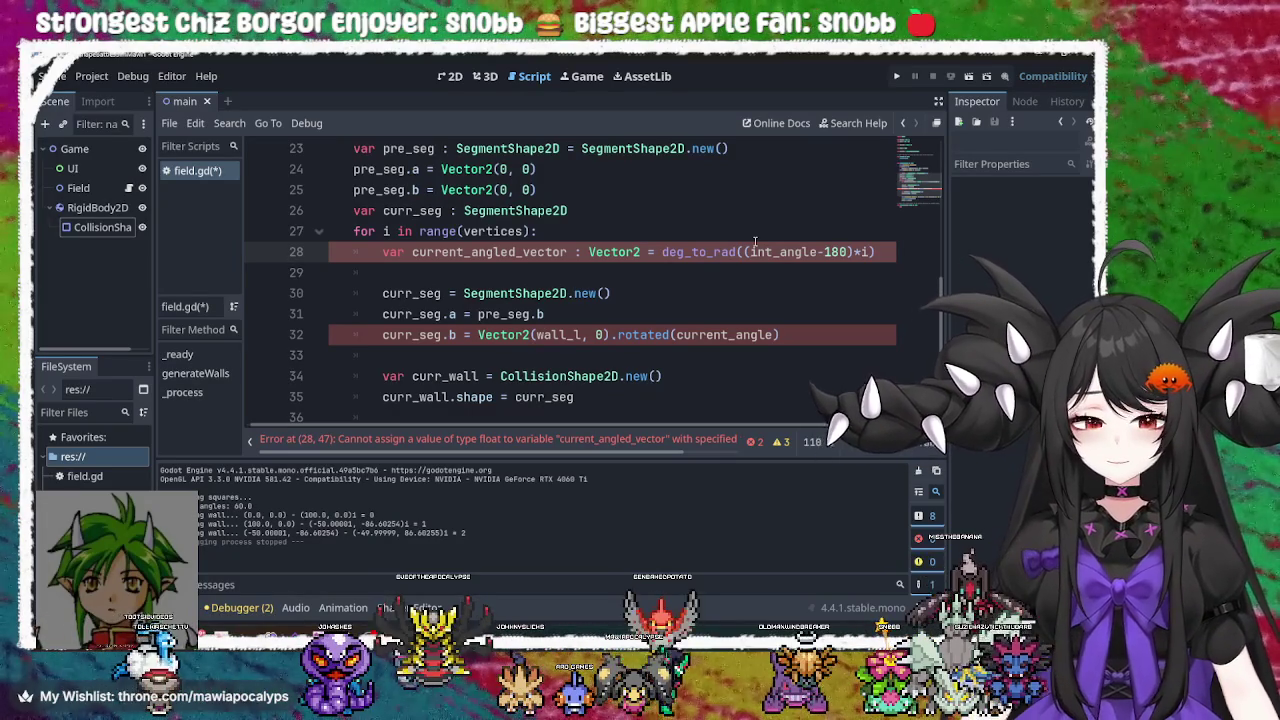
left_click_drag(780, 335, 480, 335)
key("BackSpace")
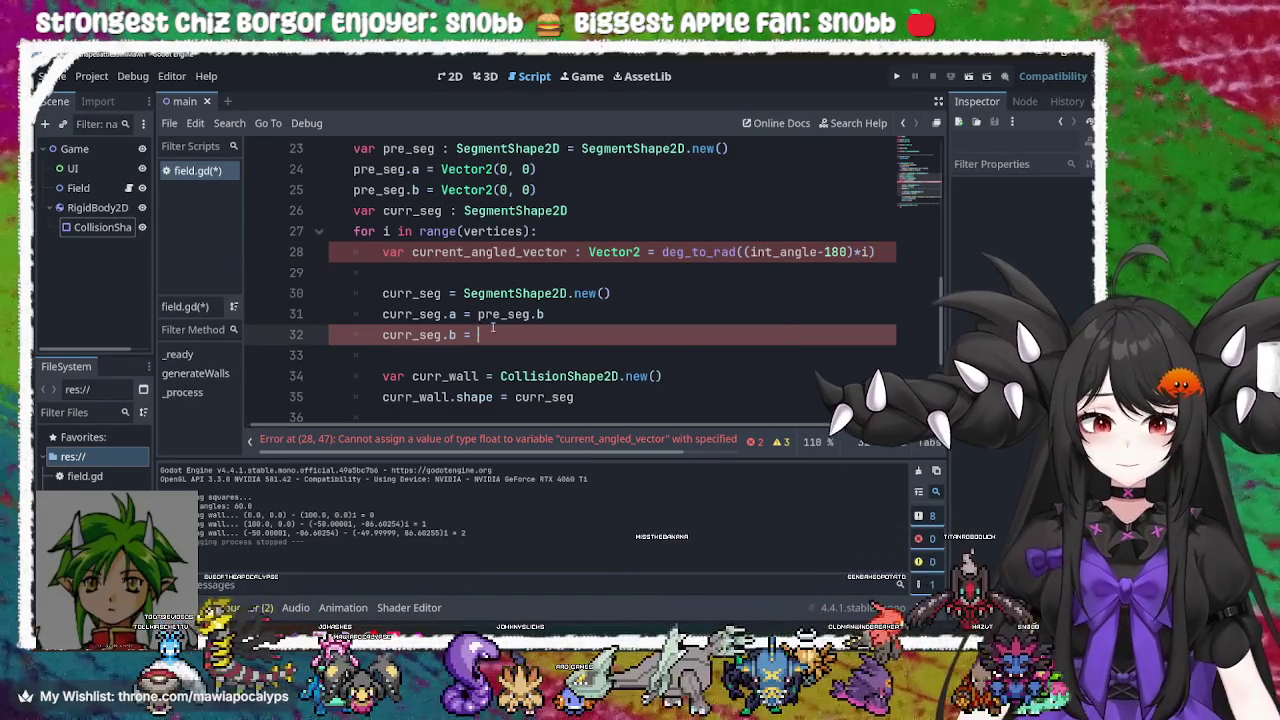
Remove the deg_to_rad expression from line 28 and rename the variable to current_normal_angle_vector
left_click(662, 252)
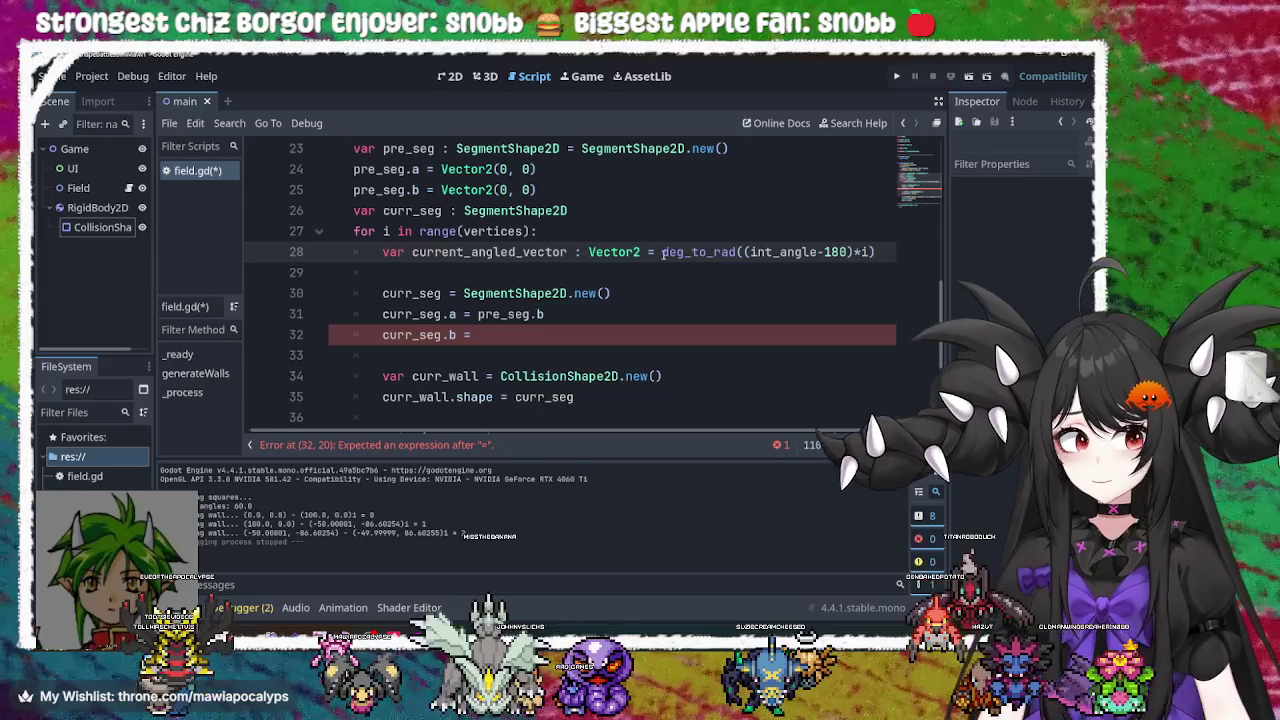
left_click_drag(662, 252, 900, 256)
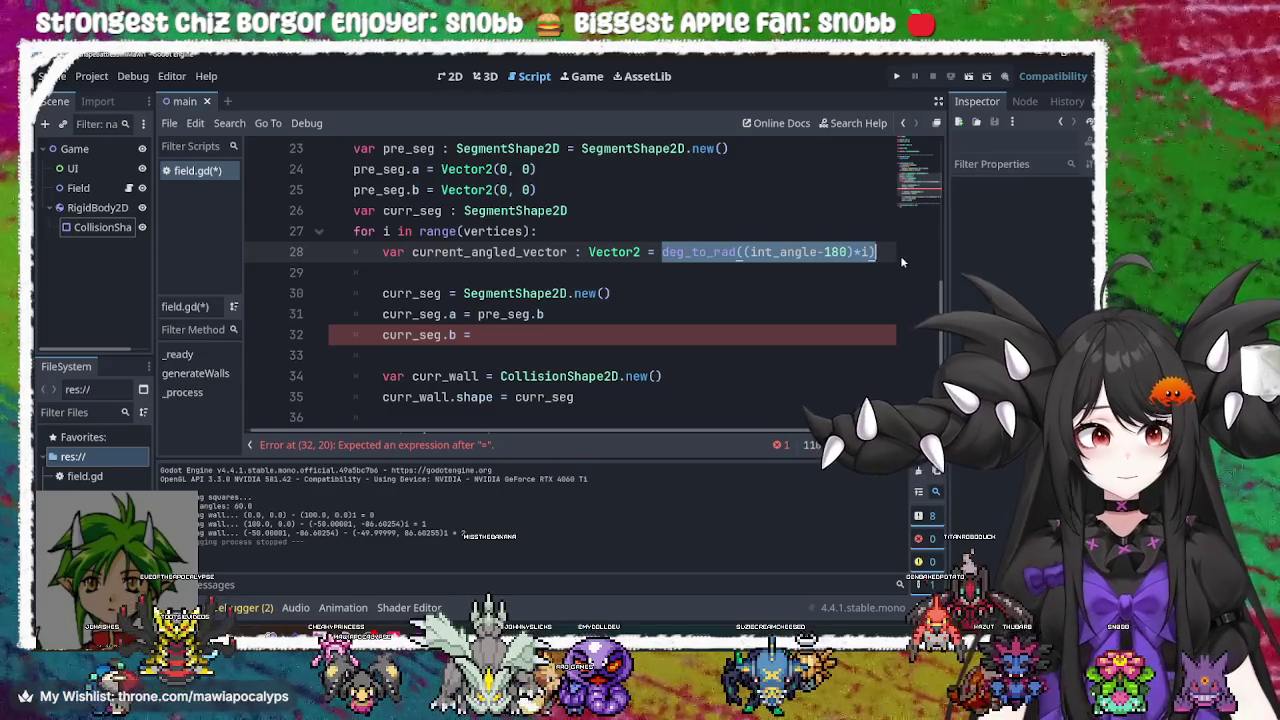
key("BackSpace")
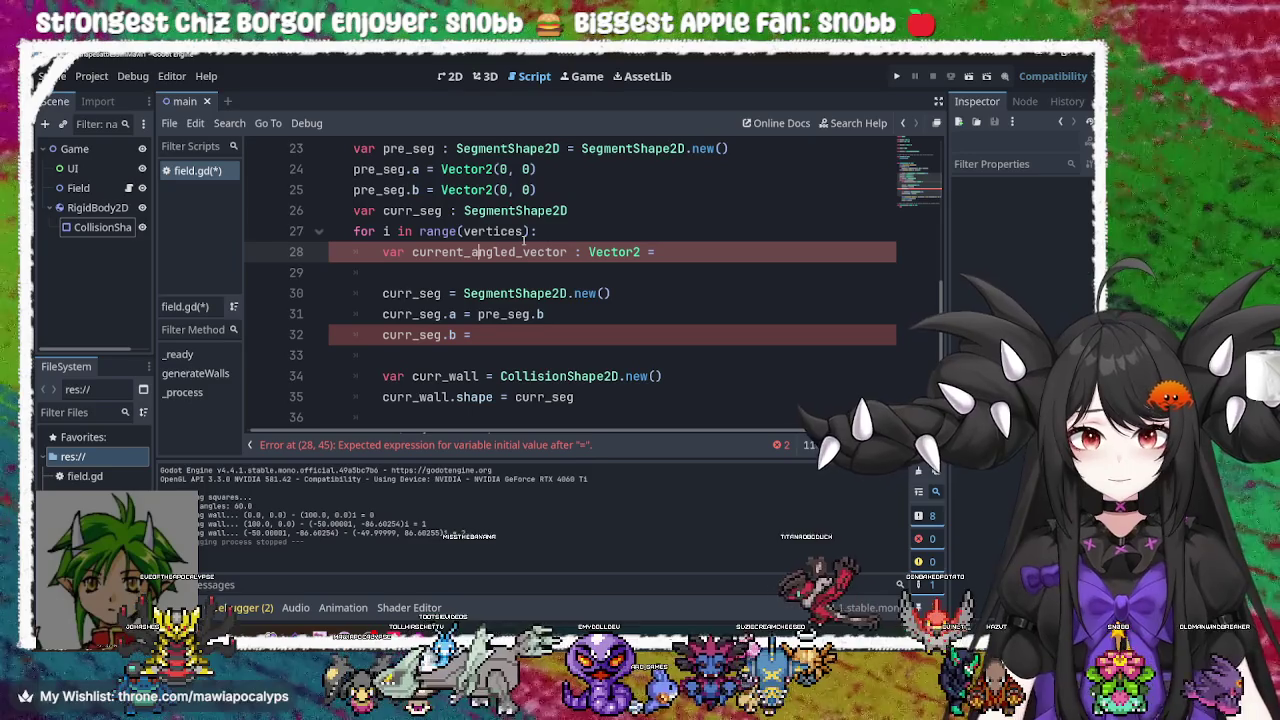
left_click(512, 252)
key("BackSpace")
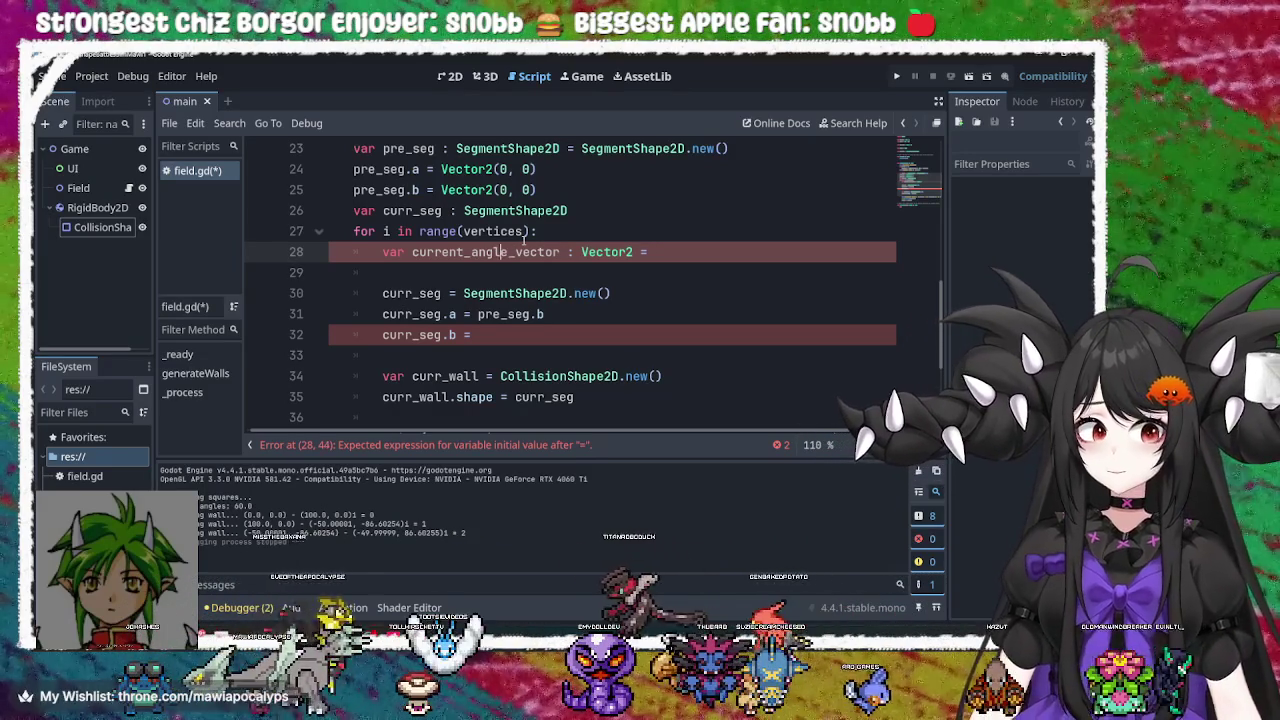
key("Left")
key("Left")
key("Left")
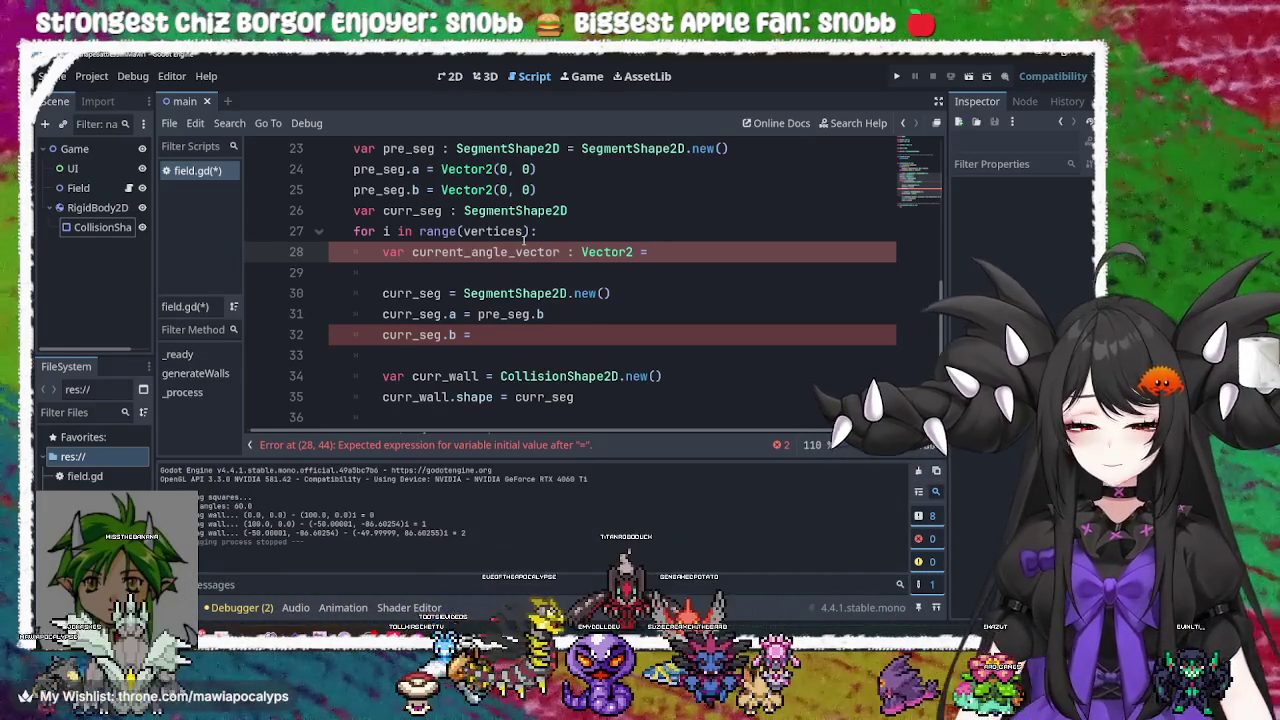
type("n_")
type("normal")
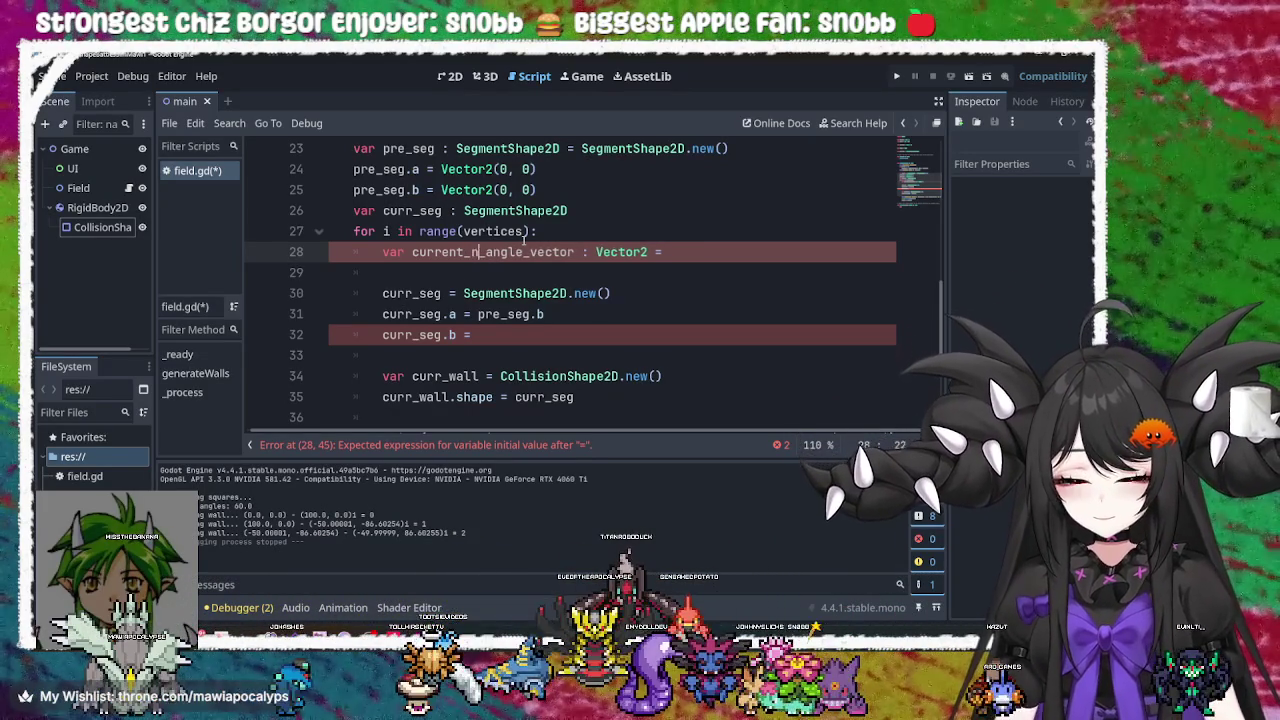
Assign Vector2(1, 1).rotated(deg_to_rad((int_angle-180)*i)) to current_normal_angle_vector
left_click(714, 252)
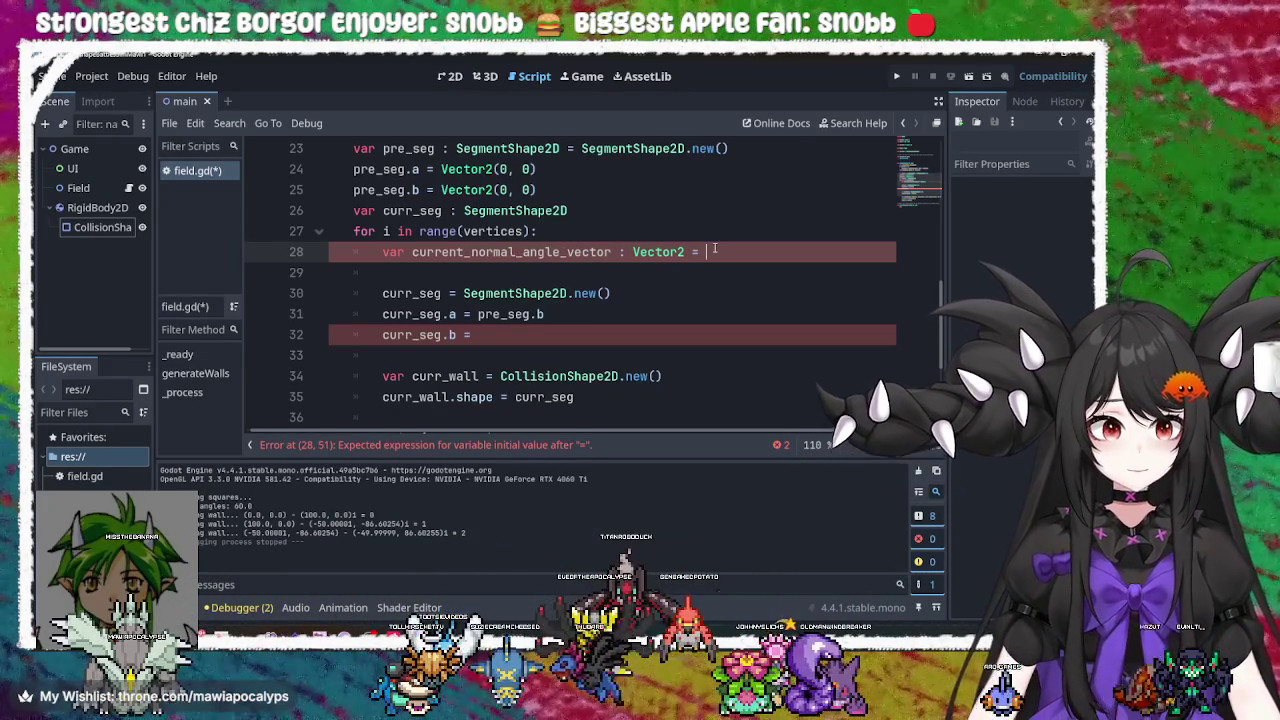
type("deg_to_rad((int_angle-180)*i)")
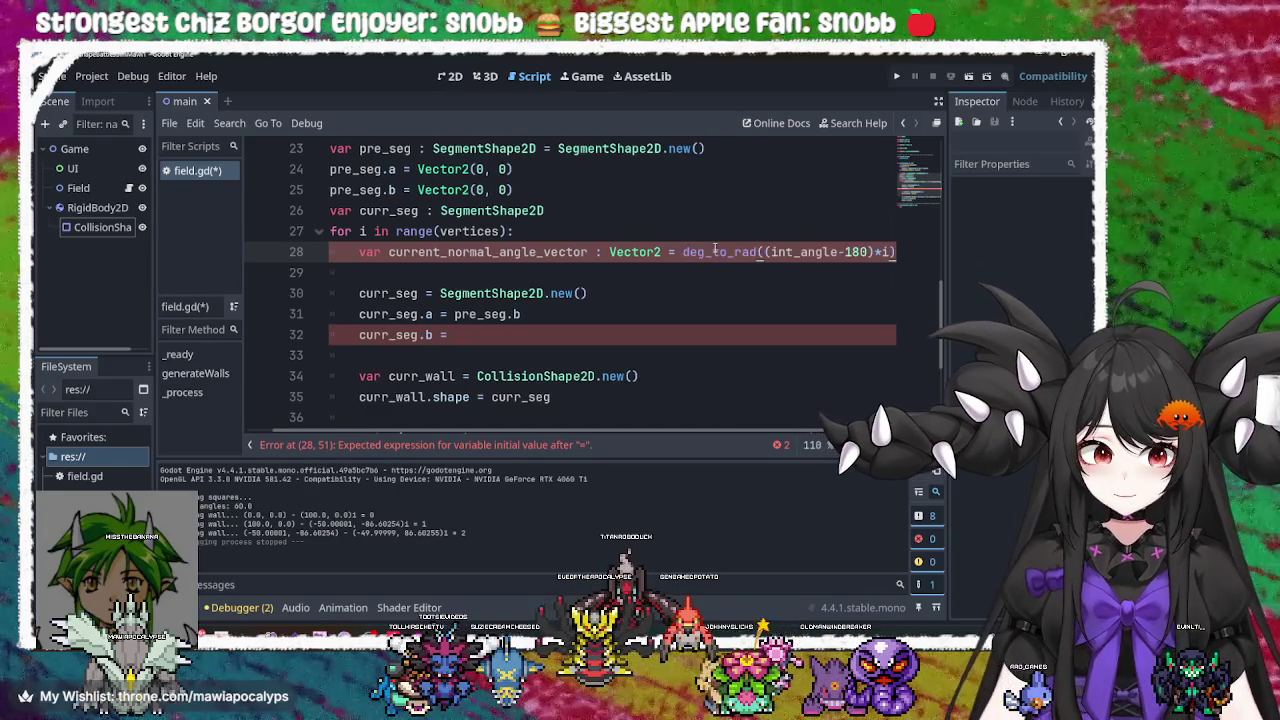
key("ctrl+z")
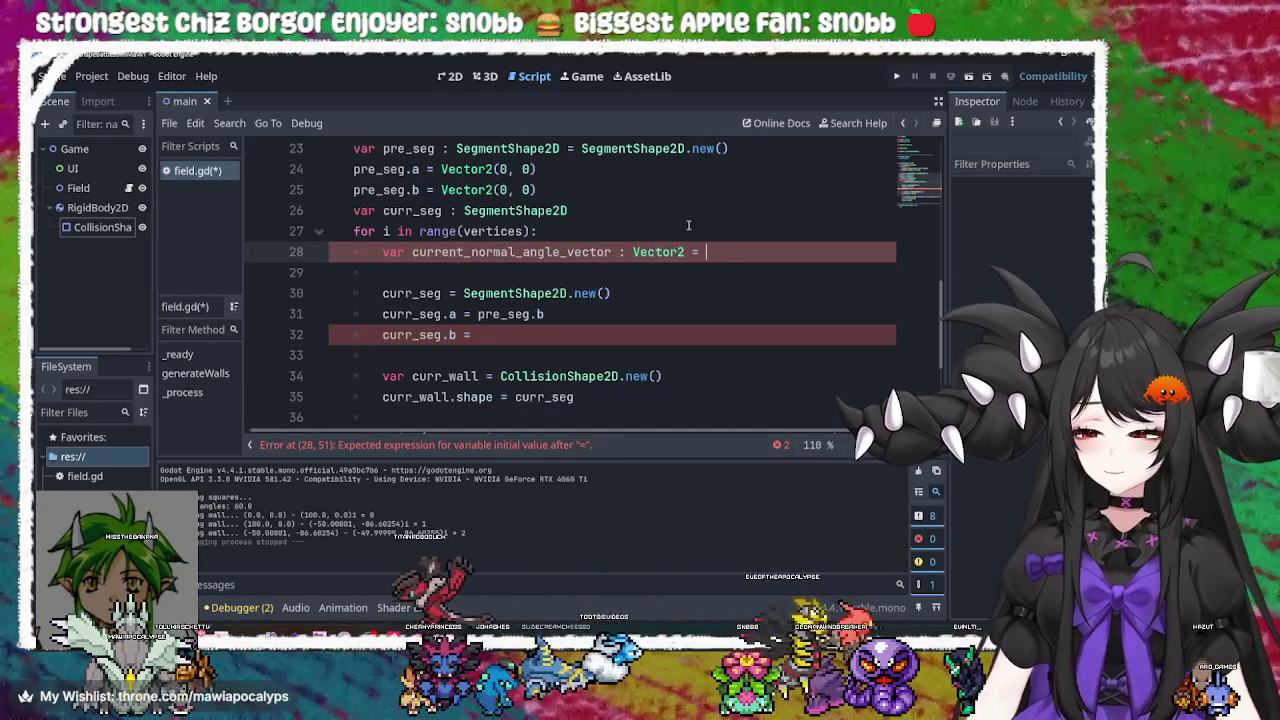
type("Vector2")
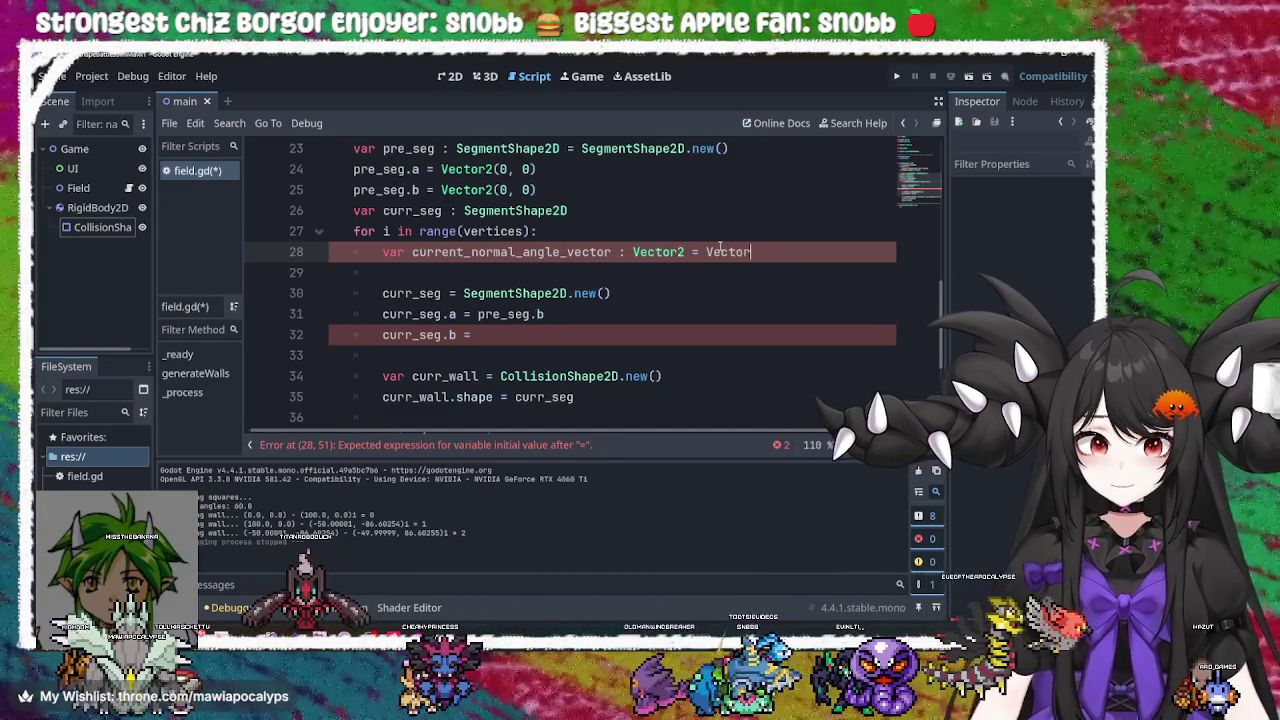
key("Escape")
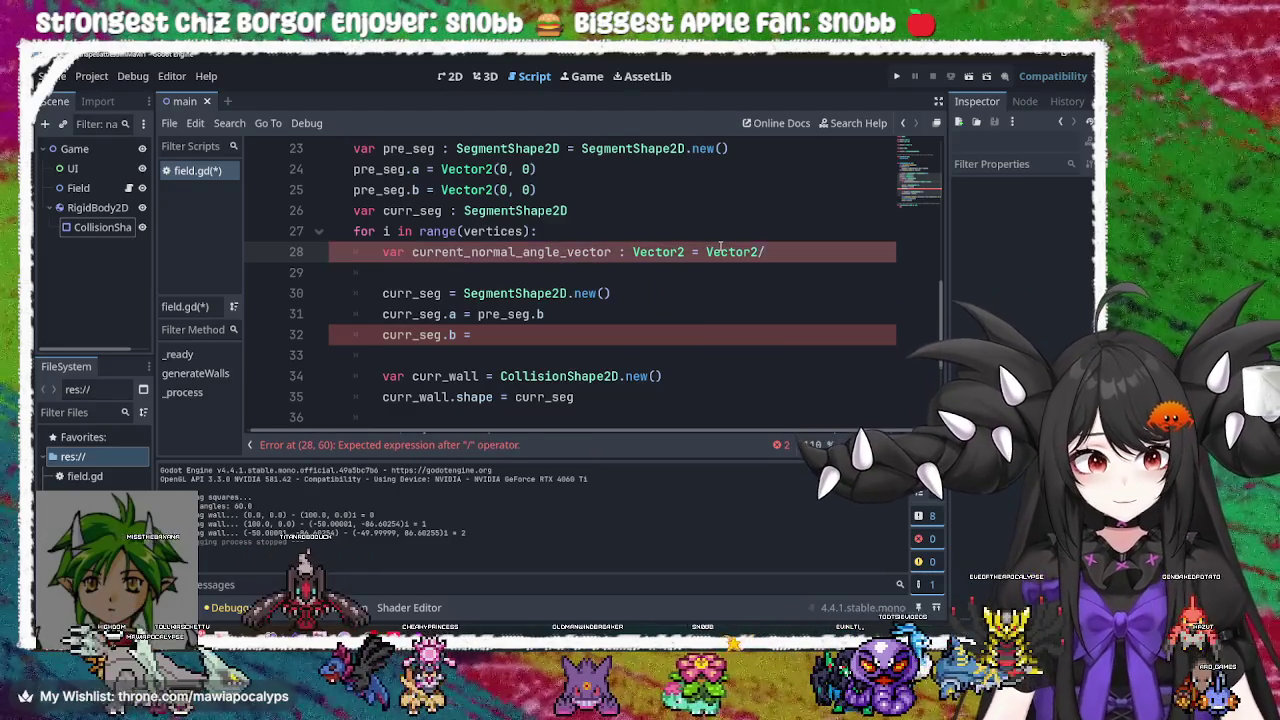
type("(")
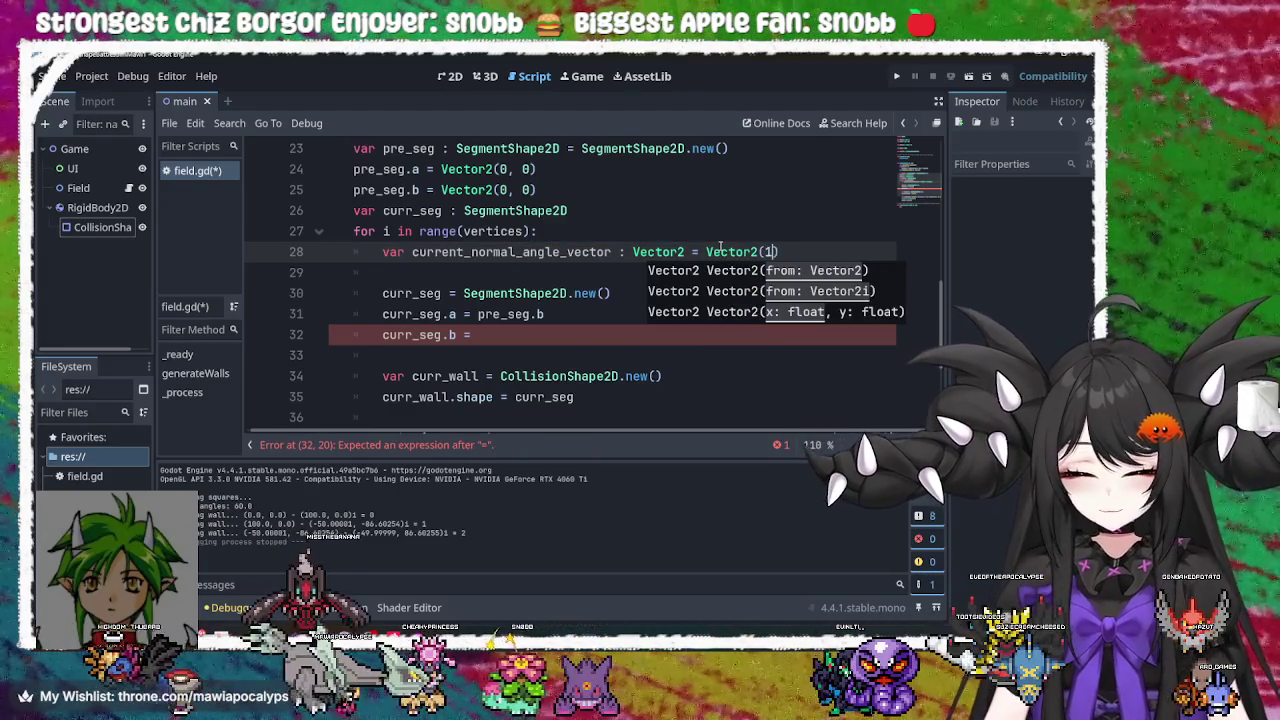
type("1, 1).")
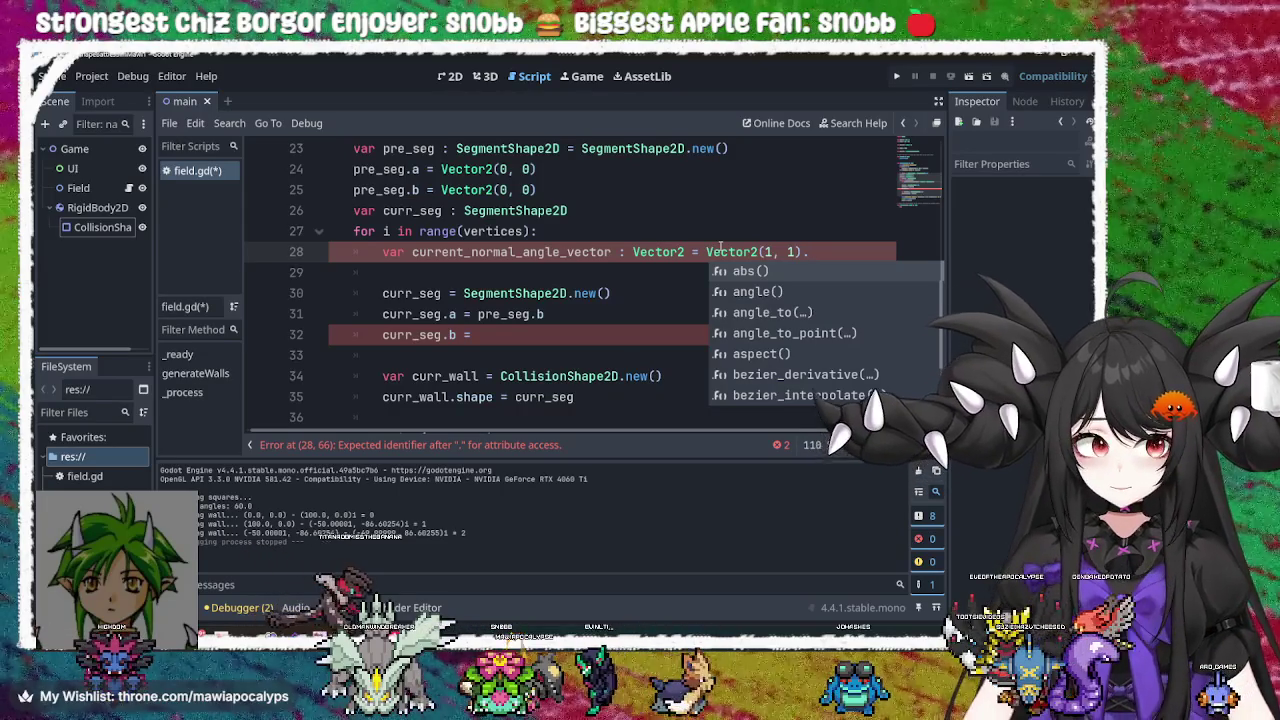
type("rota")
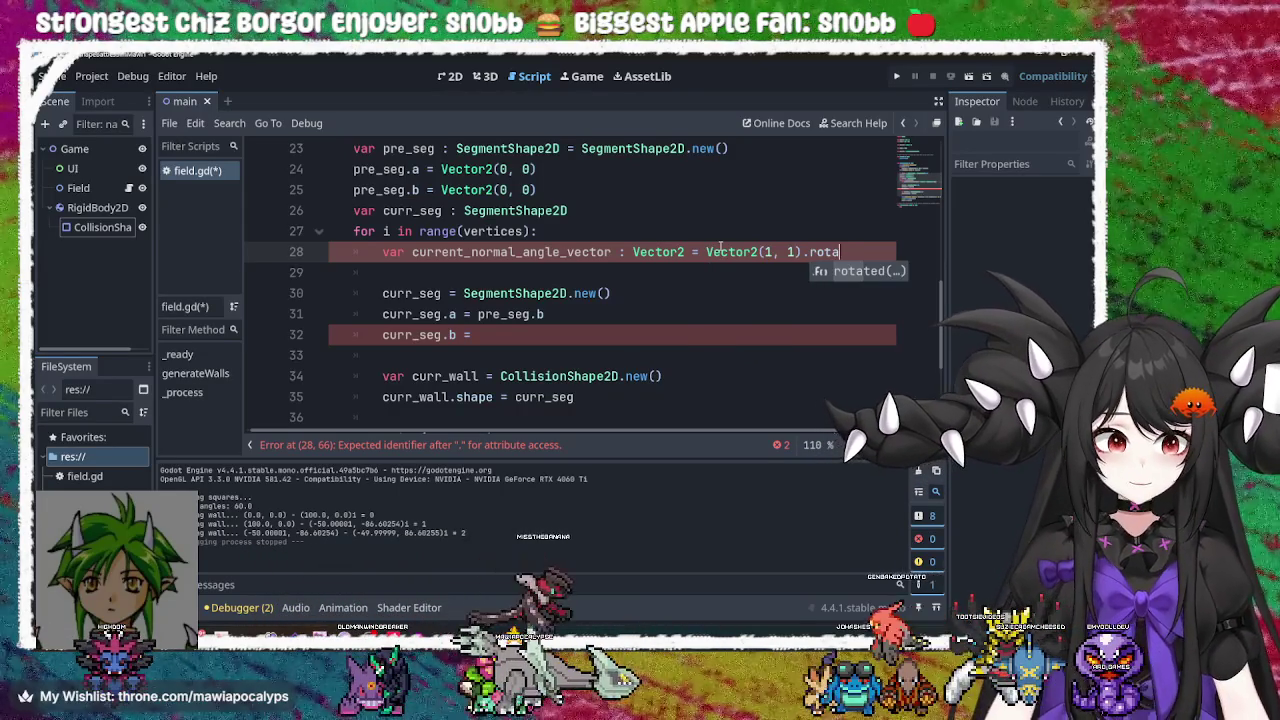
key("Return")
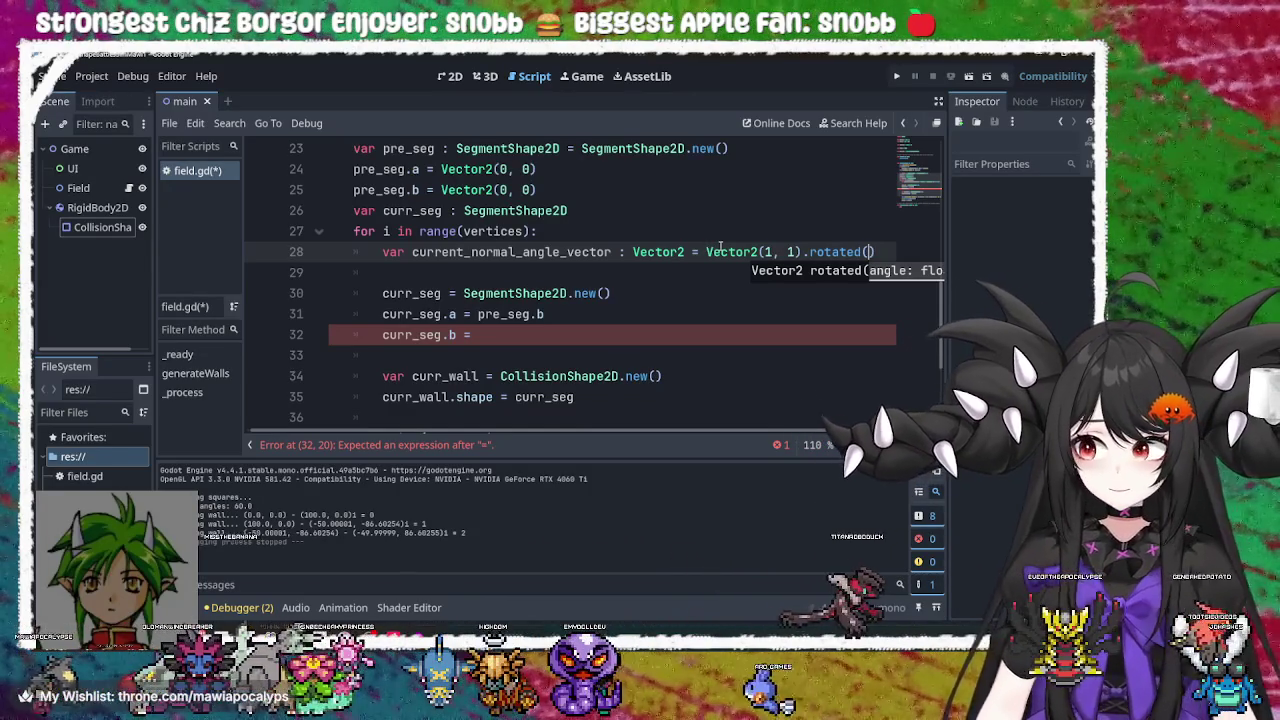
type("deg_to_rad((int_angle-180)*i")
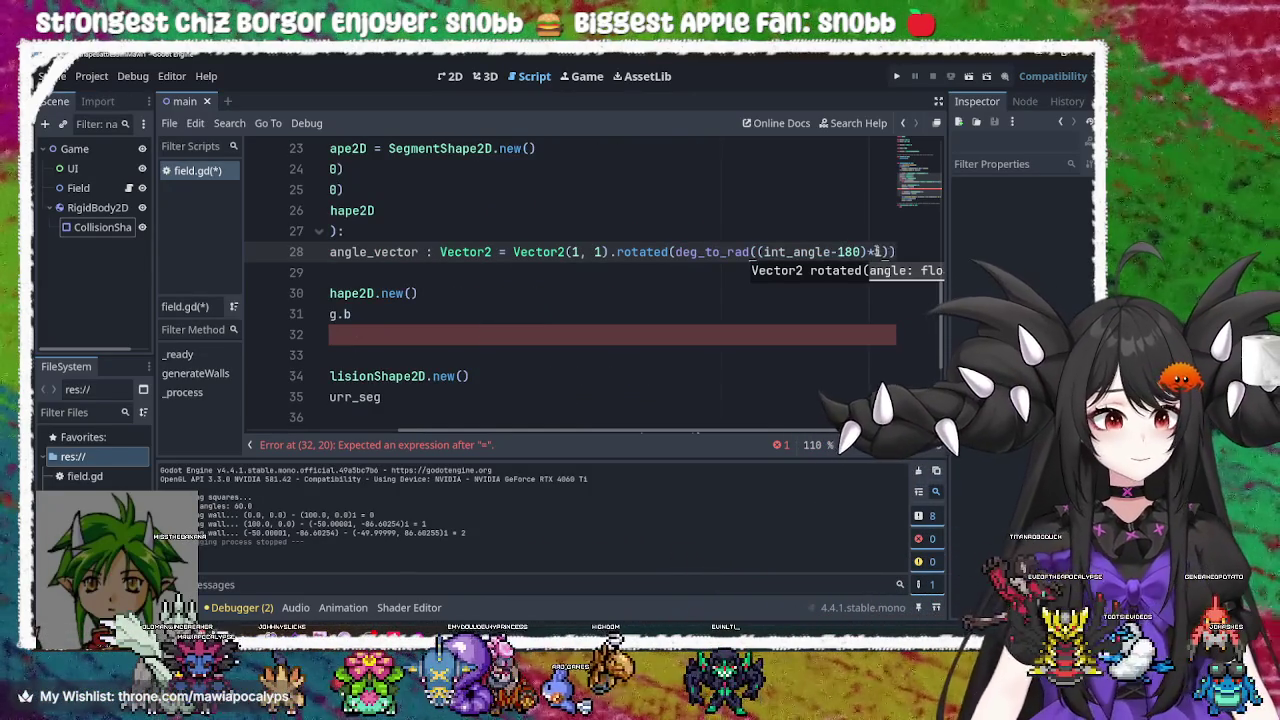
left_click(890, 247)
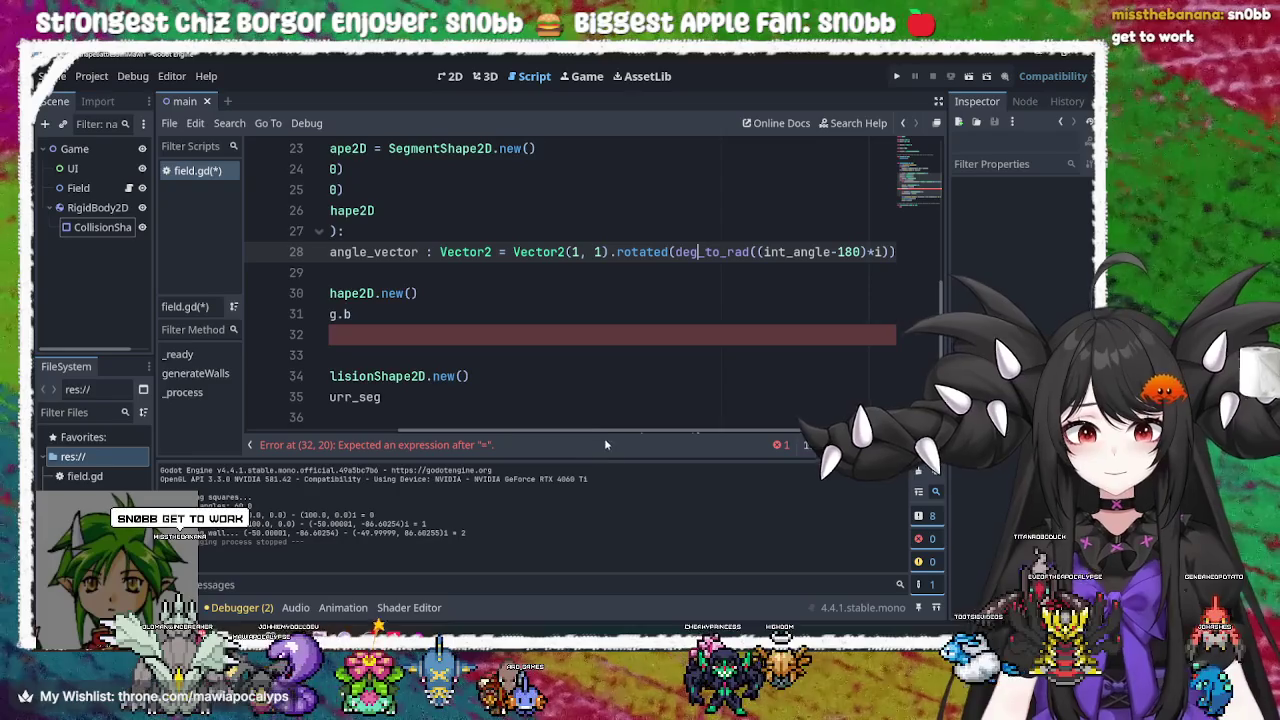
left_click_drag(600, 433, 475, 422)
Select the current_normal_angle_vector name and move to line 32's empty curr_seg.b assignment
double_click(490, 252)
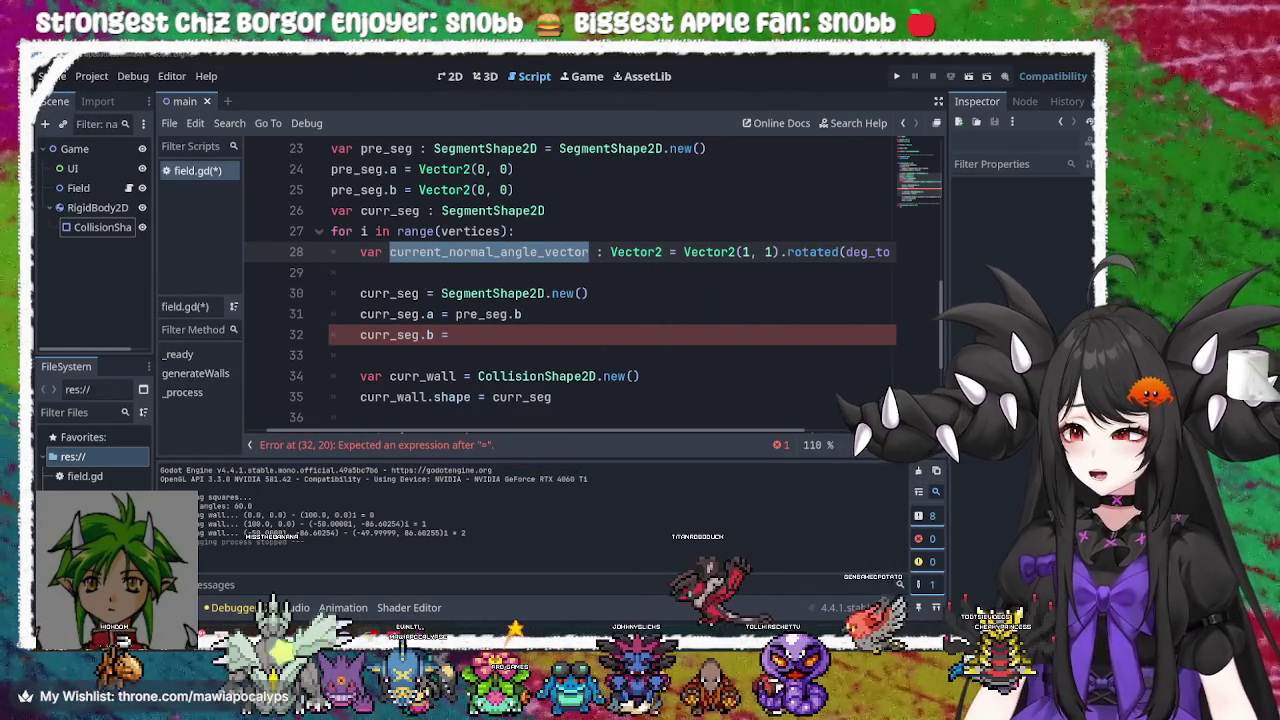
left_click(610, 344)
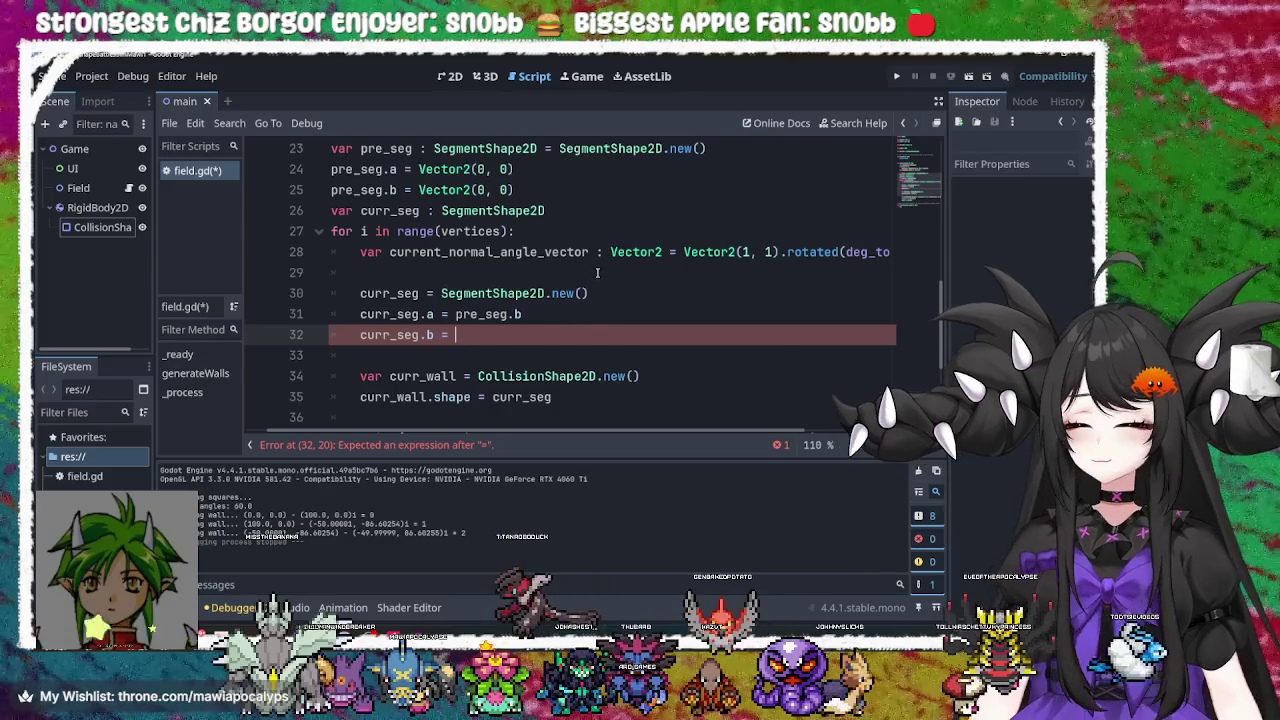
left_click(605, 291)
left_click(575, 316)
left_click(553, 337)
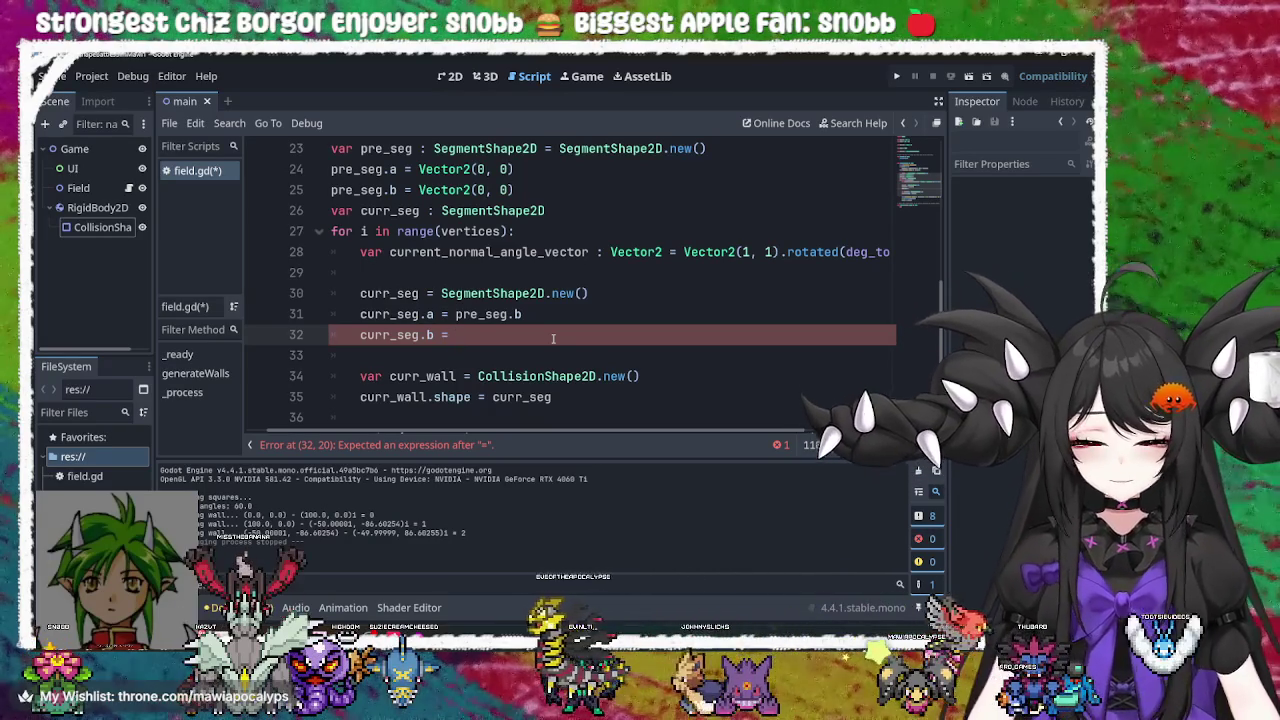
key("super+v")
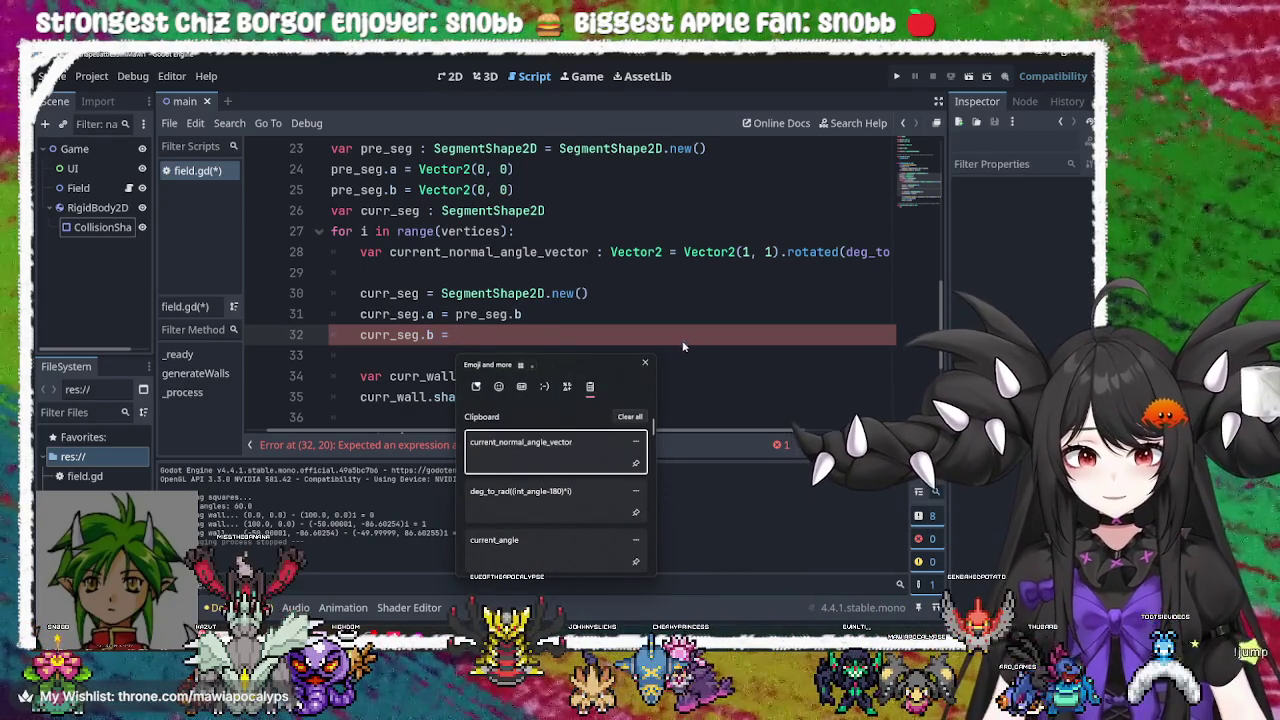
left_click(681, 342)
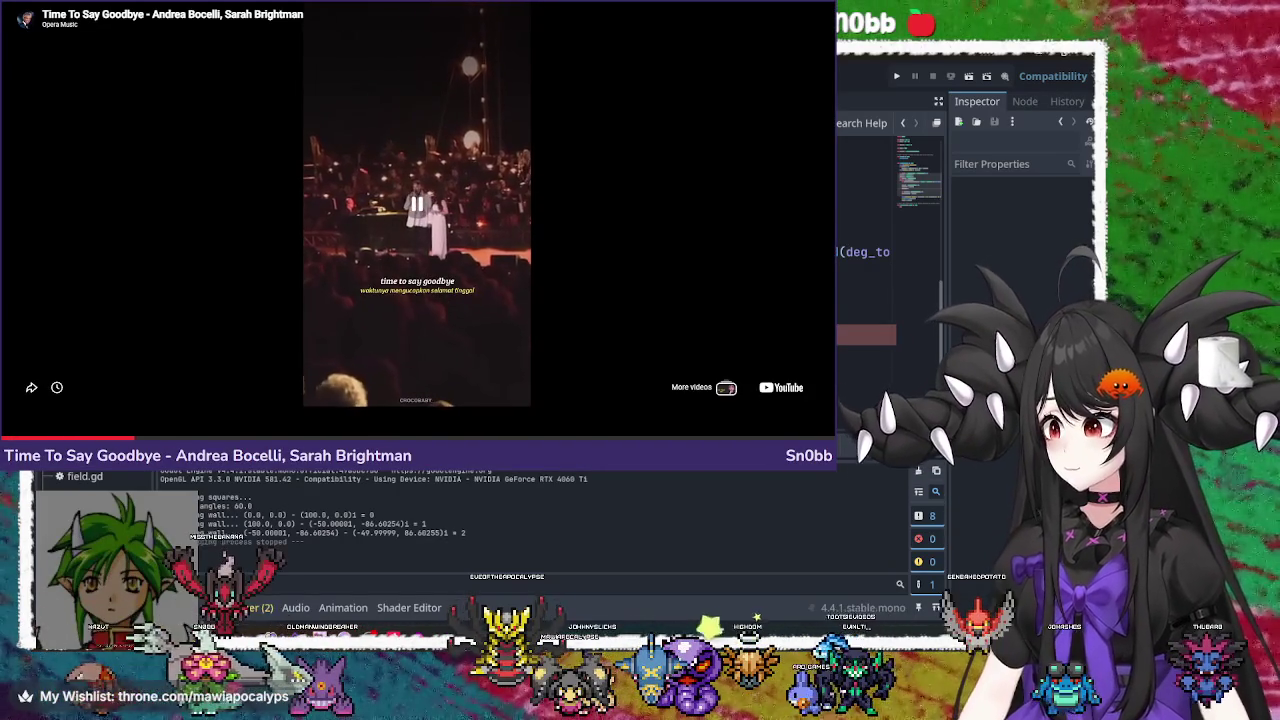
key("alt+Tab")
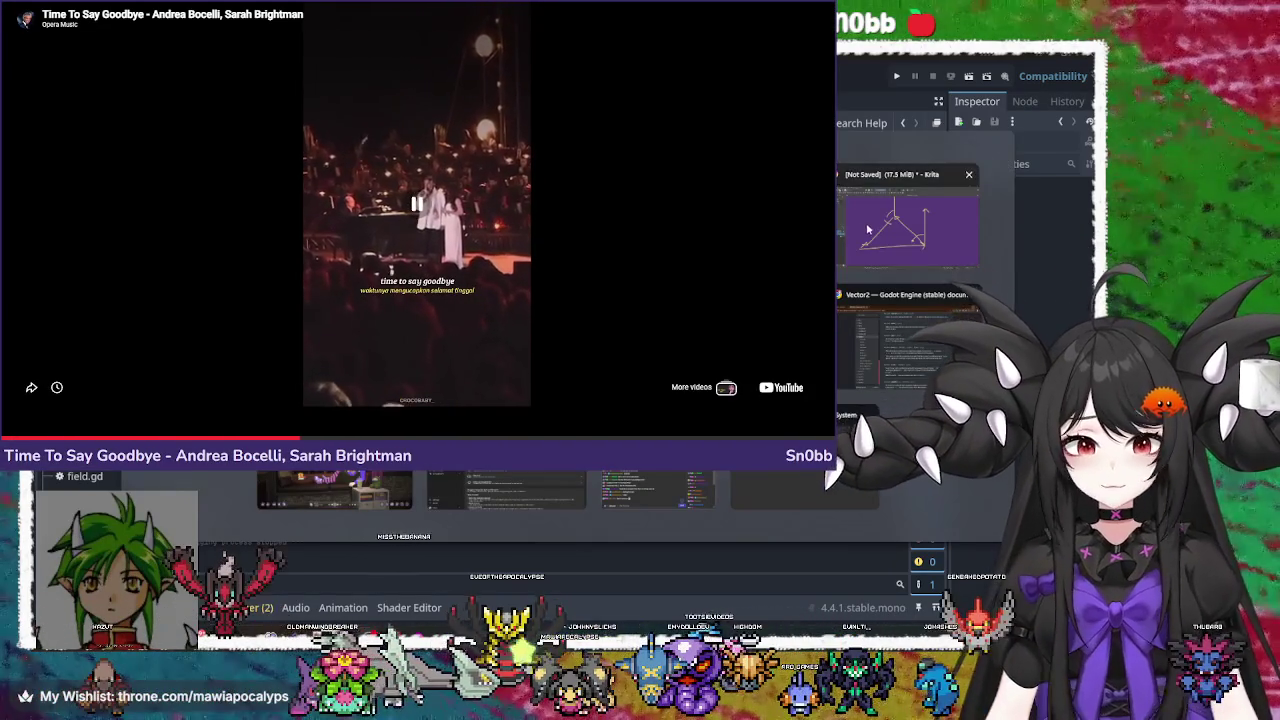
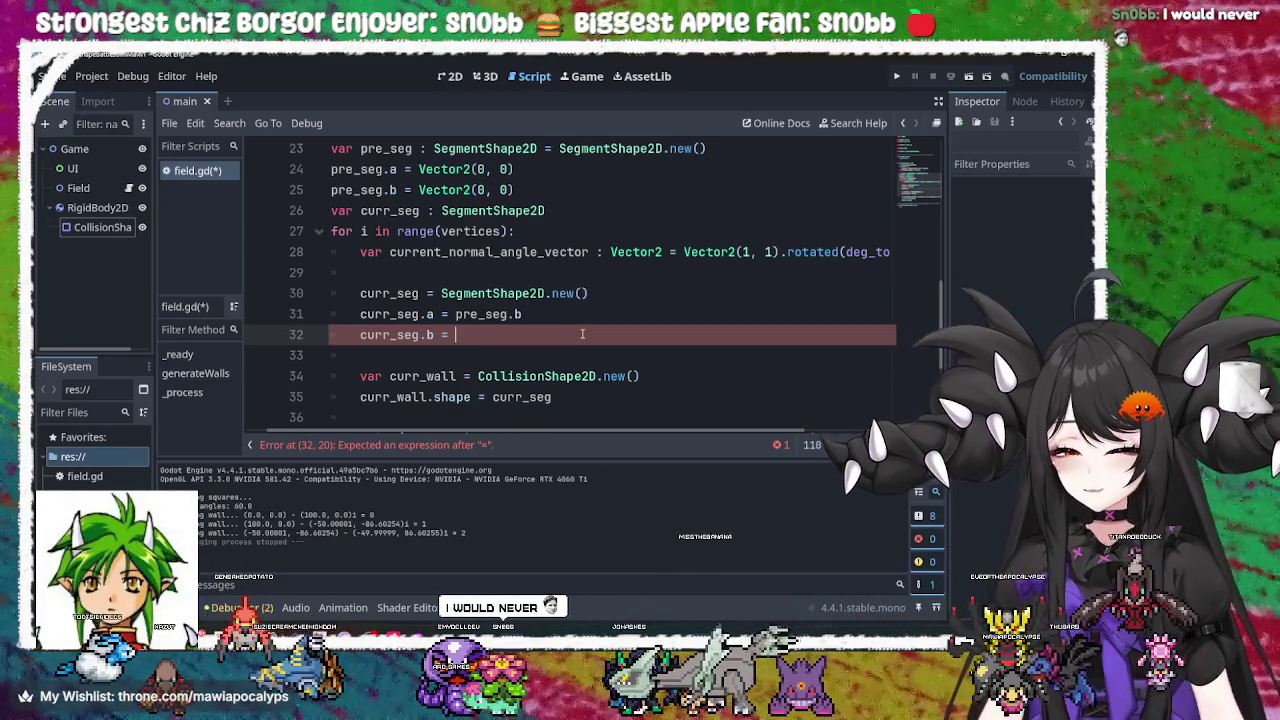
Start the curr_seg.b assignment on line 32, checking pre_seg.b on line 31
type("c")
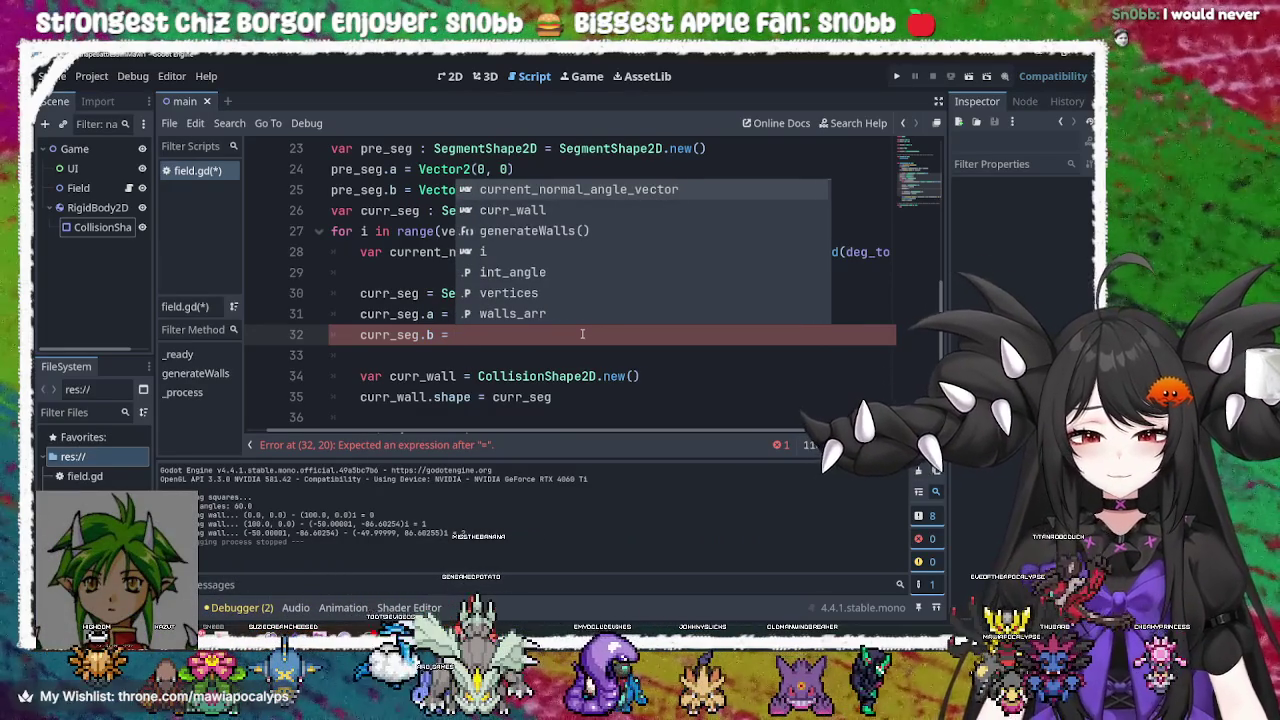
key("Escape")
left_click_drag(455, 314, 527, 314)
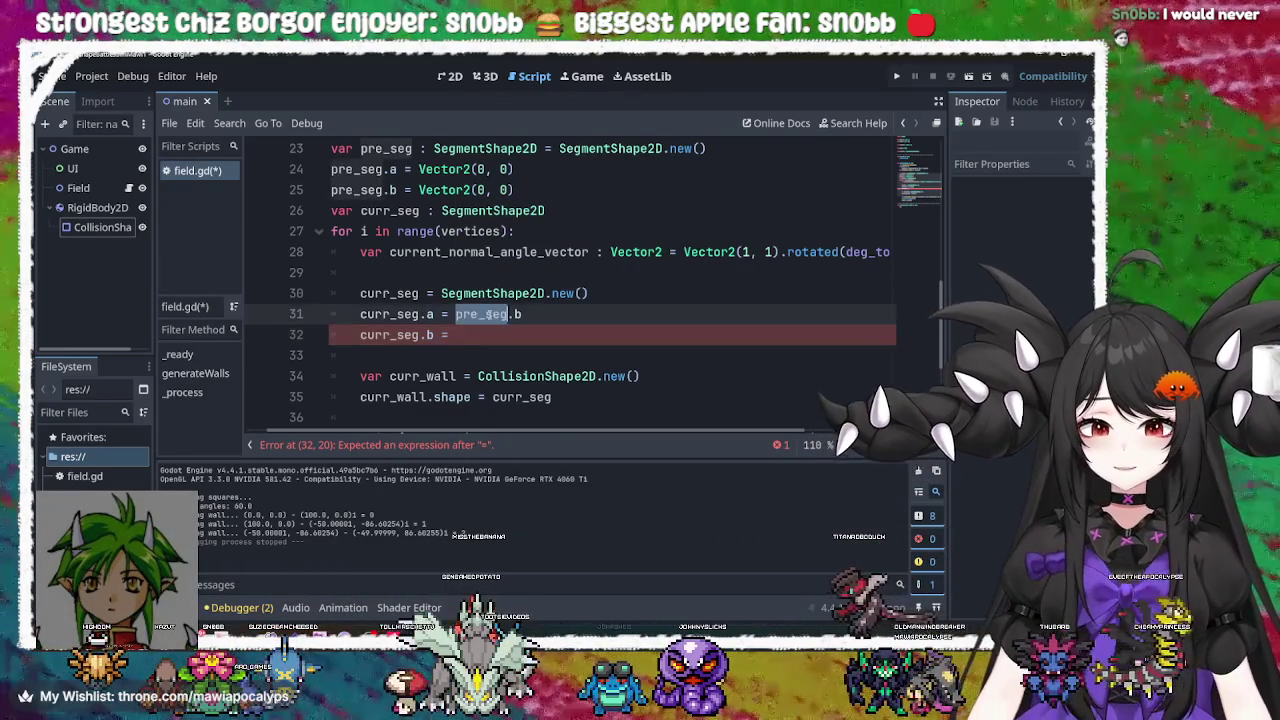
left_click(527, 314)
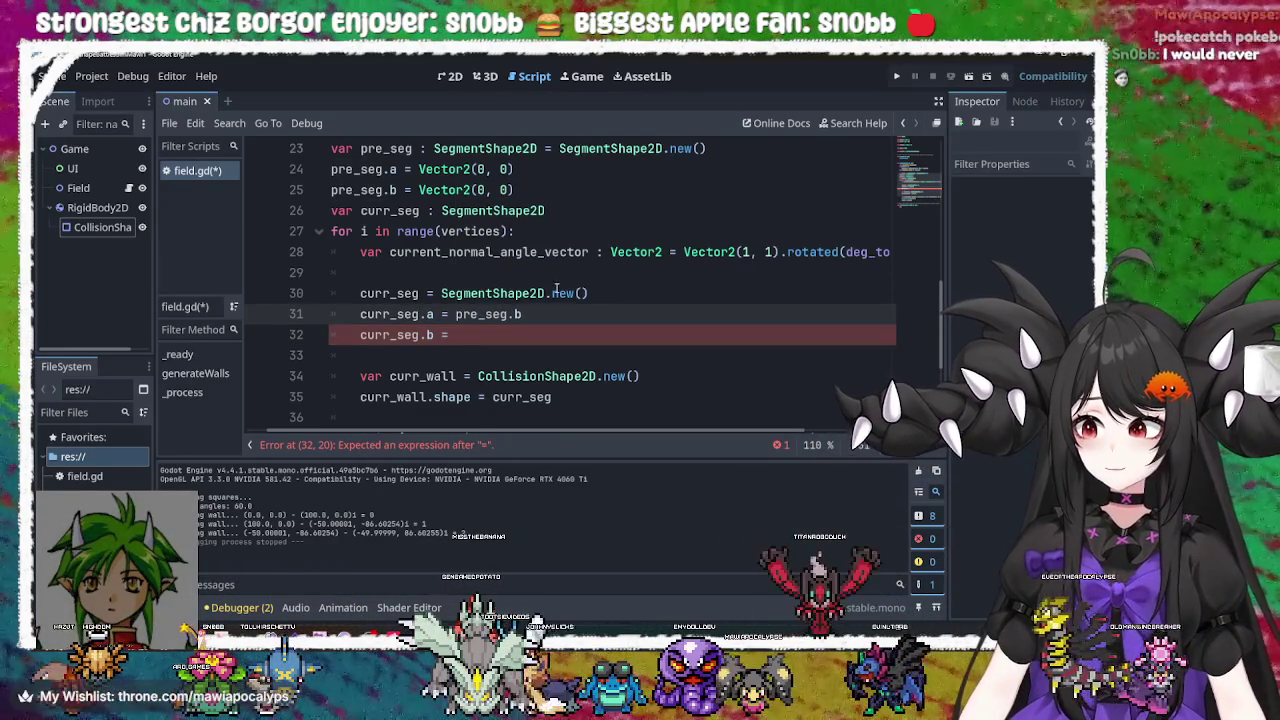
left_click(528, 336)
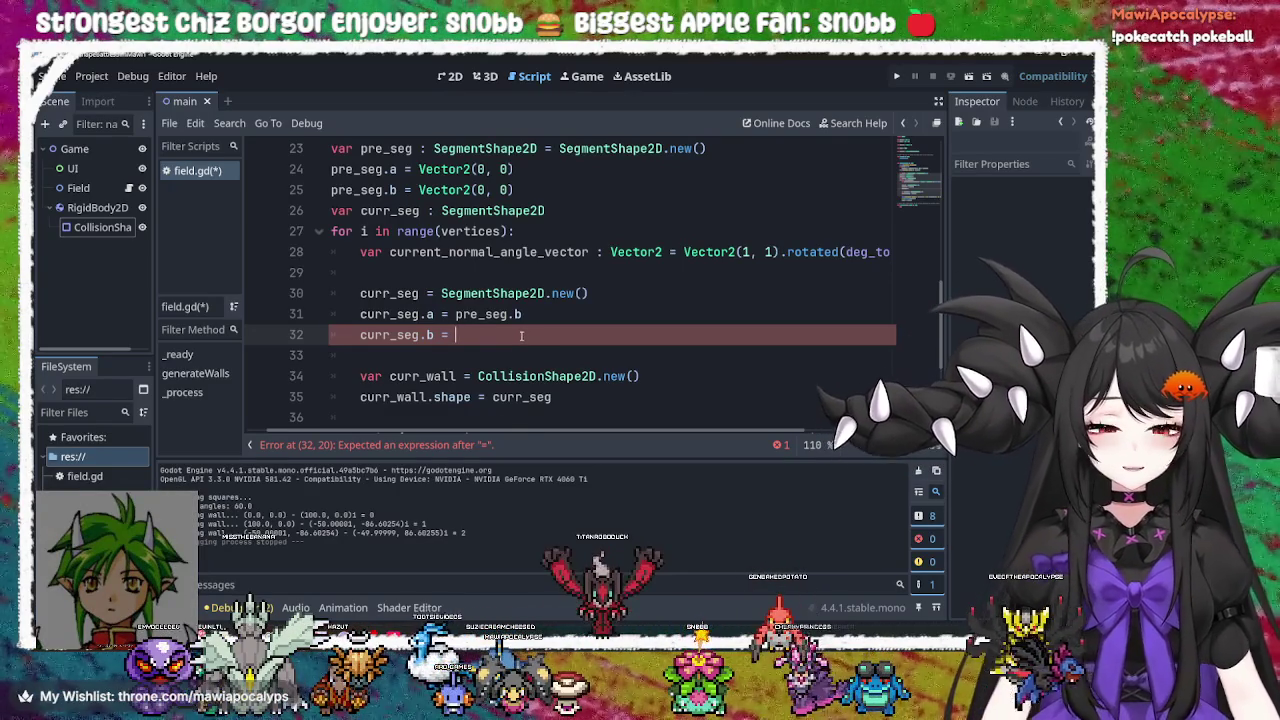
Append .normalize() to the rotated current_normal_angle_vector expression on line 28
scroll(753, 406, "right", 3)
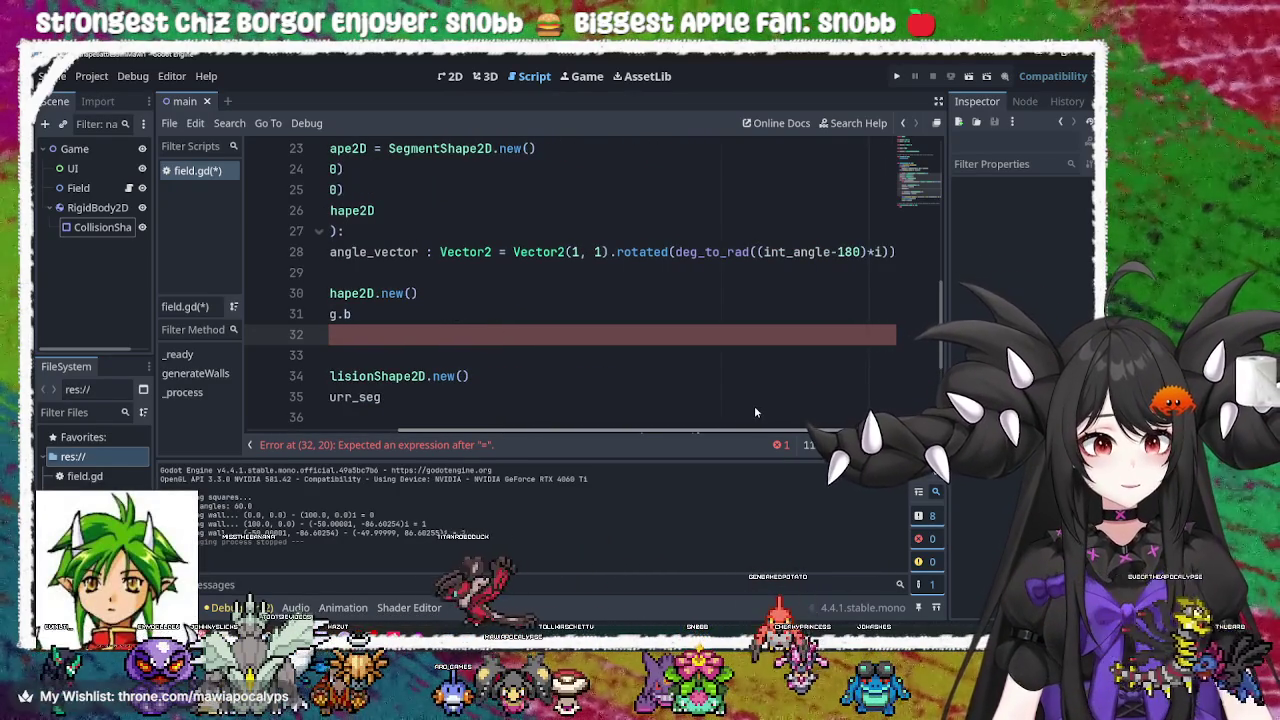
scroll(733, 410, "left", 3)
scroll(725, 385, "right", 3)
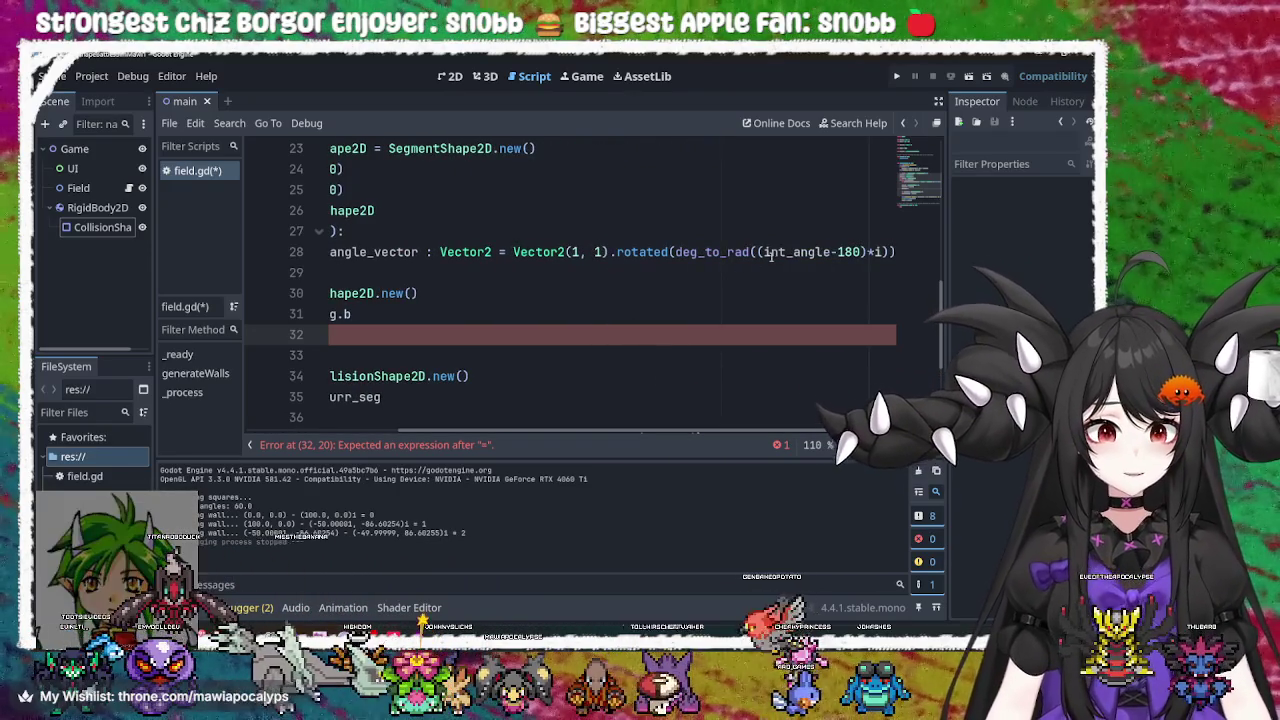
left_click(882, 252)
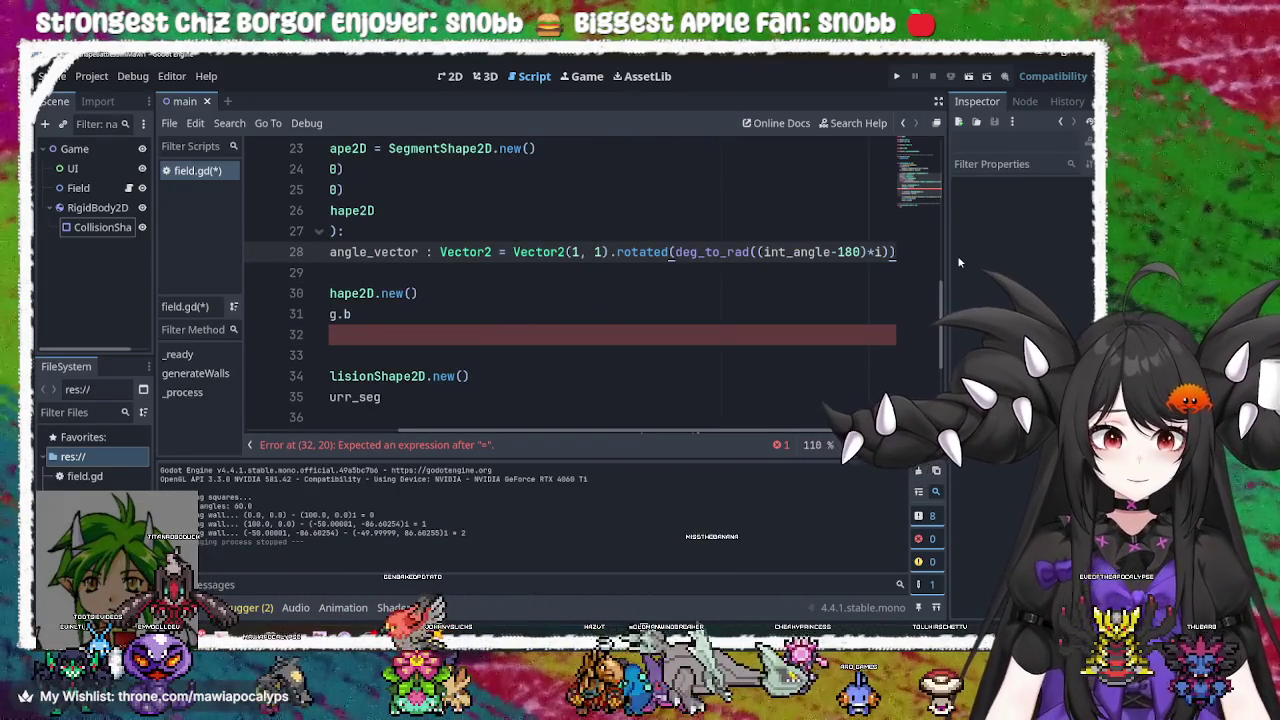
type(".")
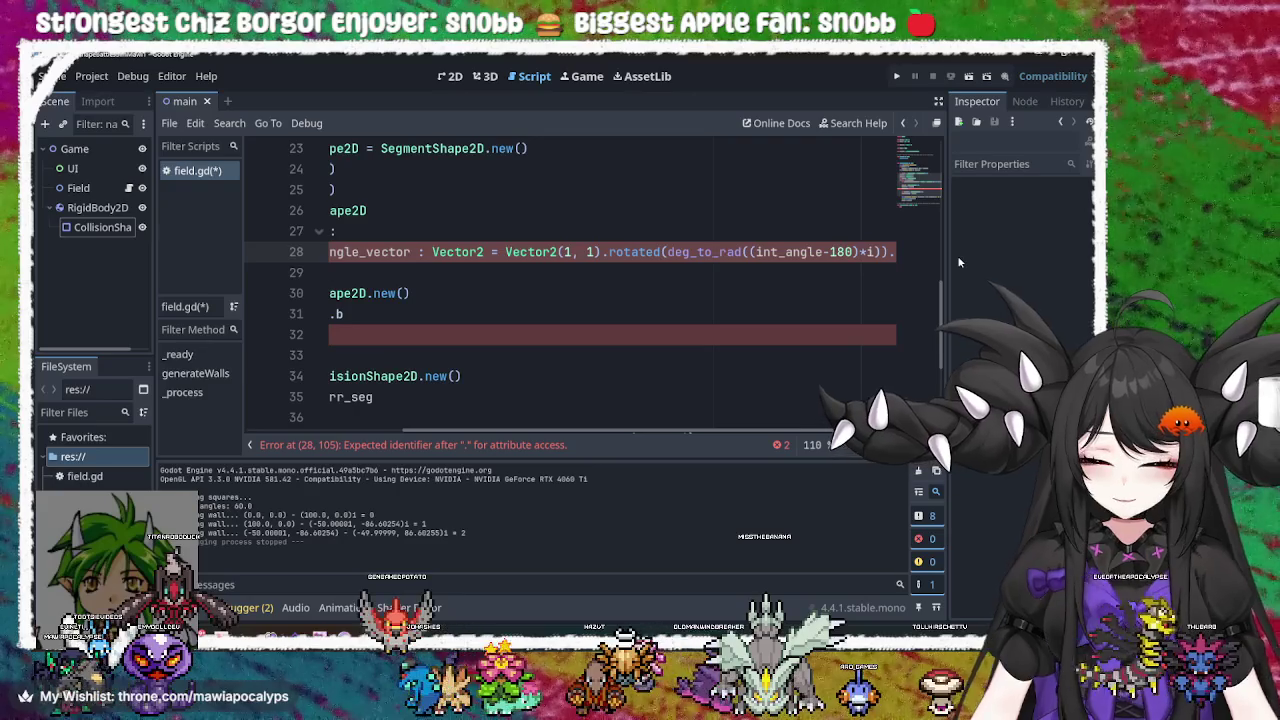
type("norma")
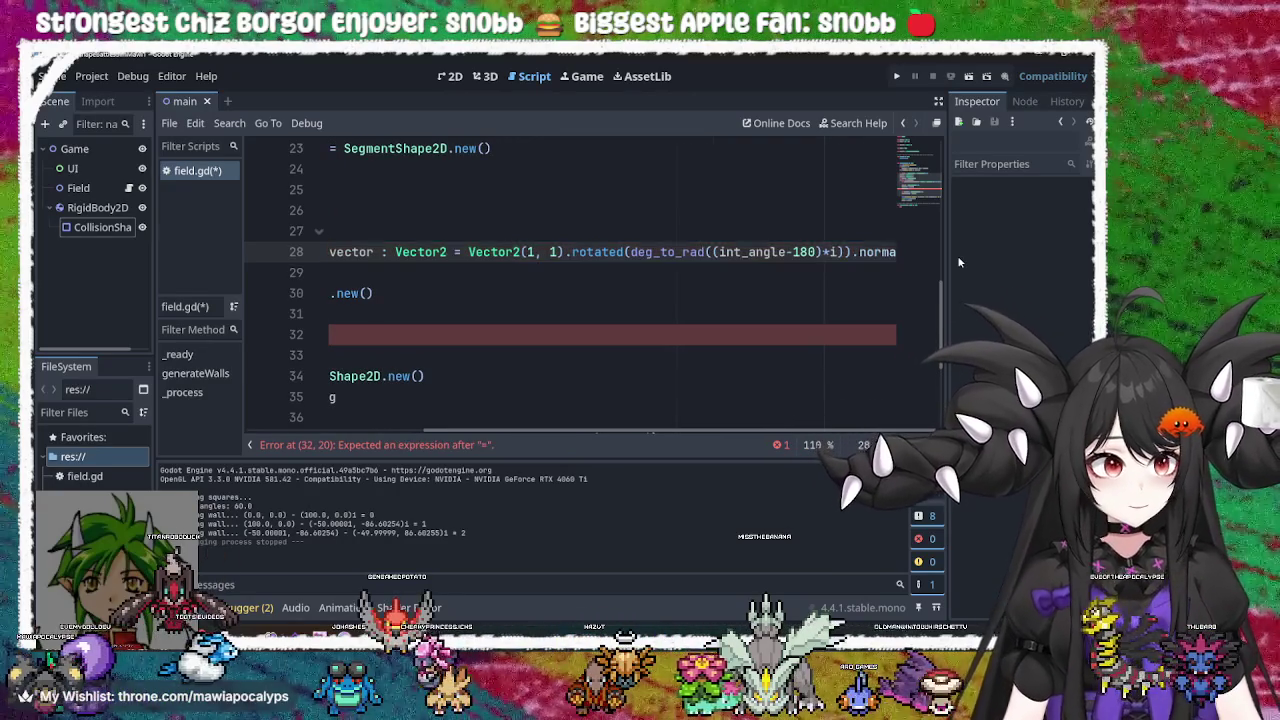
type("lize")
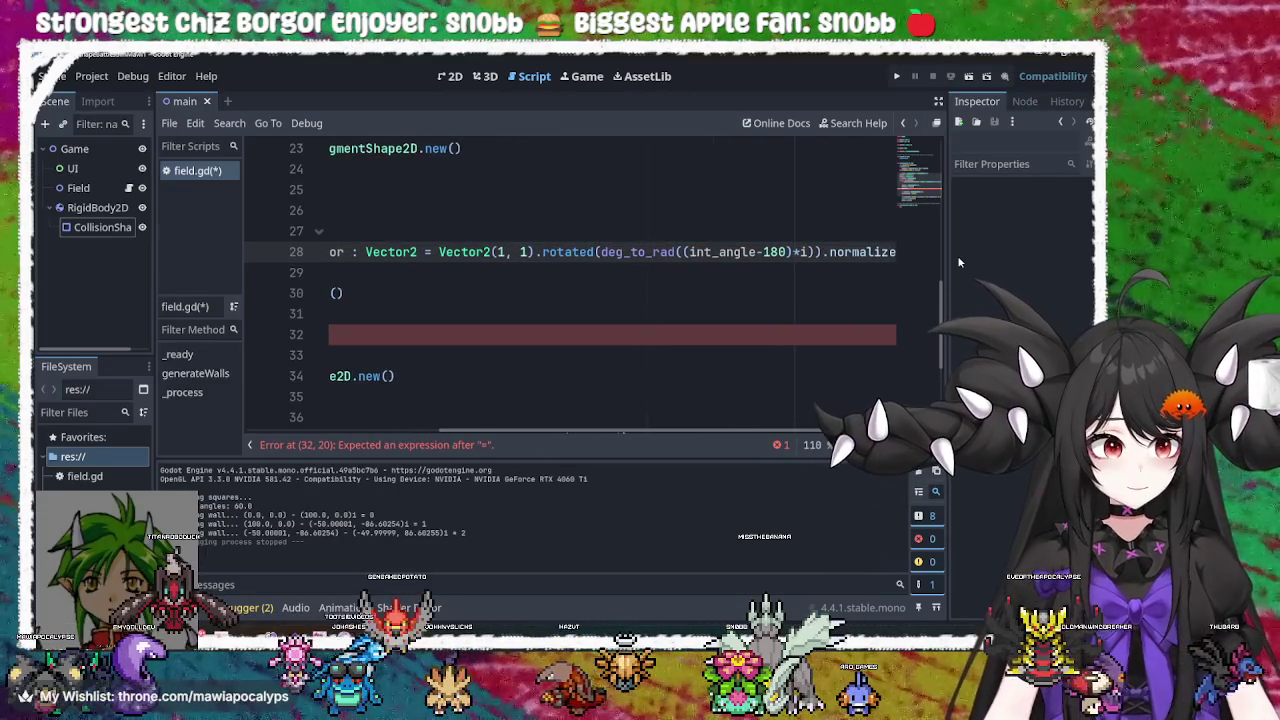
key("BackSpace")
key("BackSpace")
key("BackSpace")
key("BackSpace")
key("BackSpace")
key("BackSpace")
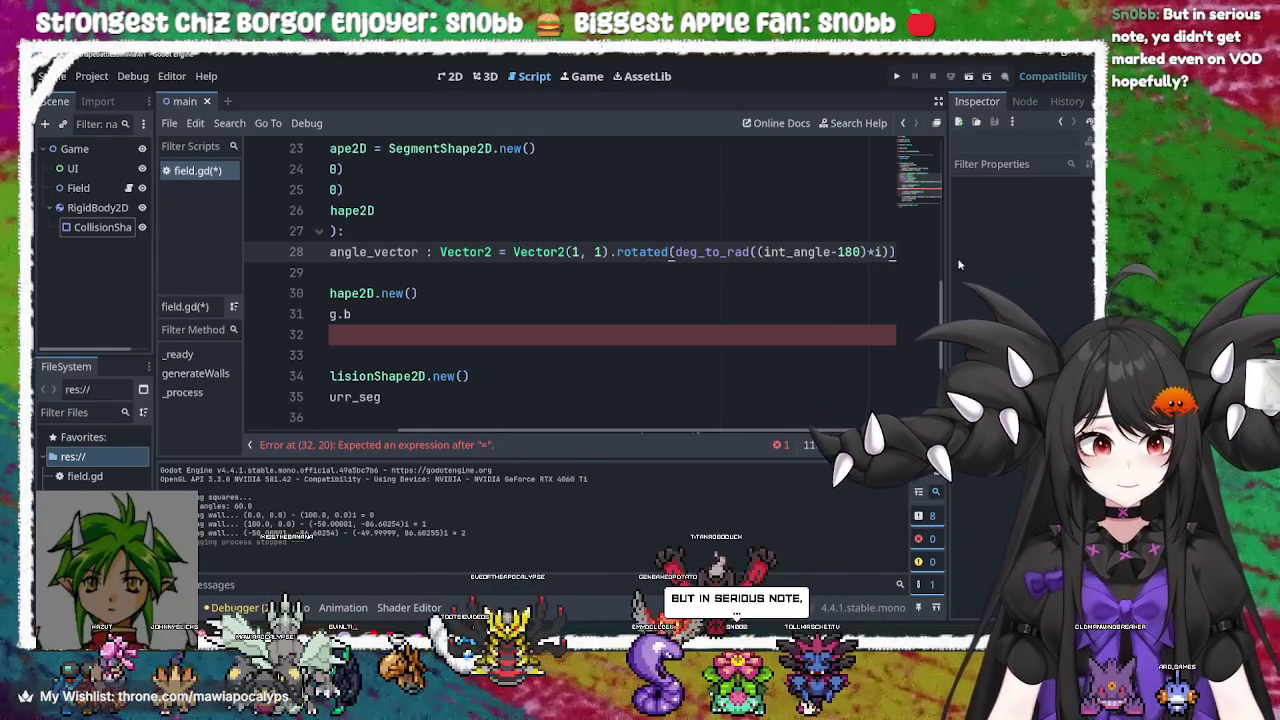
type(".")
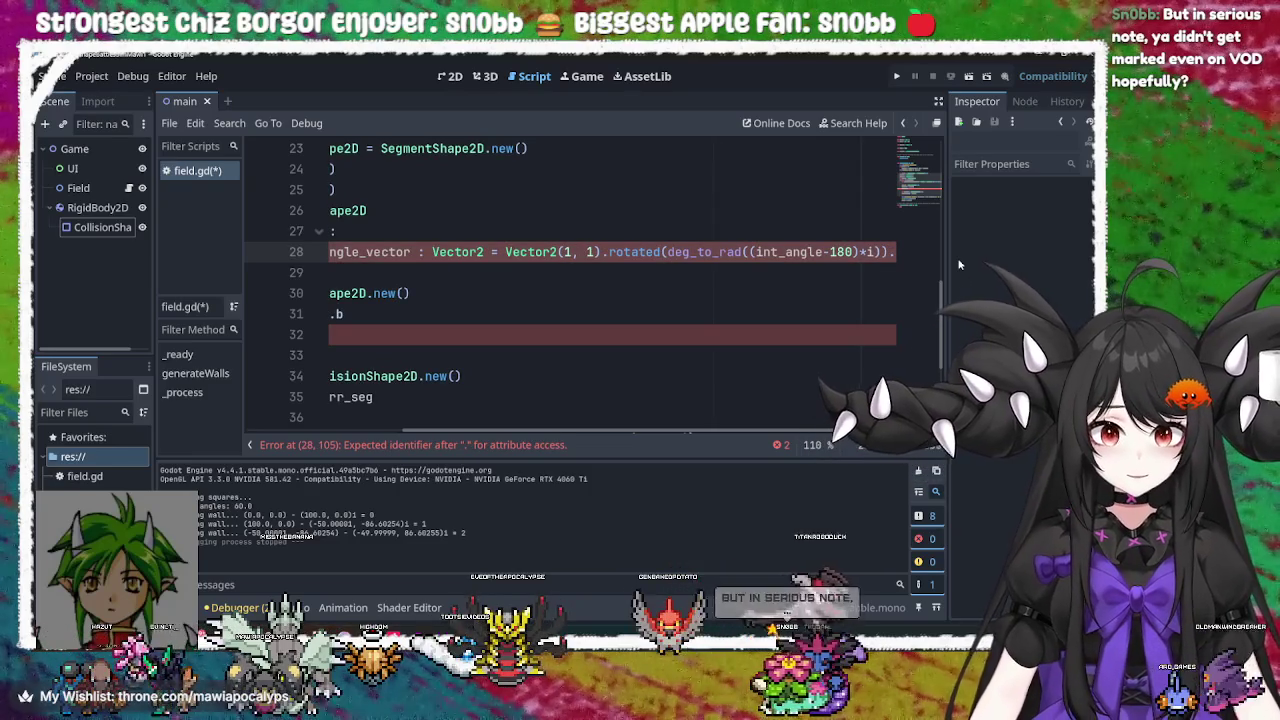
type("norma")
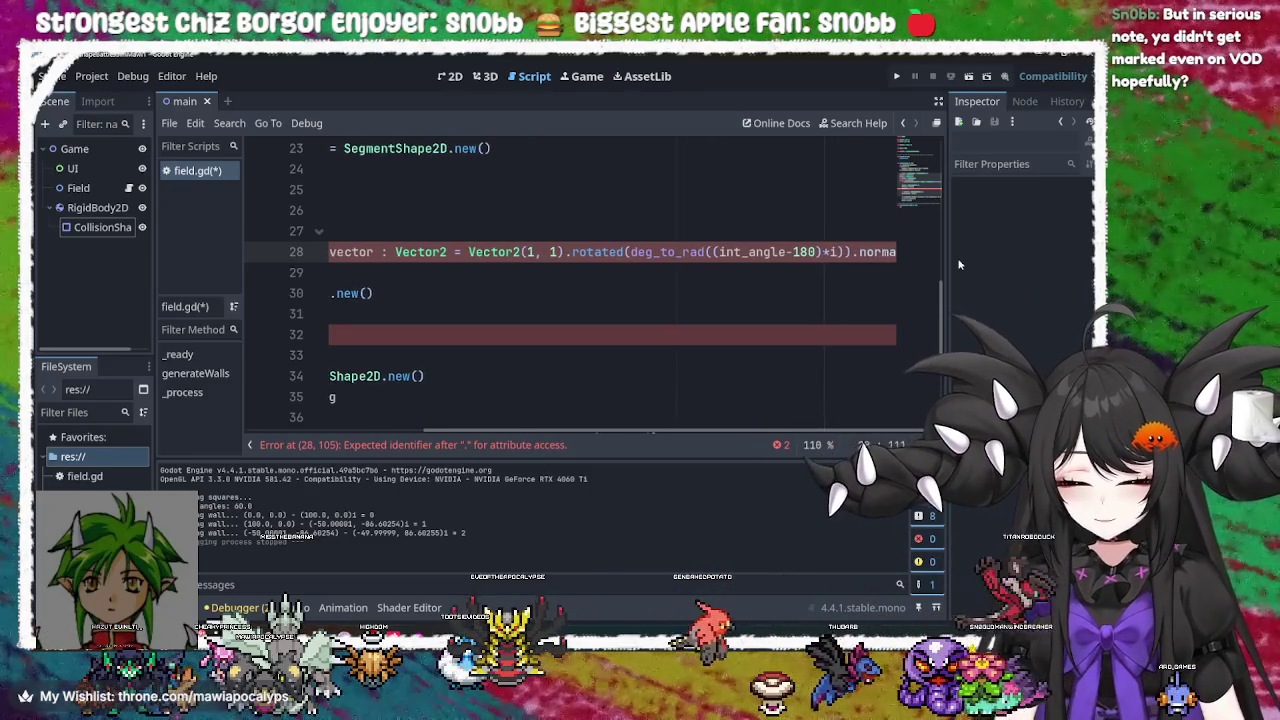
type("lize")
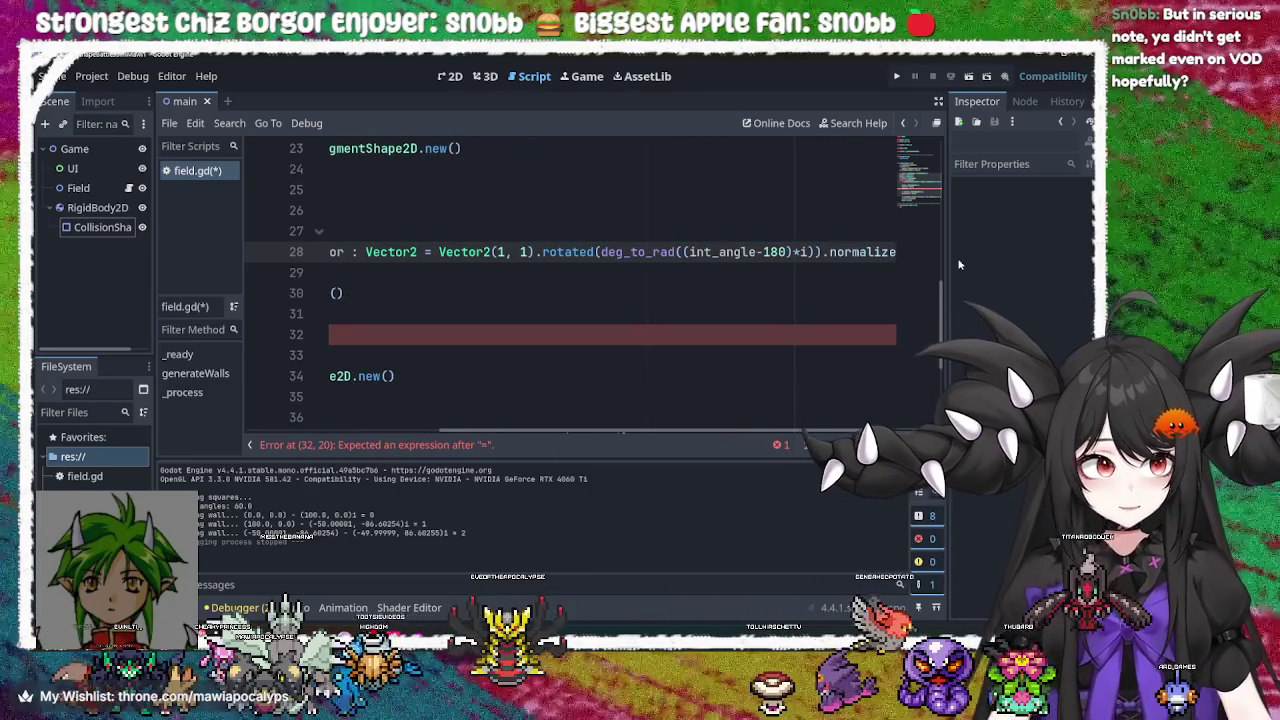
type("()")
left_click(864, 295)
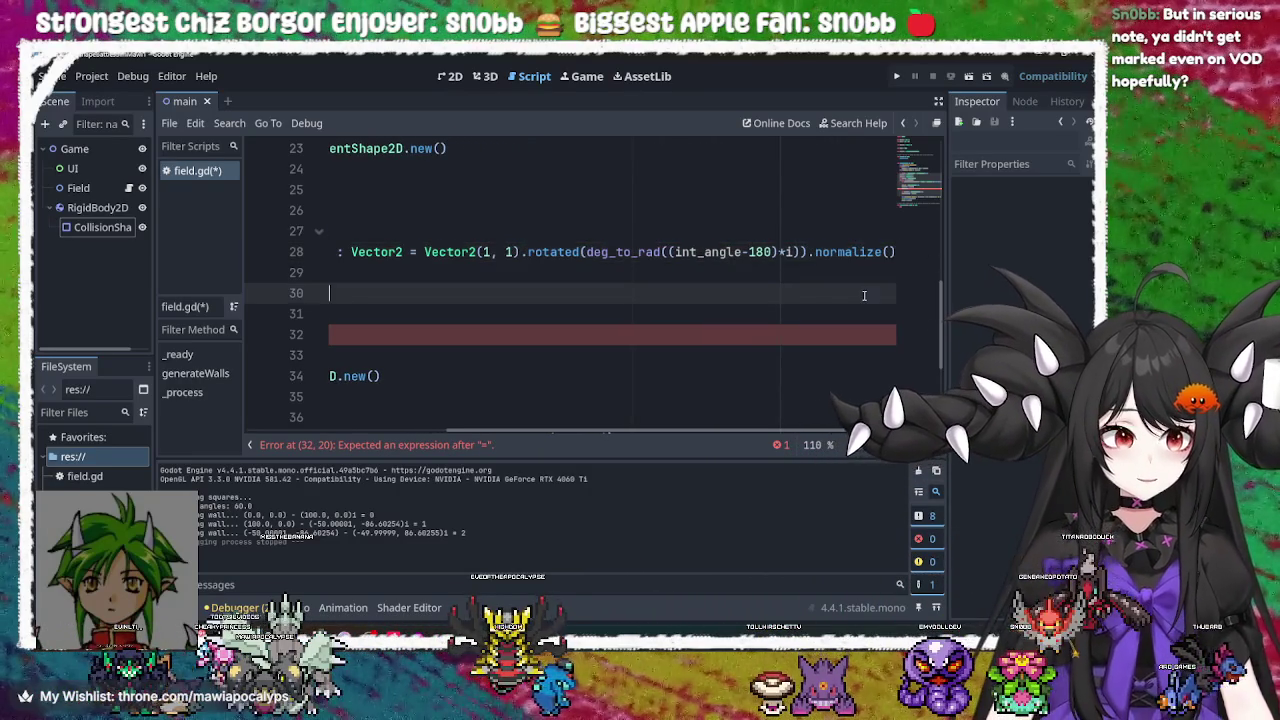
left_click(861, 254)
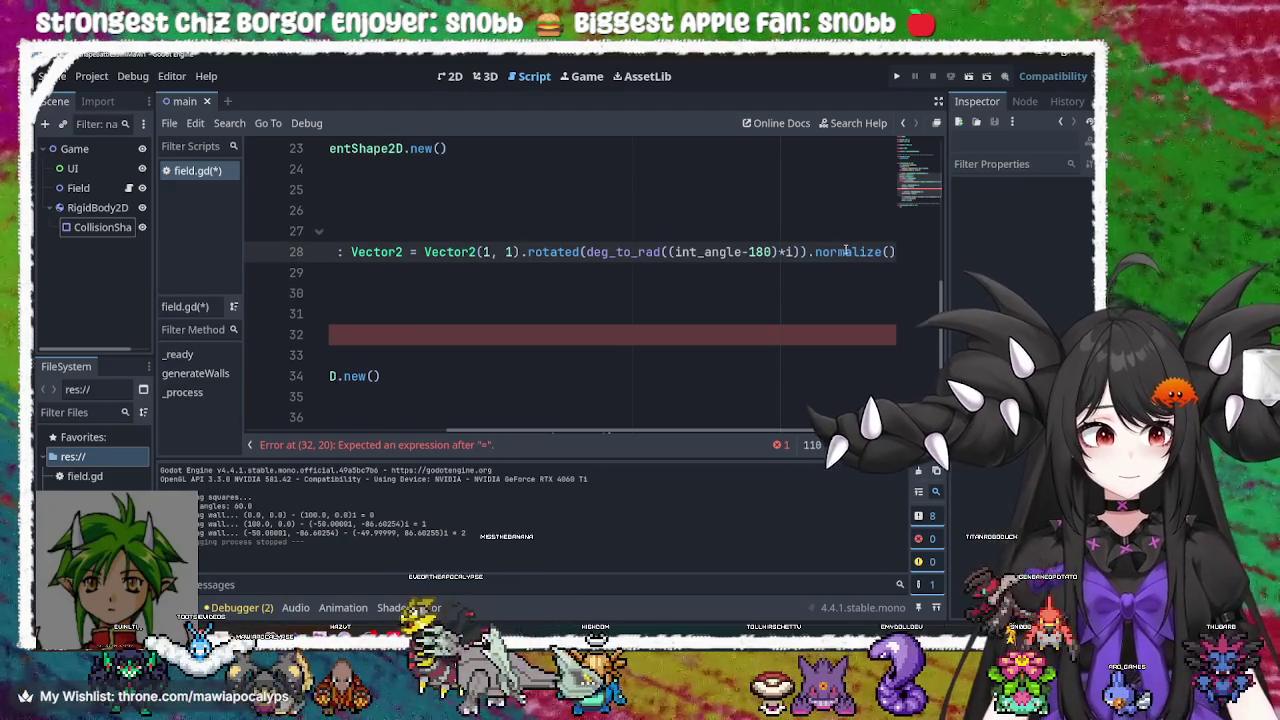
left_click(633, 424)
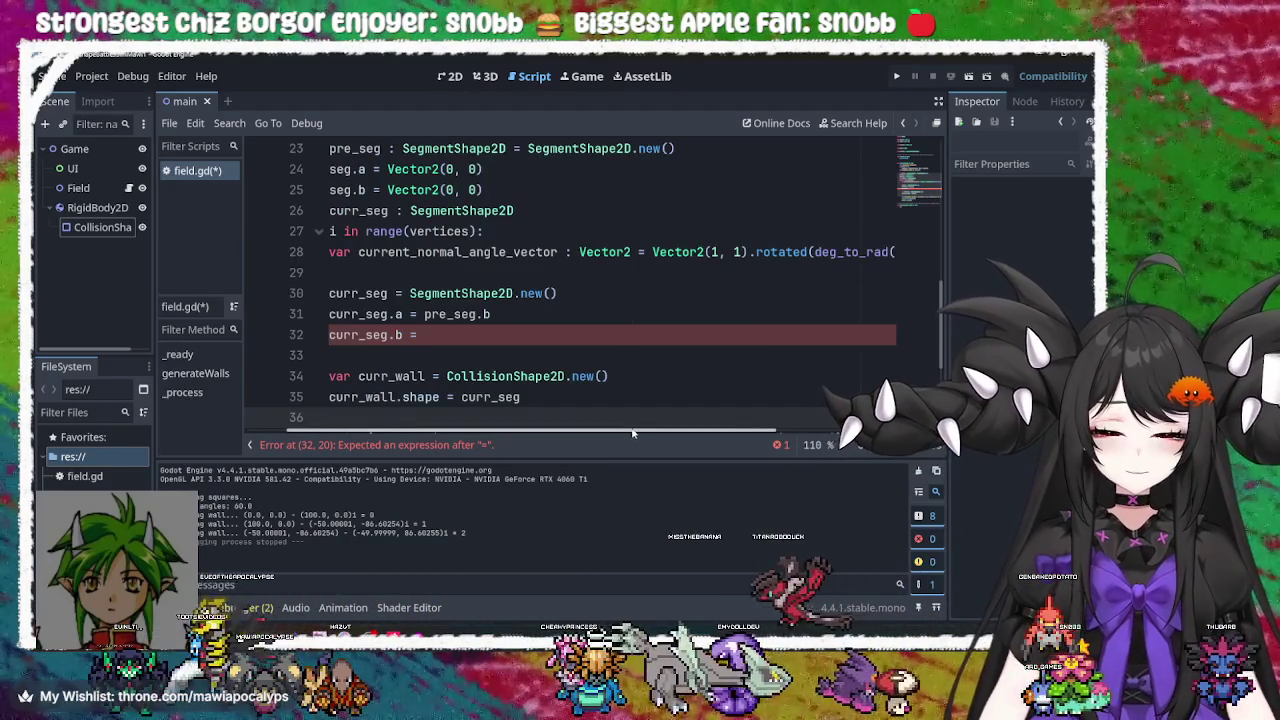
Complete line 32 as curr_seg.b = current_normal_angle_vector * wall_l, using the copied name and autocomplete
scroll(633, 432, "left", 2)
left_click(589, 342)
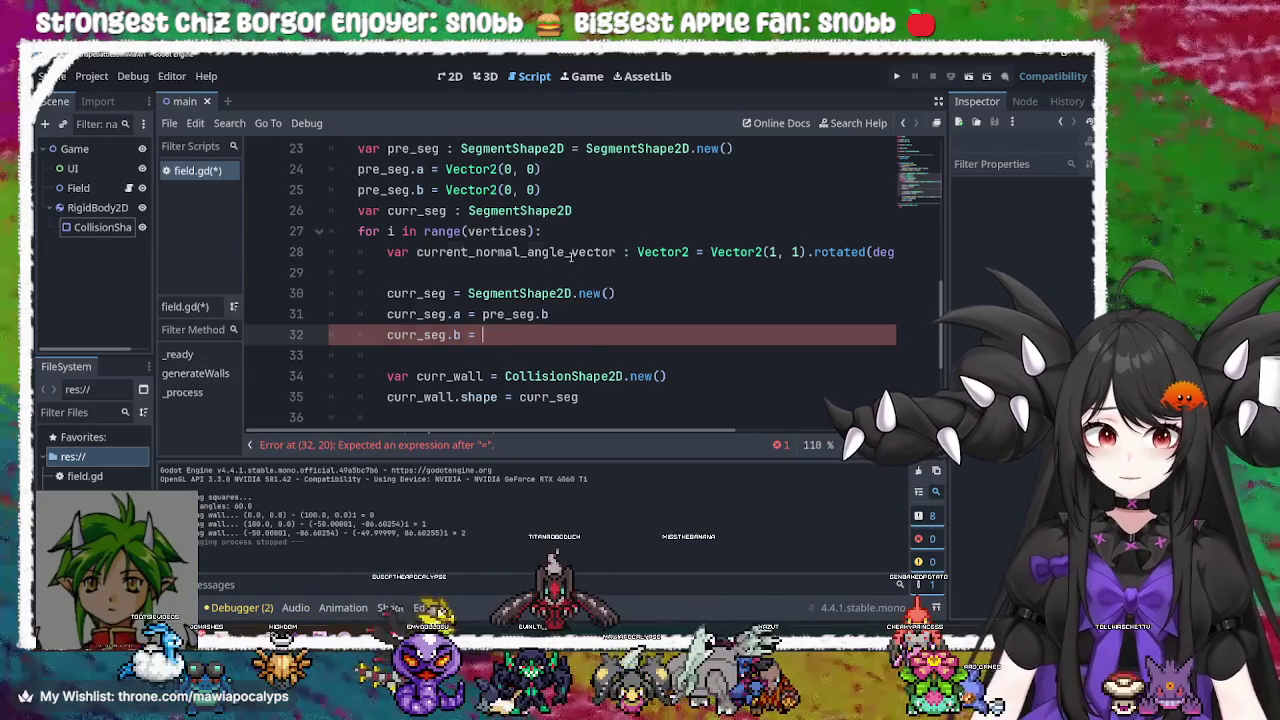
double_click(515, 252)
key("ctrl+c")
left_click(590, 335)
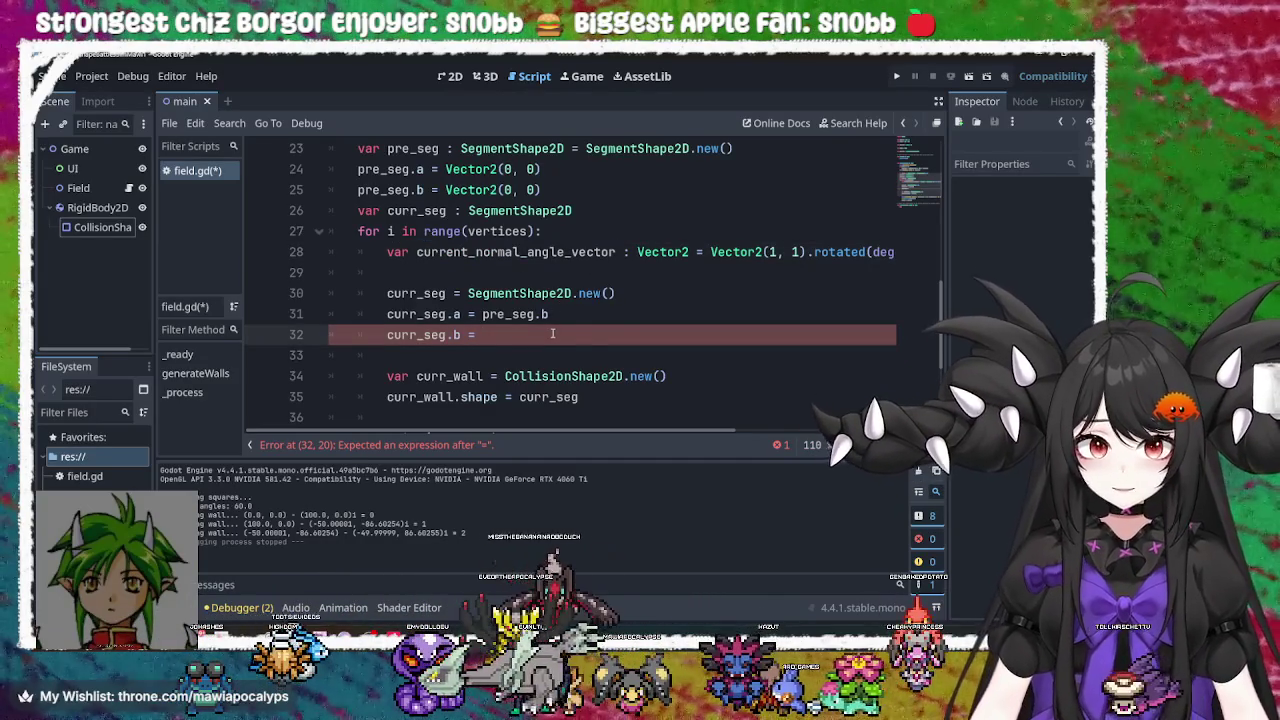
key("ctrl+v")
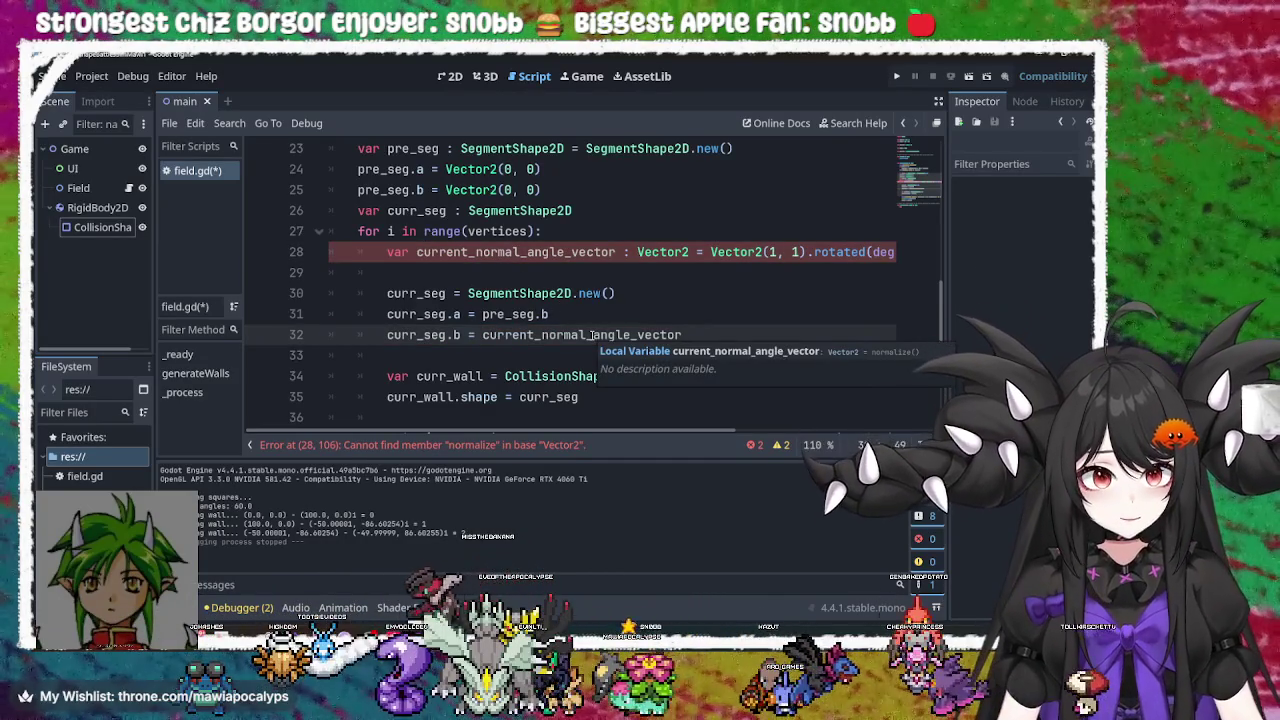
type("* ")
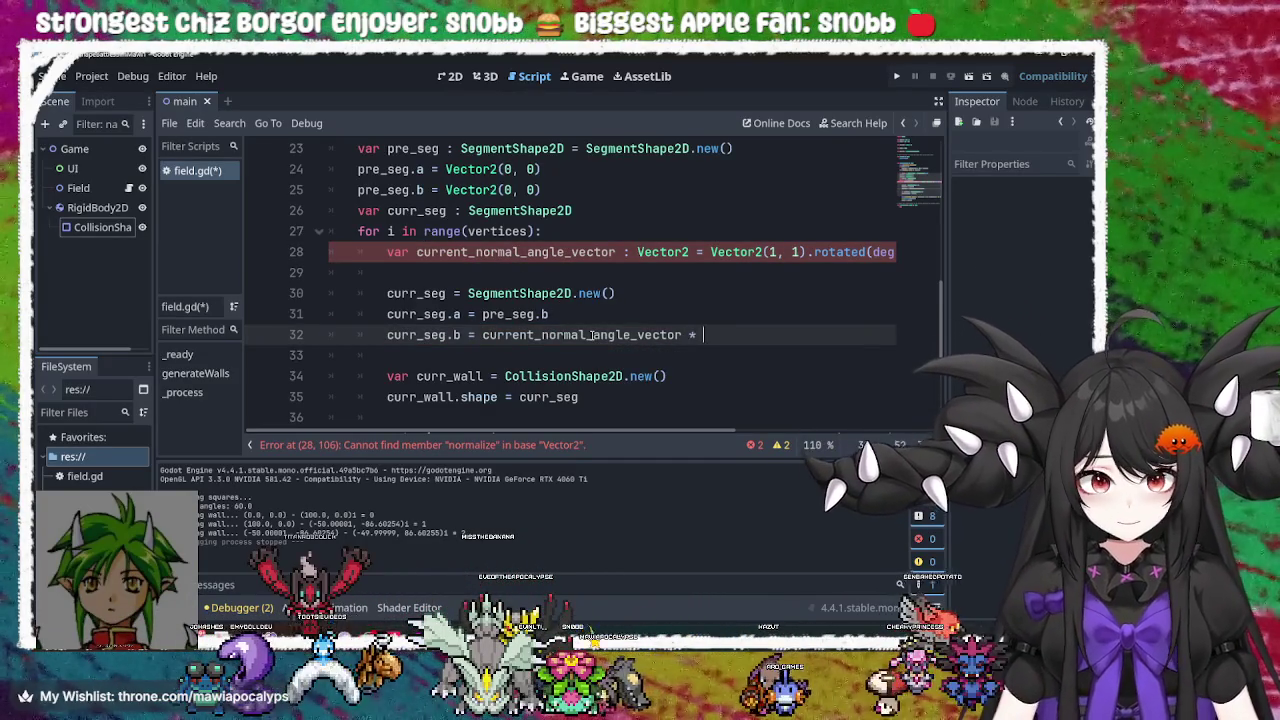
type("wall")
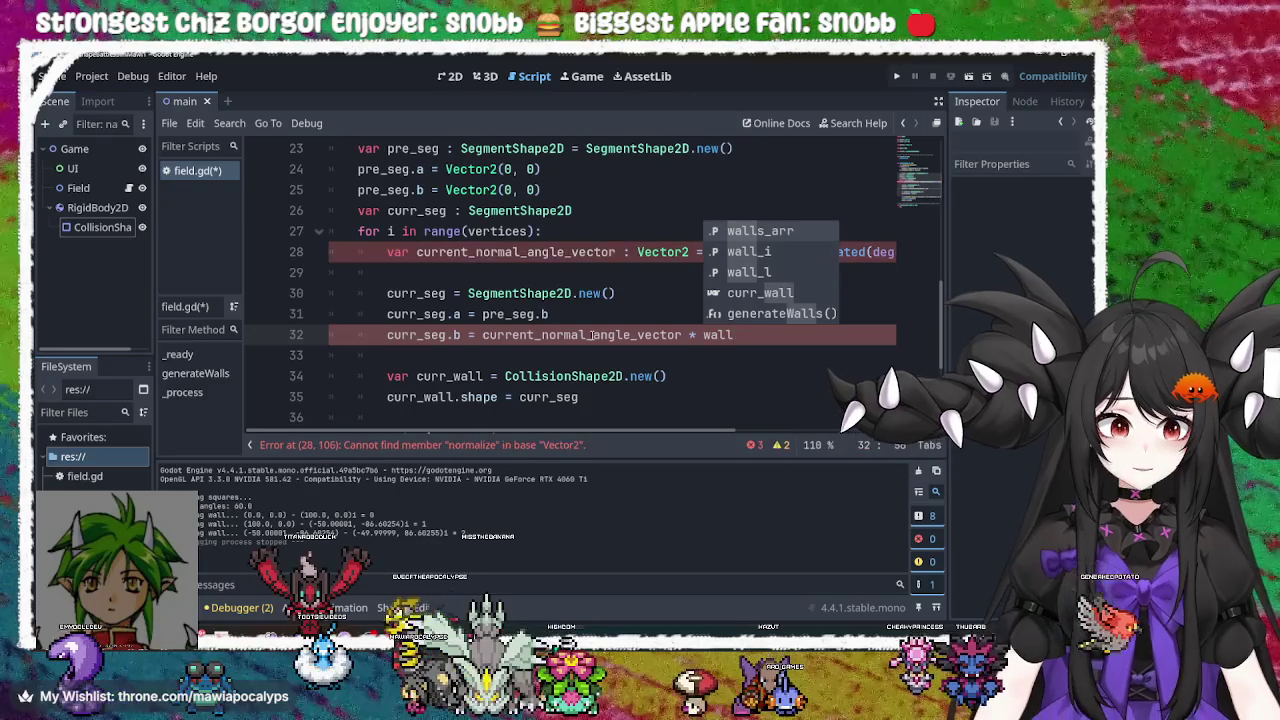
key("Down")
key("Down")
key("Up")
key("Up")
key("Down")
key("Down")
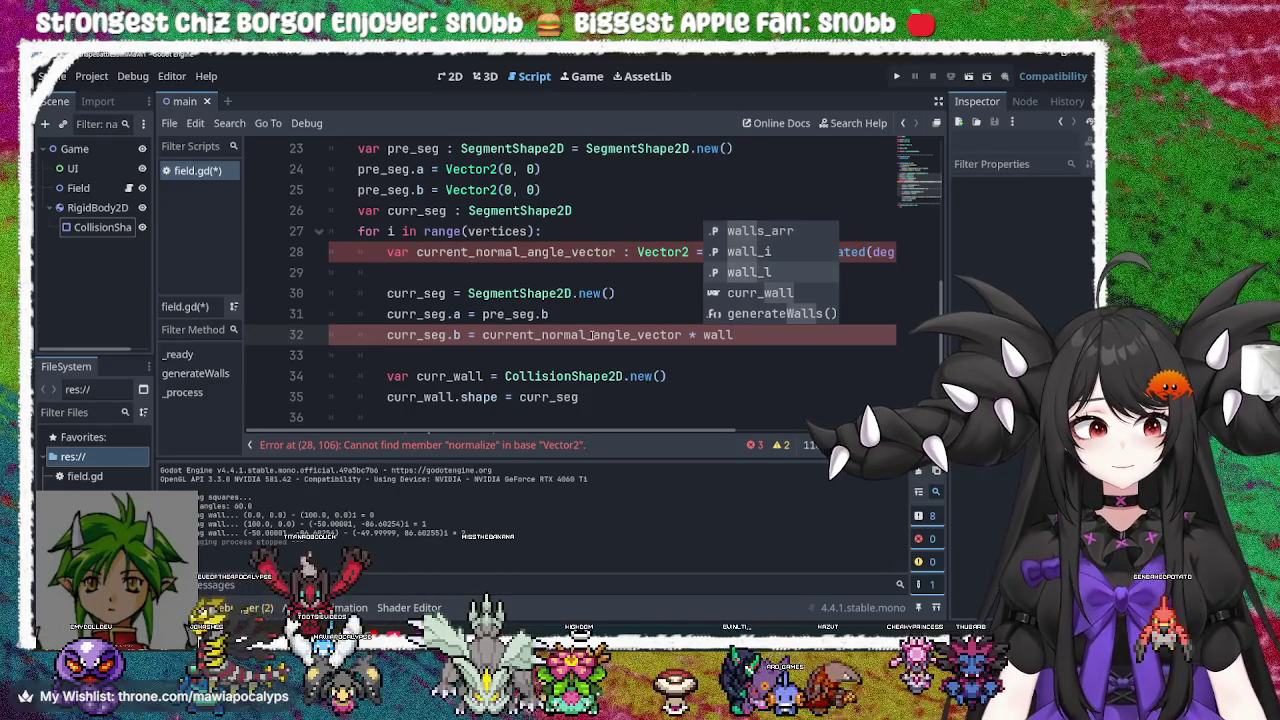
key("Return")
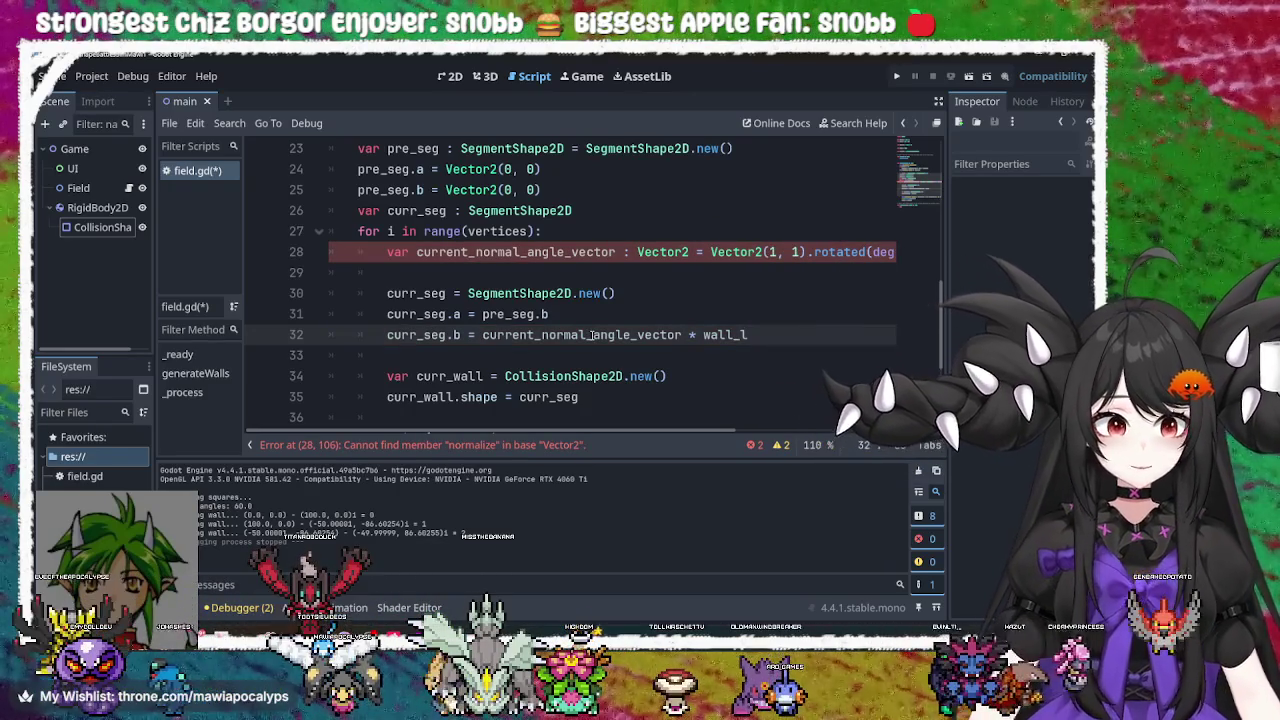
Correct line 28's misspelled call to .normalized() so the error clears
left_click(654, 276)
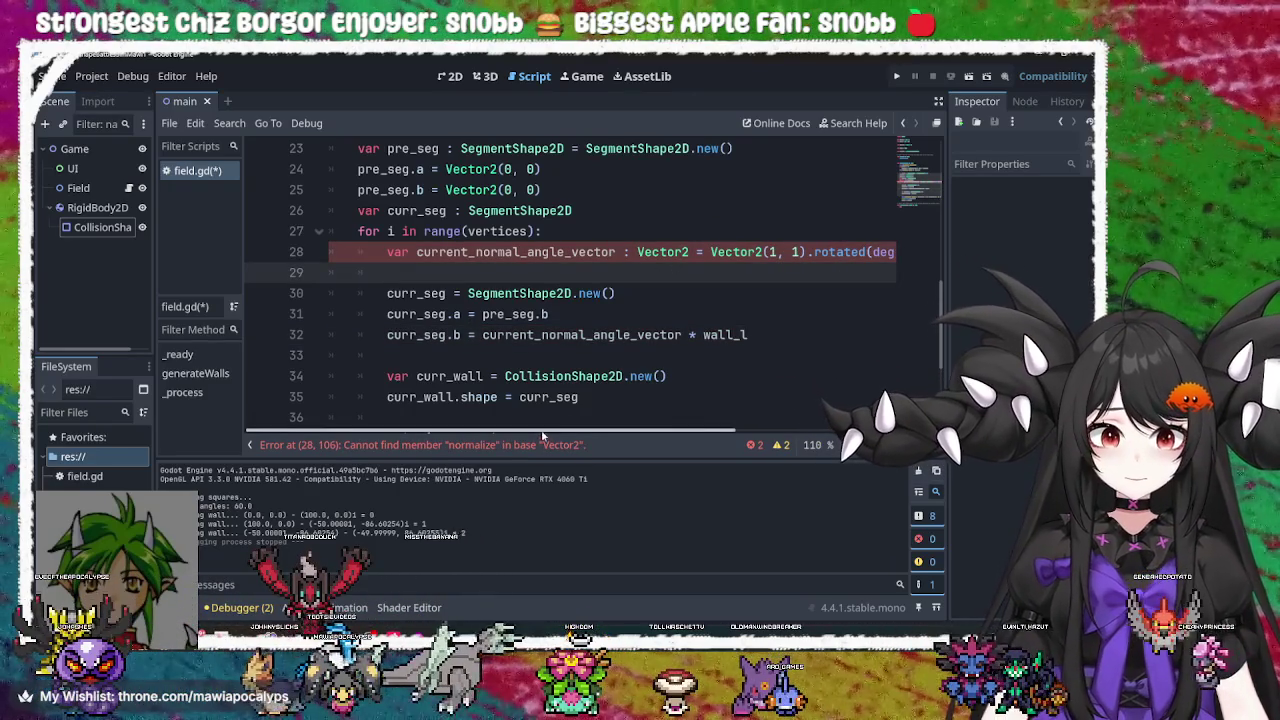
scroll(542, 437, "right", 5)
double_click(870, 253)
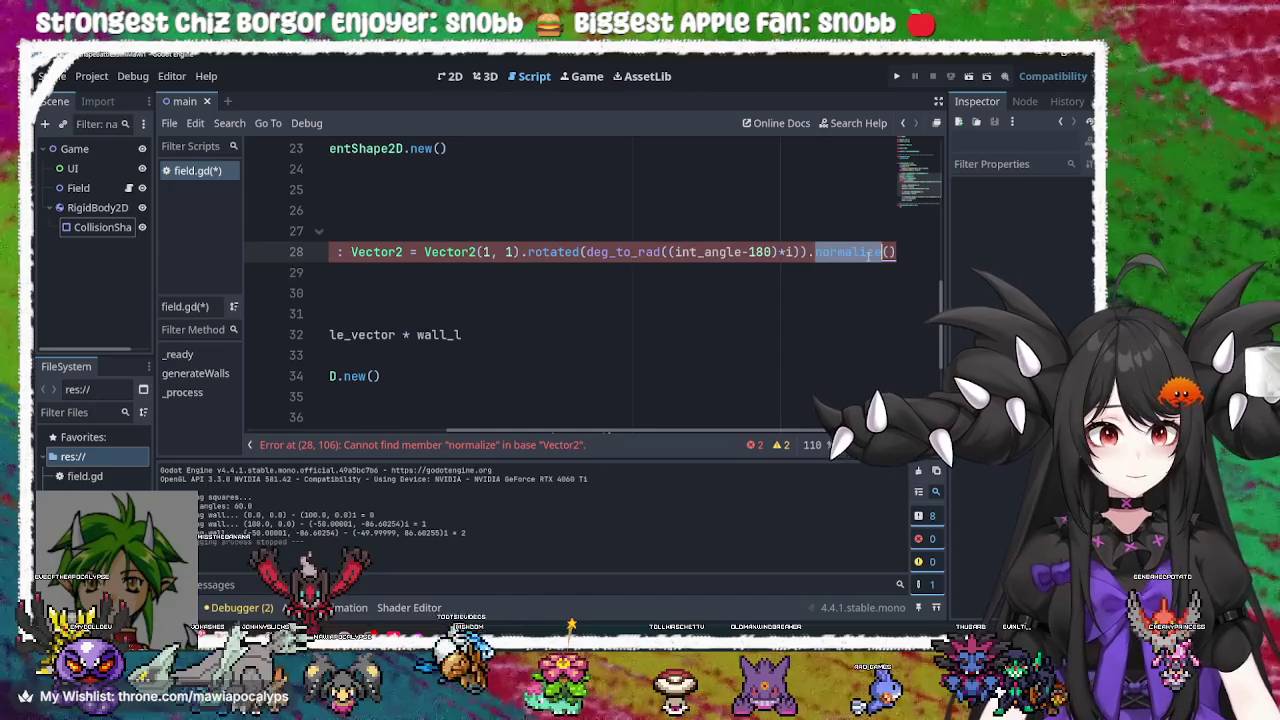
type("0")
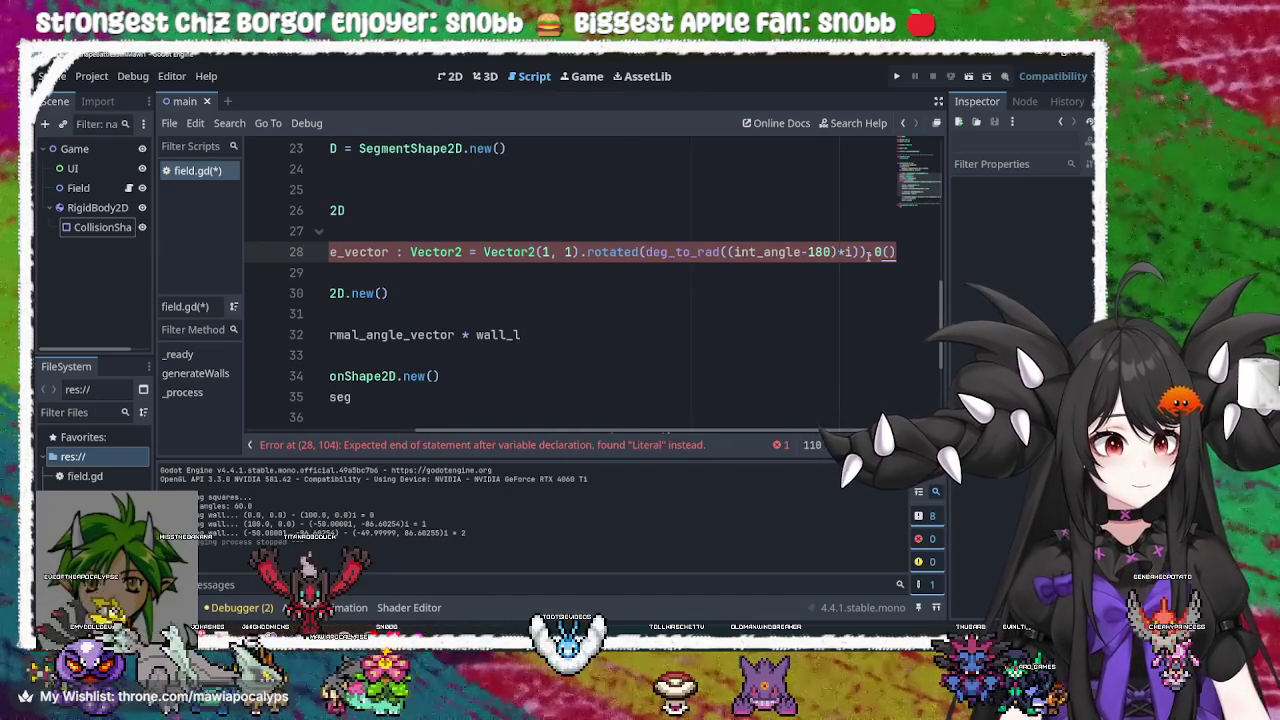
key("BackSpace")
type("no")
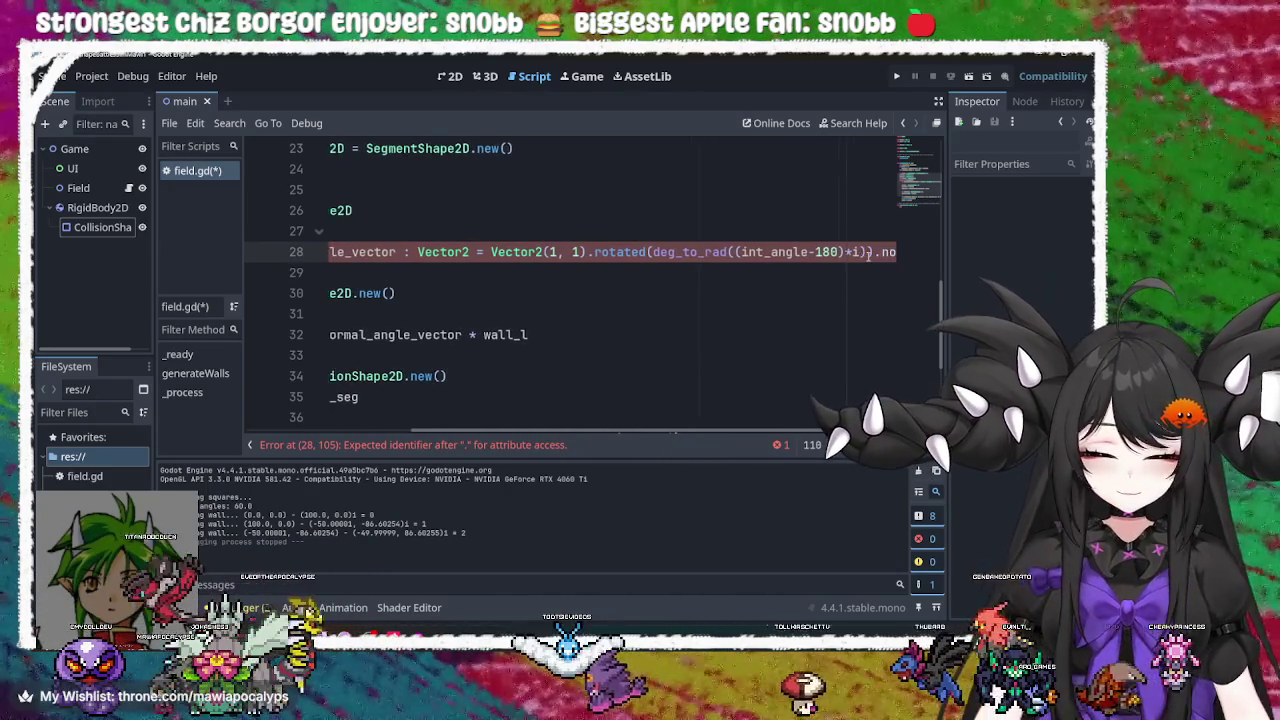
type("rmalized")
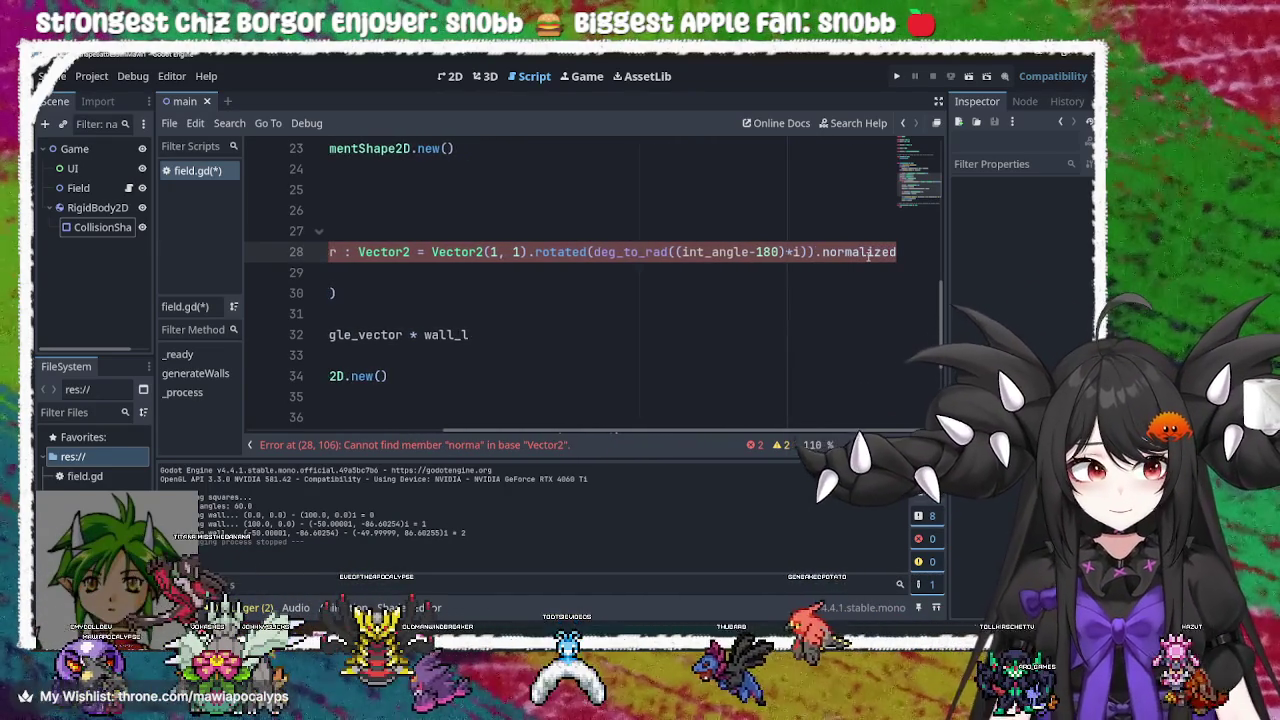
type("()")
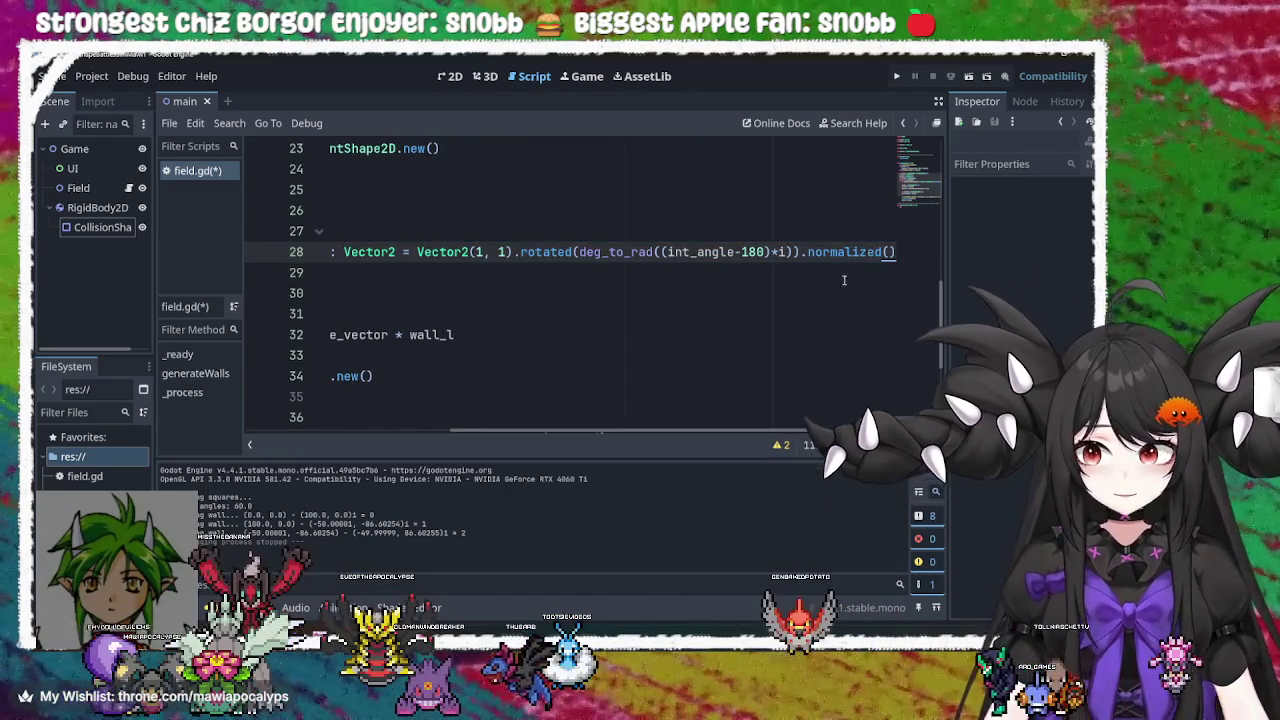
left_click(830, 292)
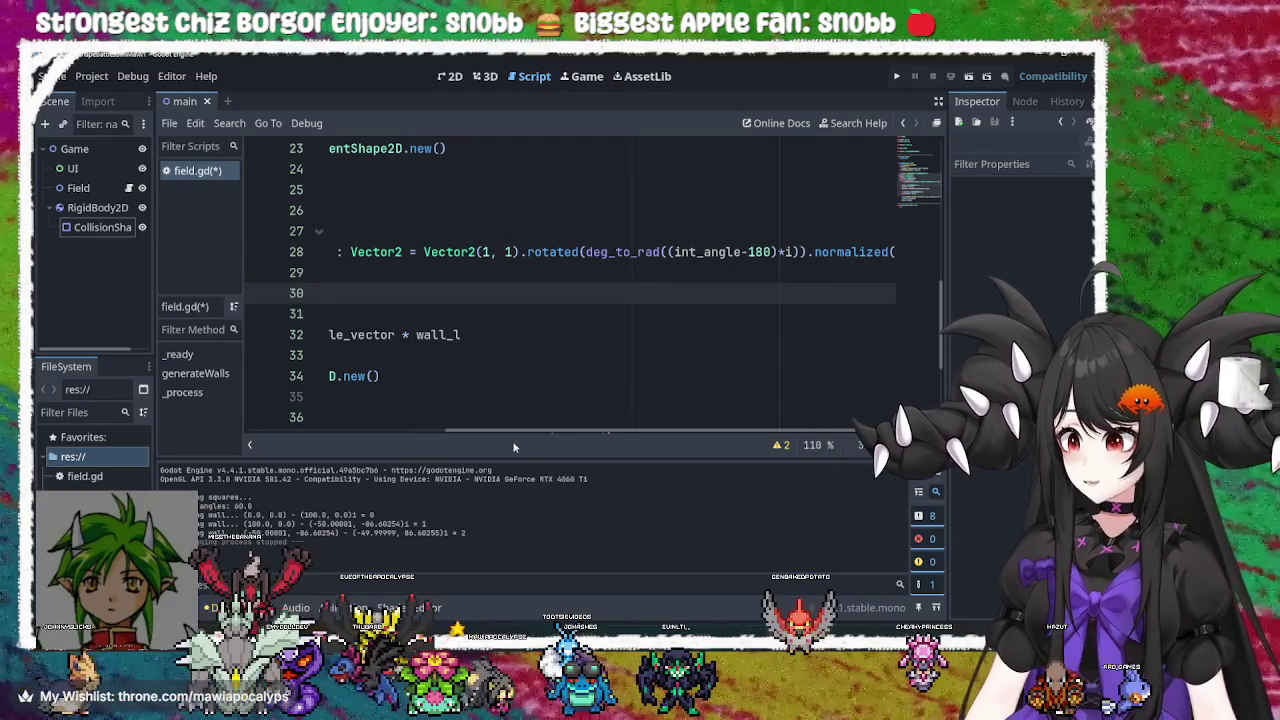
mouse_move(481, 436)
left_mouse_down()
mouse_move(295, 420)
mouse_move(649, 423)
mouse_move(250, 418)
mouse_move(660, 466)
left_mouse_up()
mouse_move(776, 430)
left_mouse_down()
mouse_move(300, 440)
mouse_move(780, 440)
mouse_move(300, 440)
mouse_move(478, 457)
mouse_move(598, 433)
left_mouse_up()
mouse_move(716, 413)
left_mouse_down()
mouse_move(660, 436)
mouse_move(560, 436)
mouse_move(800, 433)
left_mouse_up()
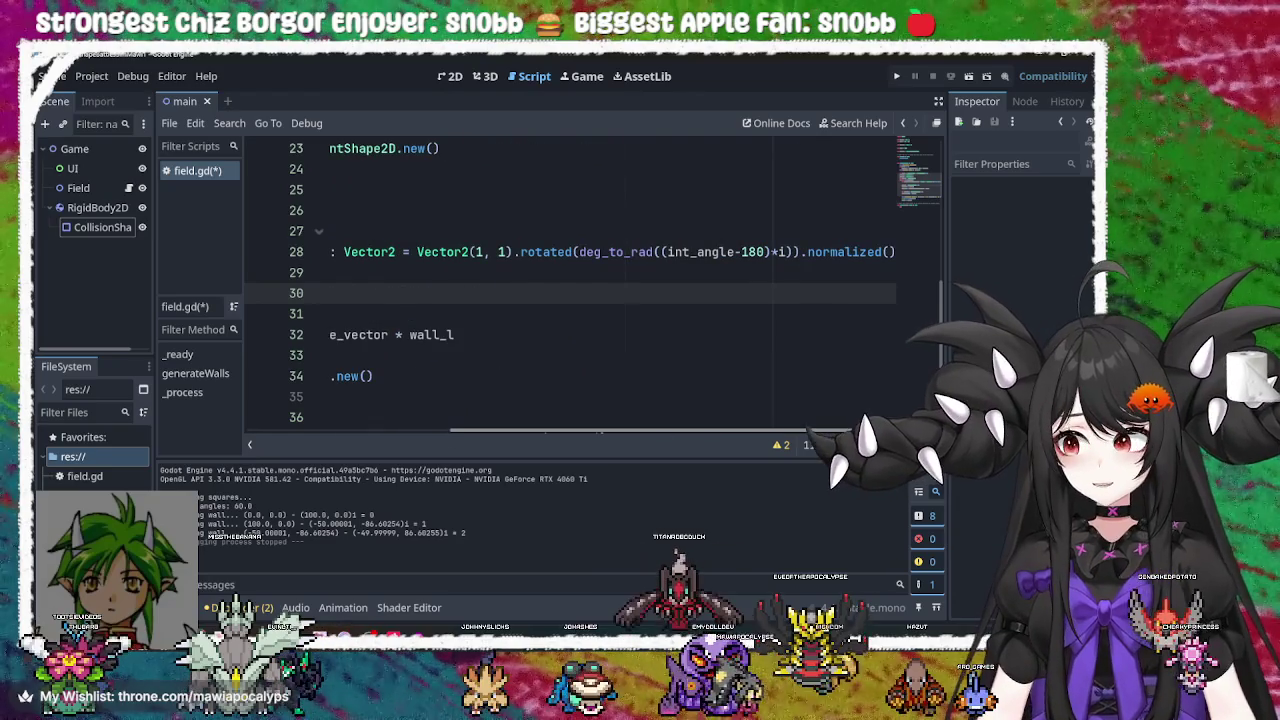
mouse_move(567, 450)
left_mouse_down()
mouse_move(300, 436)
mouse_move(780, 430)
left_mouse_up()
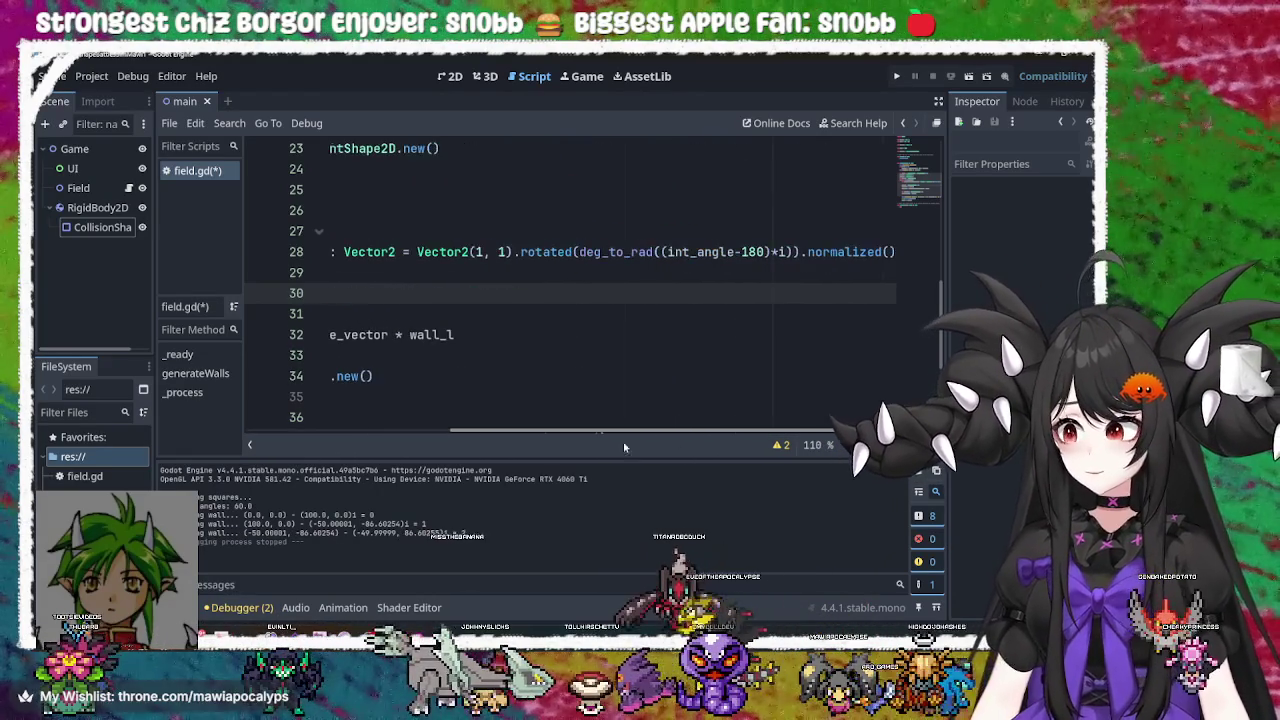
Inspect the int_angle, deg_to_rad and normalized parts of line 28
left_click(890, 251)
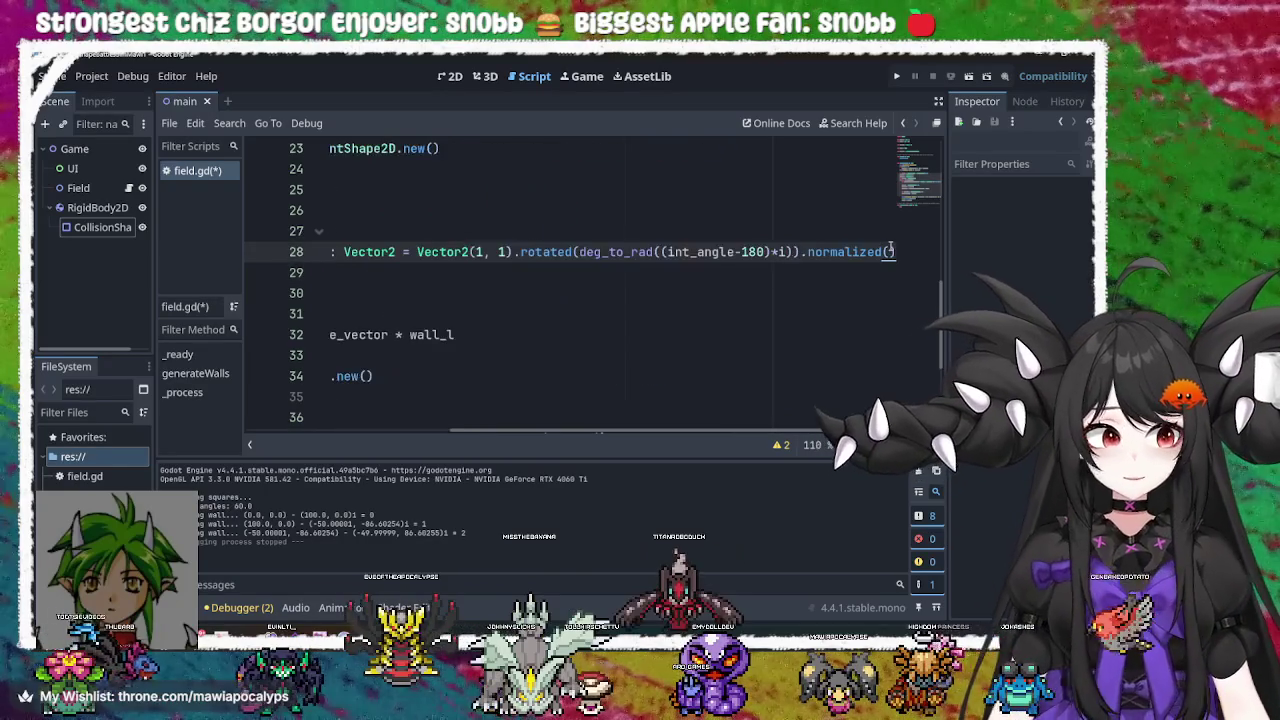
key("Home")
key("End")
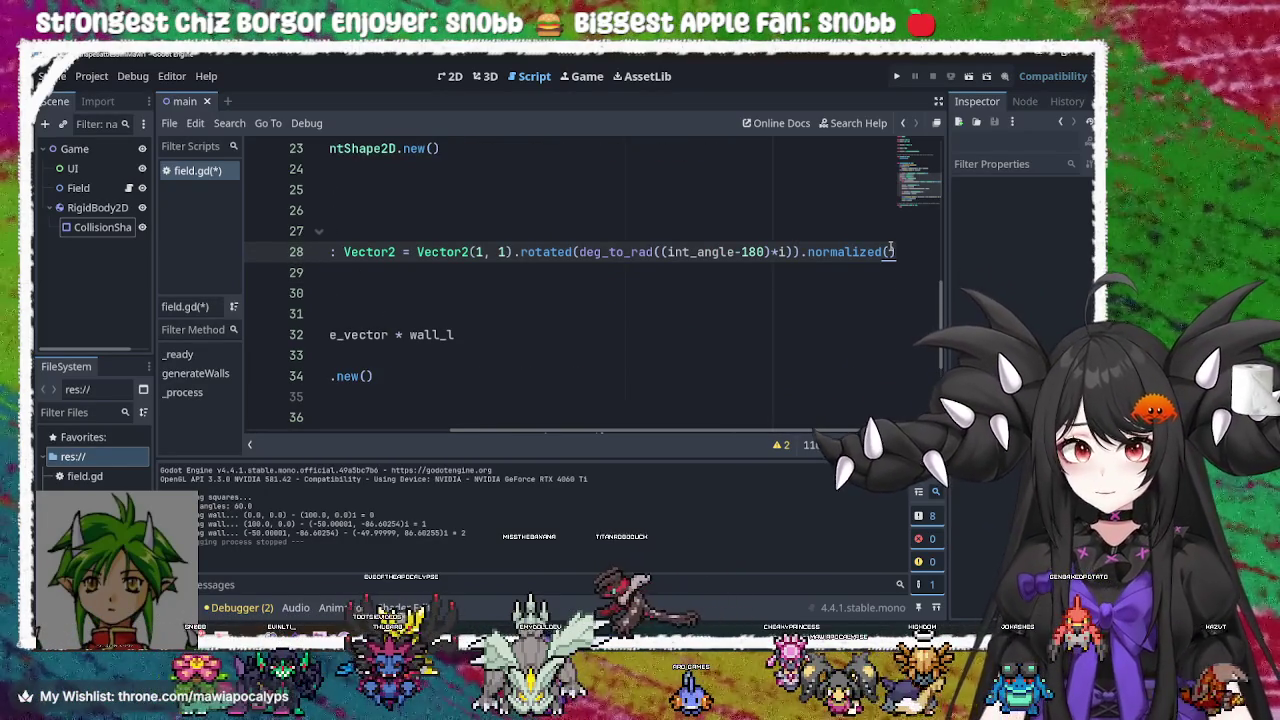
left_click(664, 252)
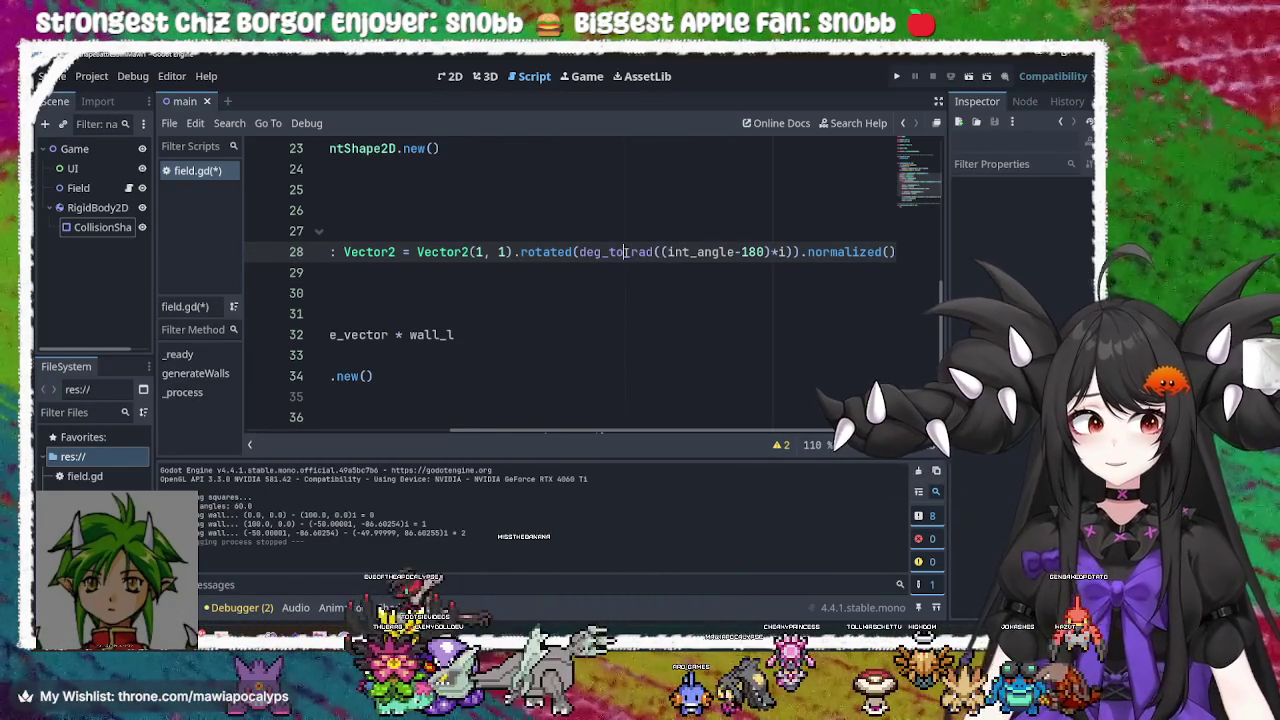
left_click(626, 255)
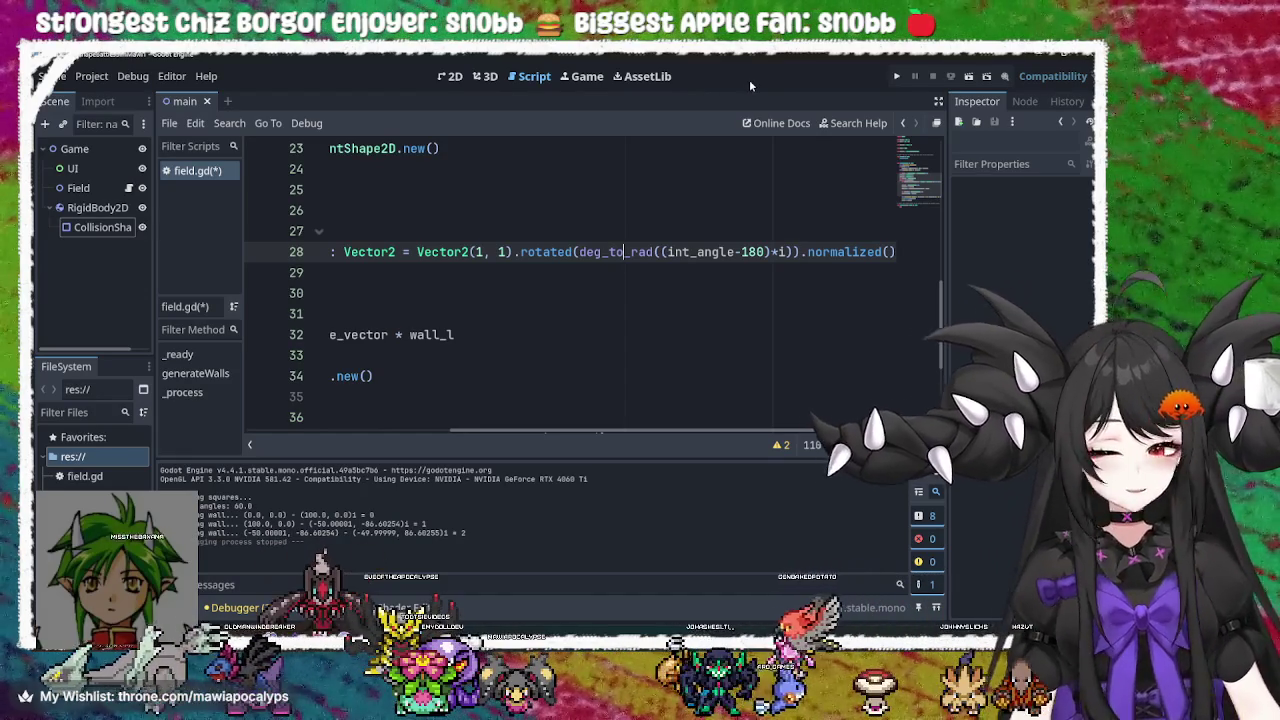
mouse_move(611, 431)
left_mouse_down()
mouse_move(409, 433)
mouse_move(601, 432)
left_mouse_up()
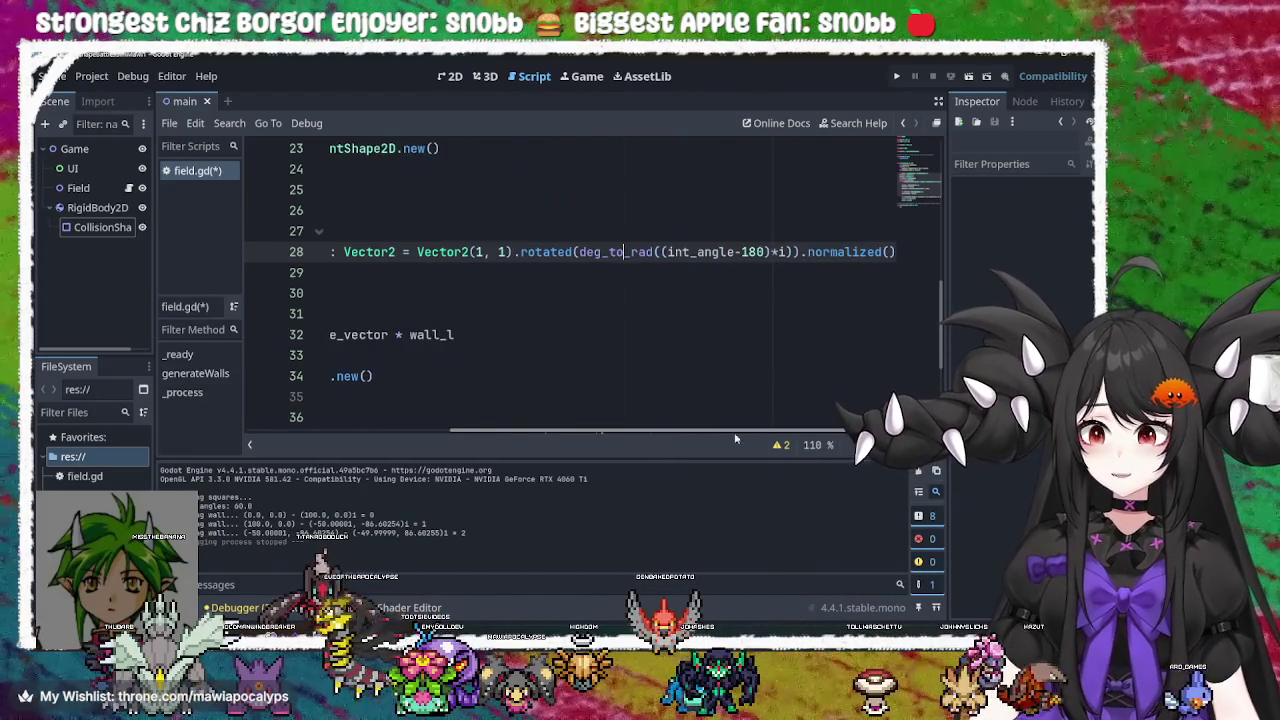
mouse_move(750, 432)
left_mouse_down()
mouse_move(629, 436)
mouse_move(761, 412)
mouse_move(790, 430)
mouse_move(525, 423)
mouse_move(725, 432)
left_mouse_up()
left_click(851, 251)
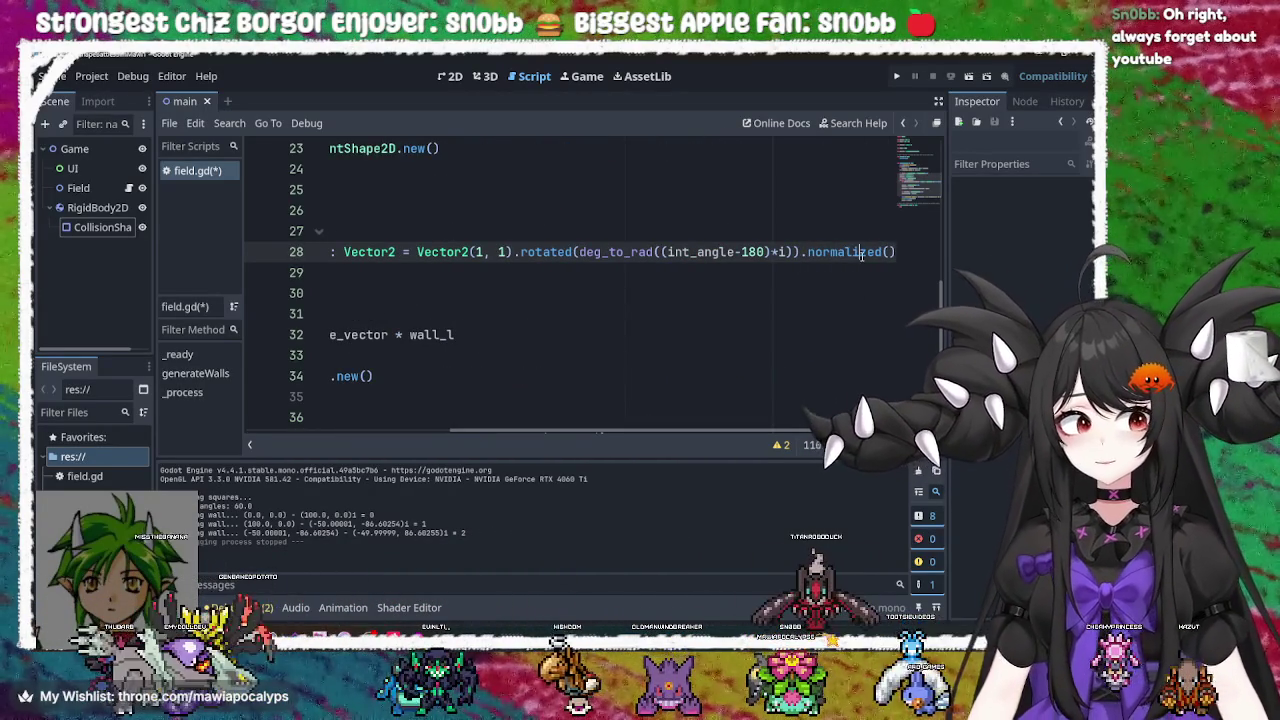
scroll(600, 280, "left", 5)
scroll(600, 280, "right", 5)
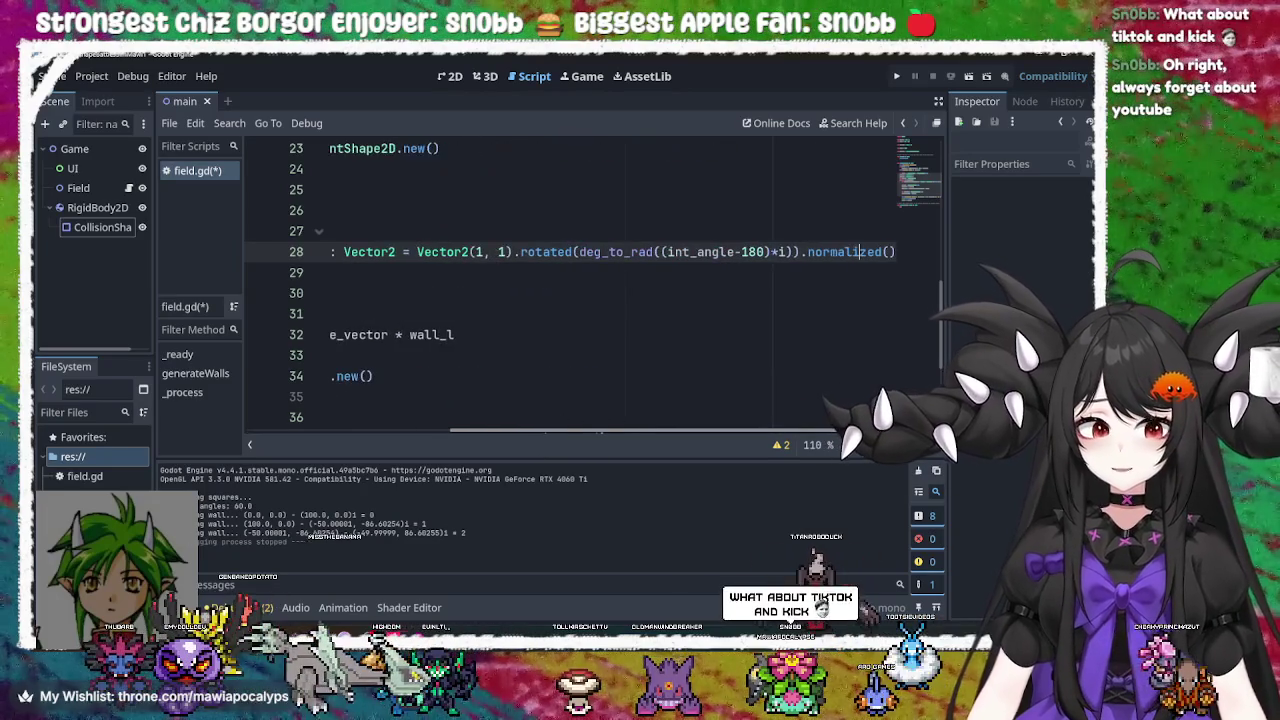
mouse_move(728, 432)
left_mouse_down()
mouse_move(508, 435)
mouse_move(728, 434)
left_mouse_up()
View the documentation tooltips for normalized, deg_to_rad and rotated on line 28
double_click(866, 258)
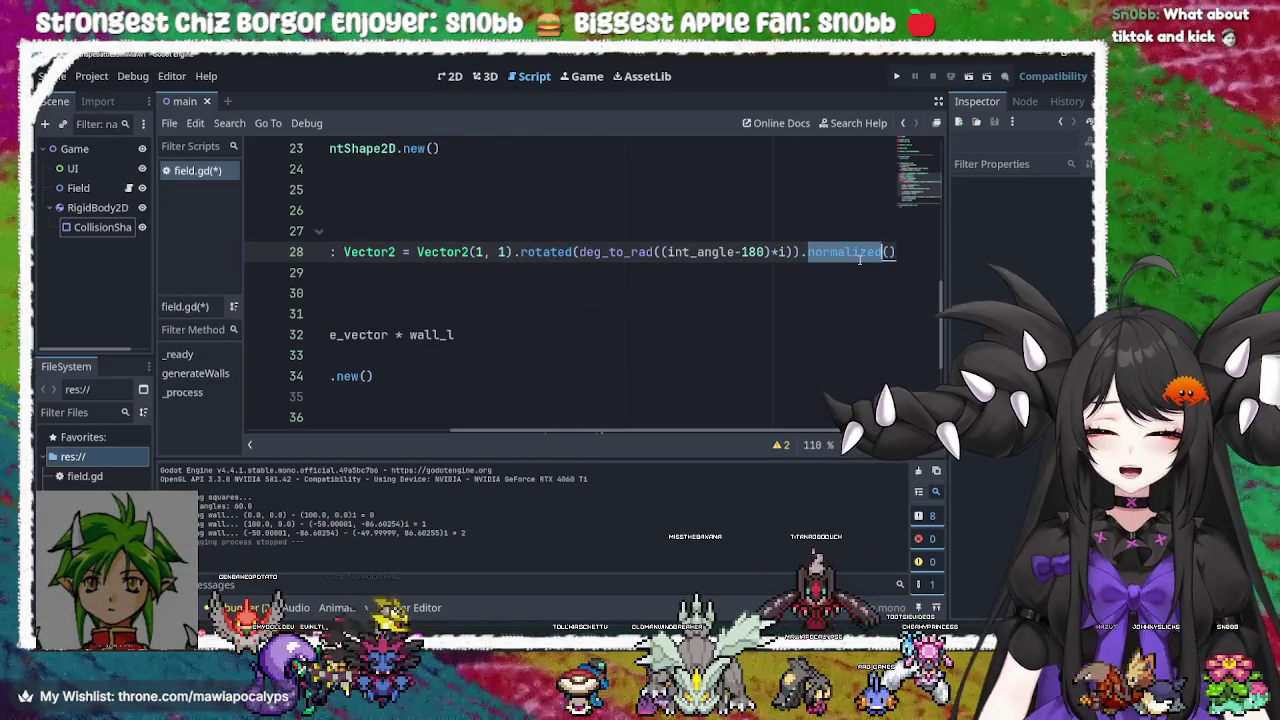
left_click(866, 258)
double_click(615, 252)
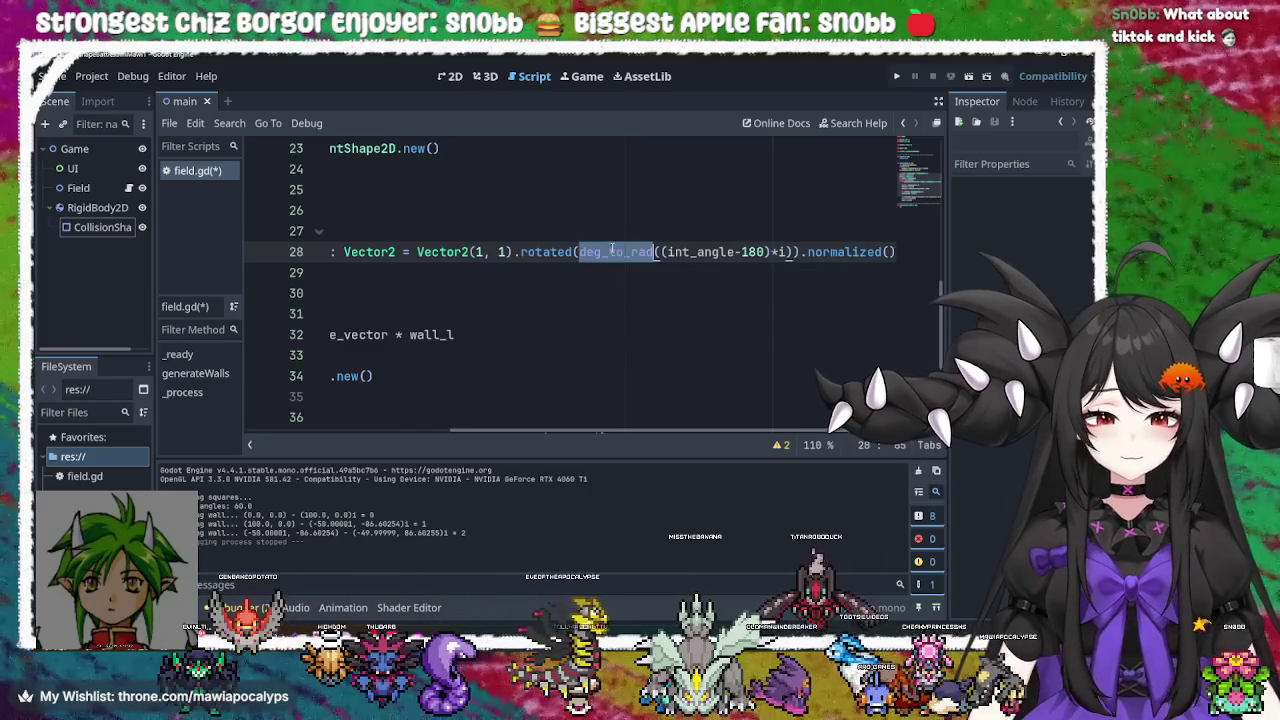
double_click(833, 253)
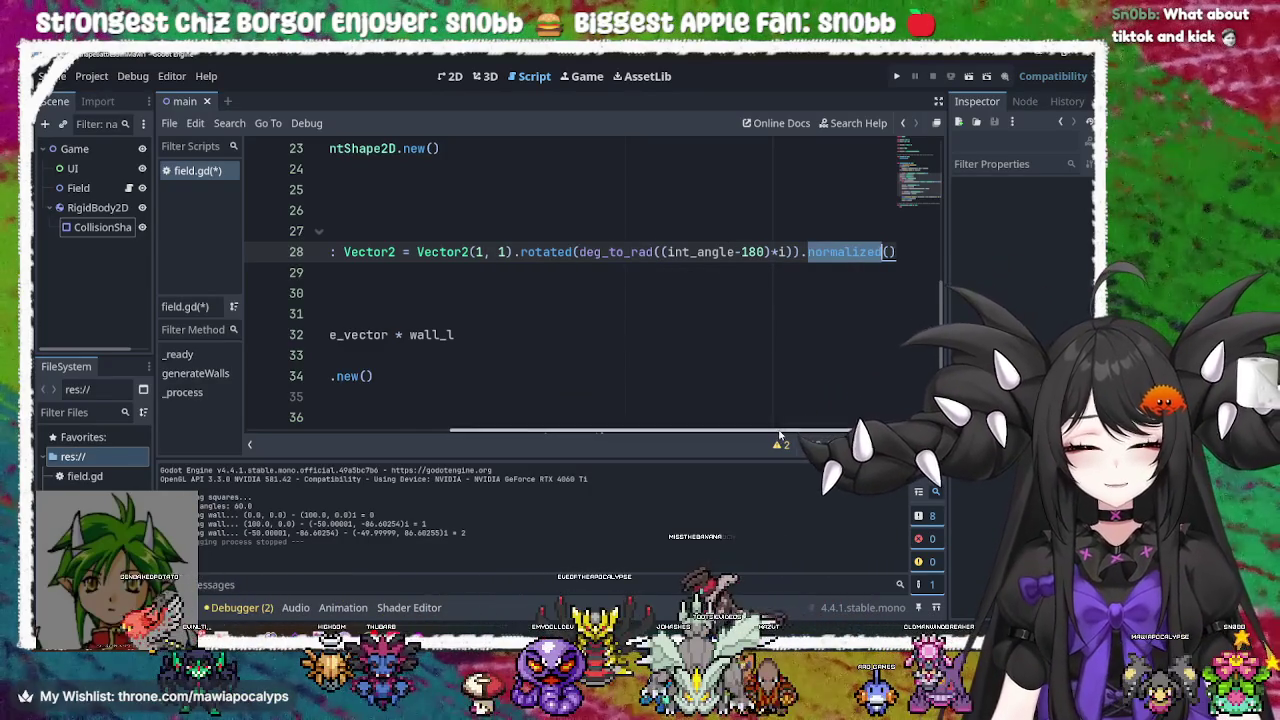
scroll(791, 415, "left", 5)
scroll(791, 415, "right", 5)
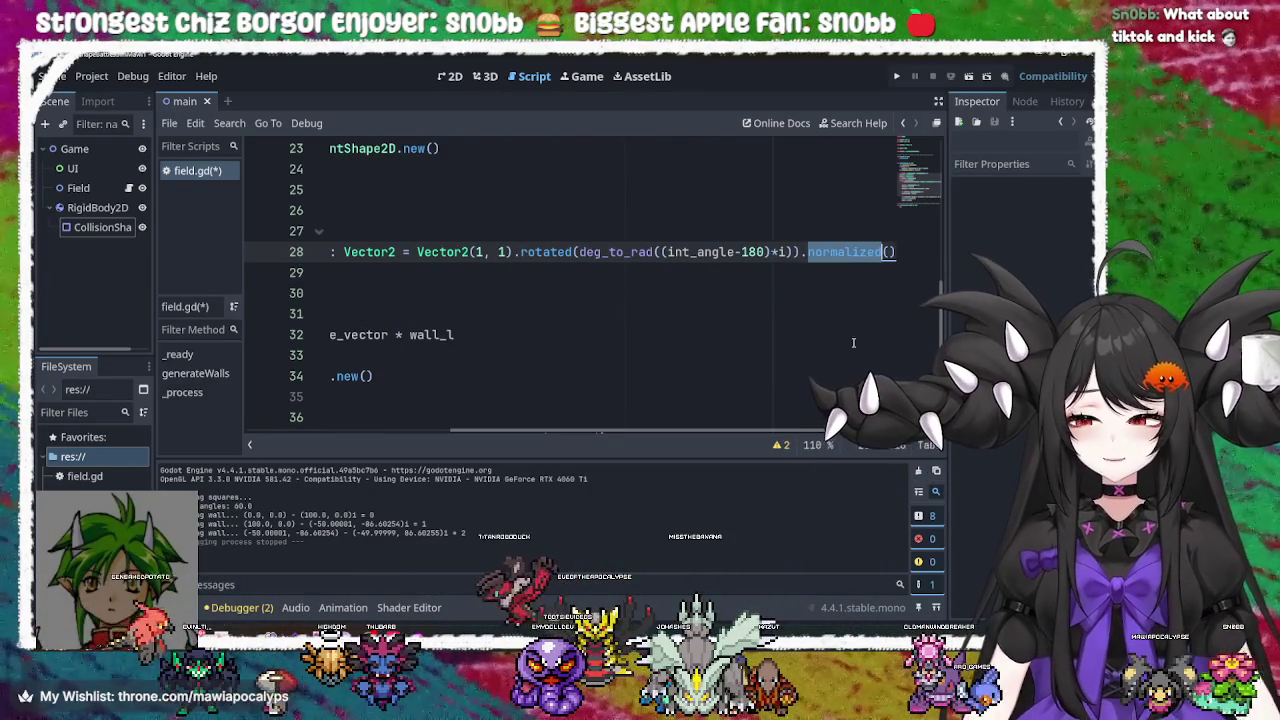
double_click(642, 252)
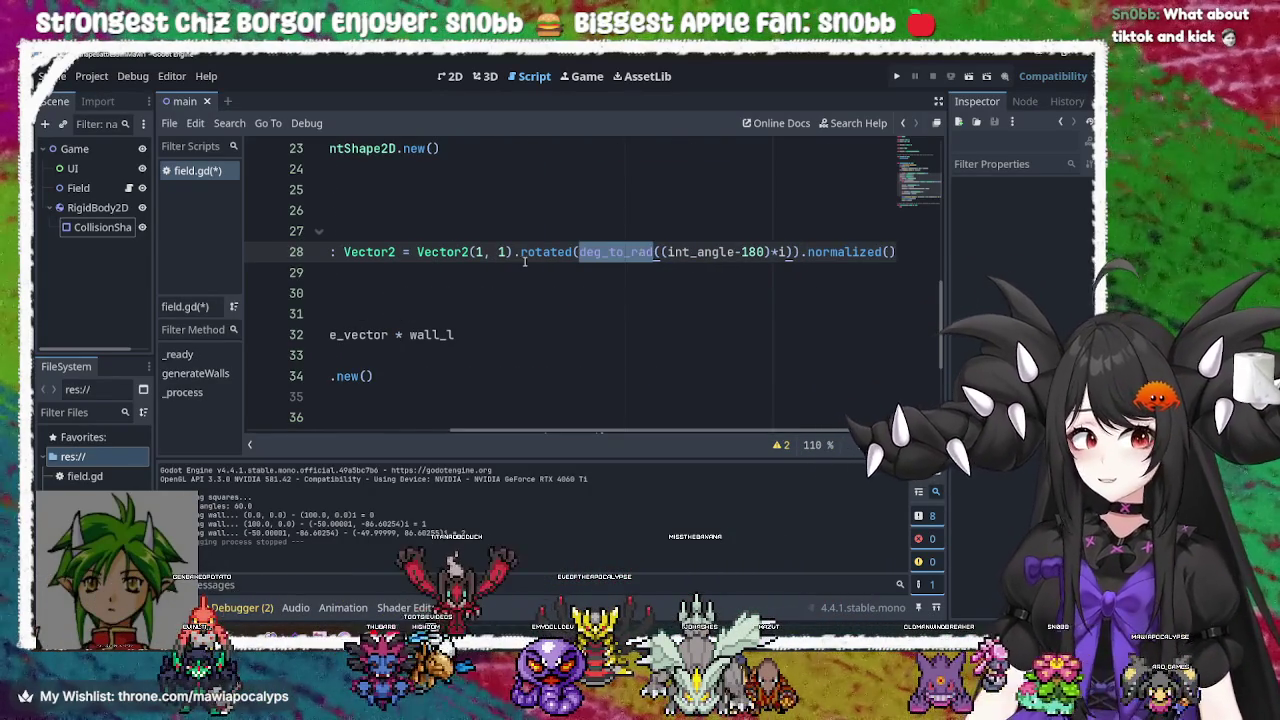
double_click(546, 252)
double_click(608, 252)
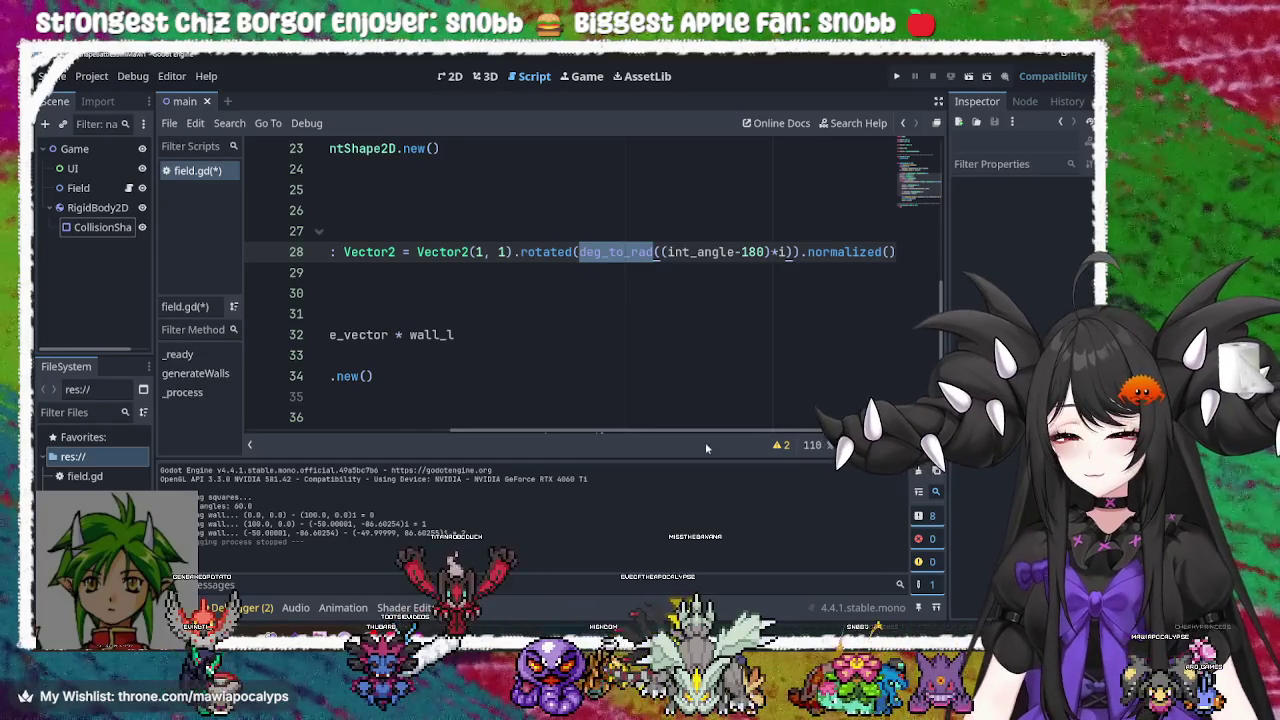
left_click(818, 252)
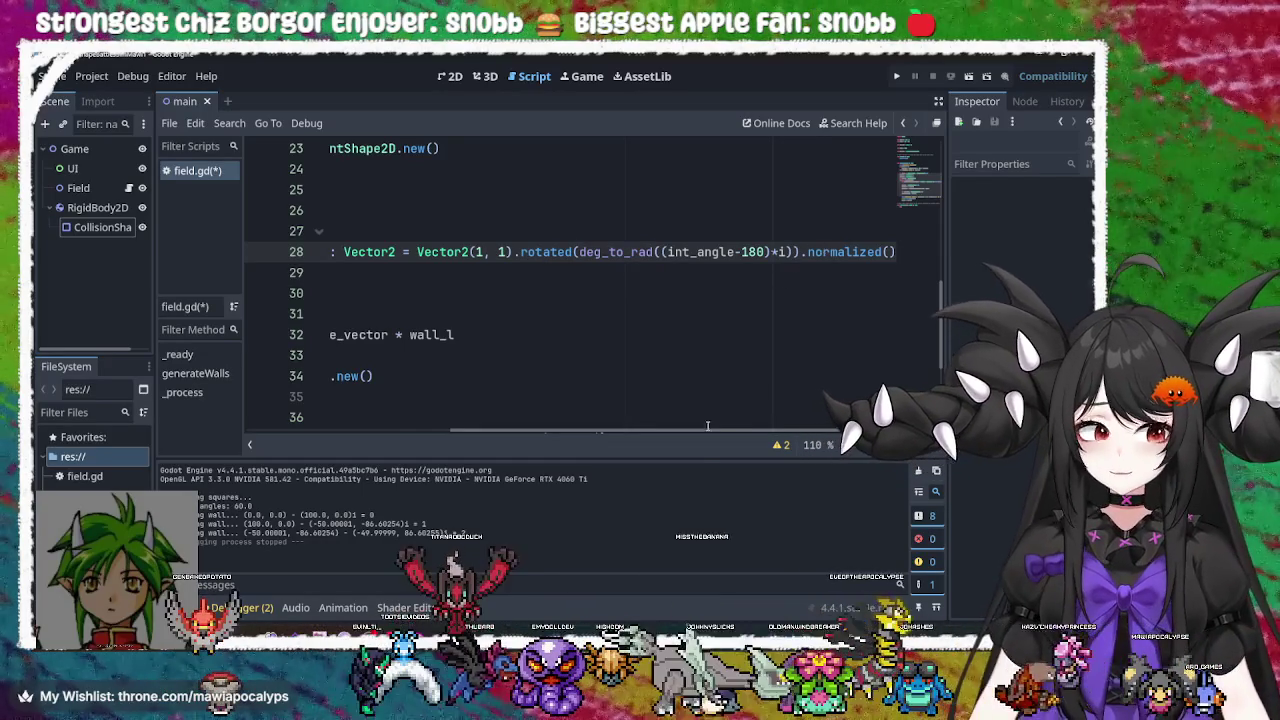
mouse_move(600, 431)
left_mouse_down()
mouse_move(430, 431)
mouse_move(649, 392)
left_mouse_up()
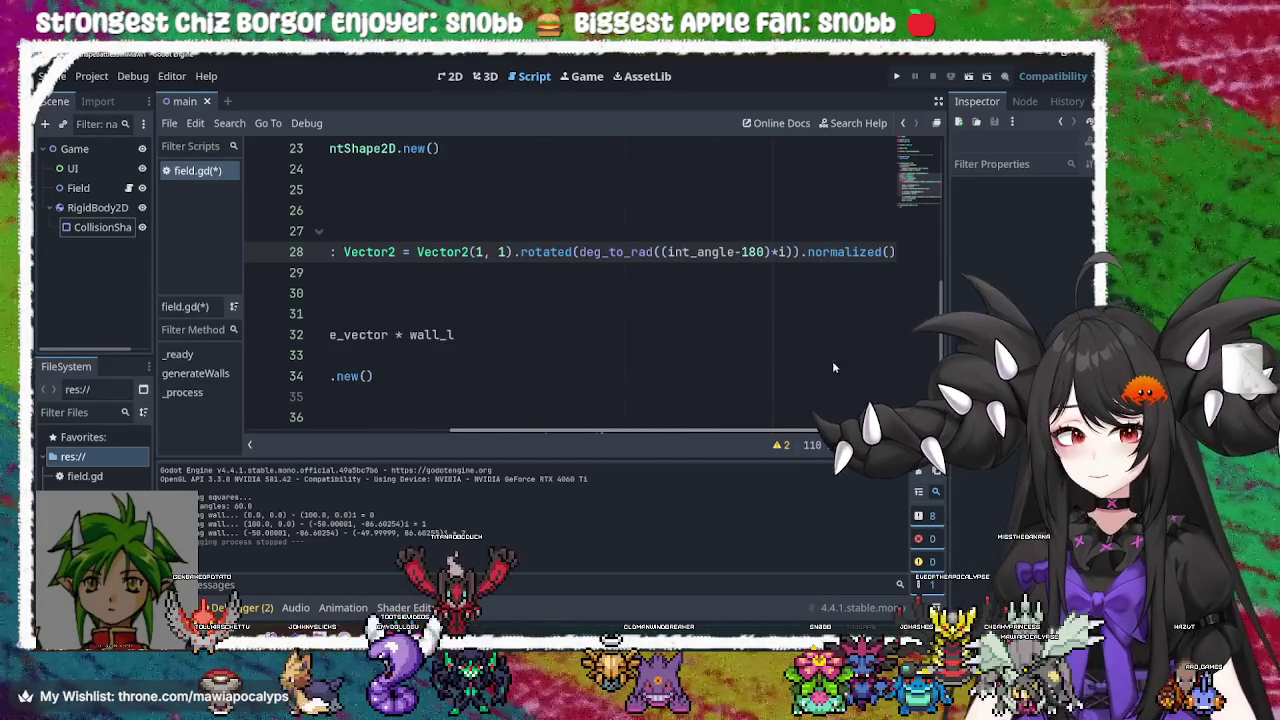
left_click(870, 272)
Run the project, inspect the wall collision shapes including the diagonal line, and close the game
left_click(896, 76)
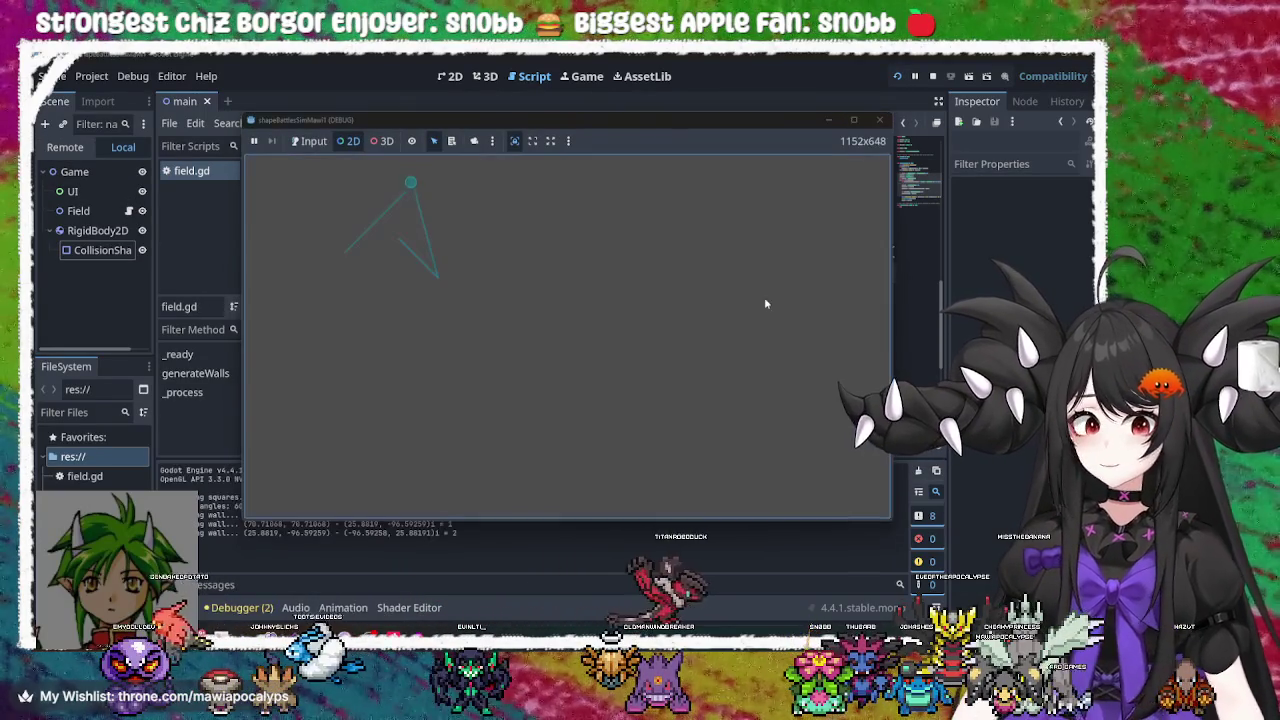
left_click(407, 255)
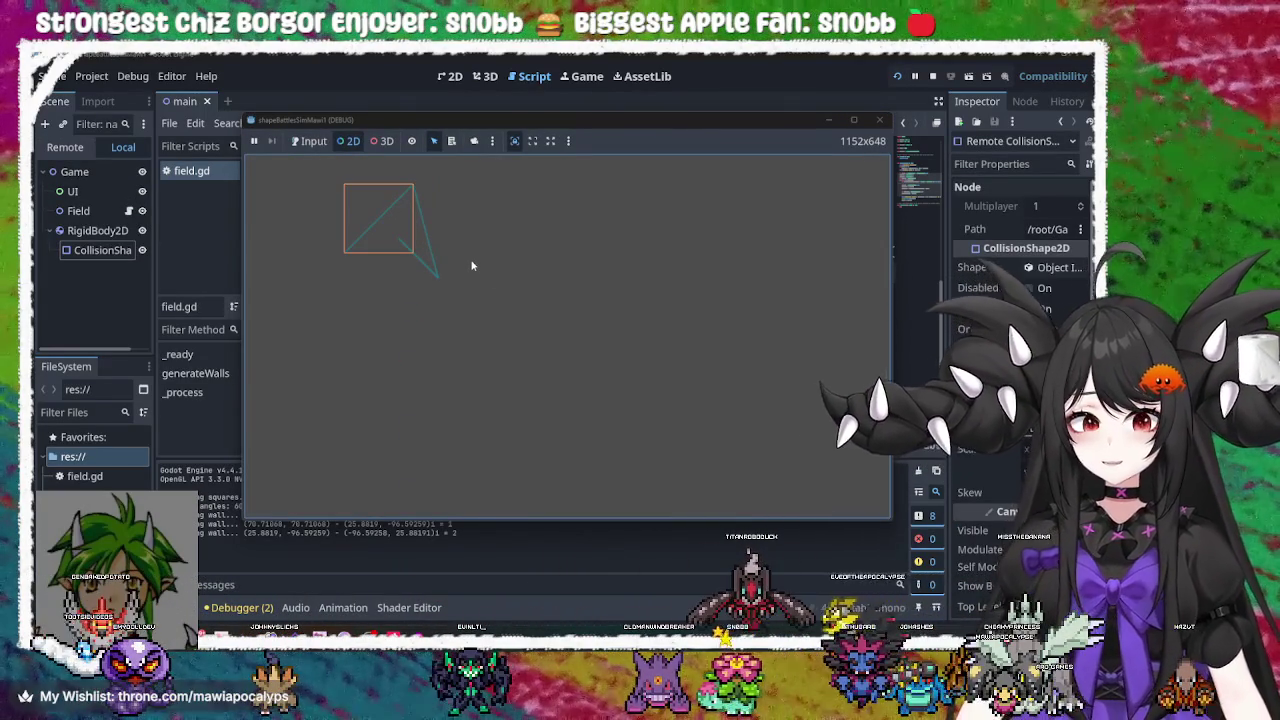
left_click(429, 245)
left_click(414, 260)
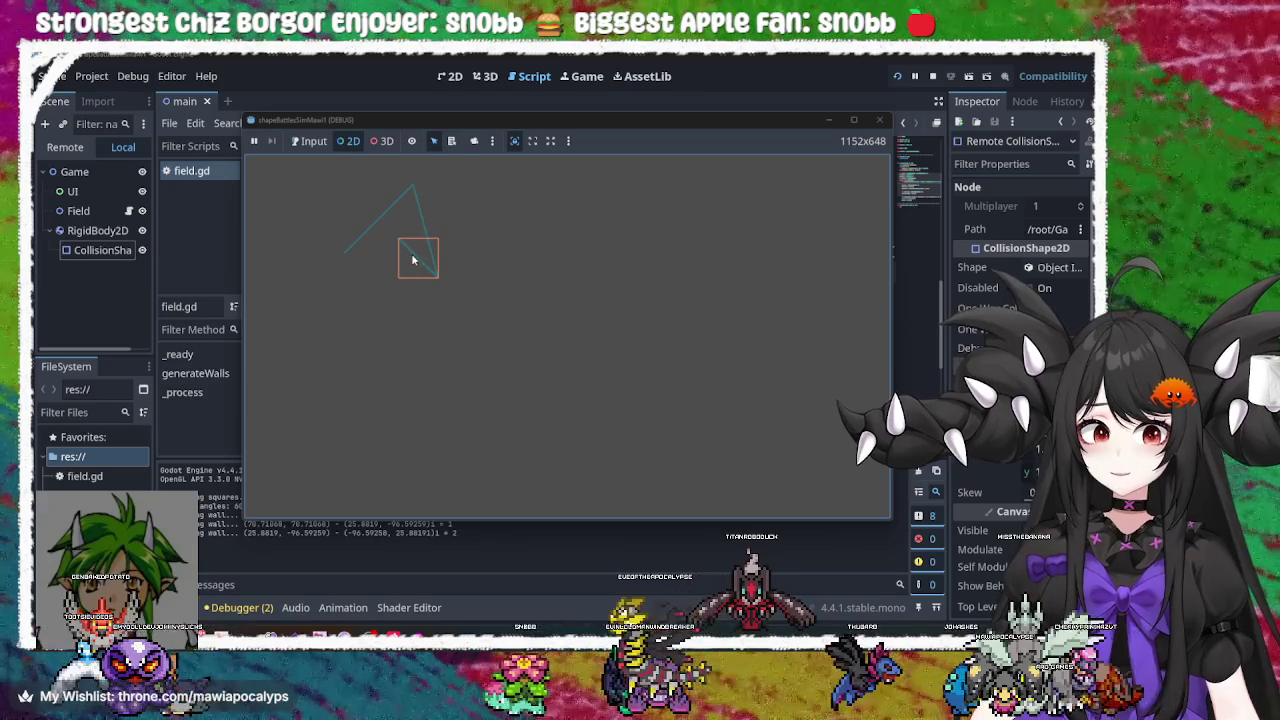
left_click(879, 119)
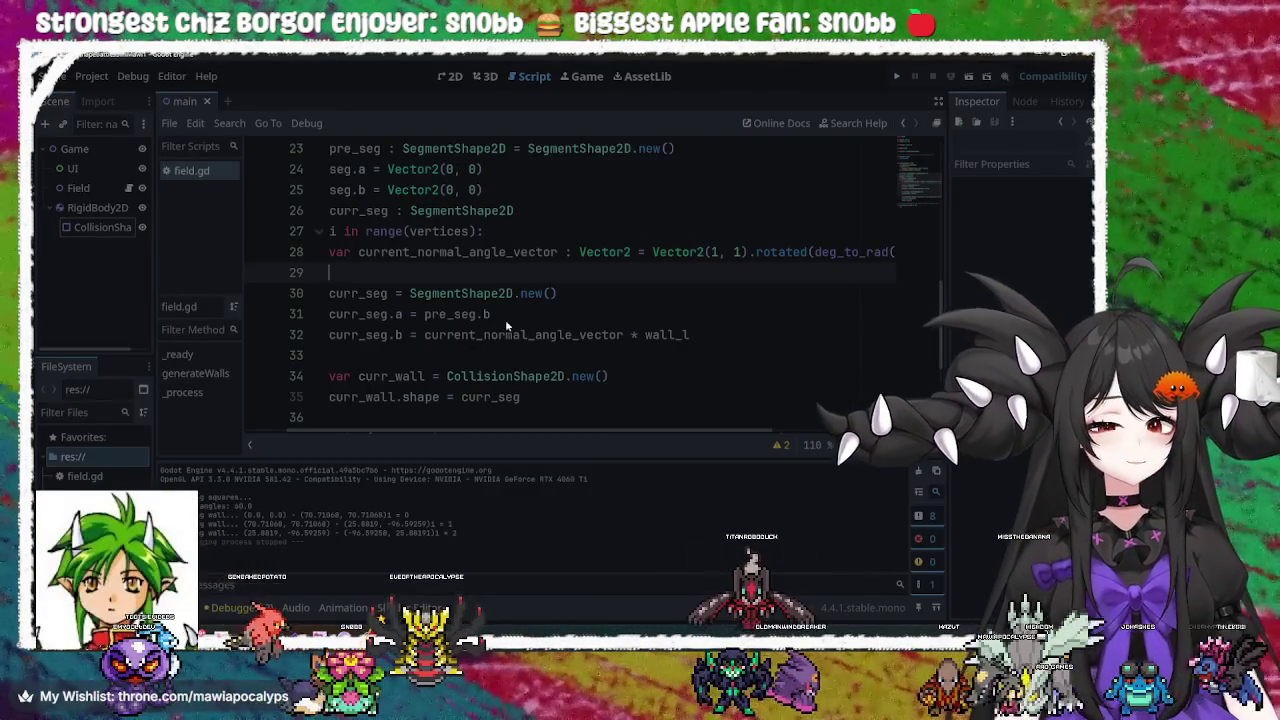
Switch away from Godot and bring the Krita triangle sketch to the front
key("alt+Tab")
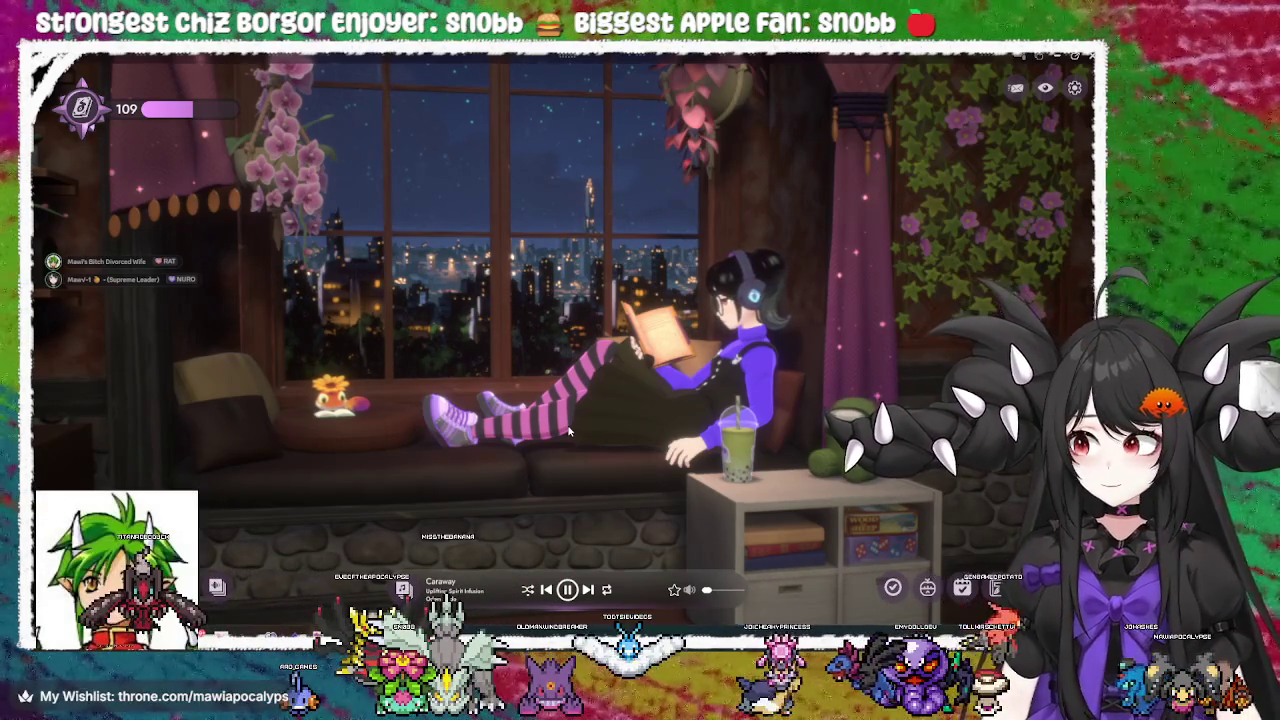
key("alt+Tab")
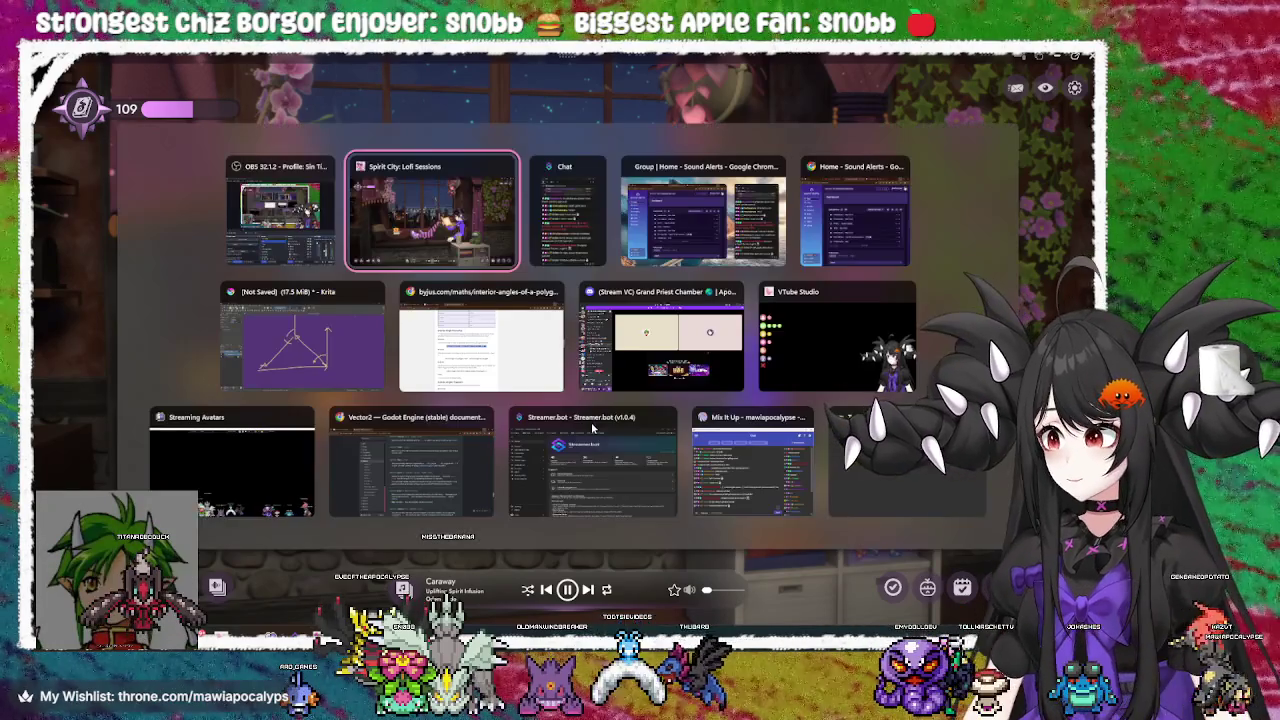
key("Escape")
key("alt+Tab")
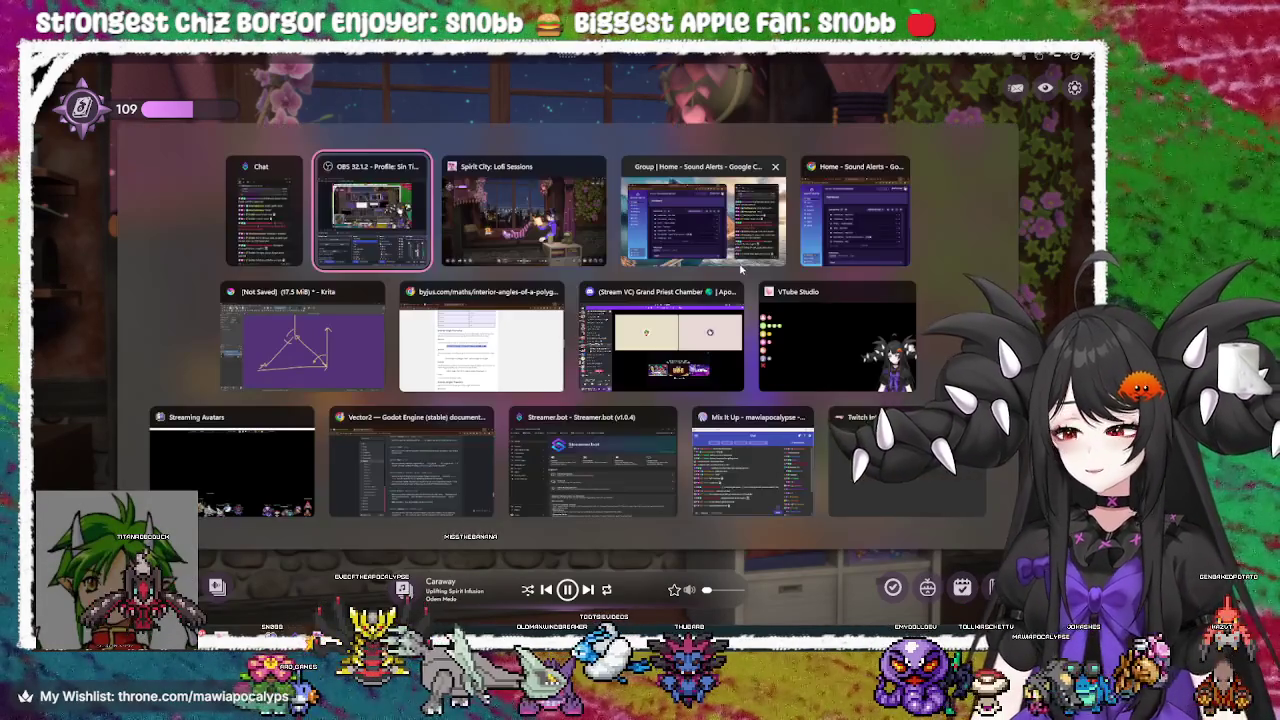
left_click(300, 335)
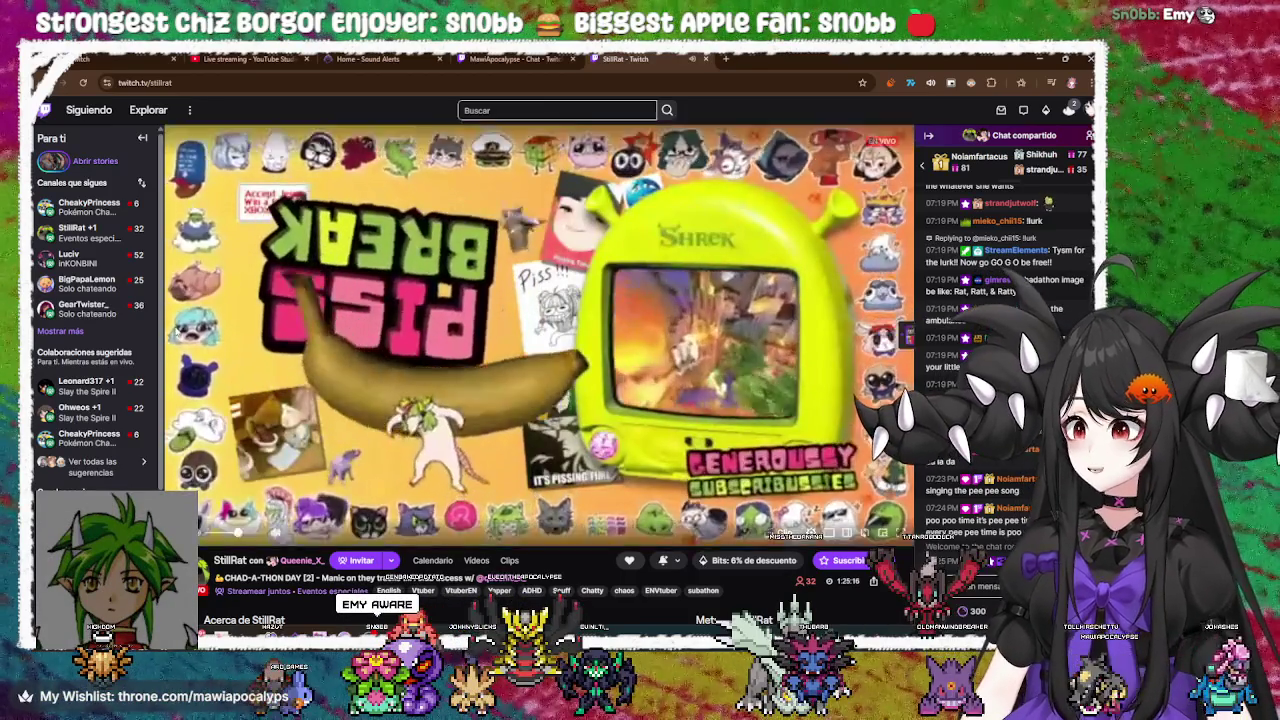
mouse_move(100, 308)
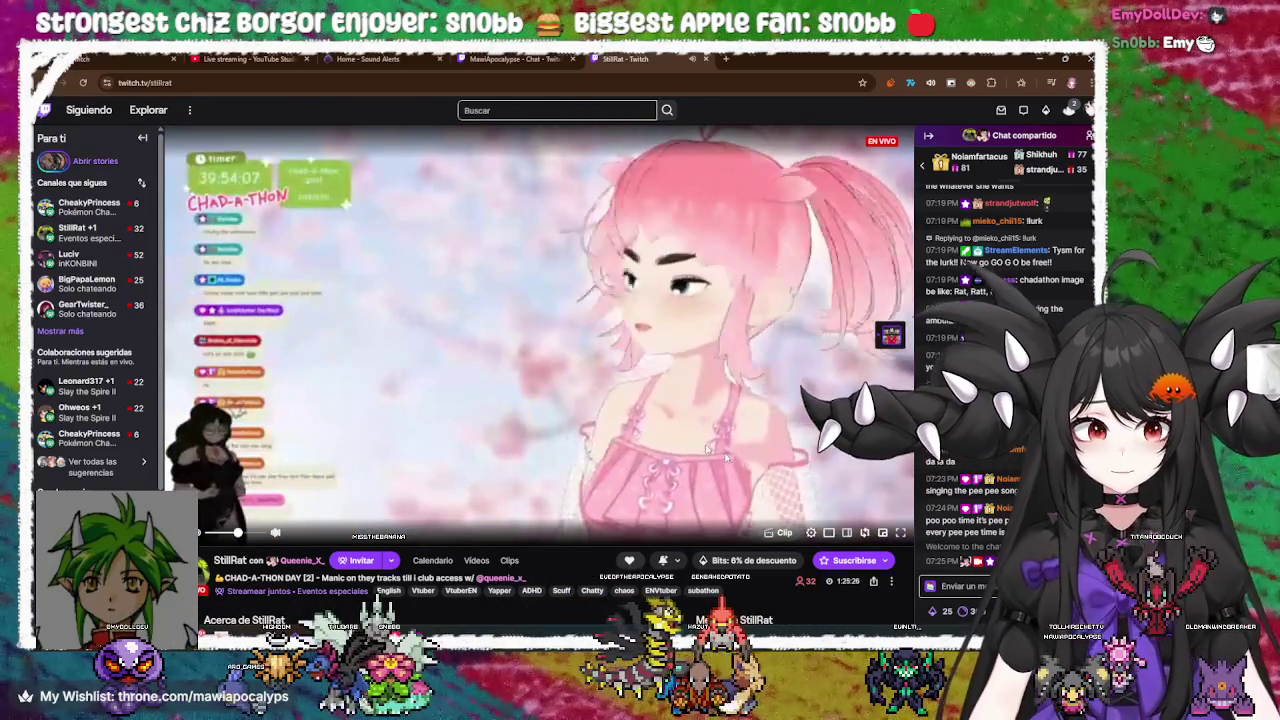
left_click(940, 586)
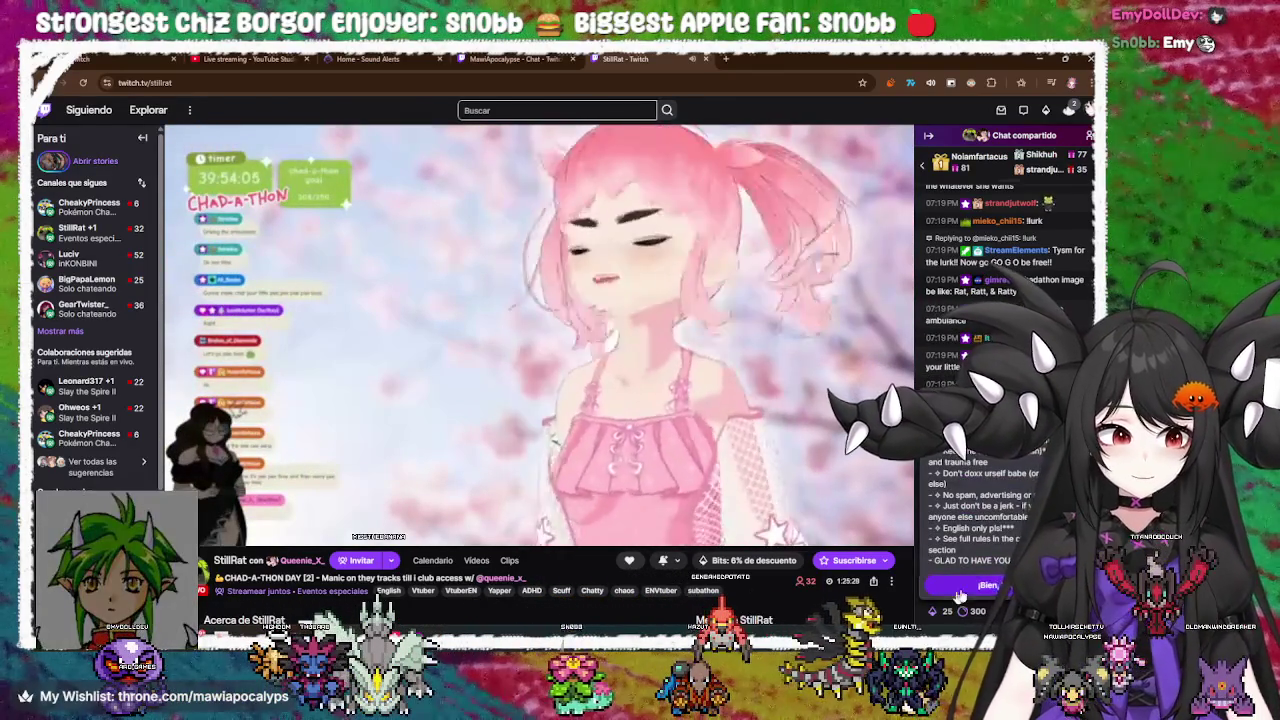